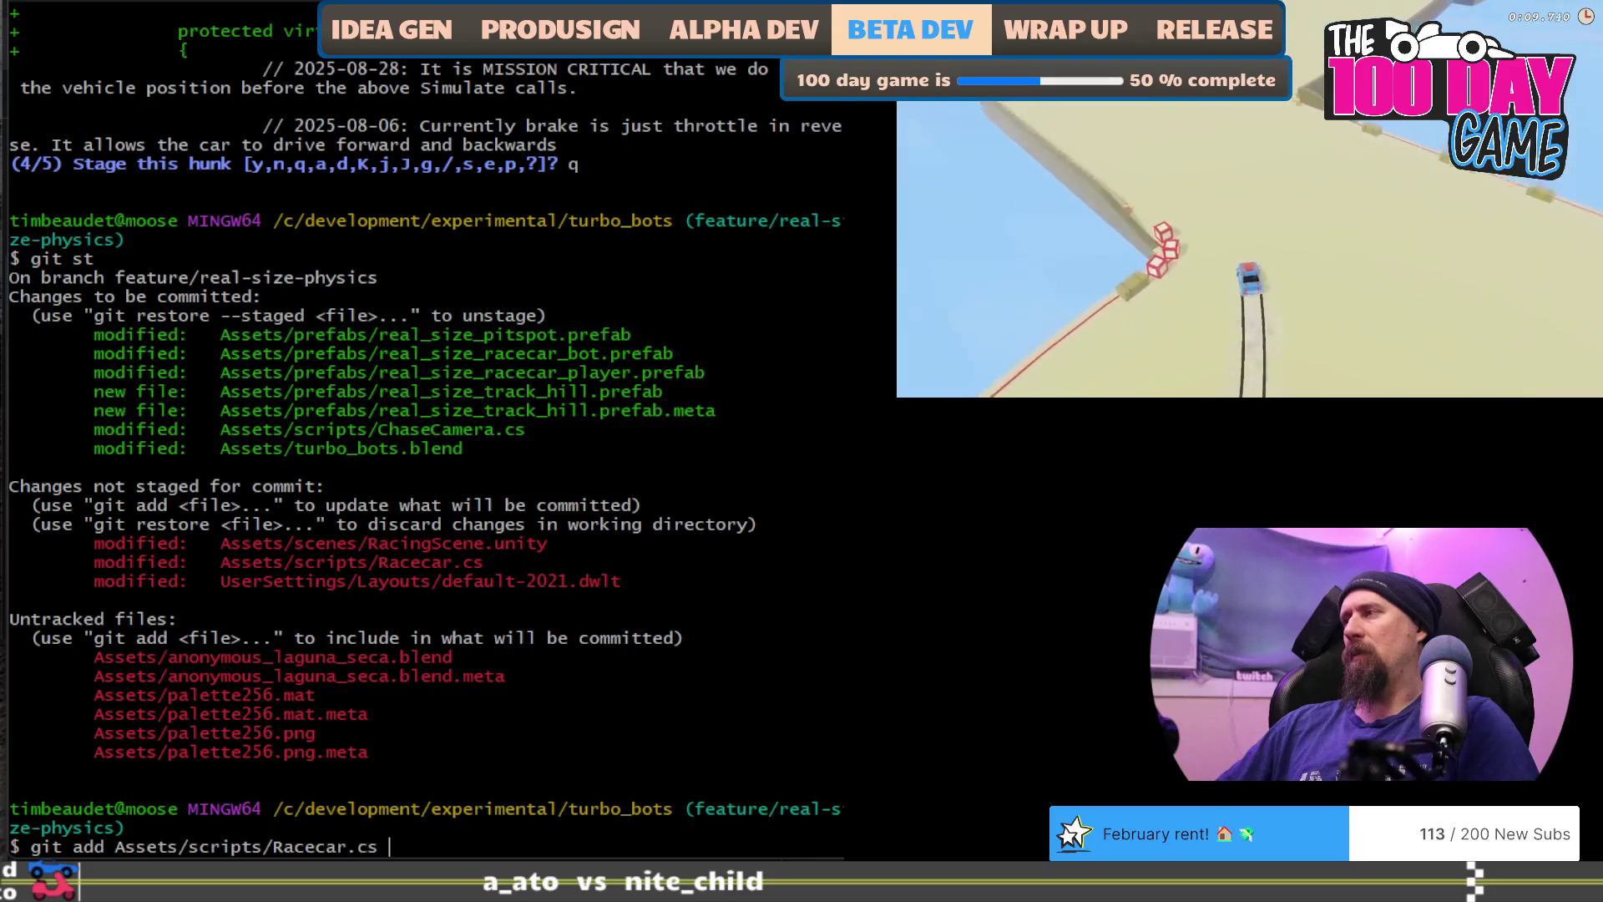
# Step: Review the UserSettings/Layouts/ hunks with git add -p, declining them and quitting with the layout file unstaged
pyautogui.write('git ap UserSettings/L')
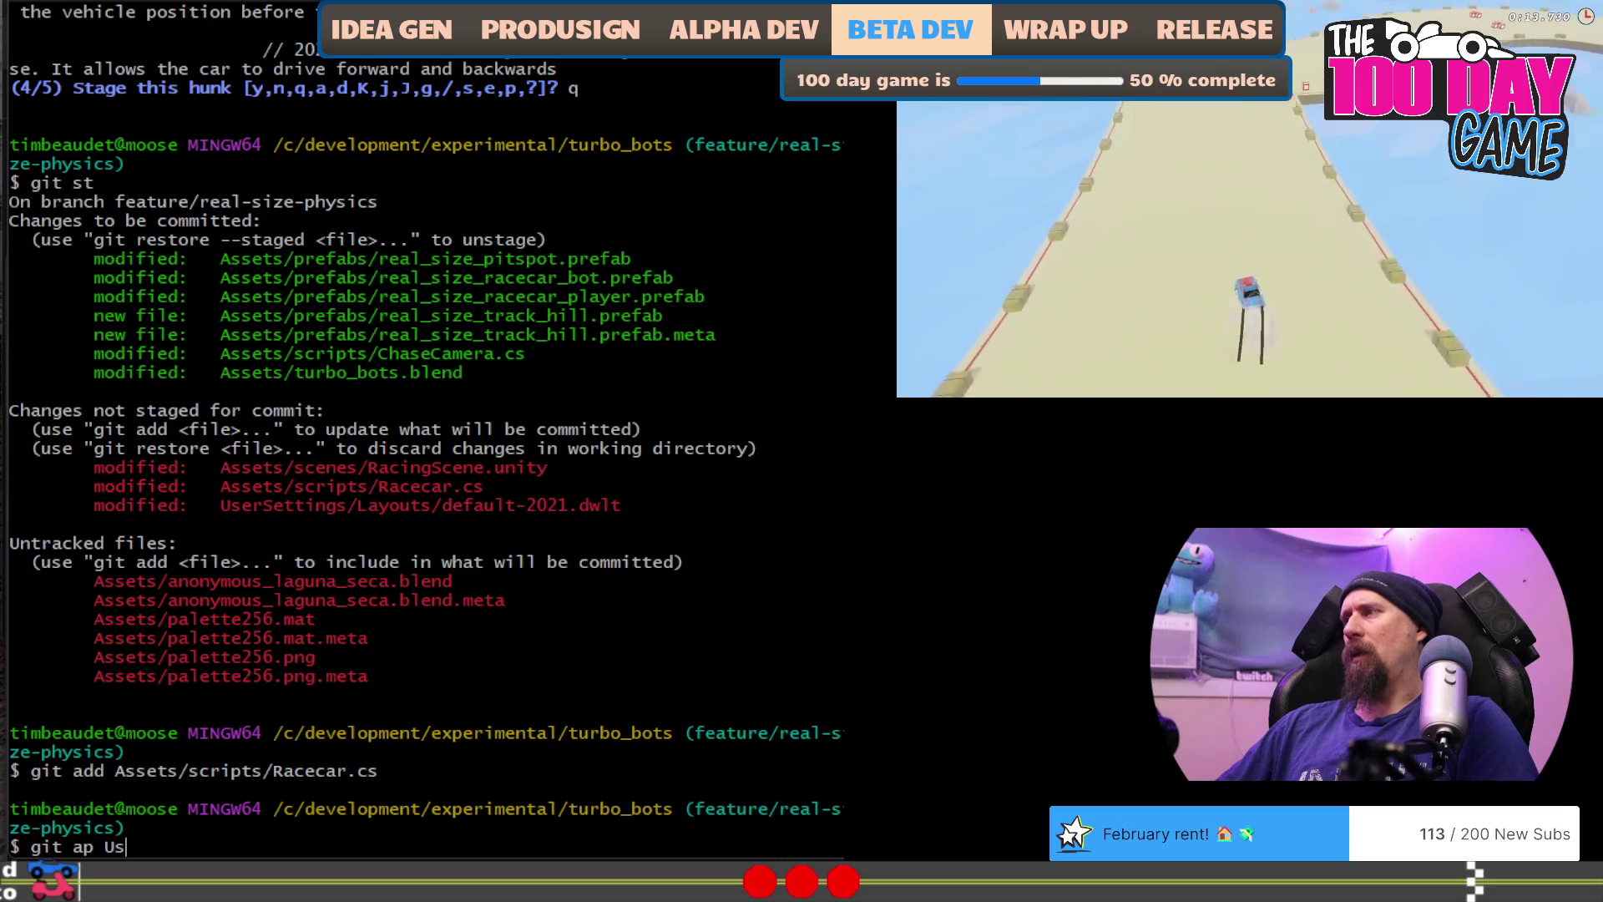
pyautogui.press('Tab')
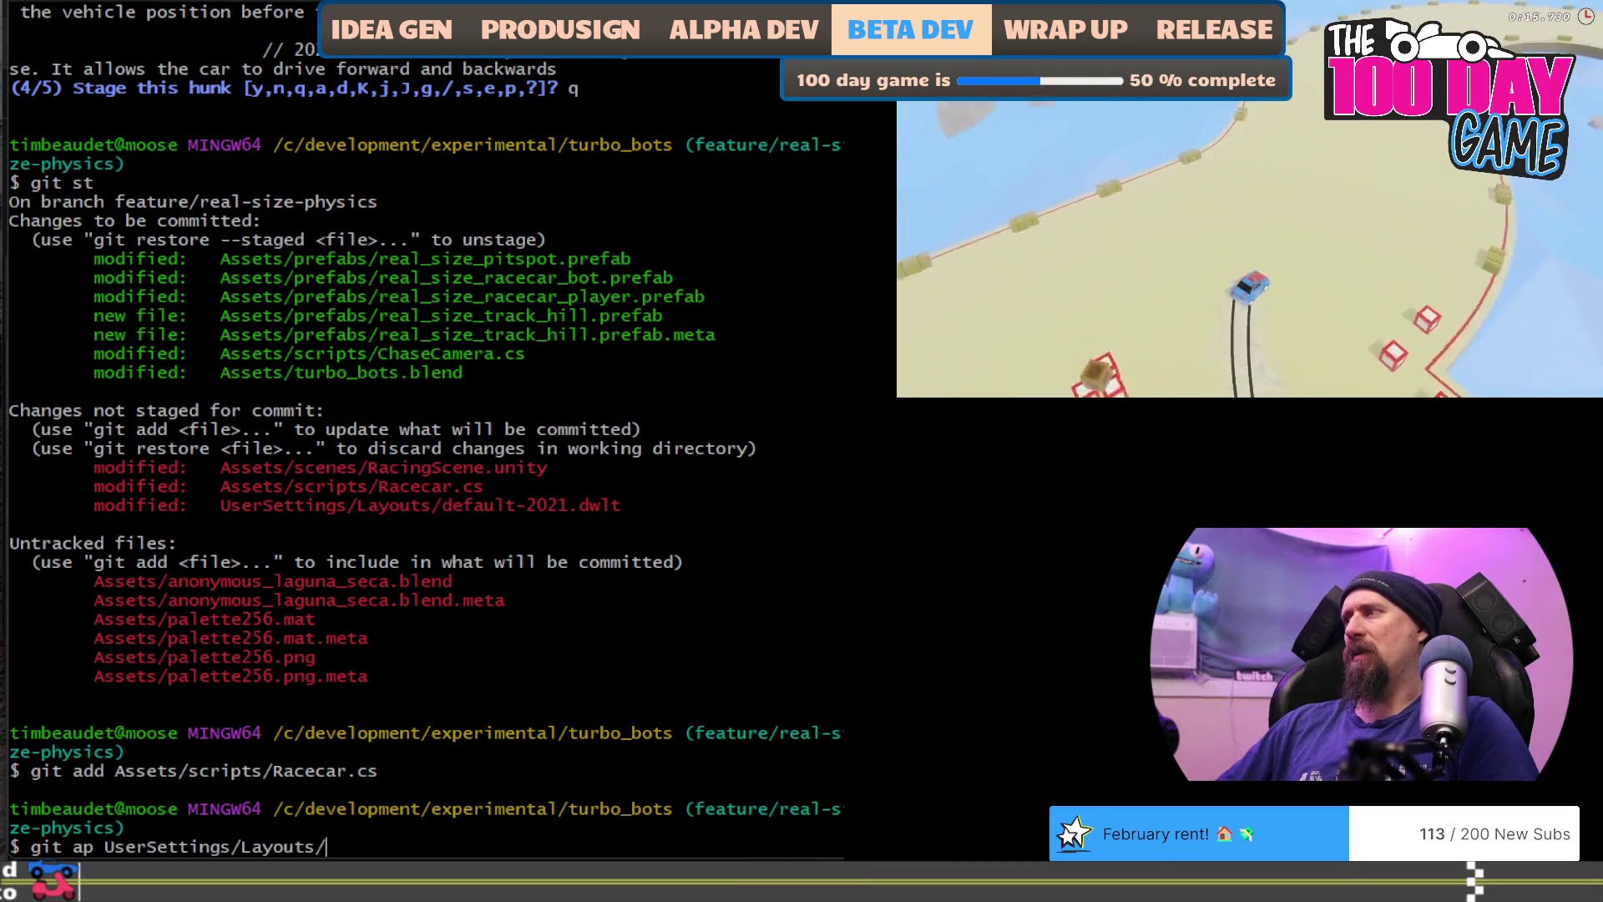
pyautogui.press('Return')
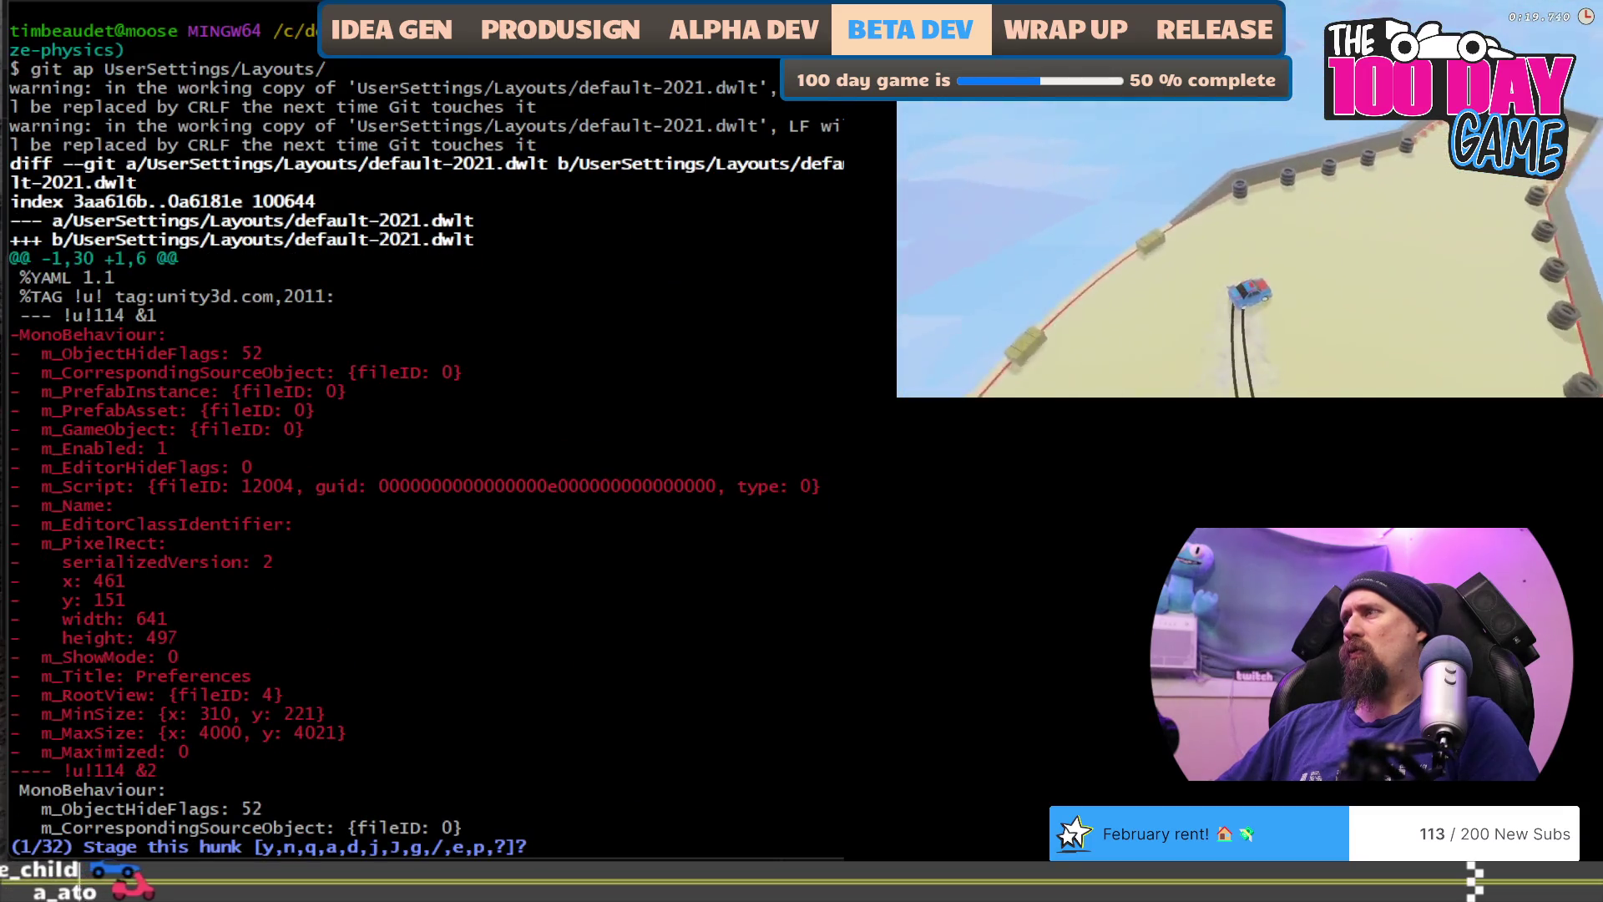
pyautogui.write('y')
pyautogui.press('Return')
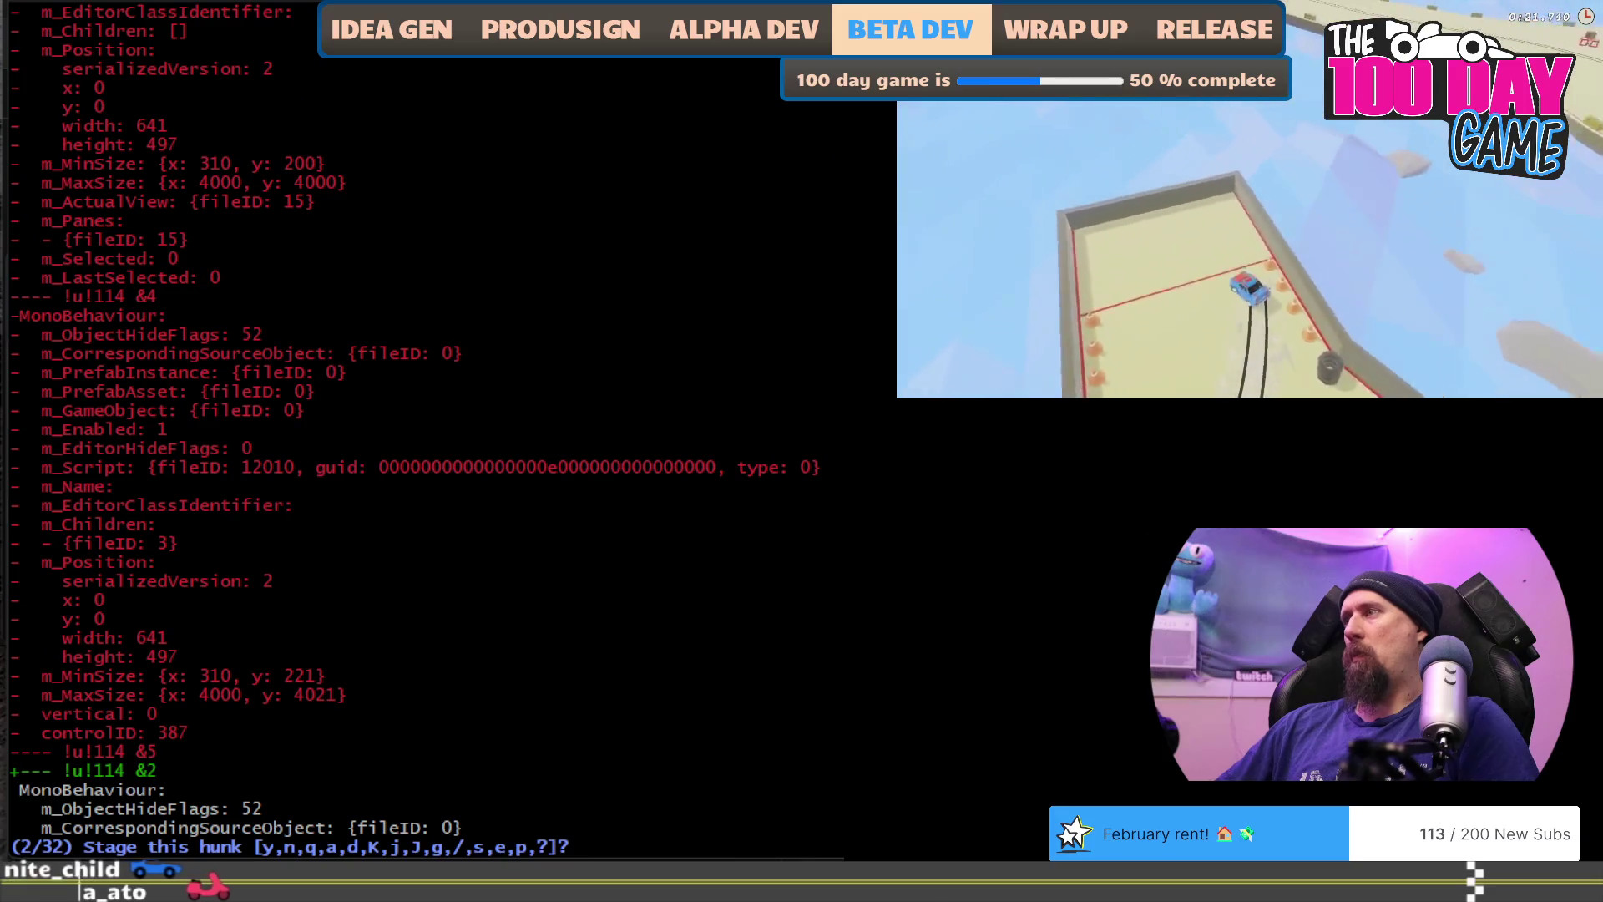
pyautogui.write('n')
pyautogui.press('Return')
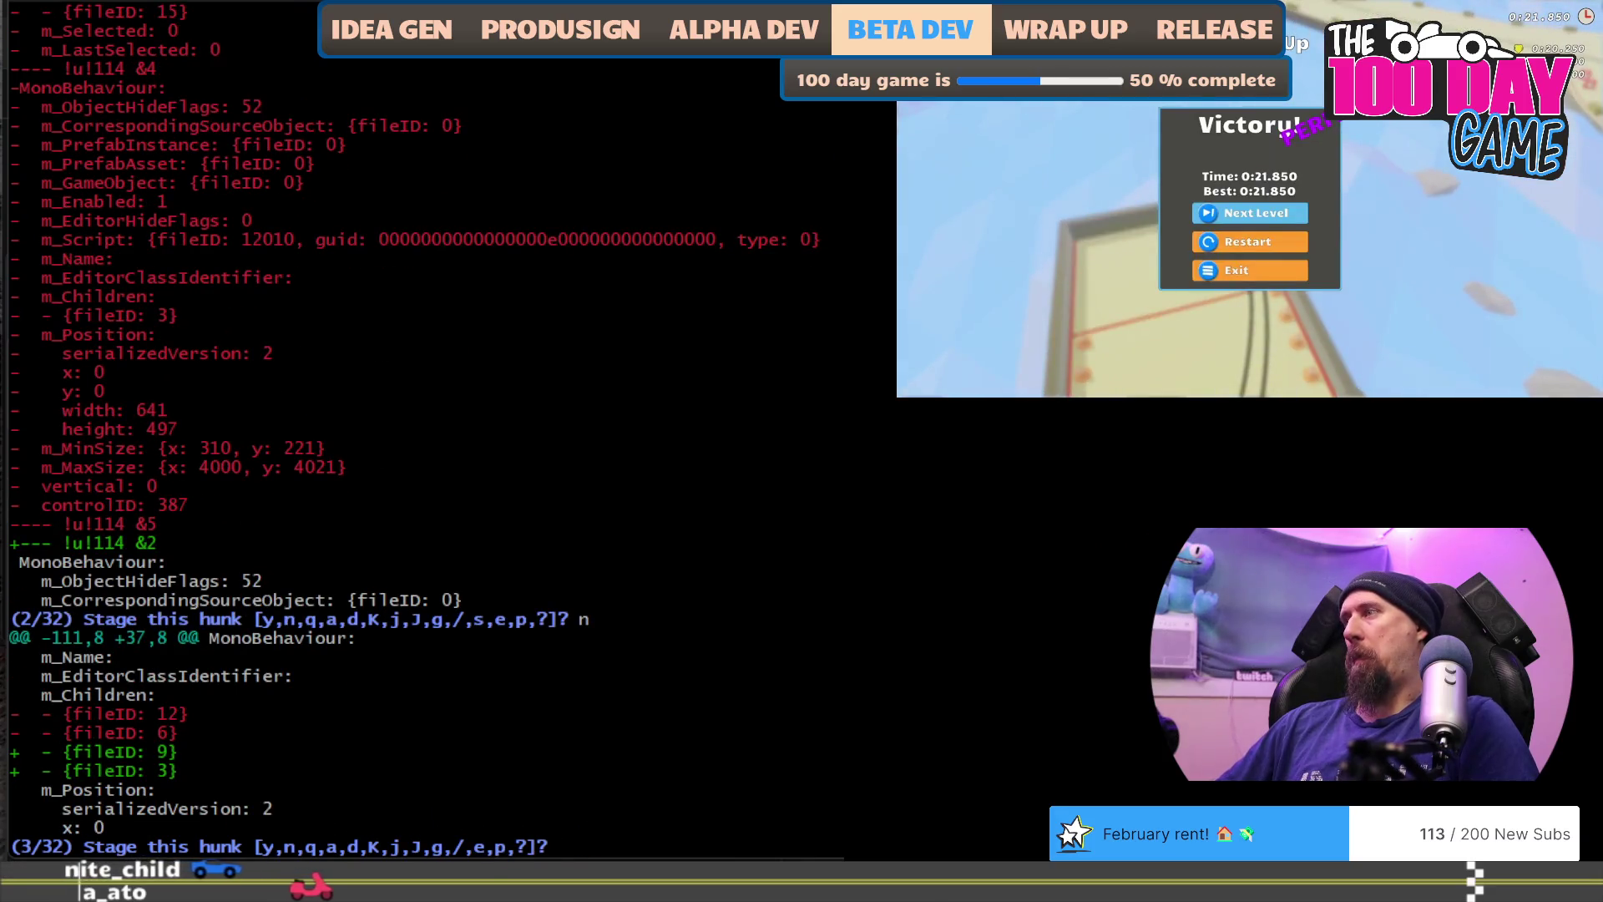
pyautogui.write('n')
pyautogui.press('Return')
pyautogui.press('Return')
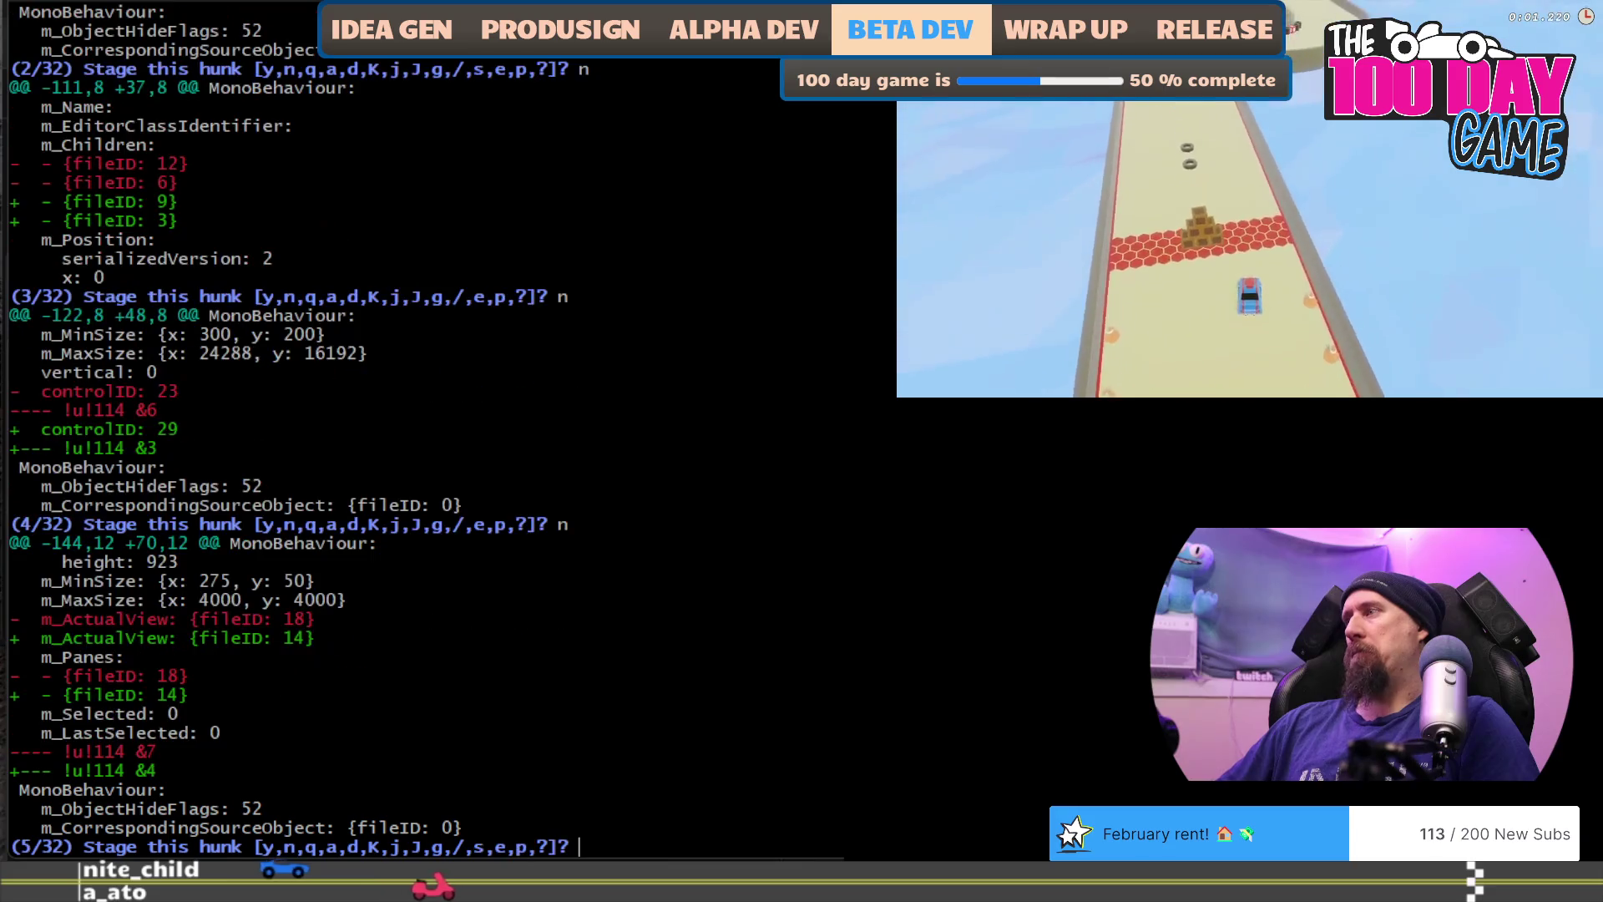
pyautogui.write('n')
pyautogui.press('Return')
pyautogui.press('Return')
pyautogui.write('git st')
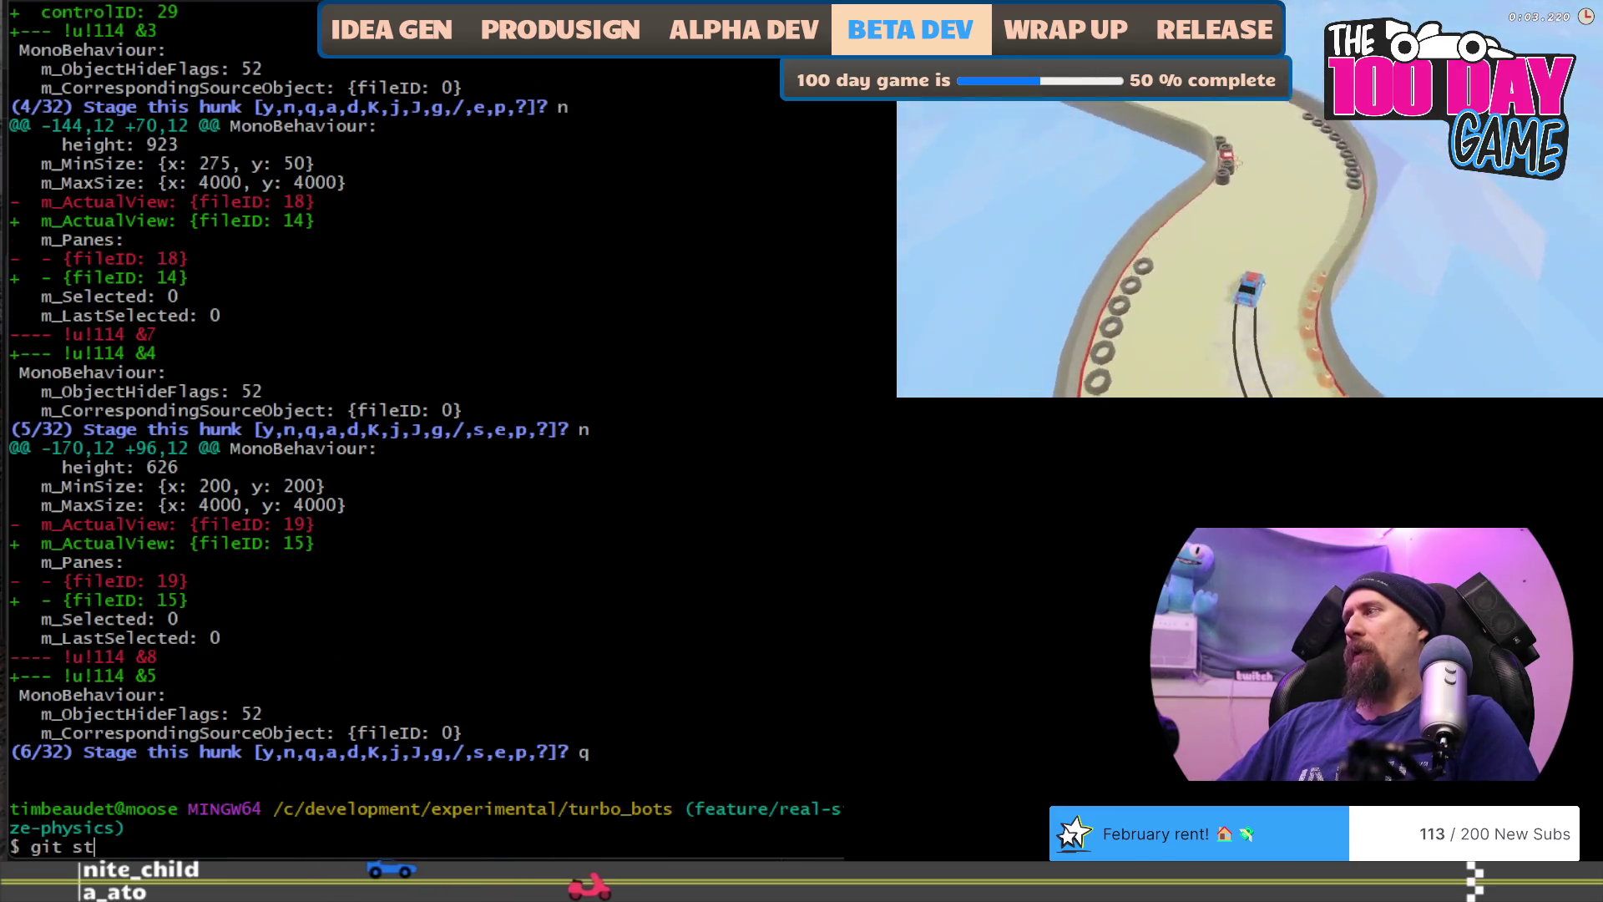
pyautogui.press('Return')
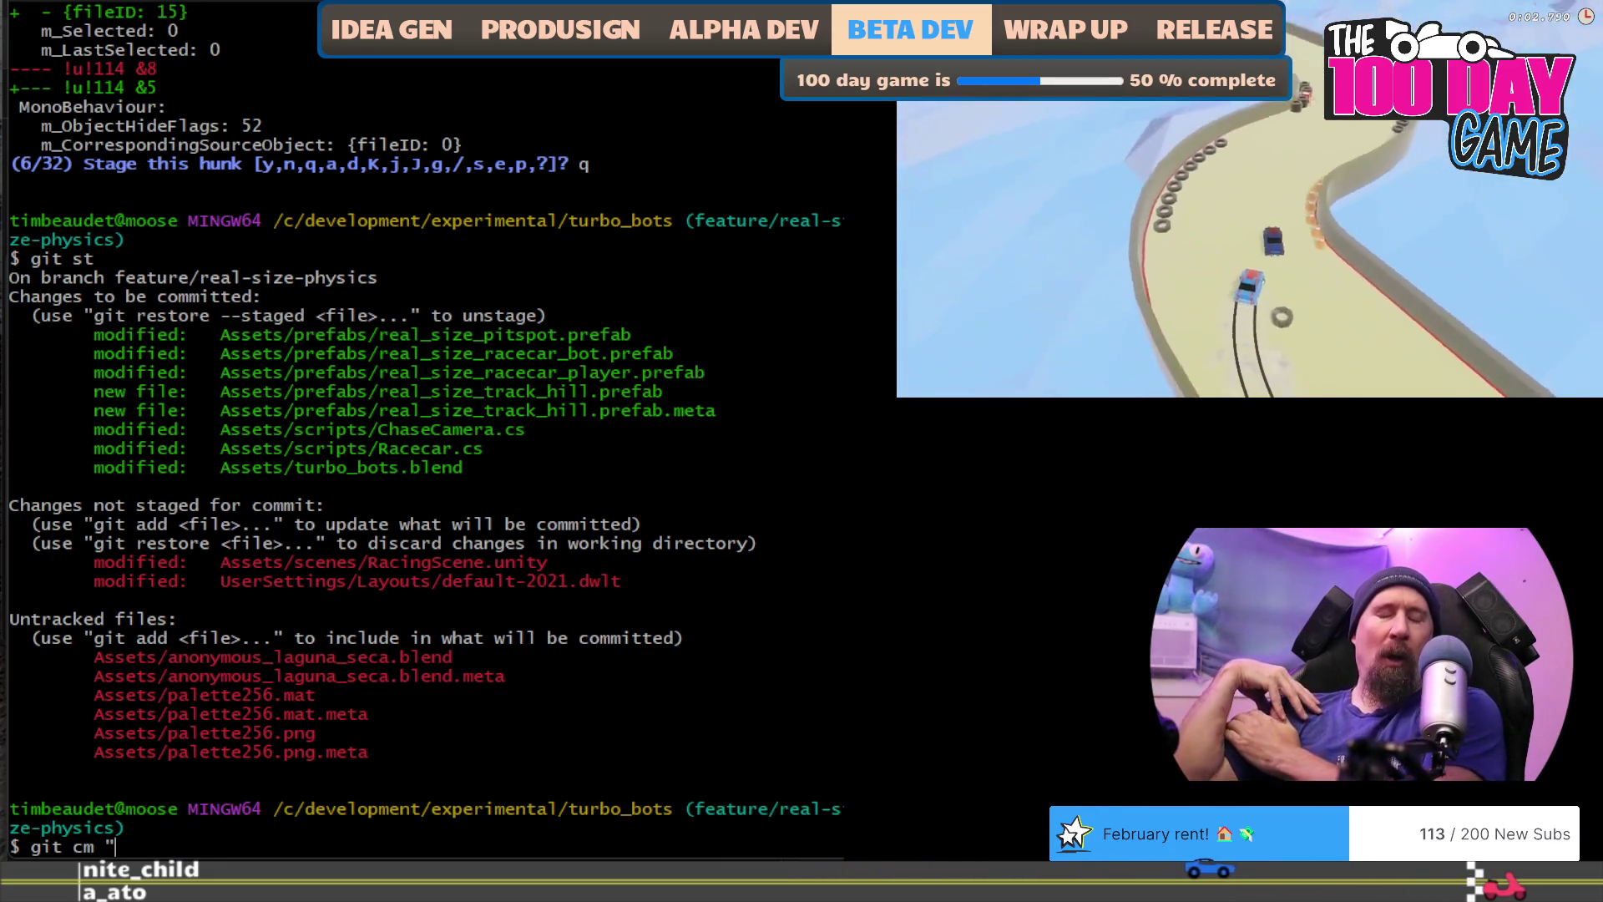
pyautogui.write('git cm "(')
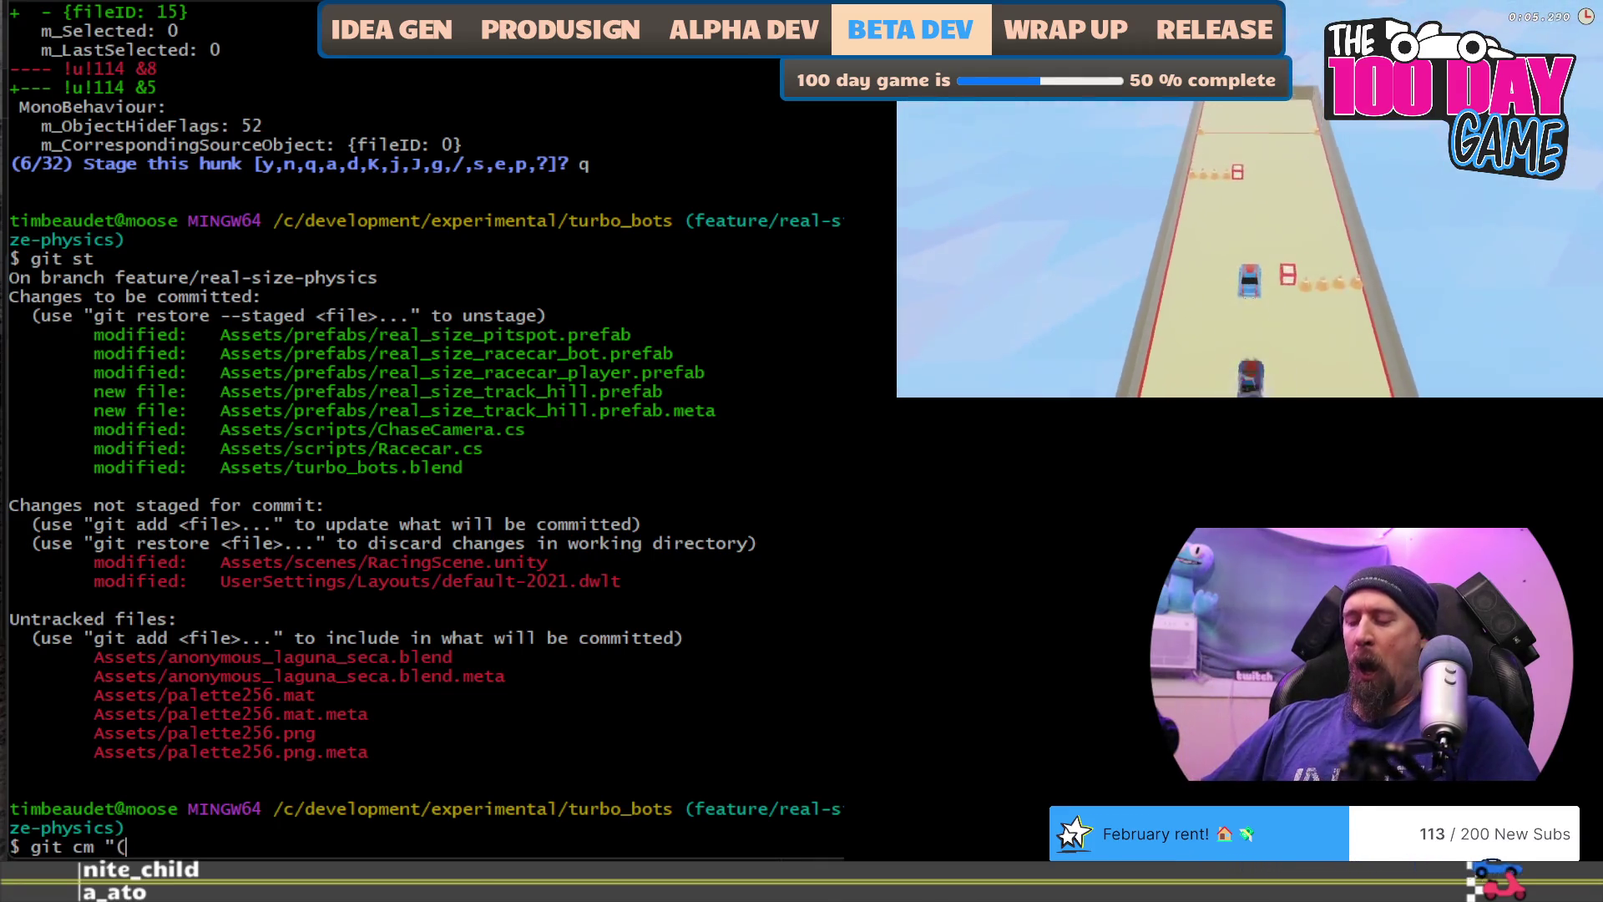
# Step: Commit with message "(mostly yesterday) Getting RealSize 'go kart' feel, tested gravity." and check git status
pyautogui.write('yesterday)')
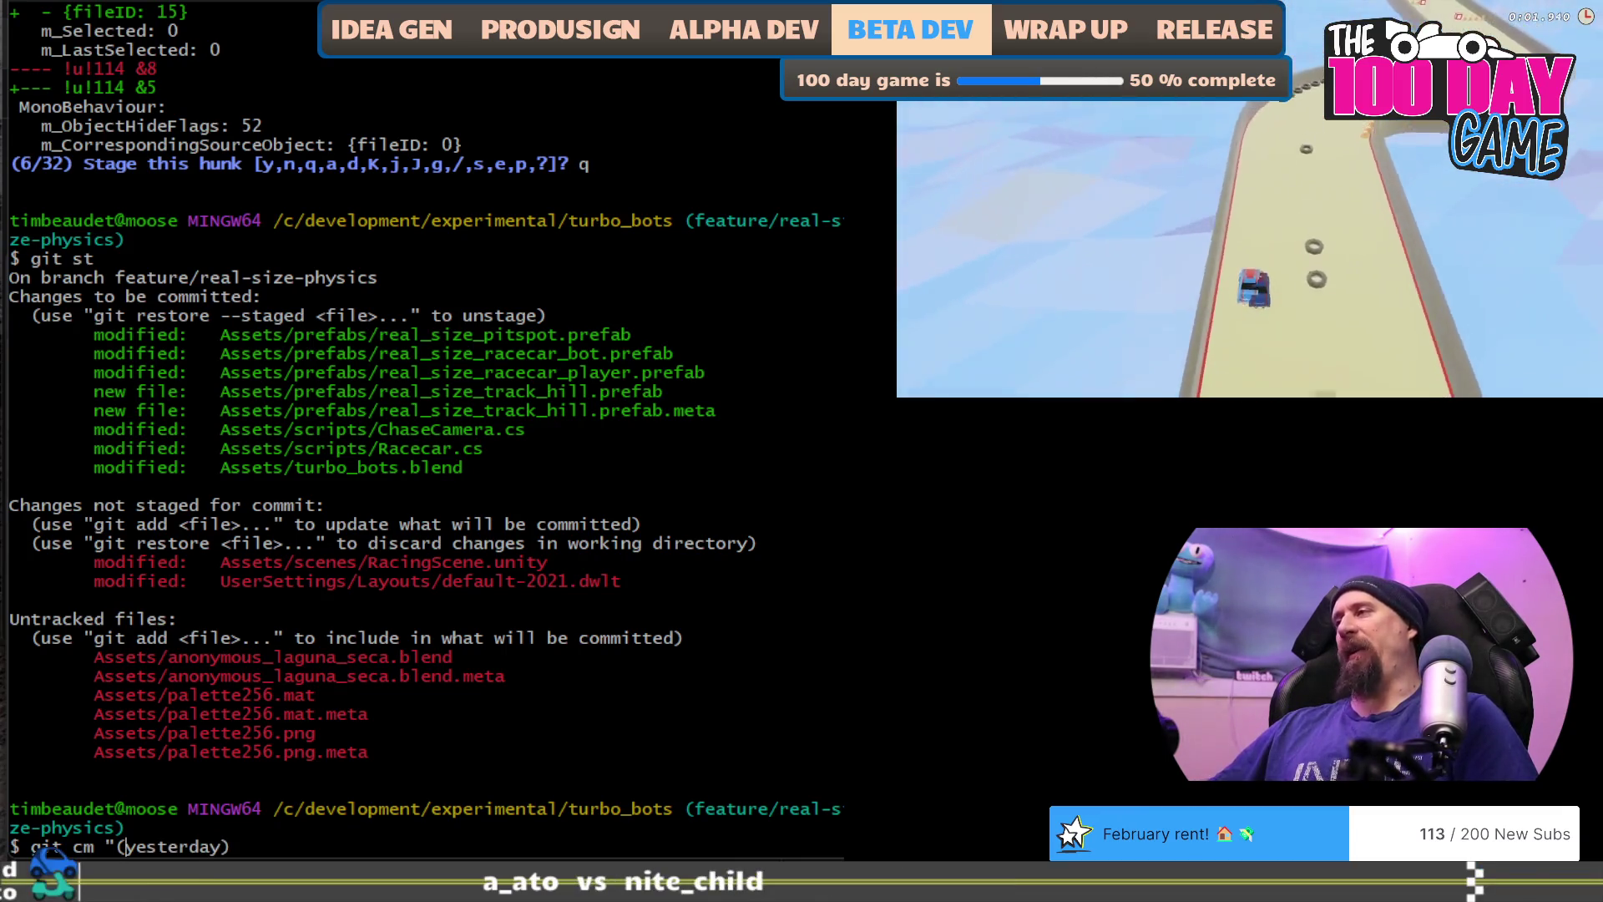
pyautogui.hotkey('ctrl', 'Left')
pyautogui.write('mostl')
pyautogui.press('End')
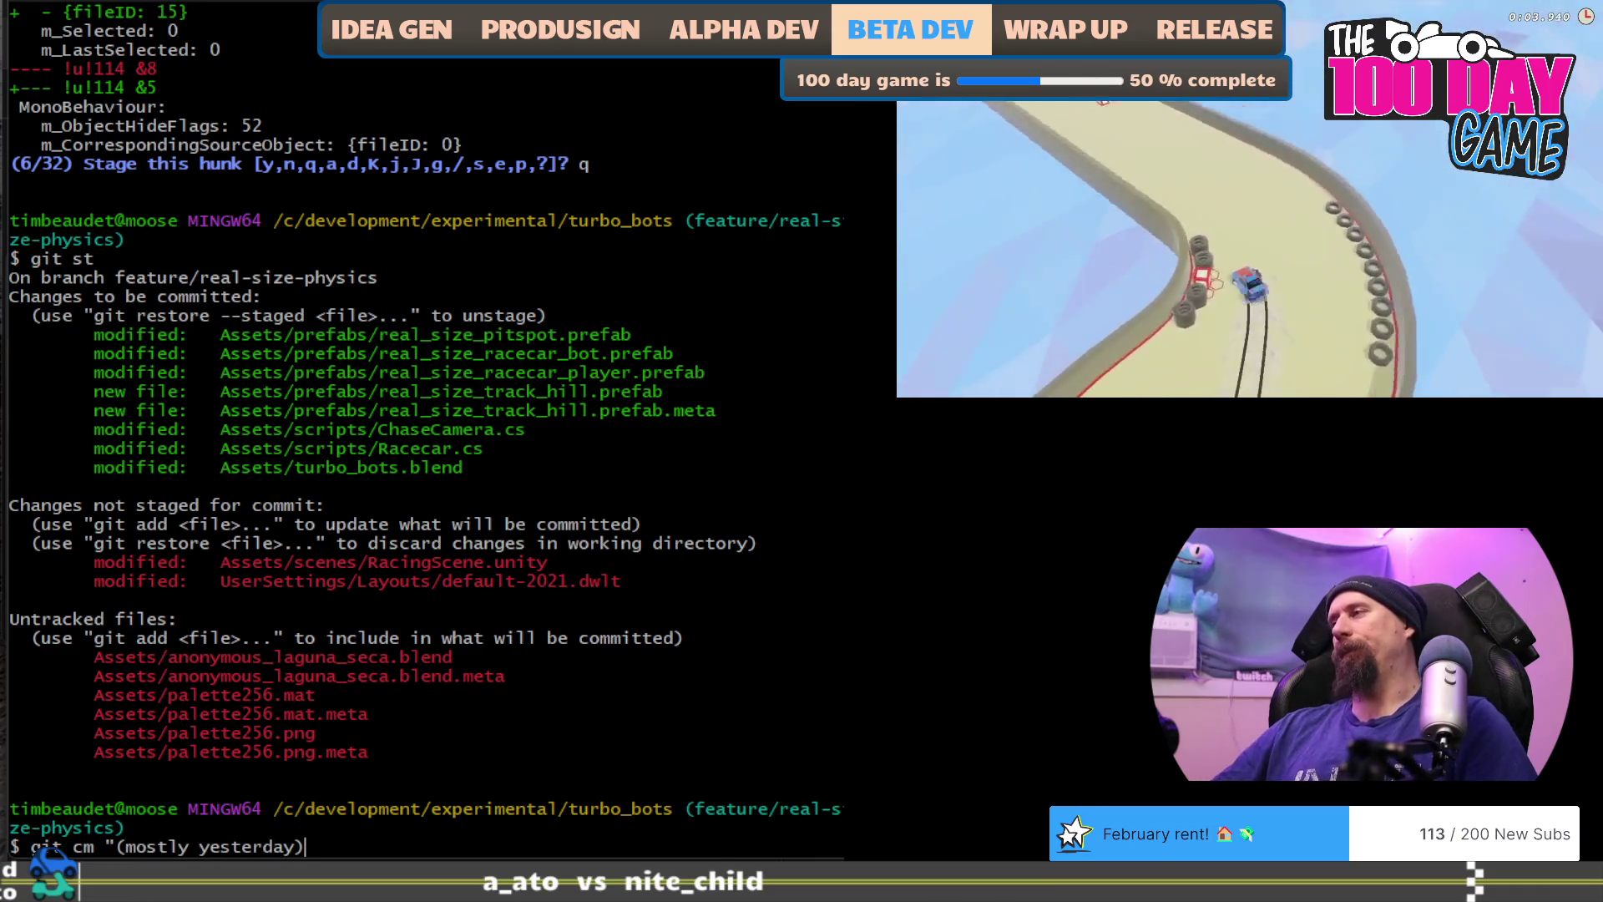
pyautogui.write("Getting RealSize 'got")
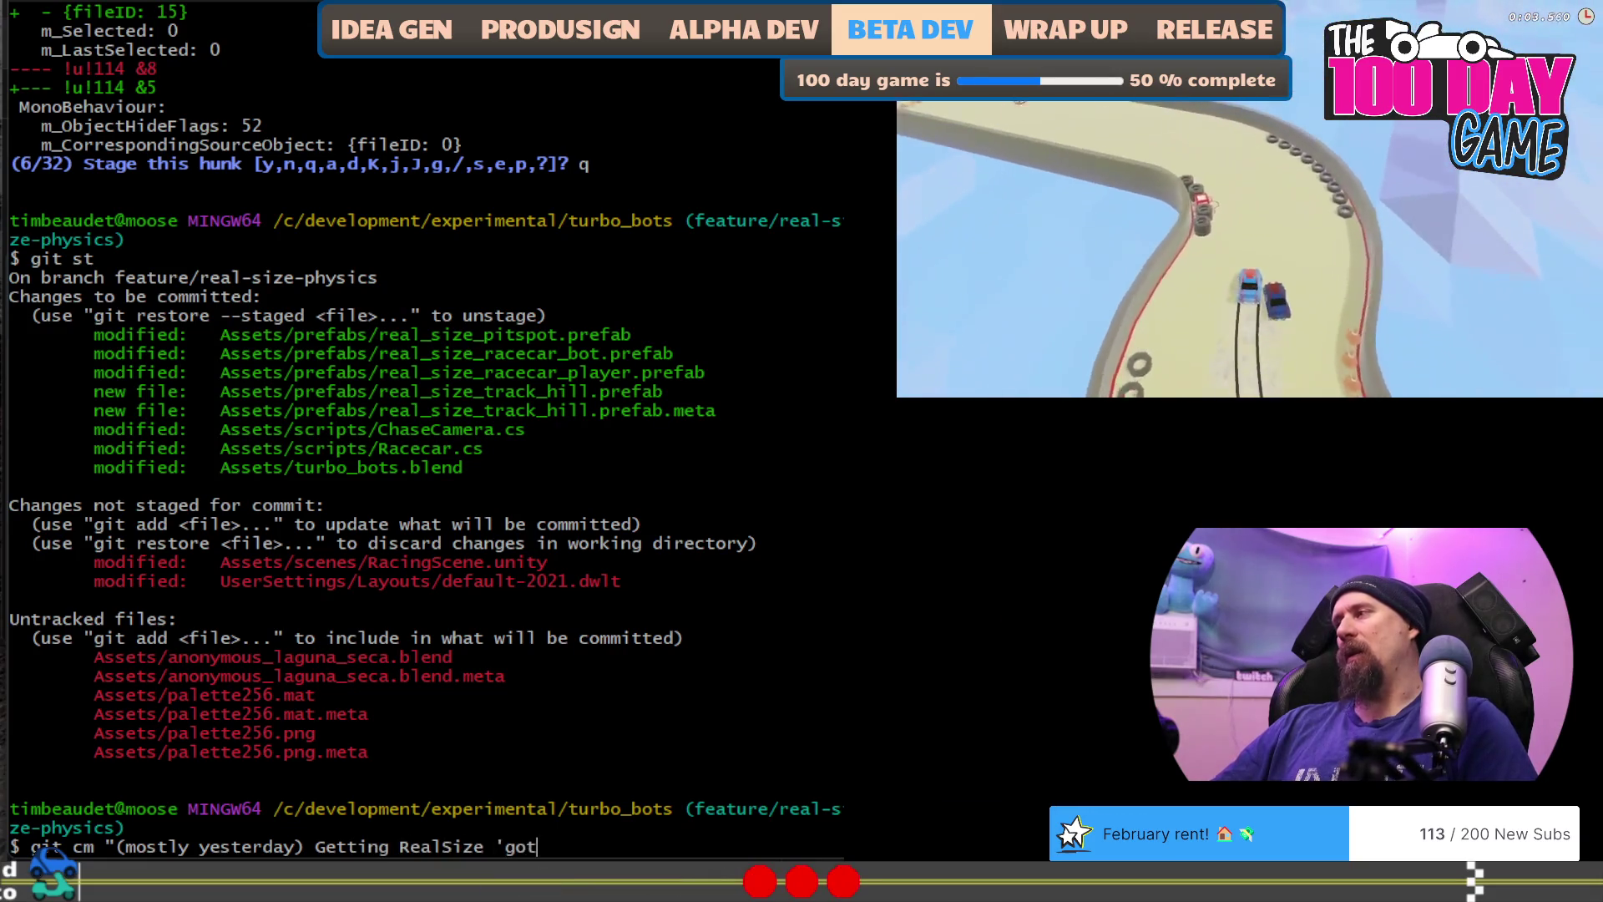
pyautogui.press('BackSpace')
pyautogui.write("kart' feel")
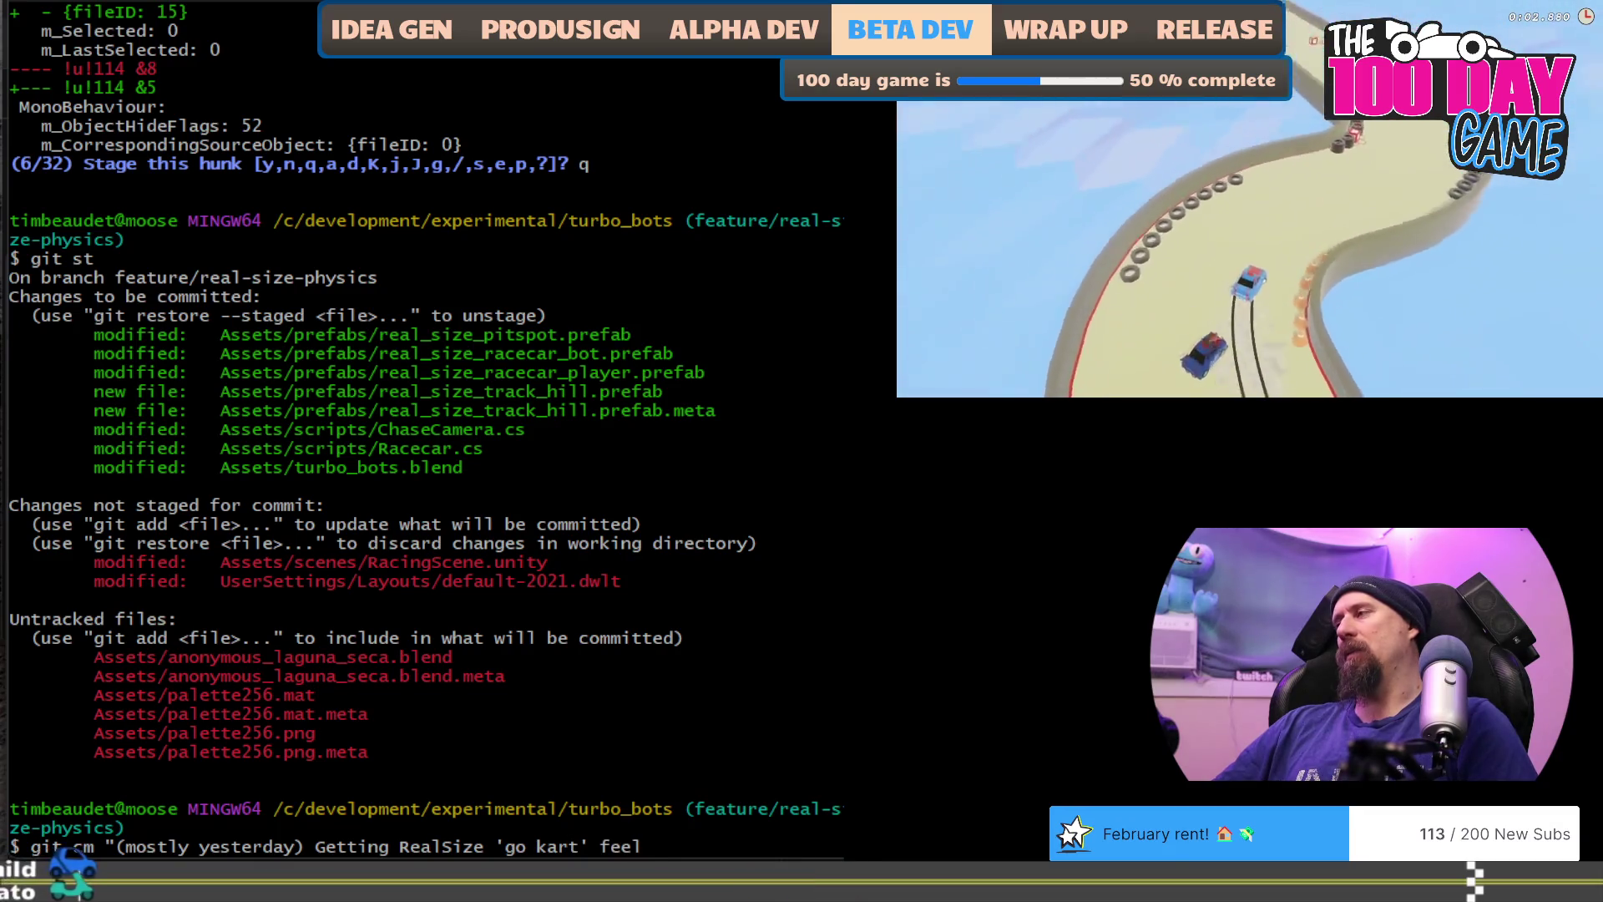
pyautogui.write(', tested grave')
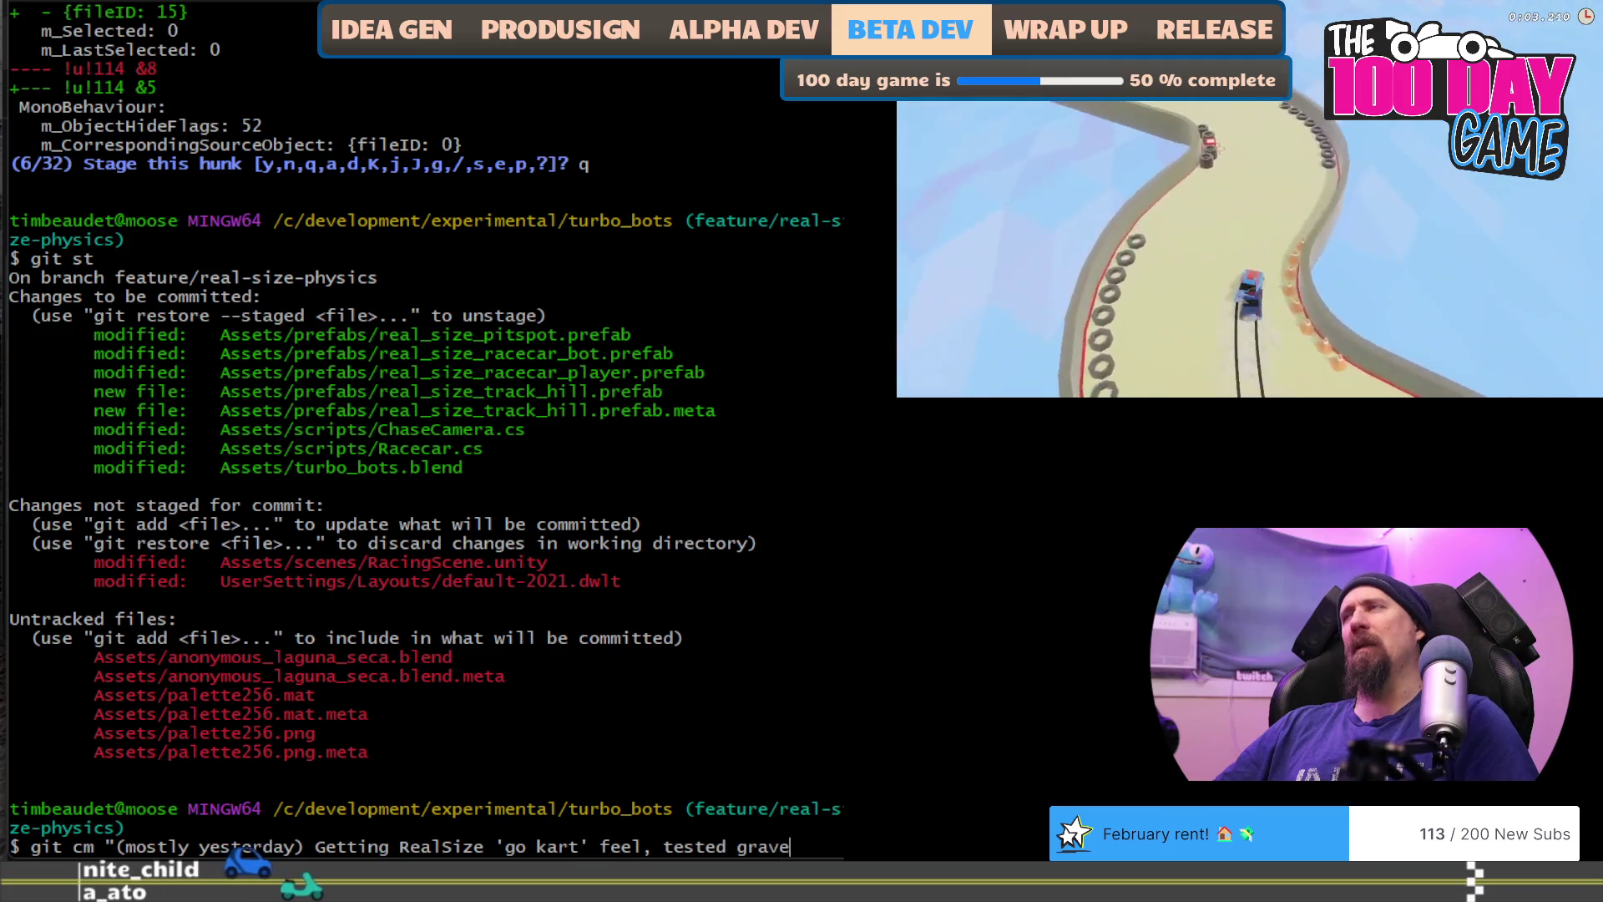
pyautogui.press('BackSpace')
pyautogui.write('ity."')
pyautogui.press('Return')
pyautogui.write('git s')
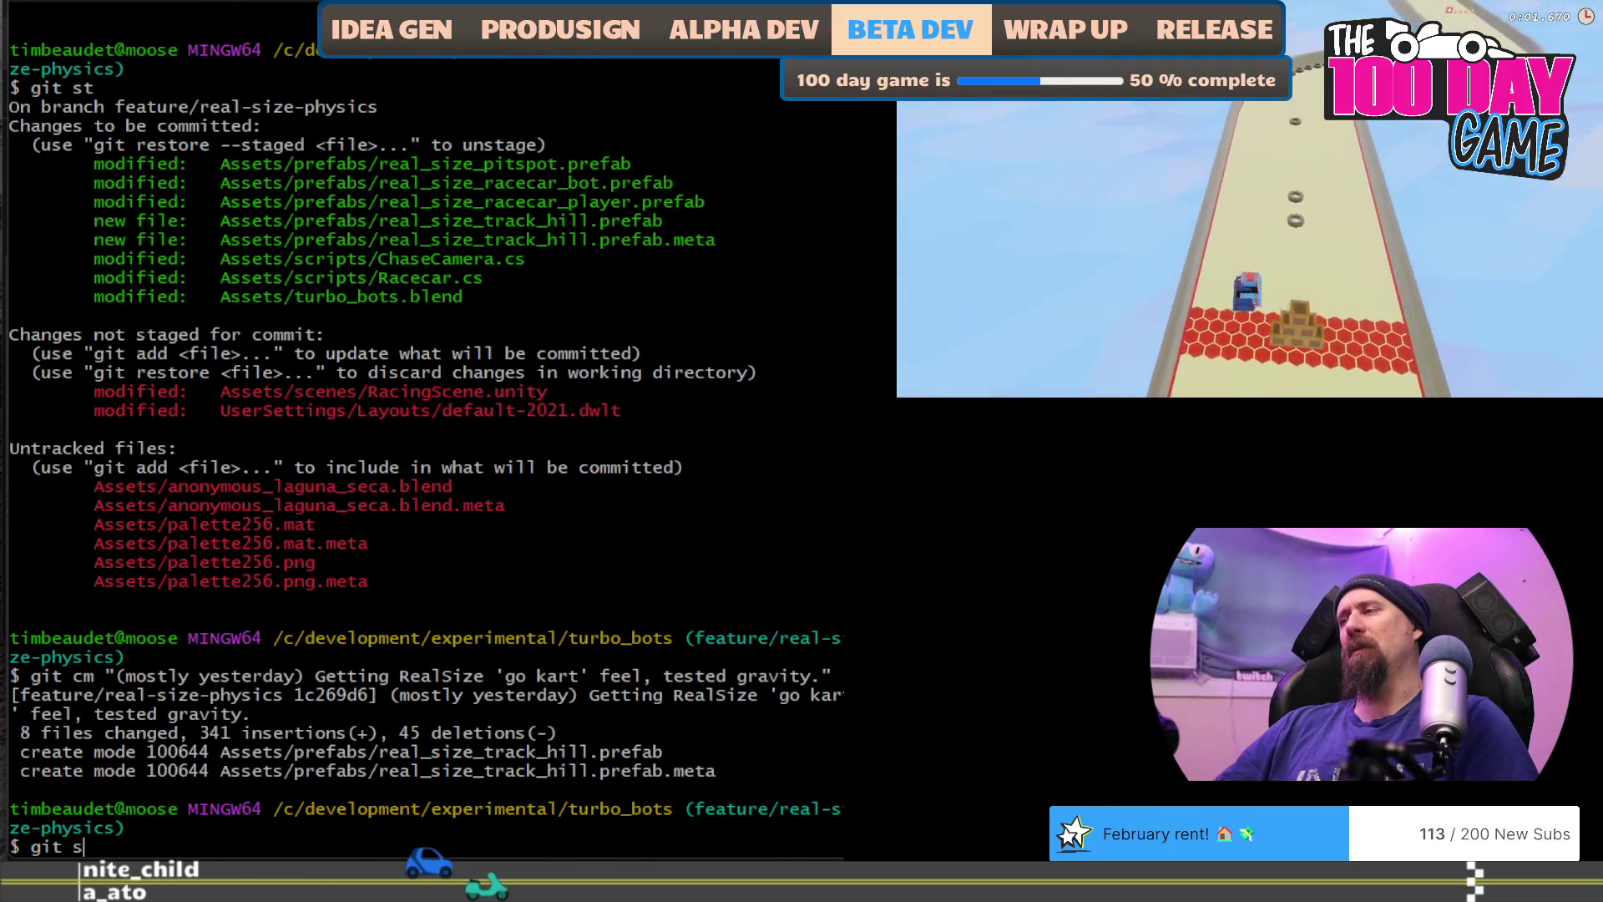
pyautogui.write('t')
pyautogui.press('Return')
# Step: Patch-stage all RacingScene.unity hunks and the layout file's changes with git add -p
pyautogui.write('git a')
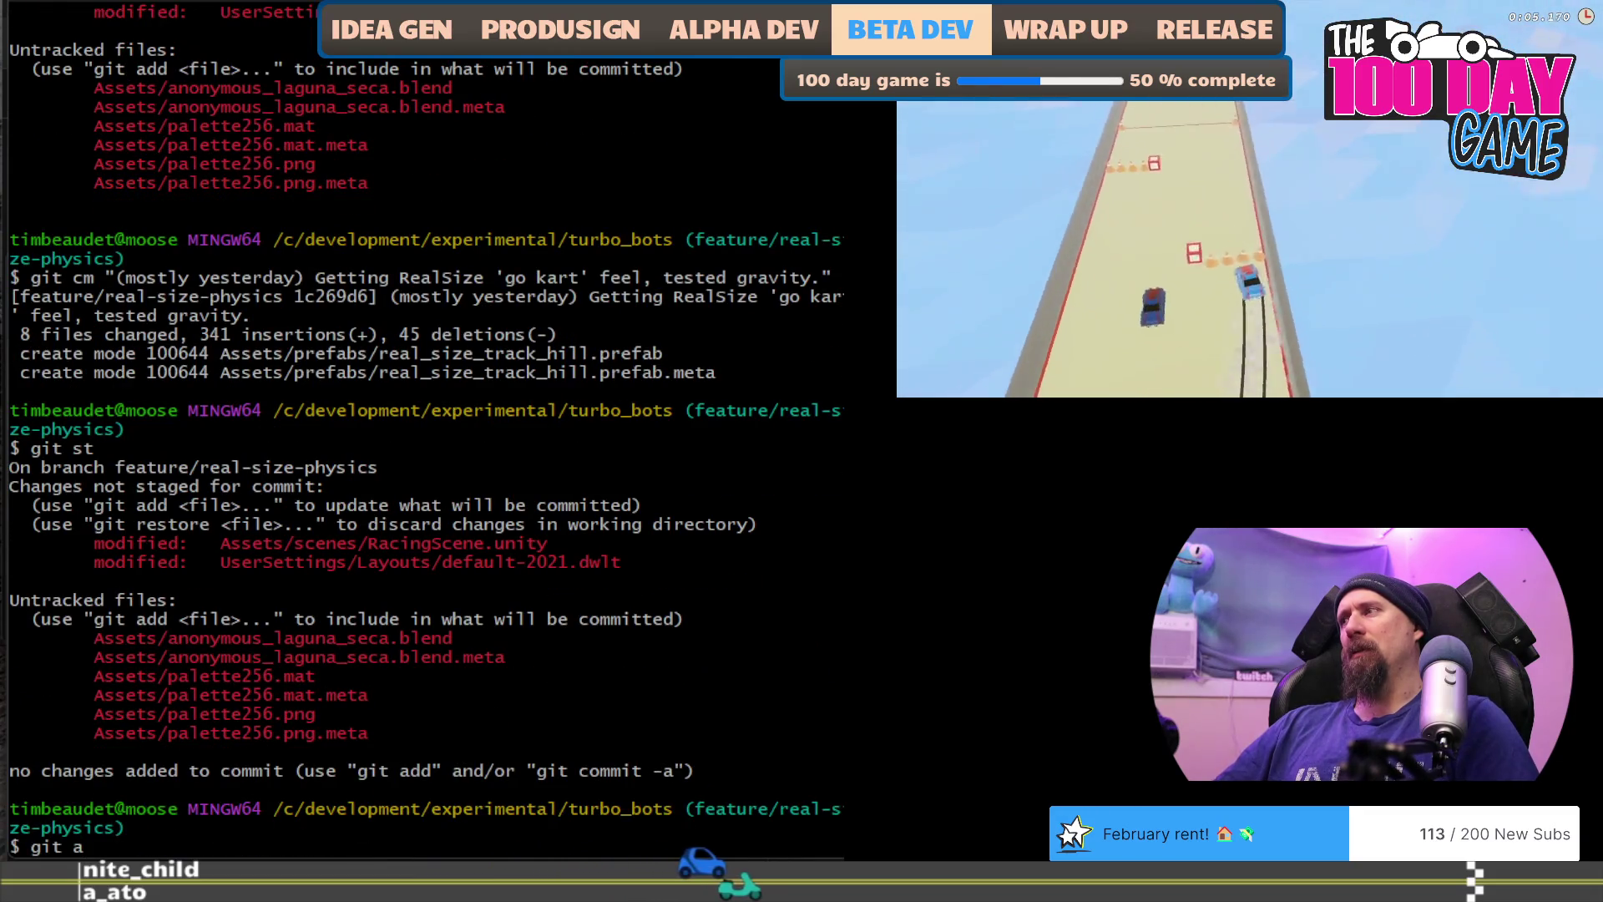
pyautogui.press('Return')
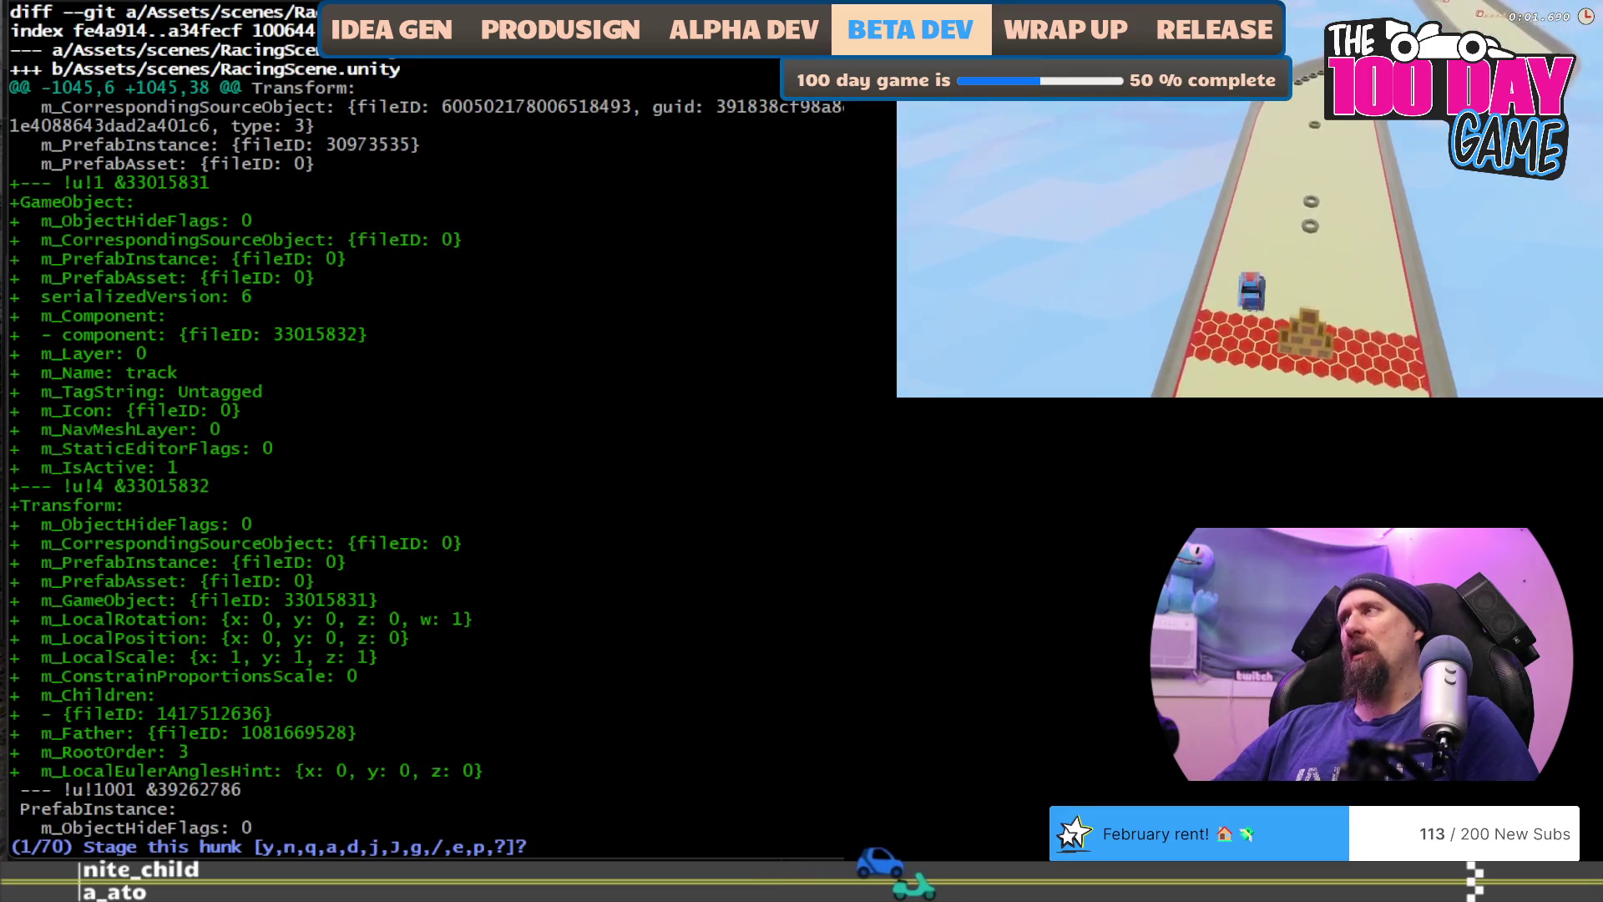
pyautogui.write('y')
pyautogui.press('Return')
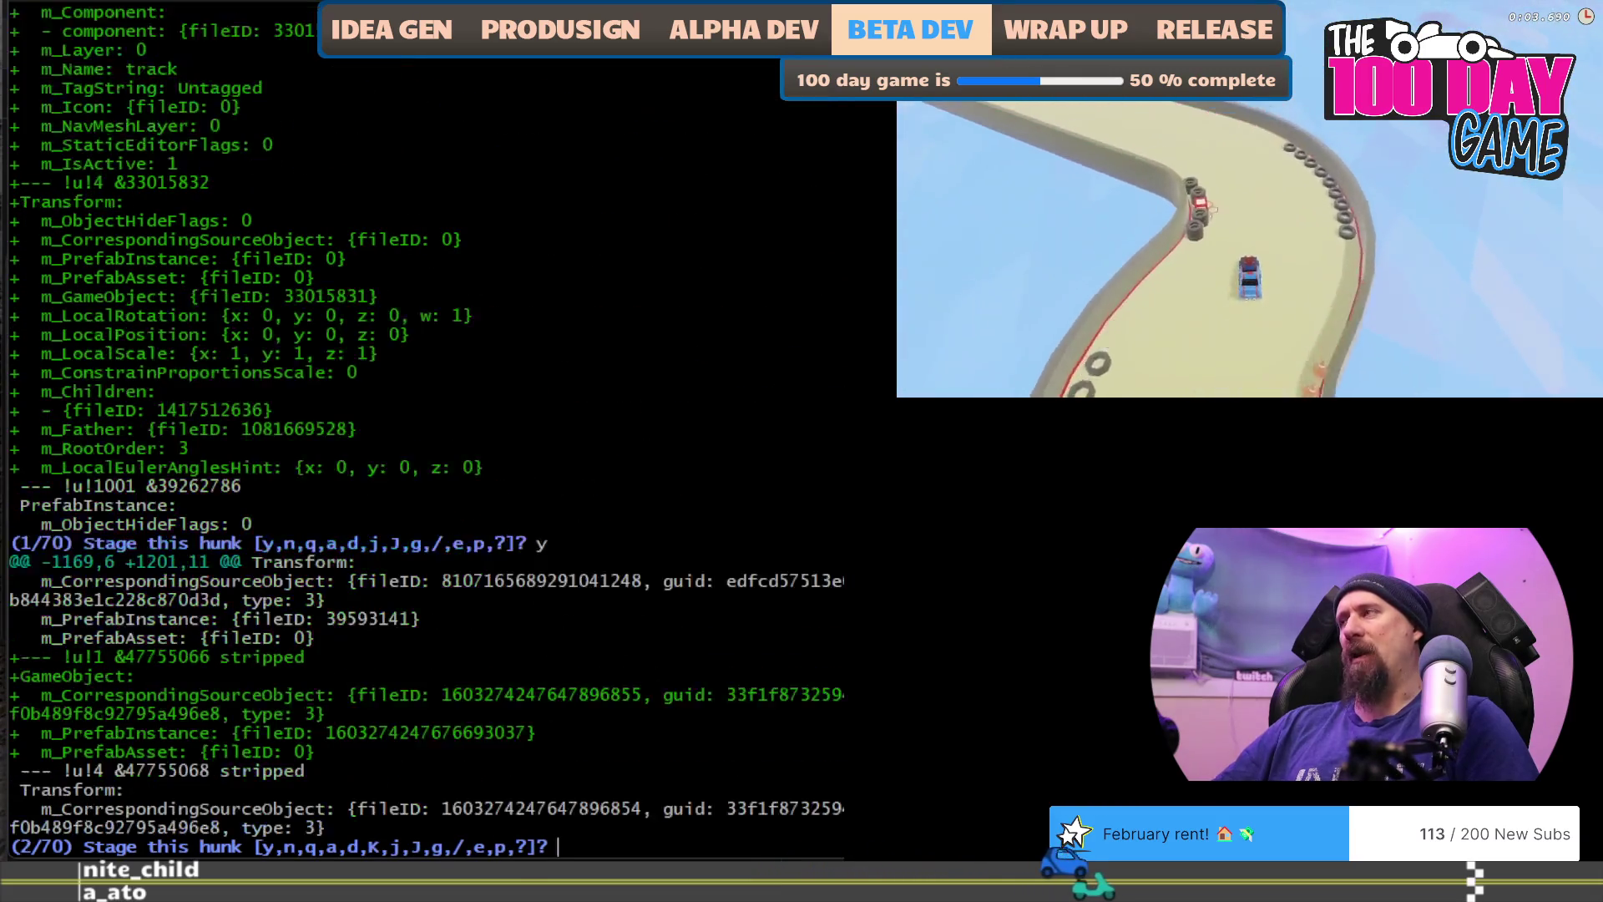
pyautogui.write('y')
pyautogui.press('Return')
pyautogui.write('d')
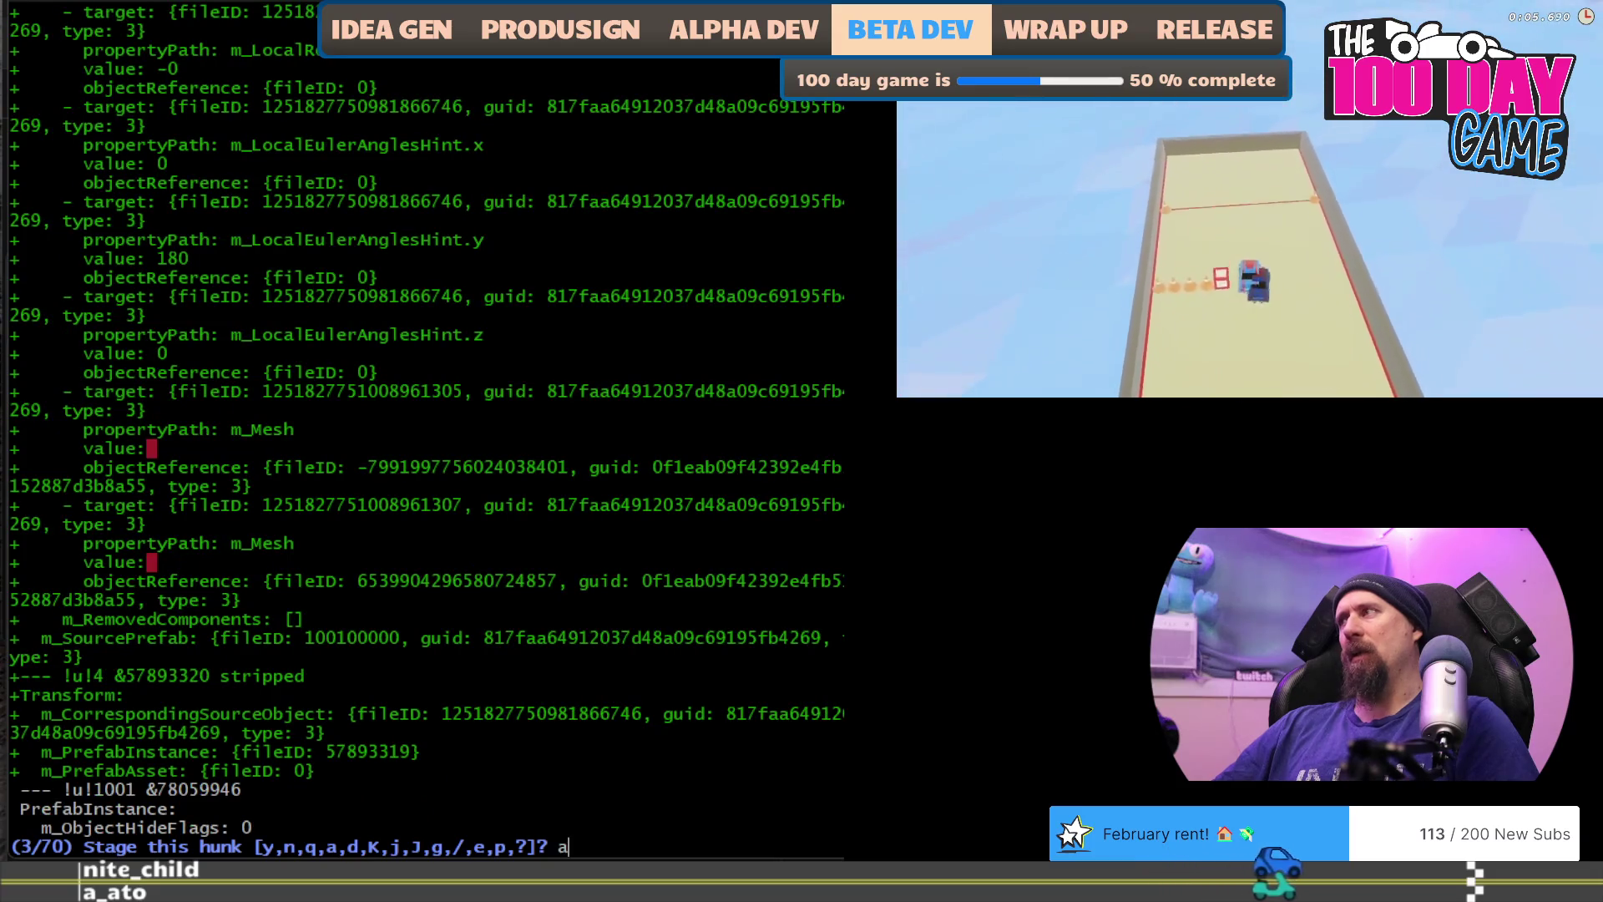
pyautogui.press('Return')
pyautogui.press('Return')
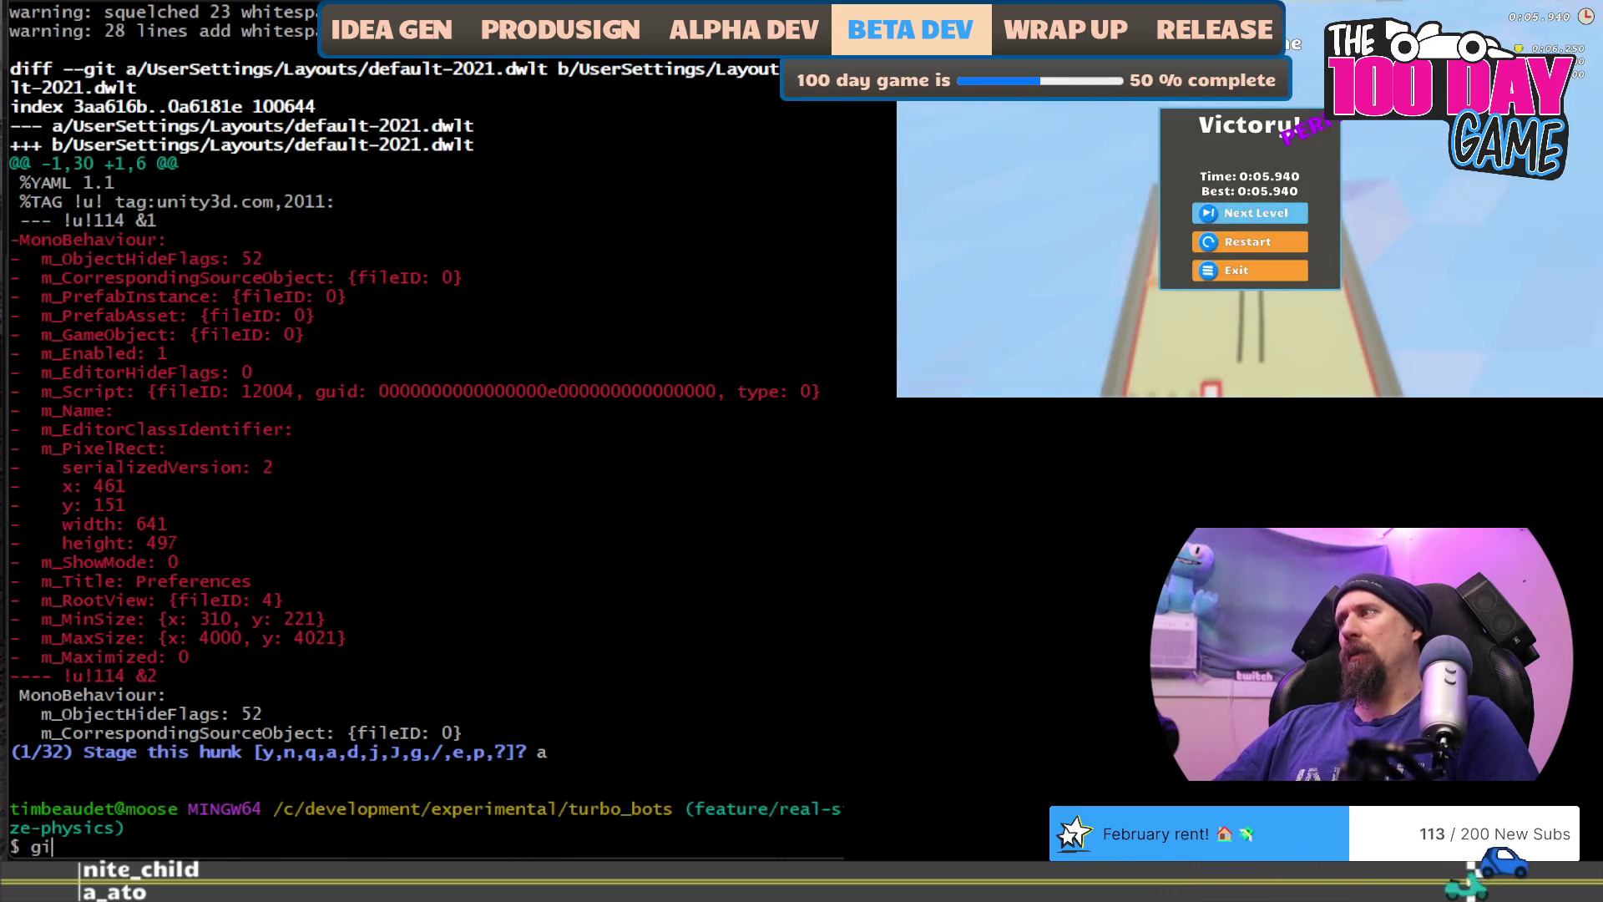
pyautogui.write('git st')
pyautogui.press('Return')
# Step: Stage the new Assets files (laguna_seca blend, palette256) and confirm everything is staged
pyautogui.write('git add Assets/')
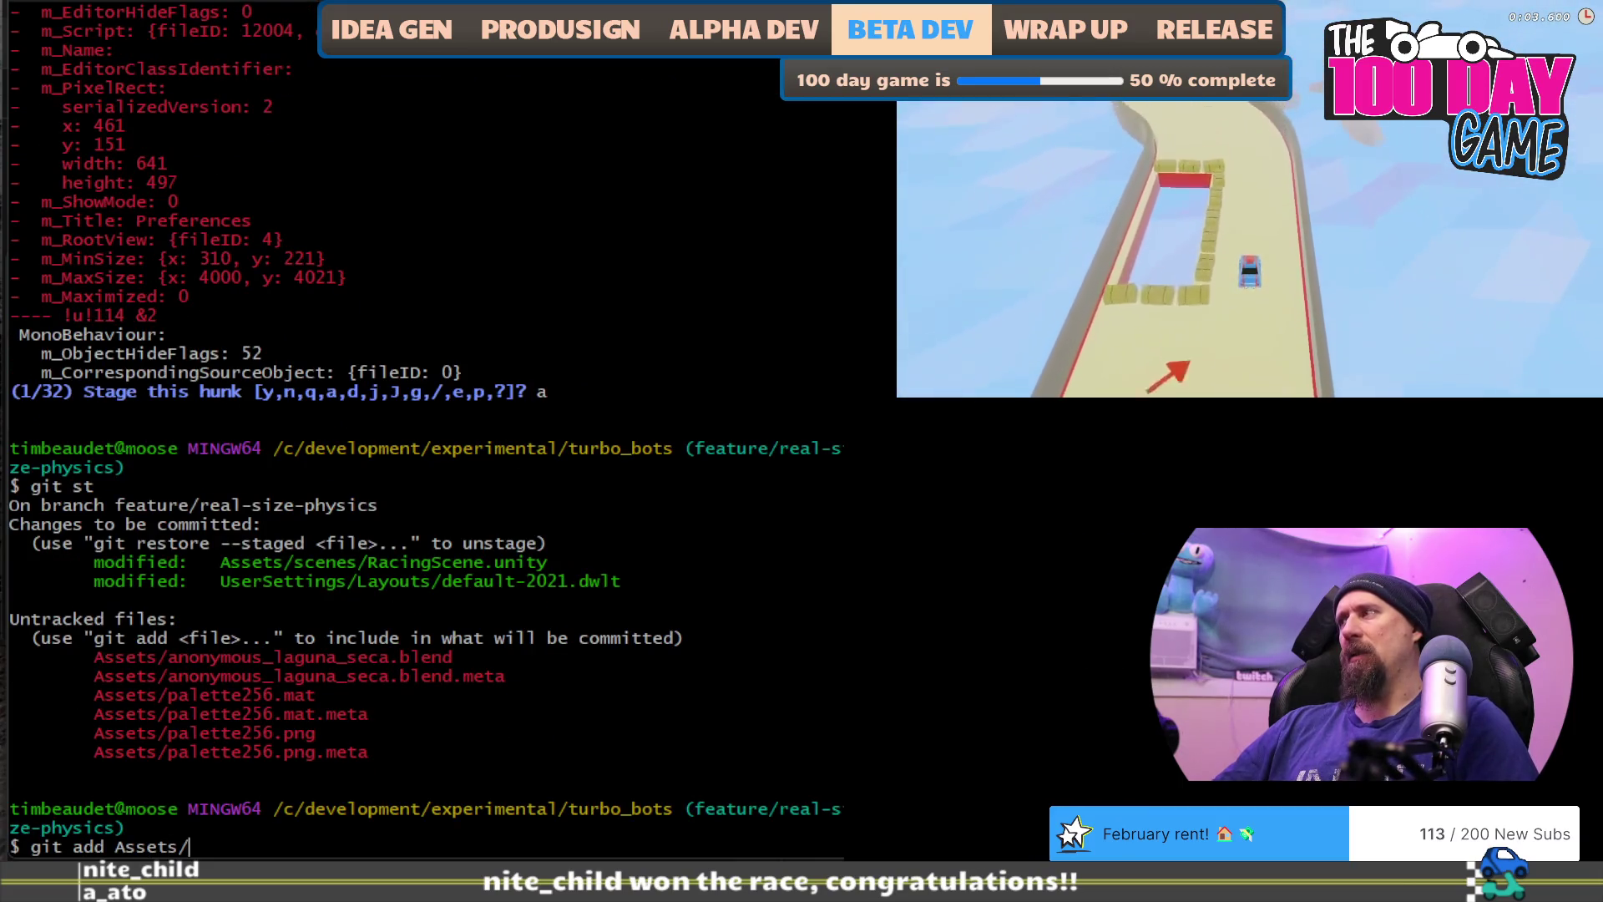
pyautogui.press('Return')
pyautogui.write('git')
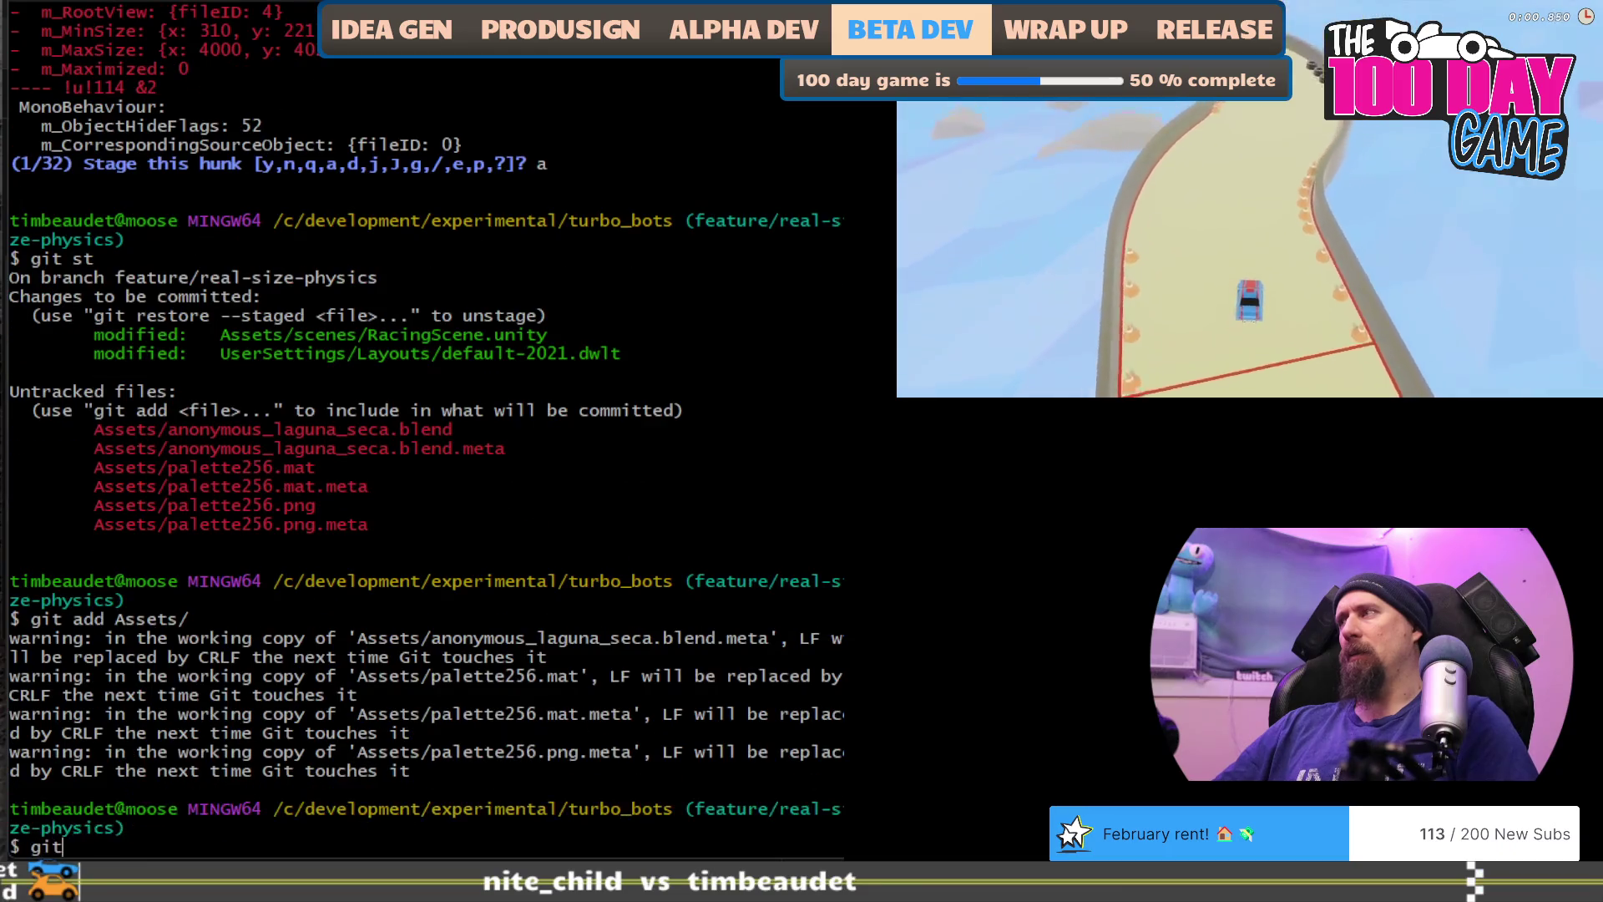
pyautogui.write(' st')
pyautogui.press('Return')
pyautogui.write('cm')
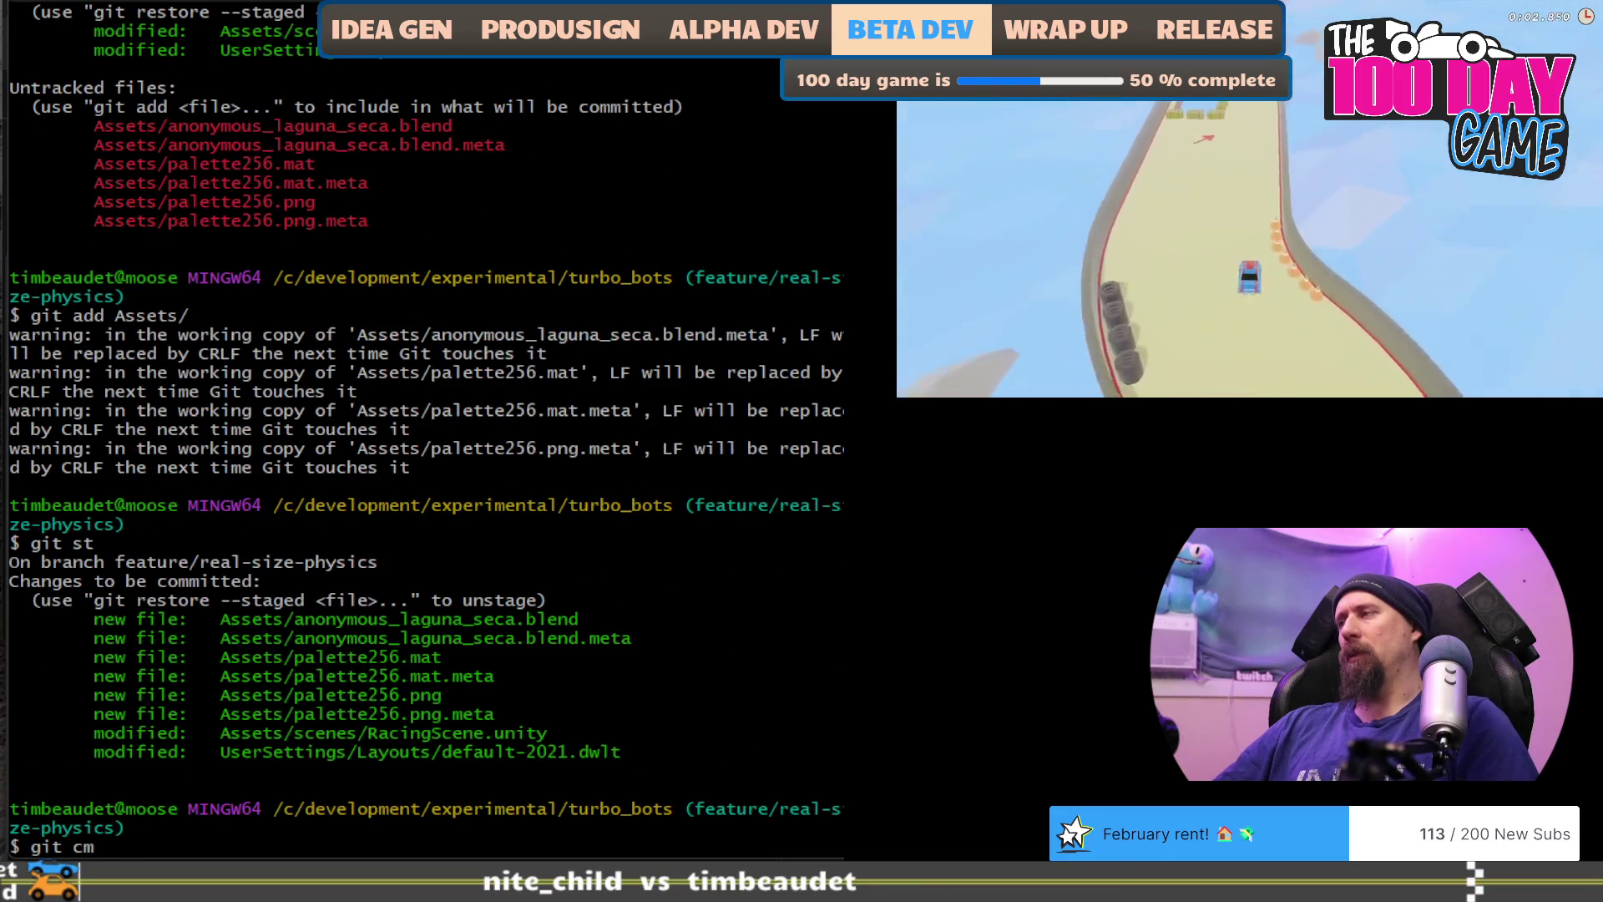
pyautogui.write(' "')
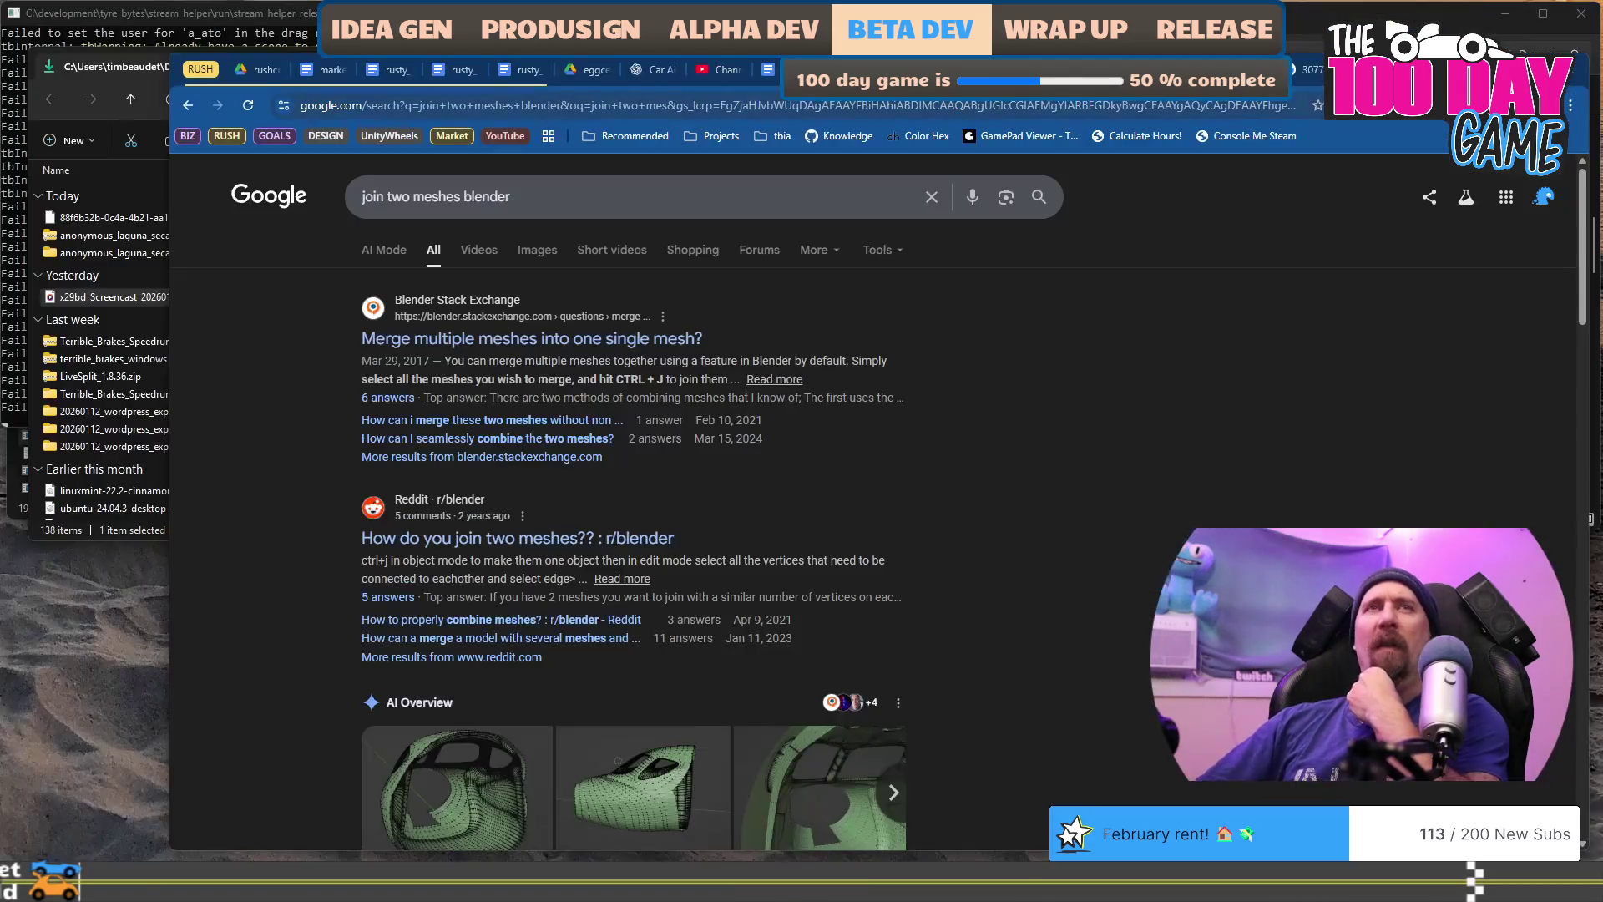
# Step: Load tyrebytes.github.io in a new tab, which returns a 404 'no GitHub Pages site' page
pyautogui.hotkey('ctrl', 't')
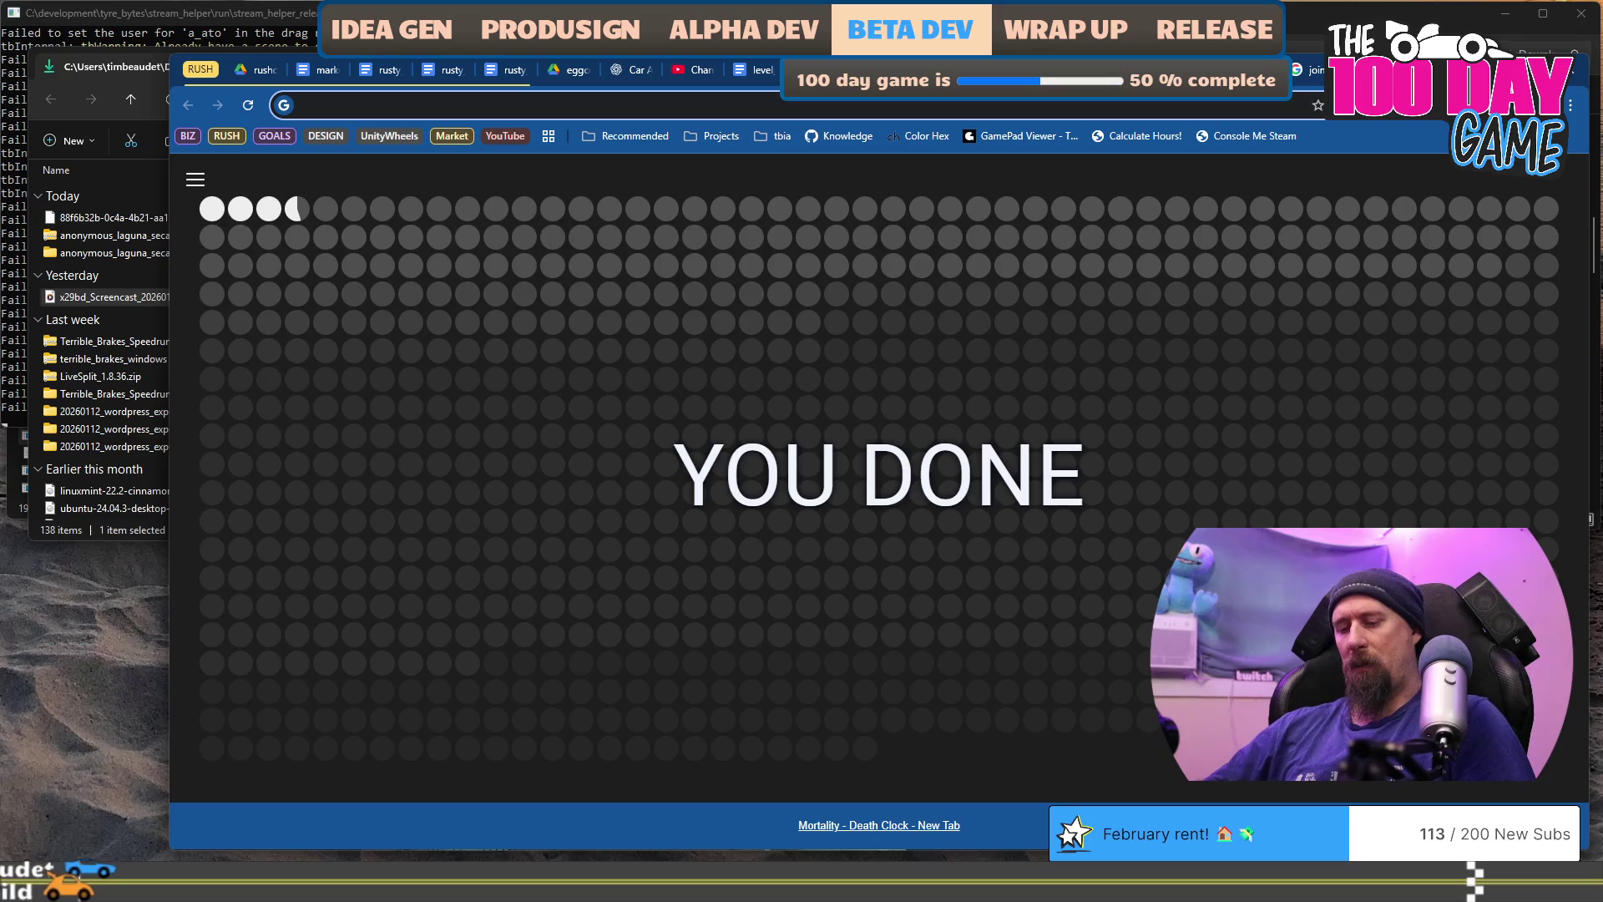
pyautogui.write('exp')
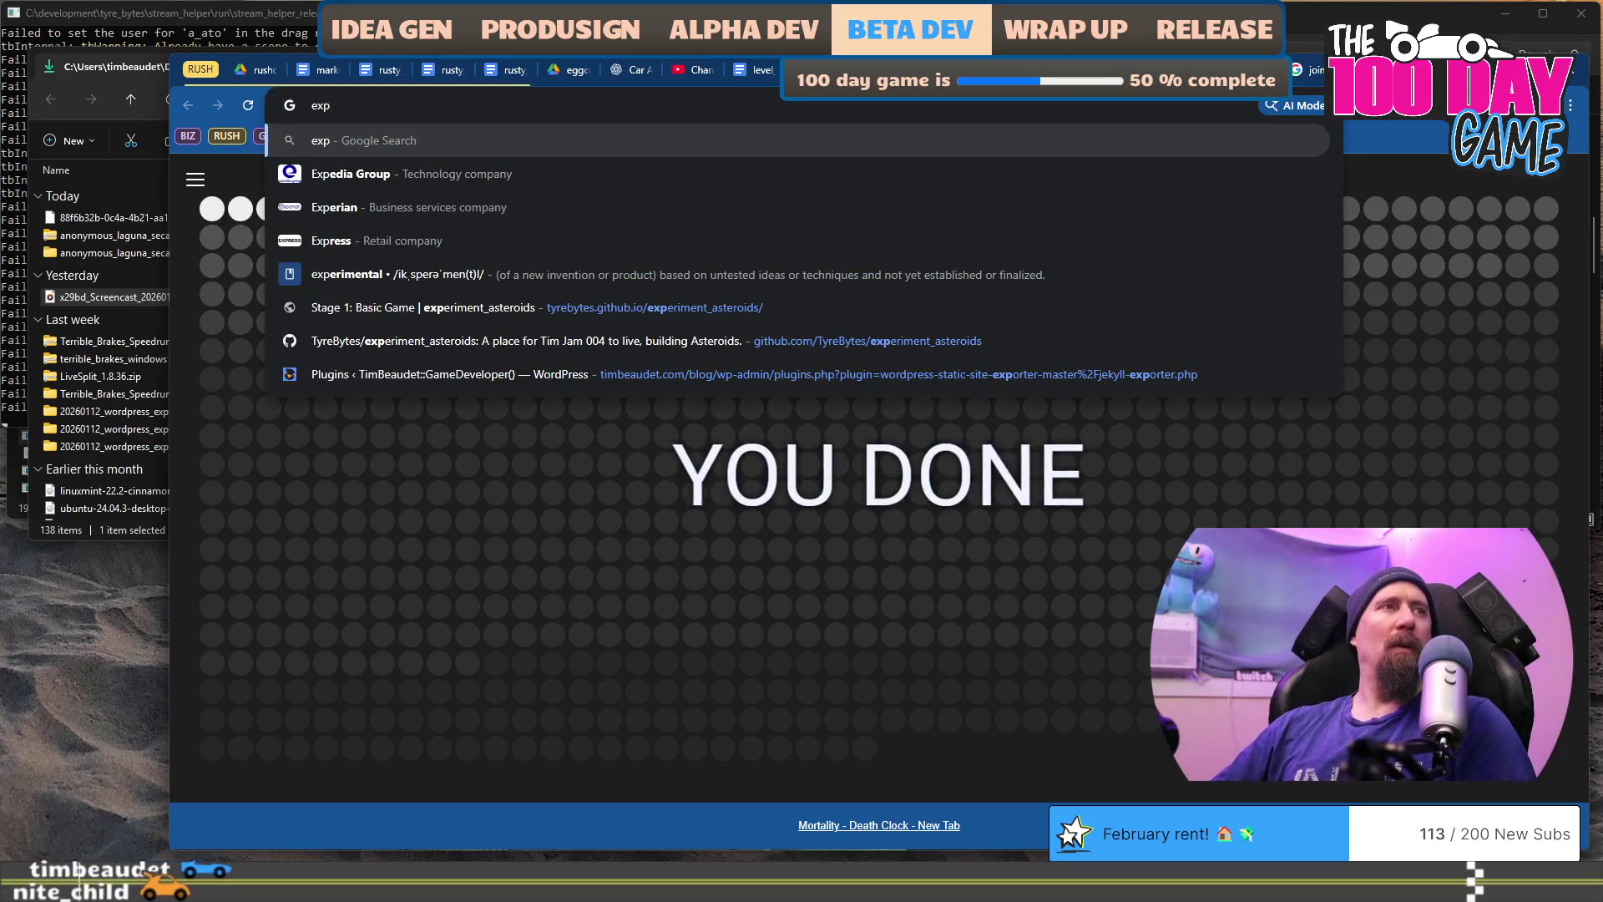
pyautogui.press('Down')
pyautogui.press('Down')
pyautogui.press('Down')
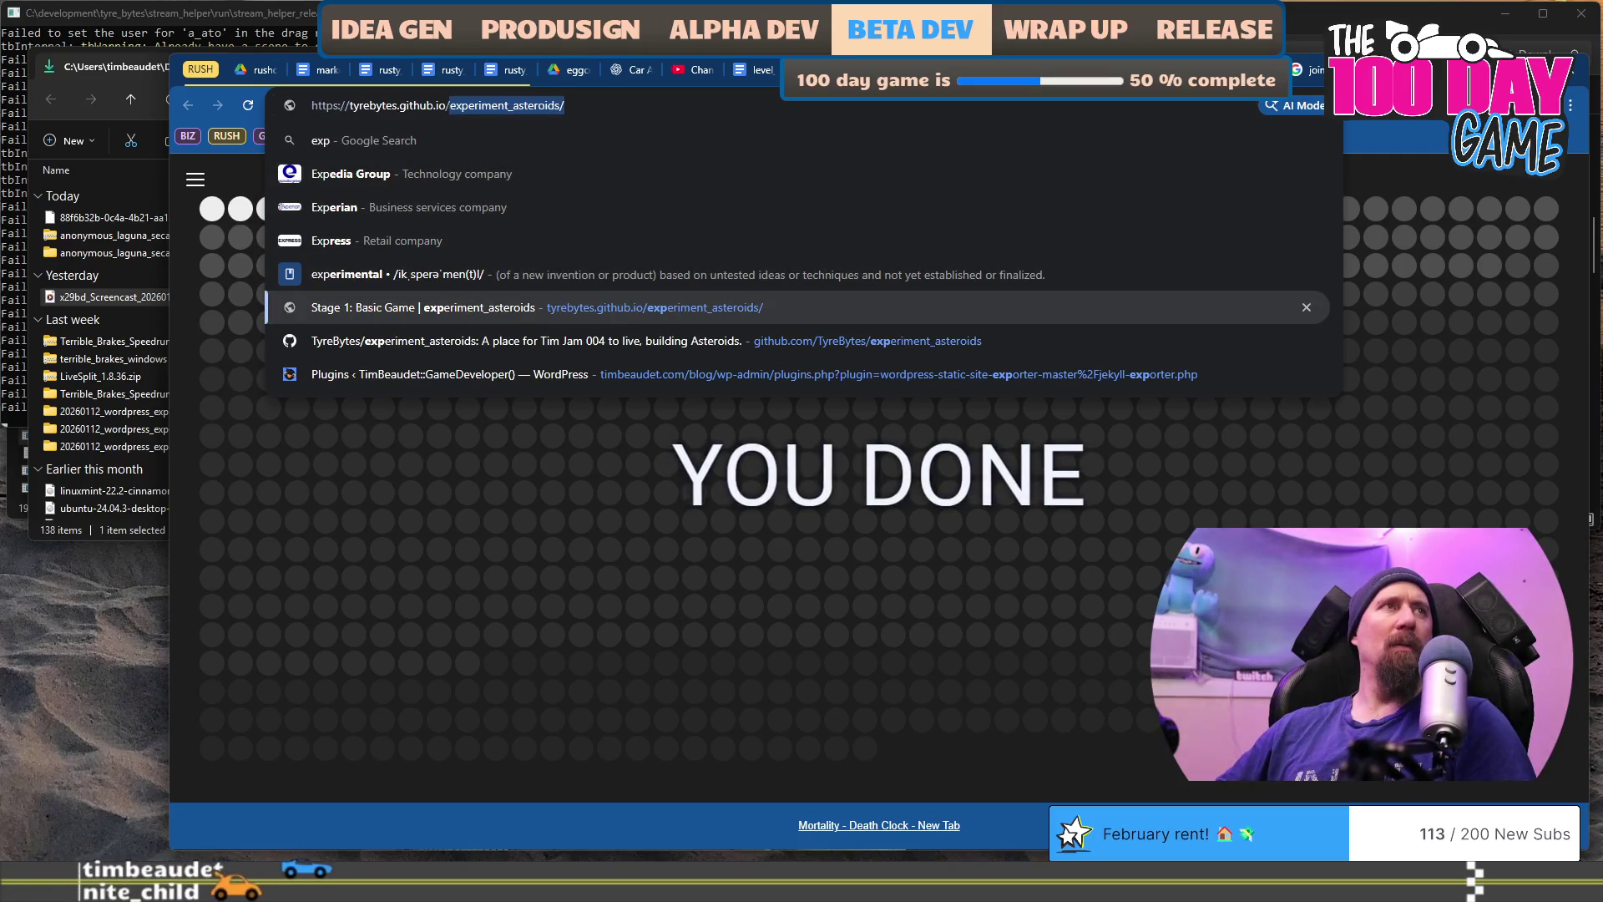
pyautogui.press('BackSpace')
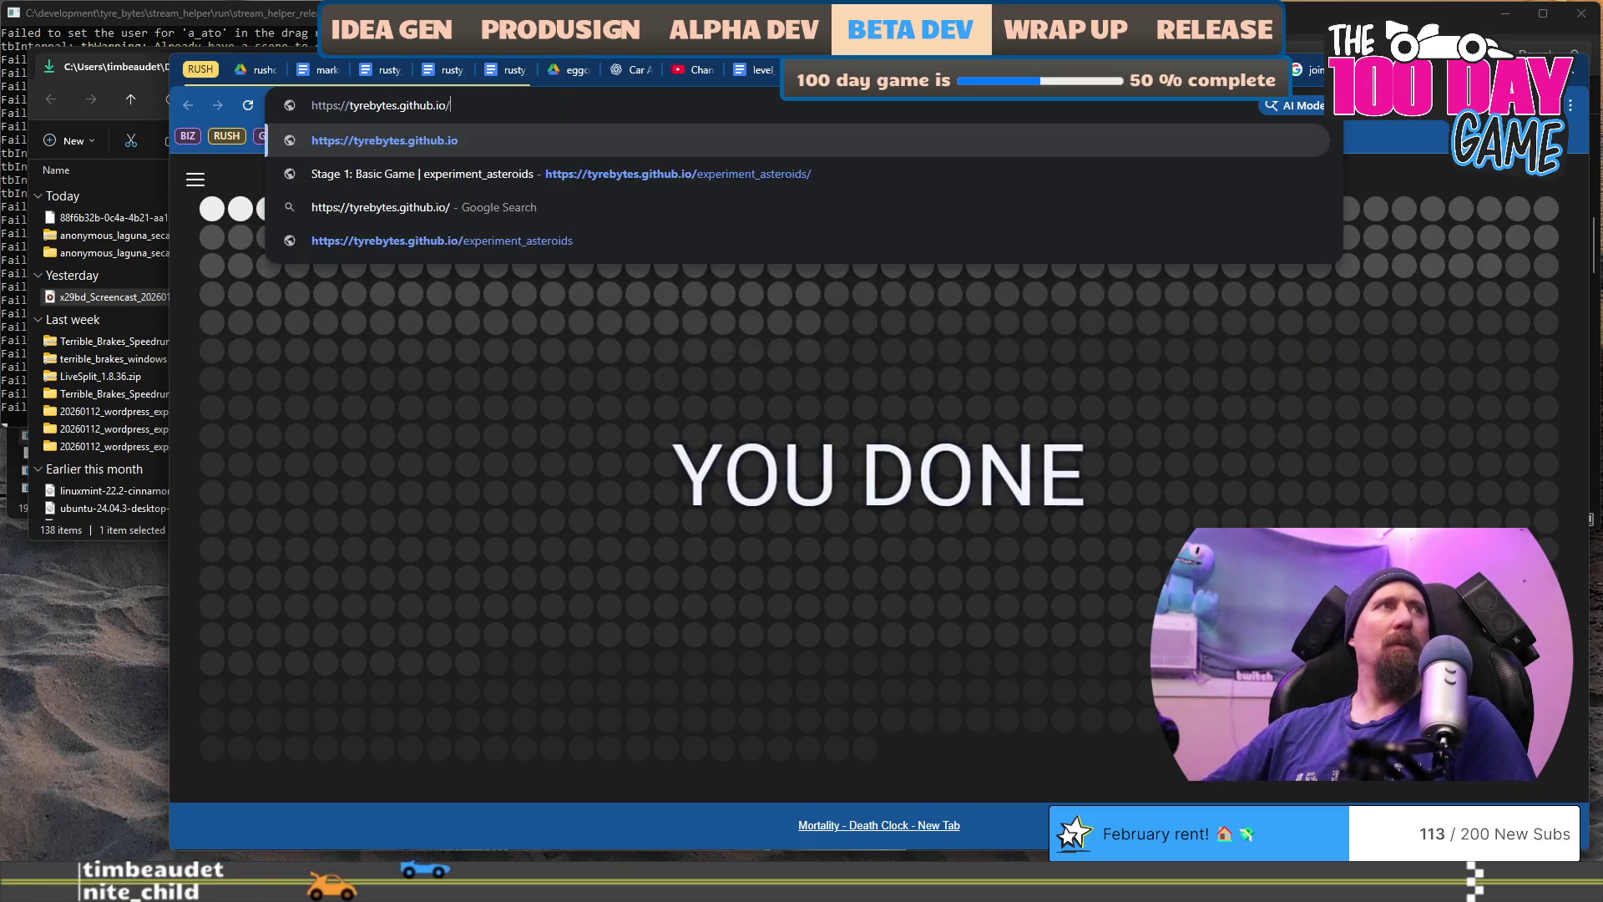
pyautogui.write('ex')
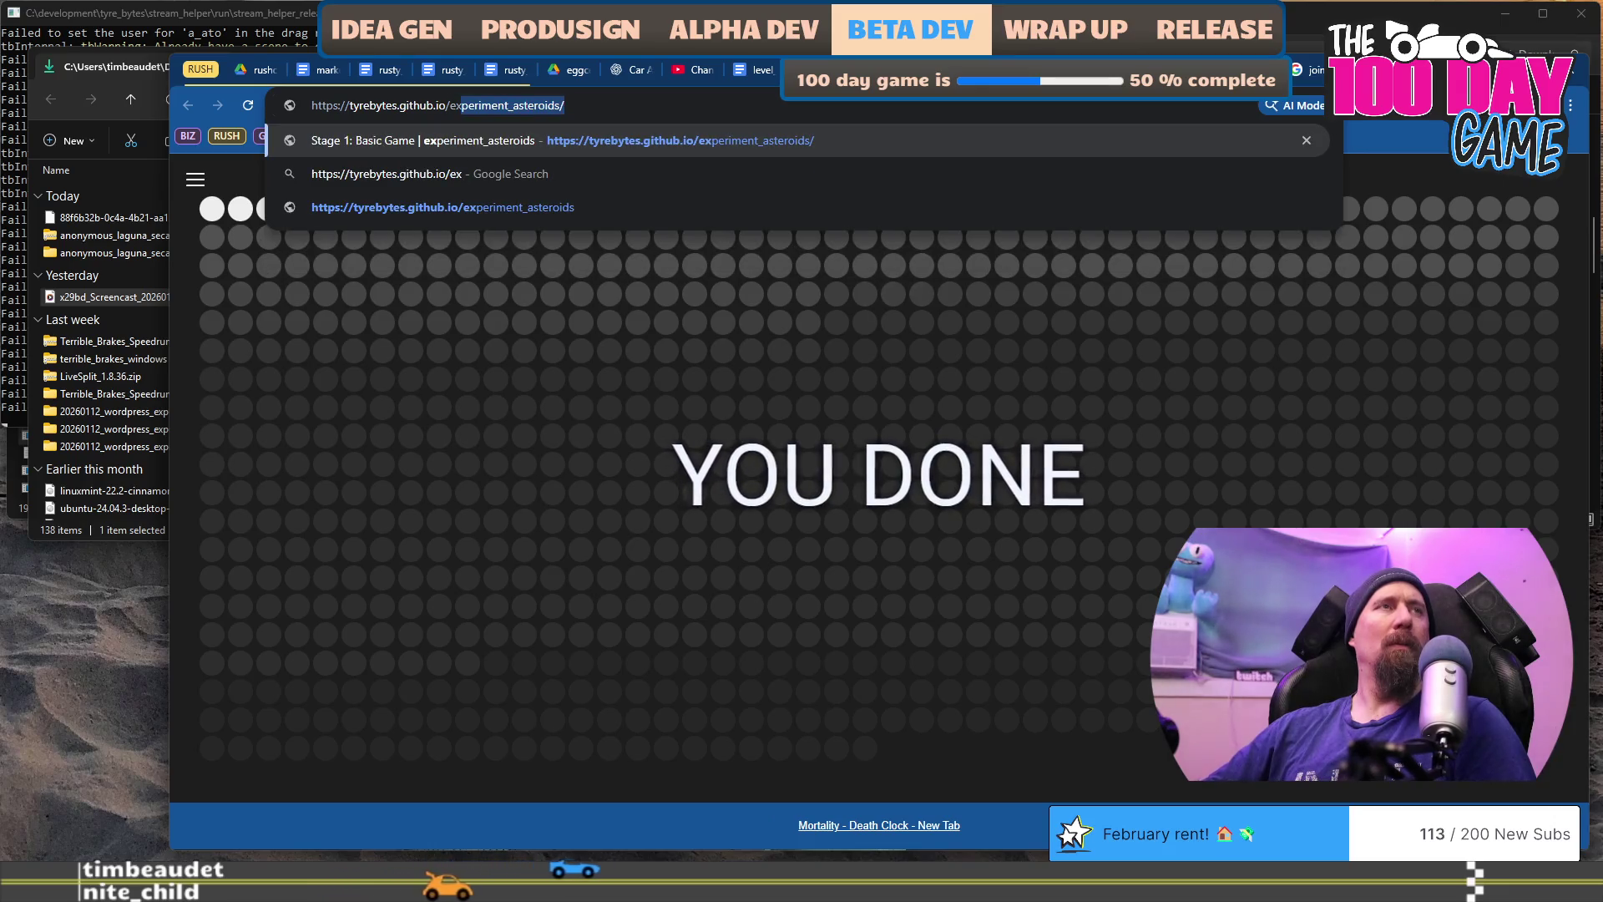
pyautogui.press('BackSpace')
pyautogui.press('BackSpace')
pyautogui.press('BackSpace')
pyautogui.press('Return')
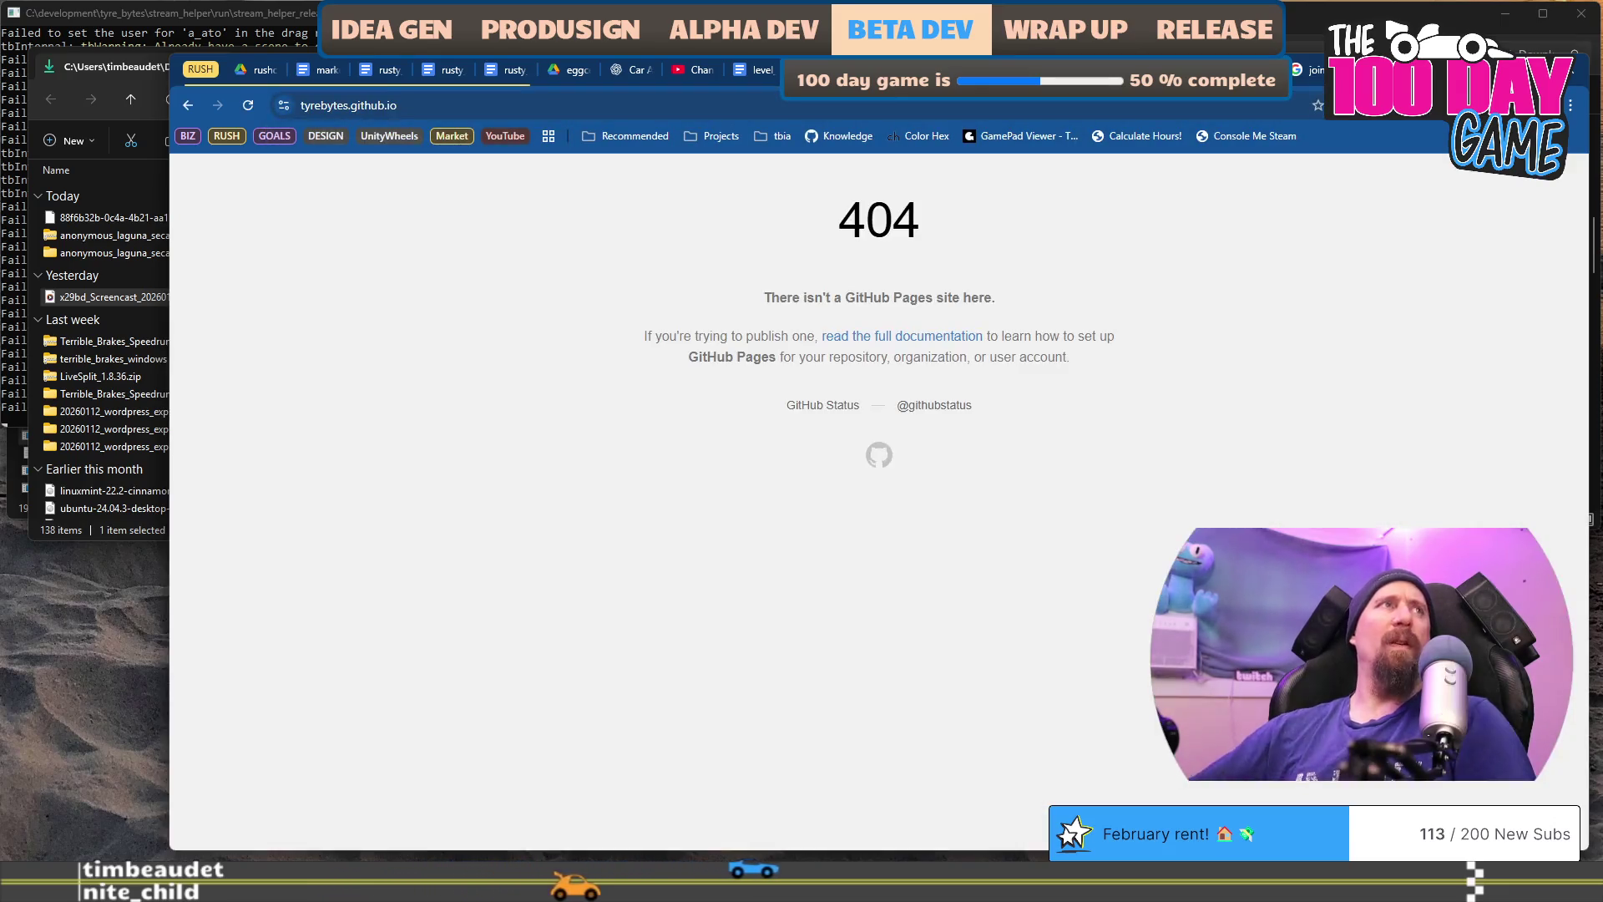
# Step: Go to github.com/TyreBytes/rusty_racer using the 'tyre' address suggestion
pyautogui.click(780, 116)
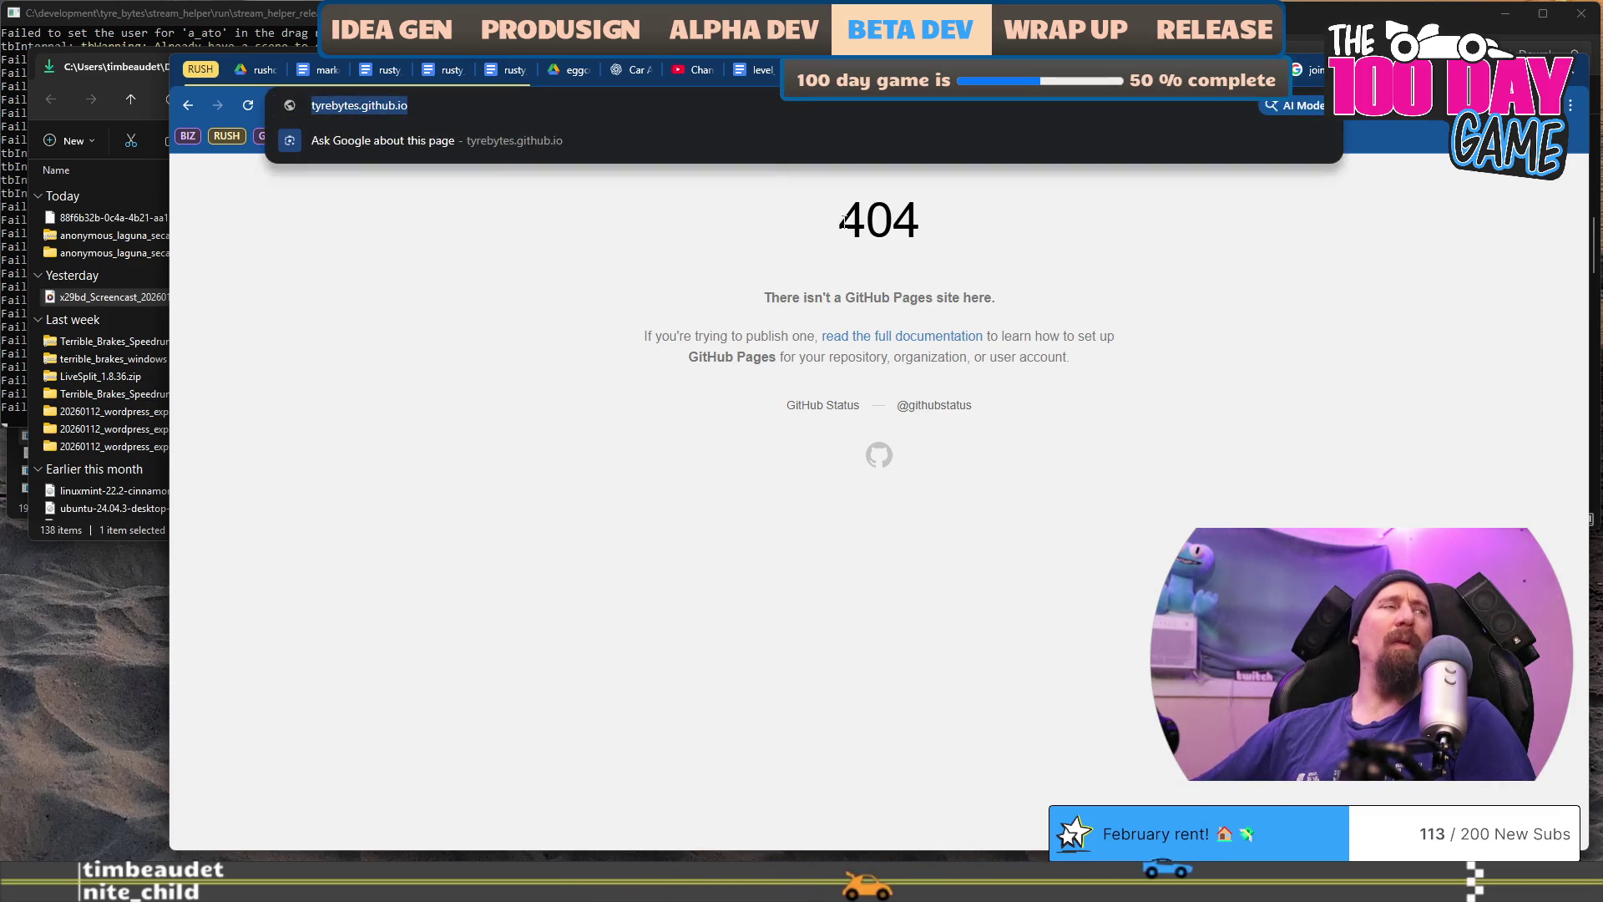
pyautogui.write('tyre')
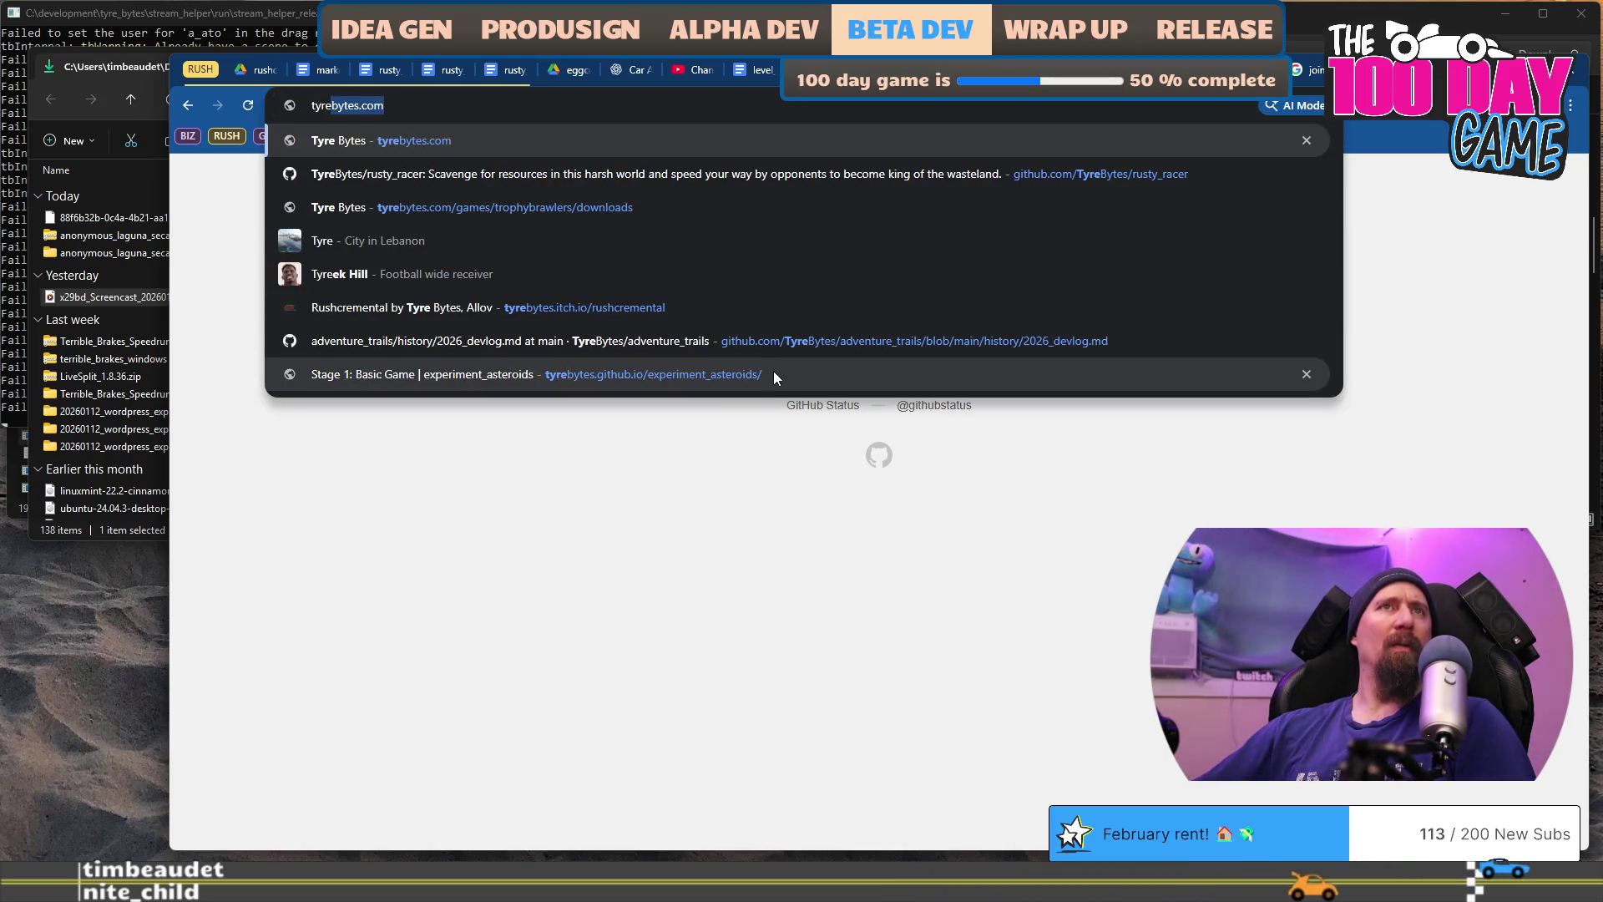
pyautogui.click(957, 177)
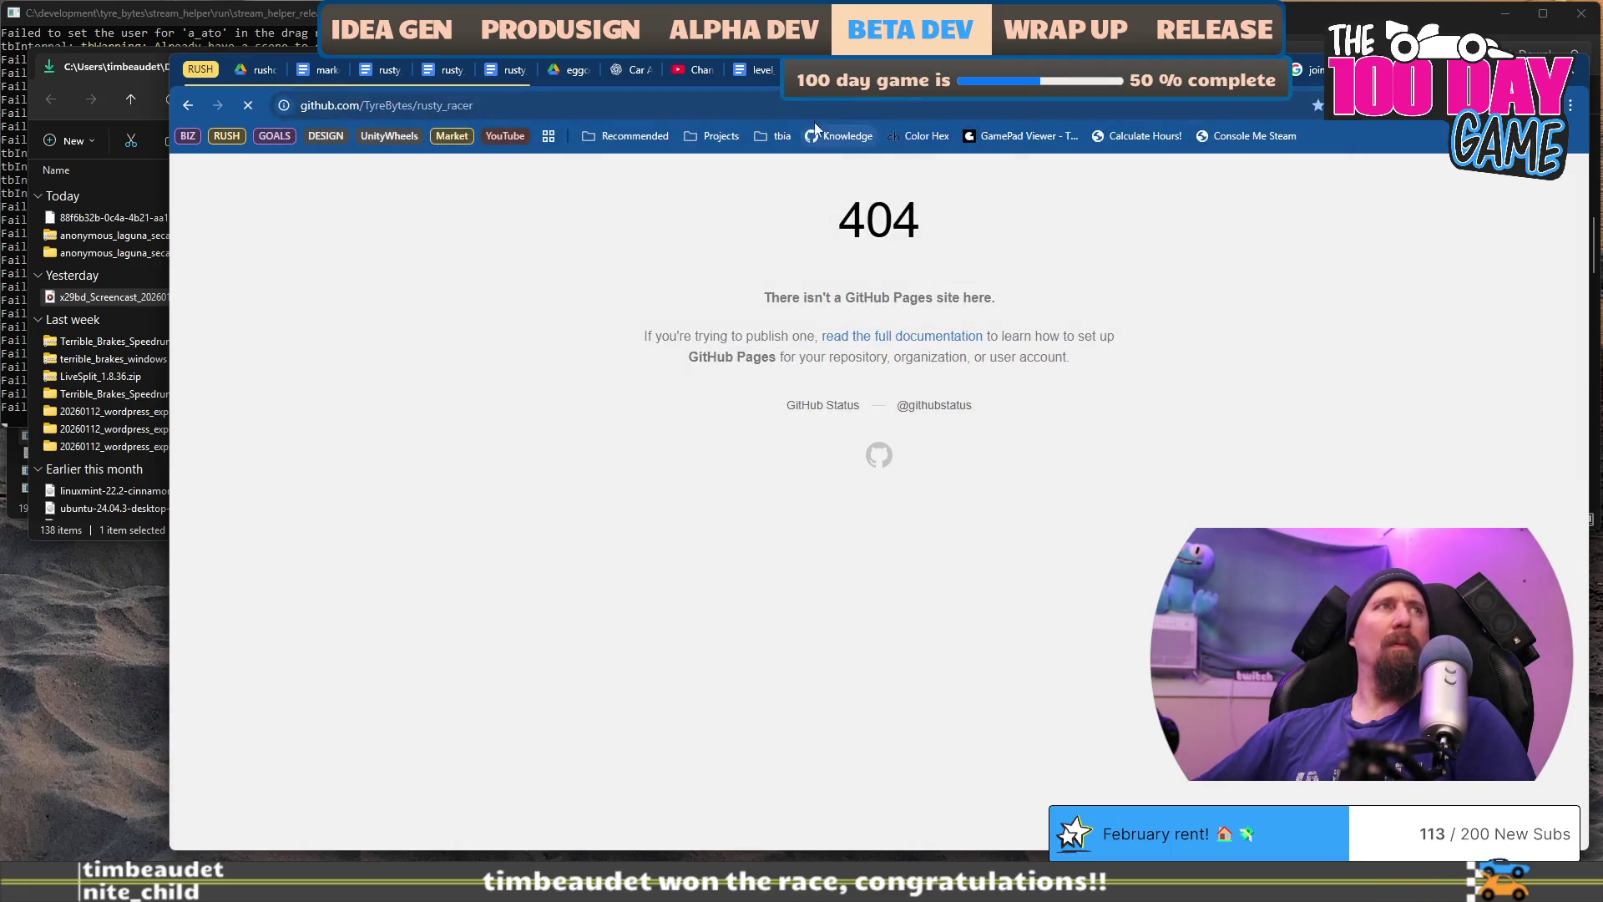
# Step: Navigate to the TyreBytes organization overview at github.com/TyreBytes/
pyautogui.click(792, 105)
pyautogui.hotkey('ctrl', 'BackSpace')
pyautogui.write('e')
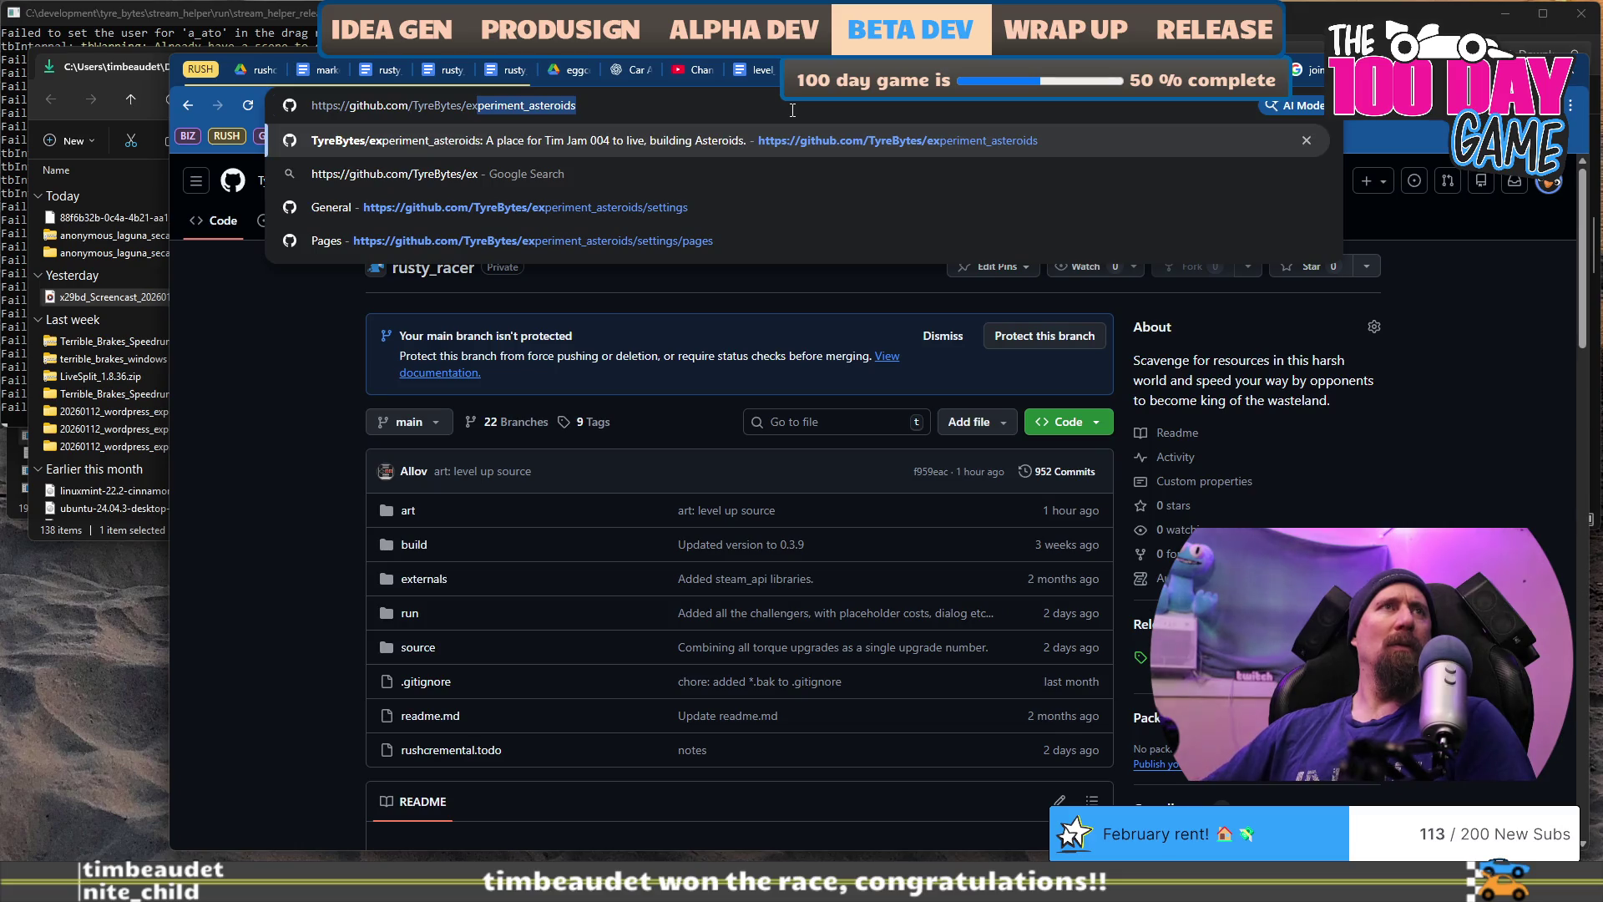
pyautogui.press('BackSpace')
pyautogui.press('BackSpace')
pyautogui.press('BackSpace')
pyautogui.press('Escape')
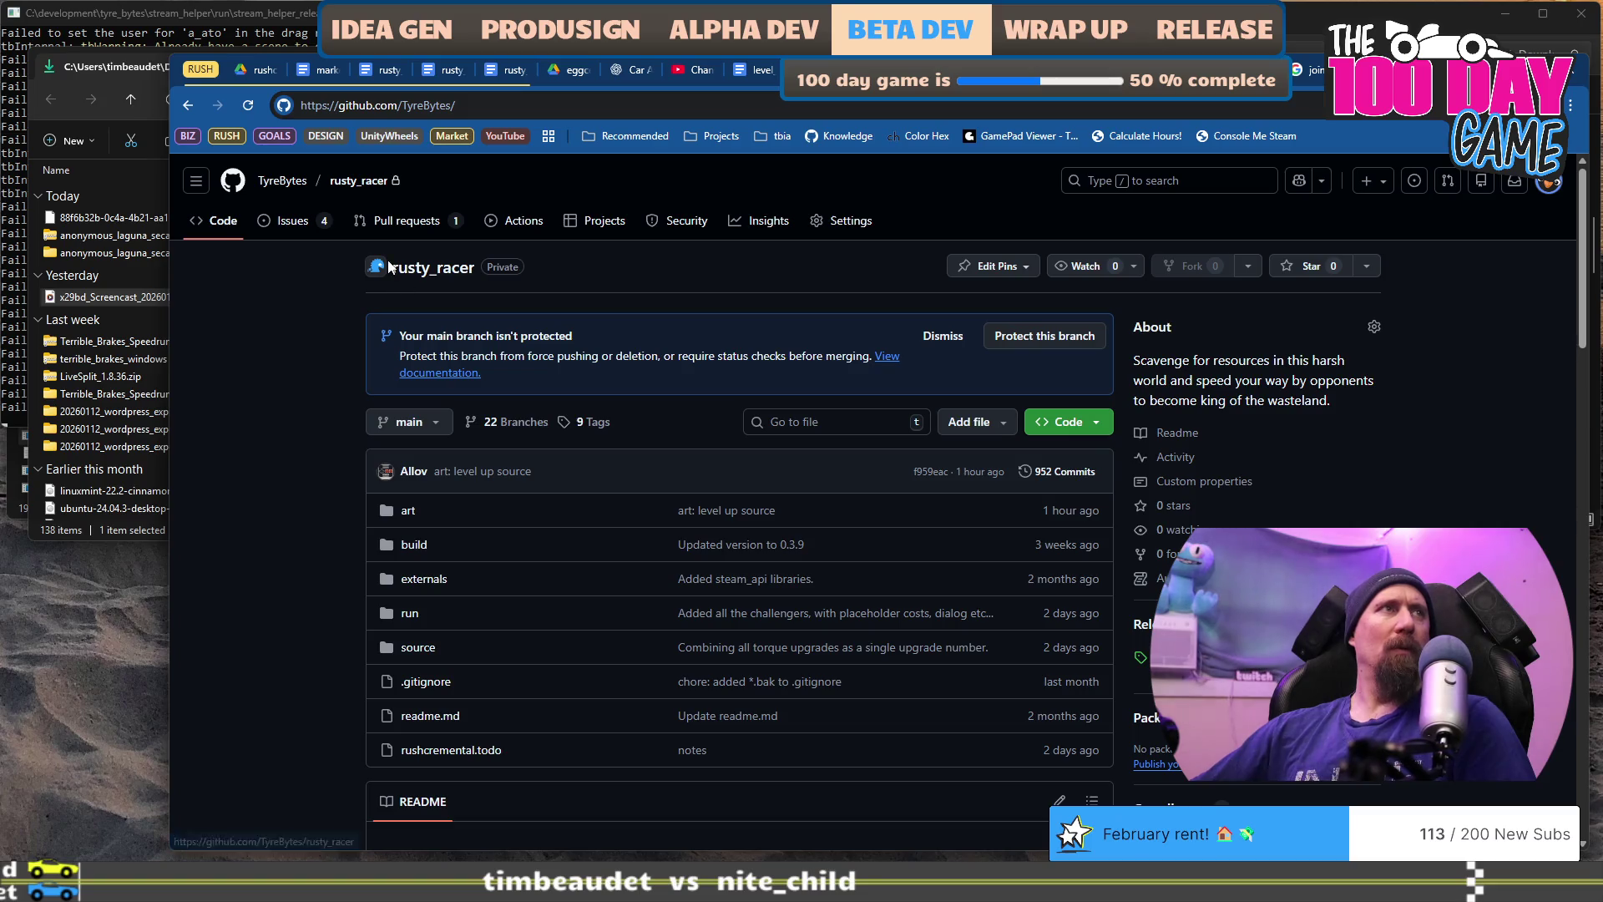
pyautogui.click(529, 102)
pyautogui.press('Return')
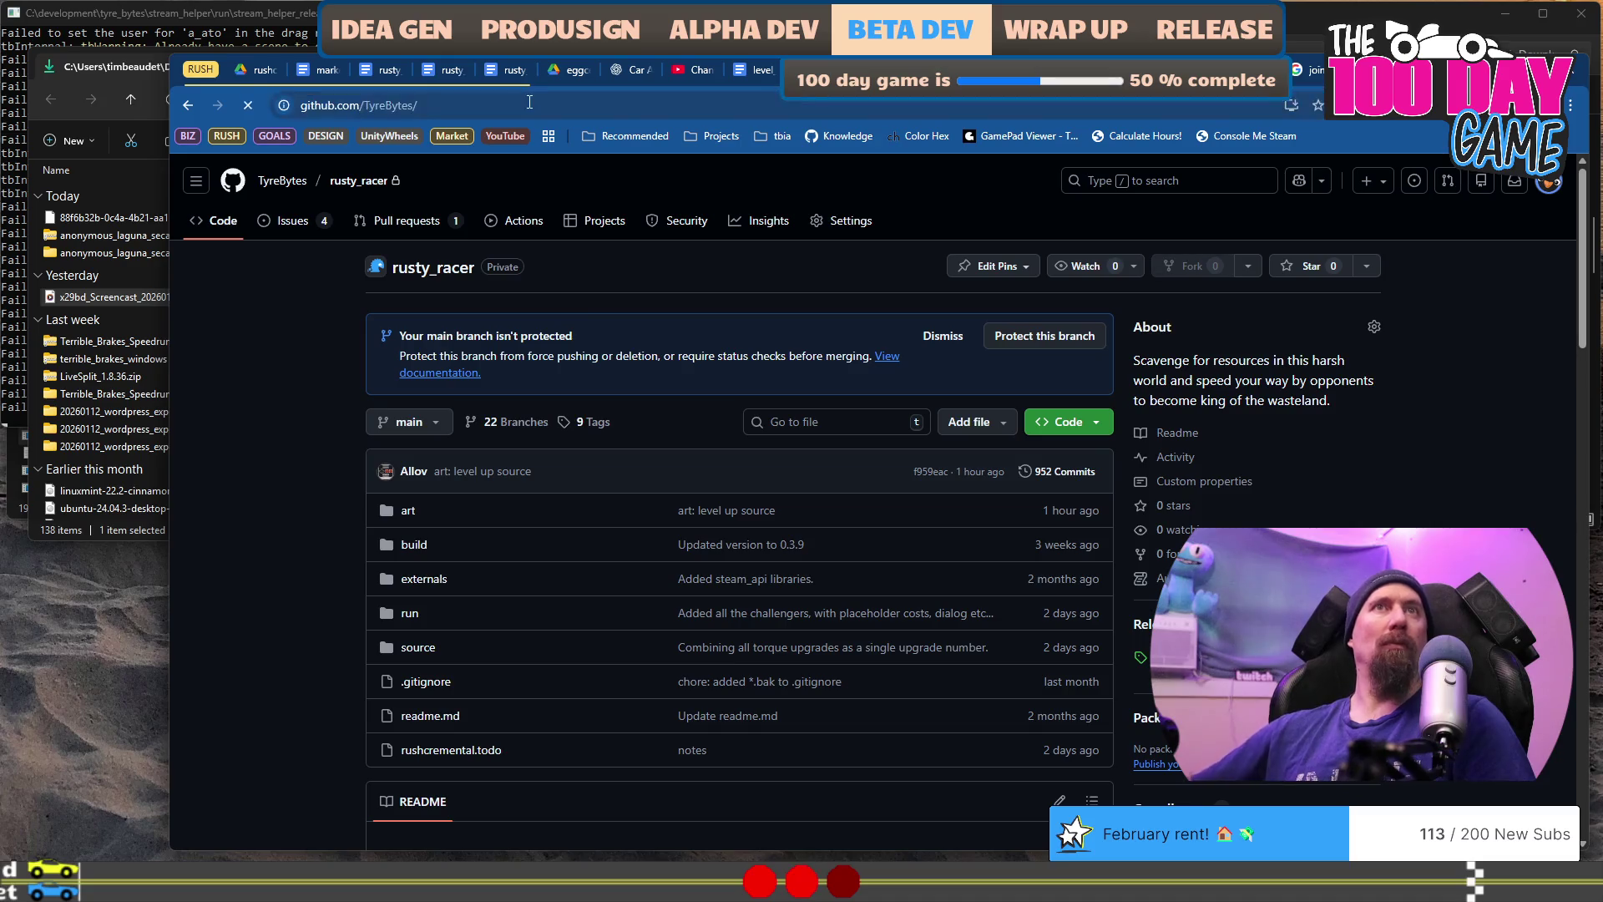
# Step: Filter the TyreBytes repositories by 'exp' in the Find a repository box
pyautogui.scroll(-3, 472, 435)
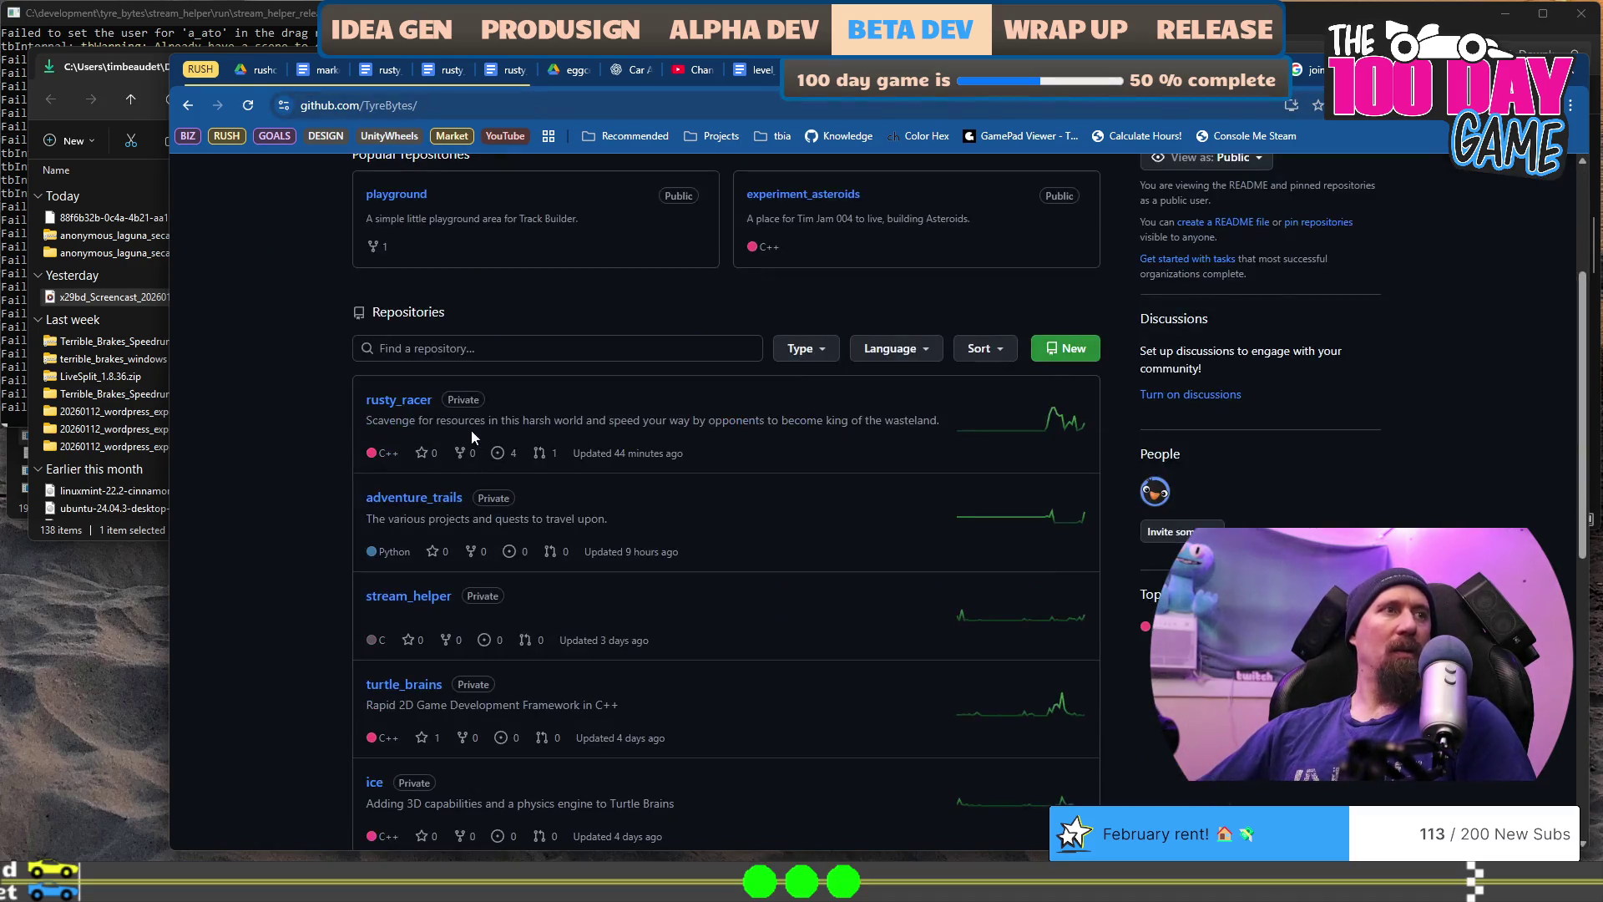
pyautogui.click(468, 348)
pyautogui.write('ex')
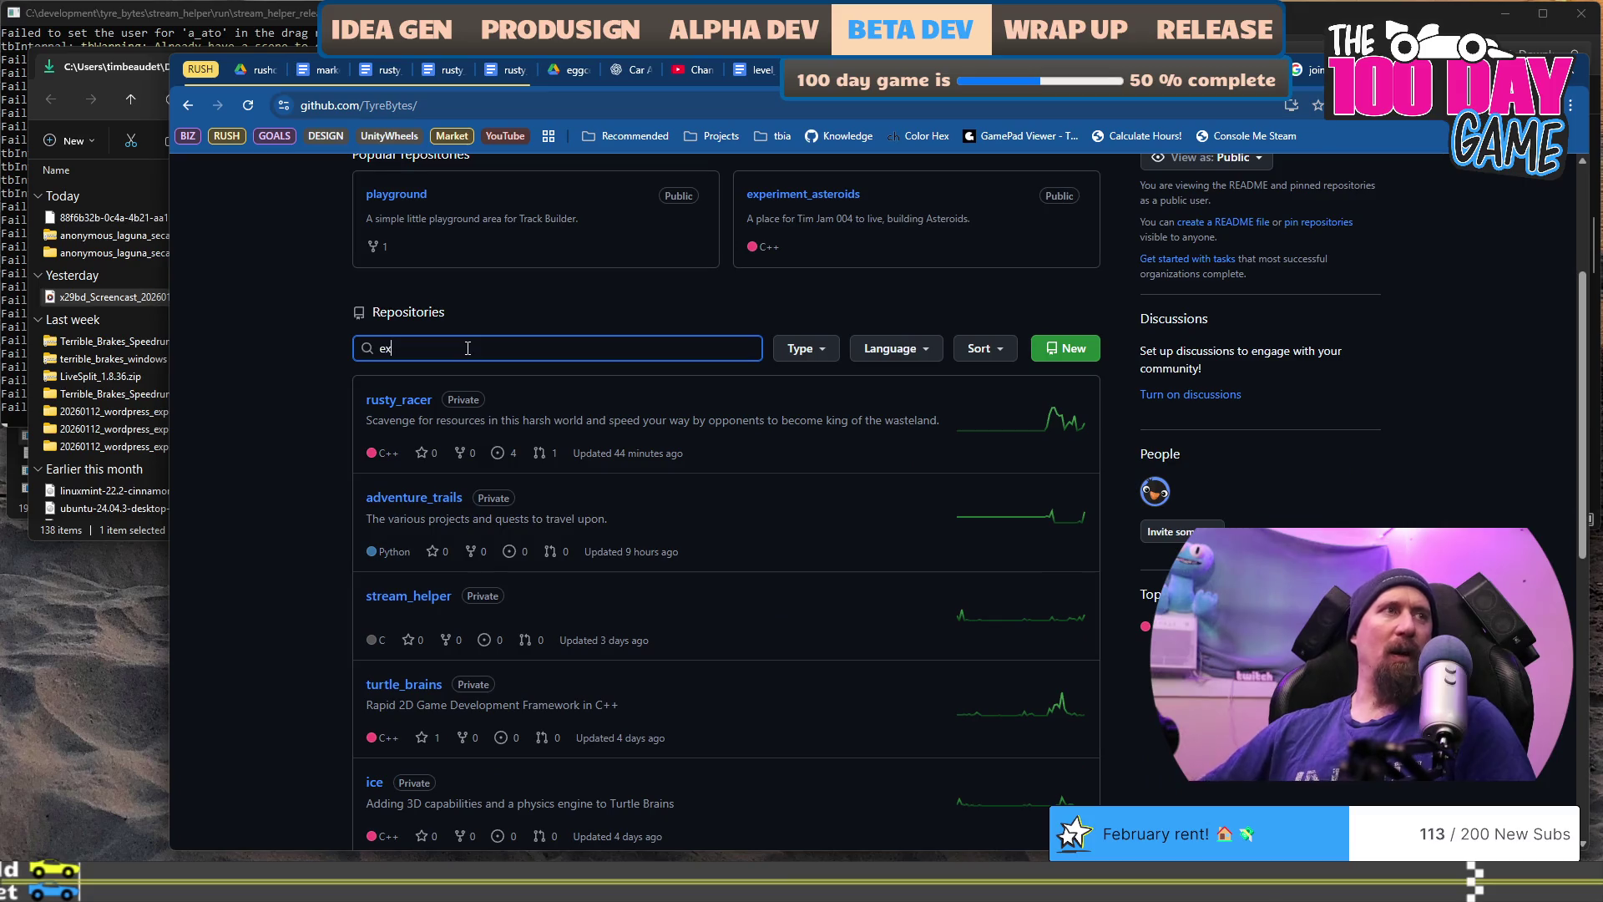
pyautogui.write('p')
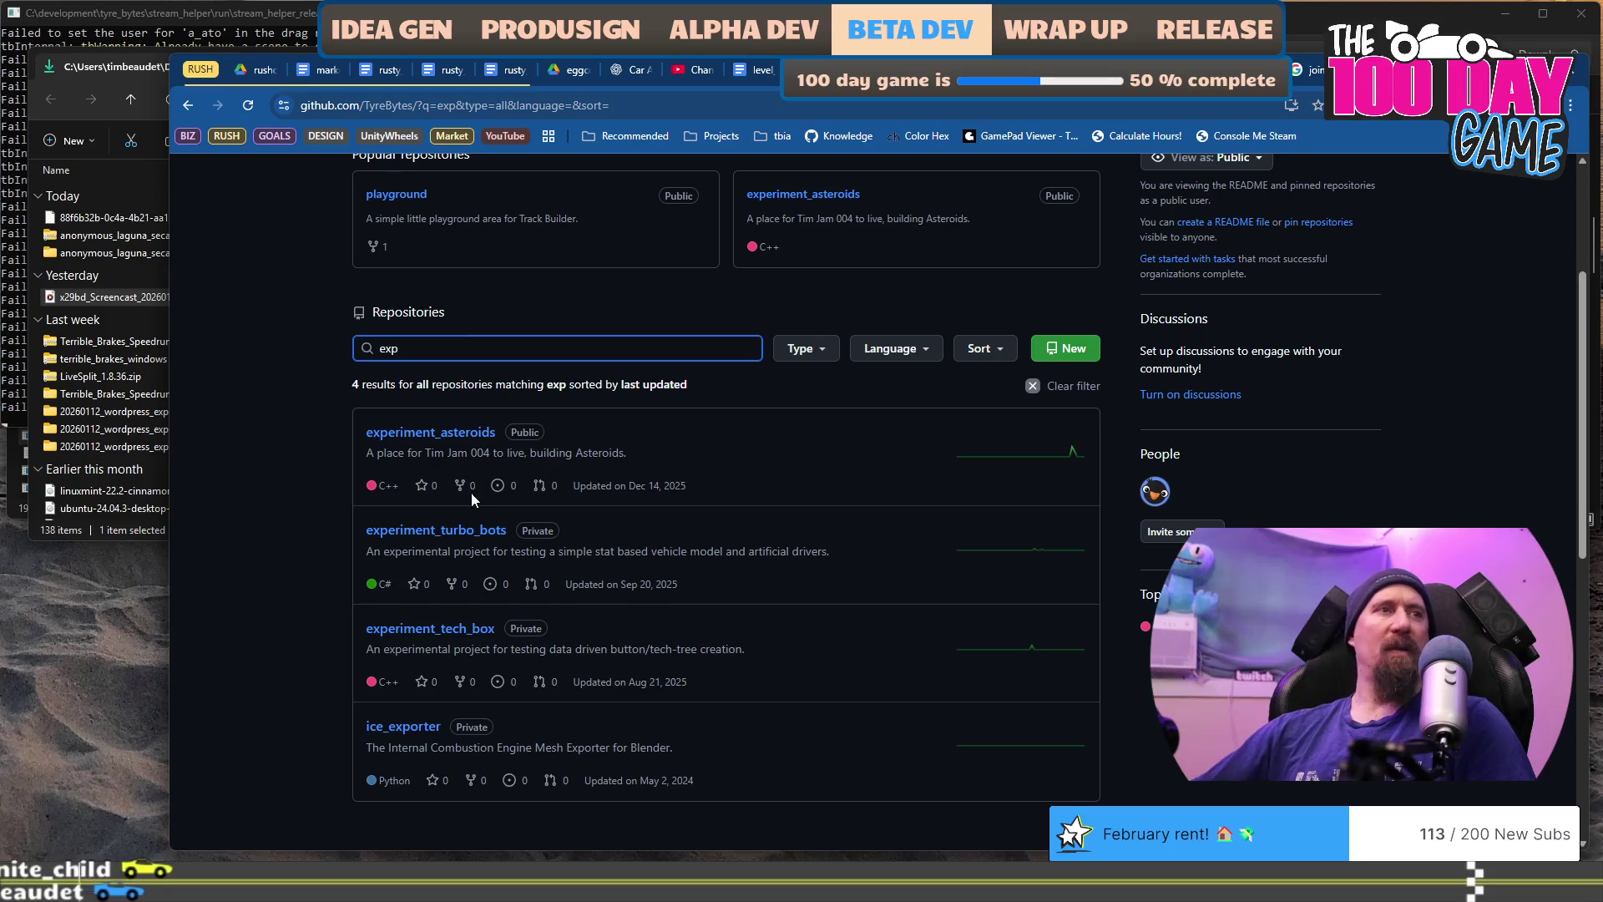
pyautogui.hotkey('alt', 'Tab')
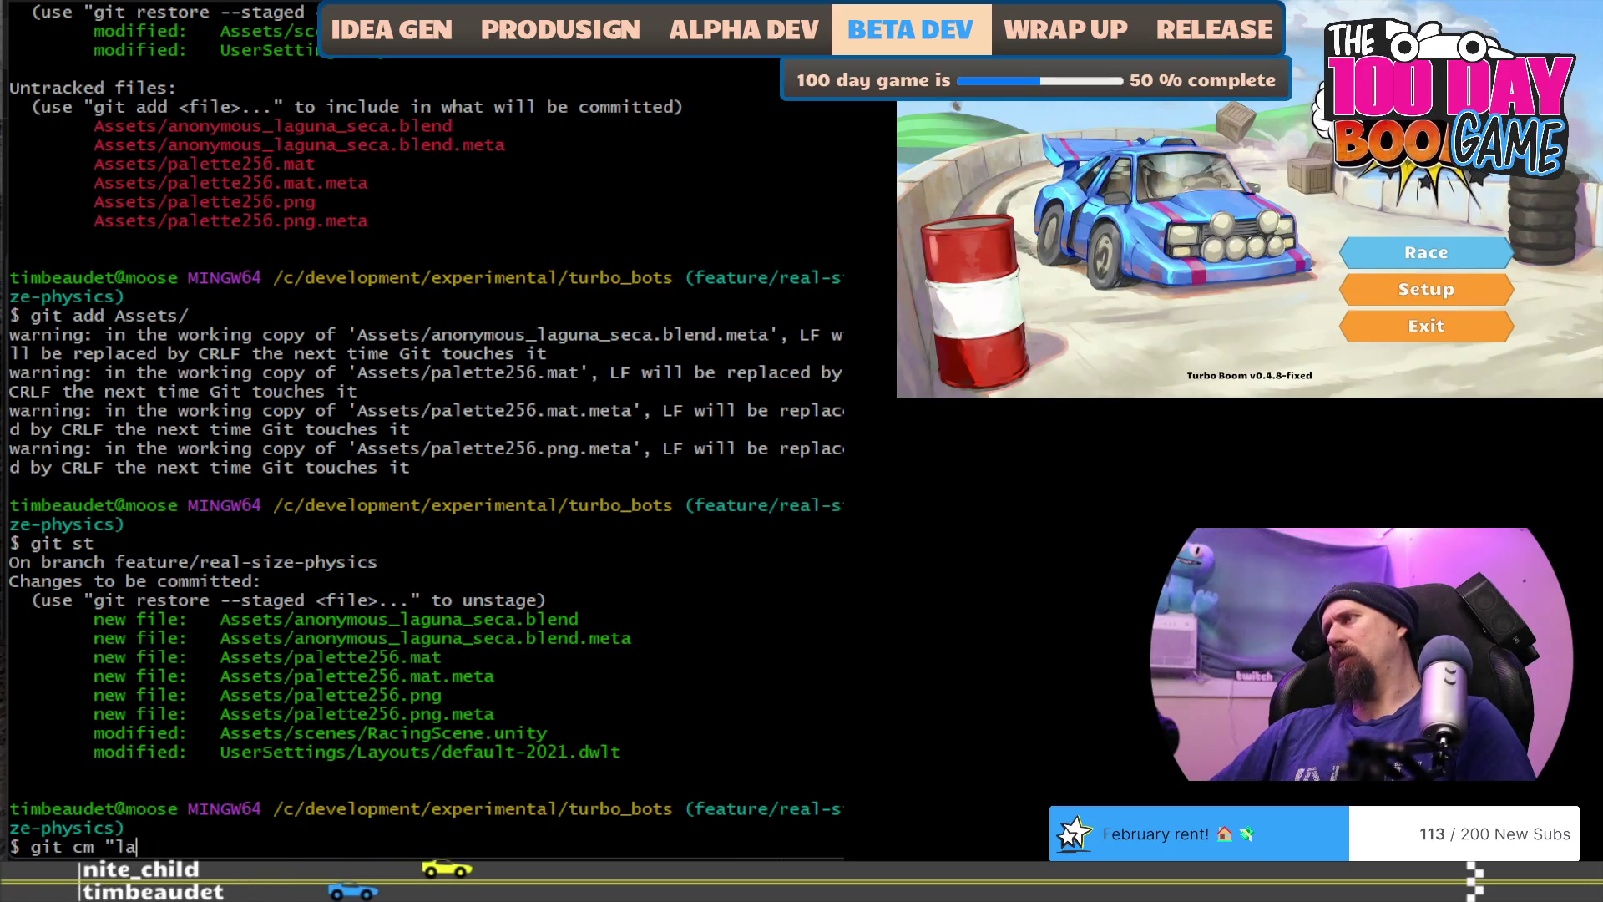
# Step: Commit the staged assets with message "laguna seca track for testing real-world track scale physics."
pyautogui.write('ca trac')
pyautogui.press('BackSpace')
pyautogui.write('o')
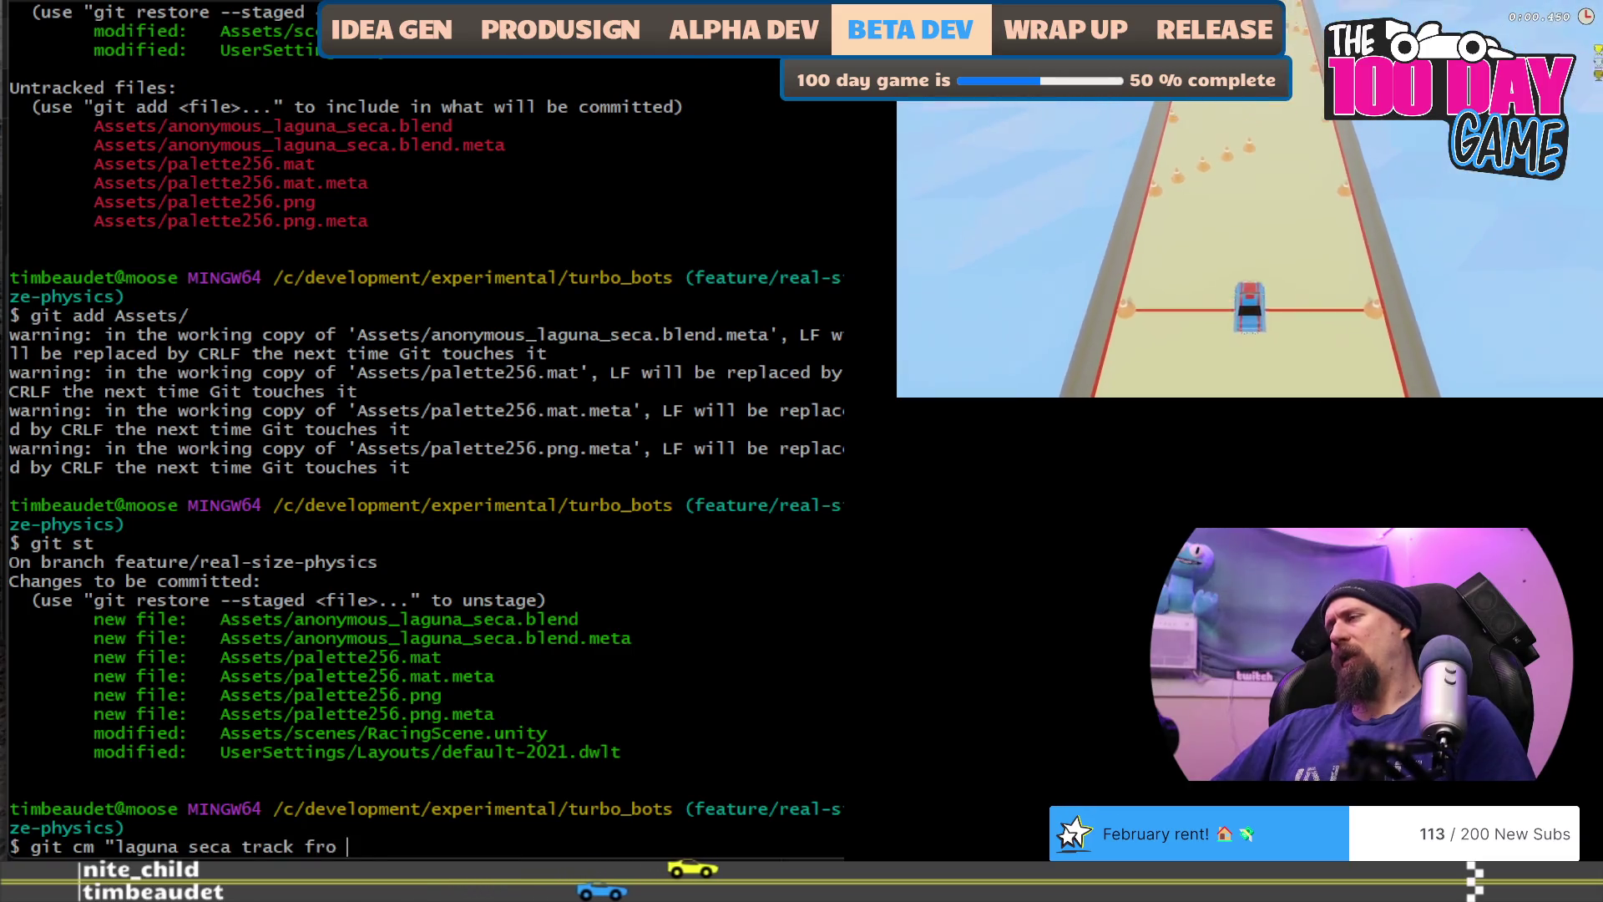
pyautogui.write('r testing real-size')
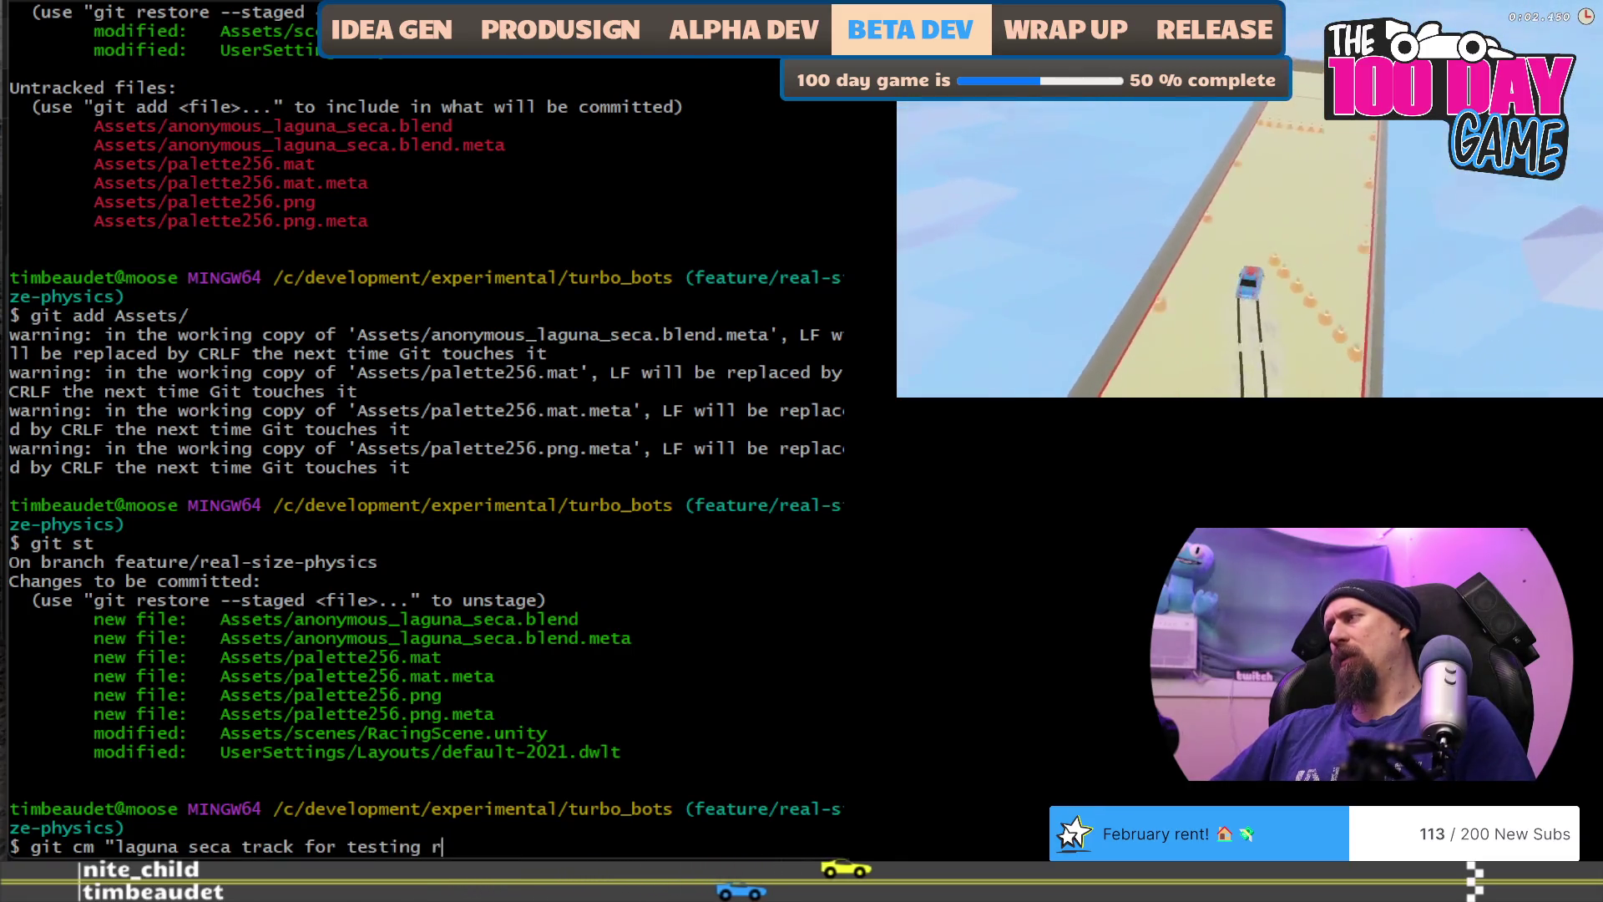
pyautogui.press('BackSpace')
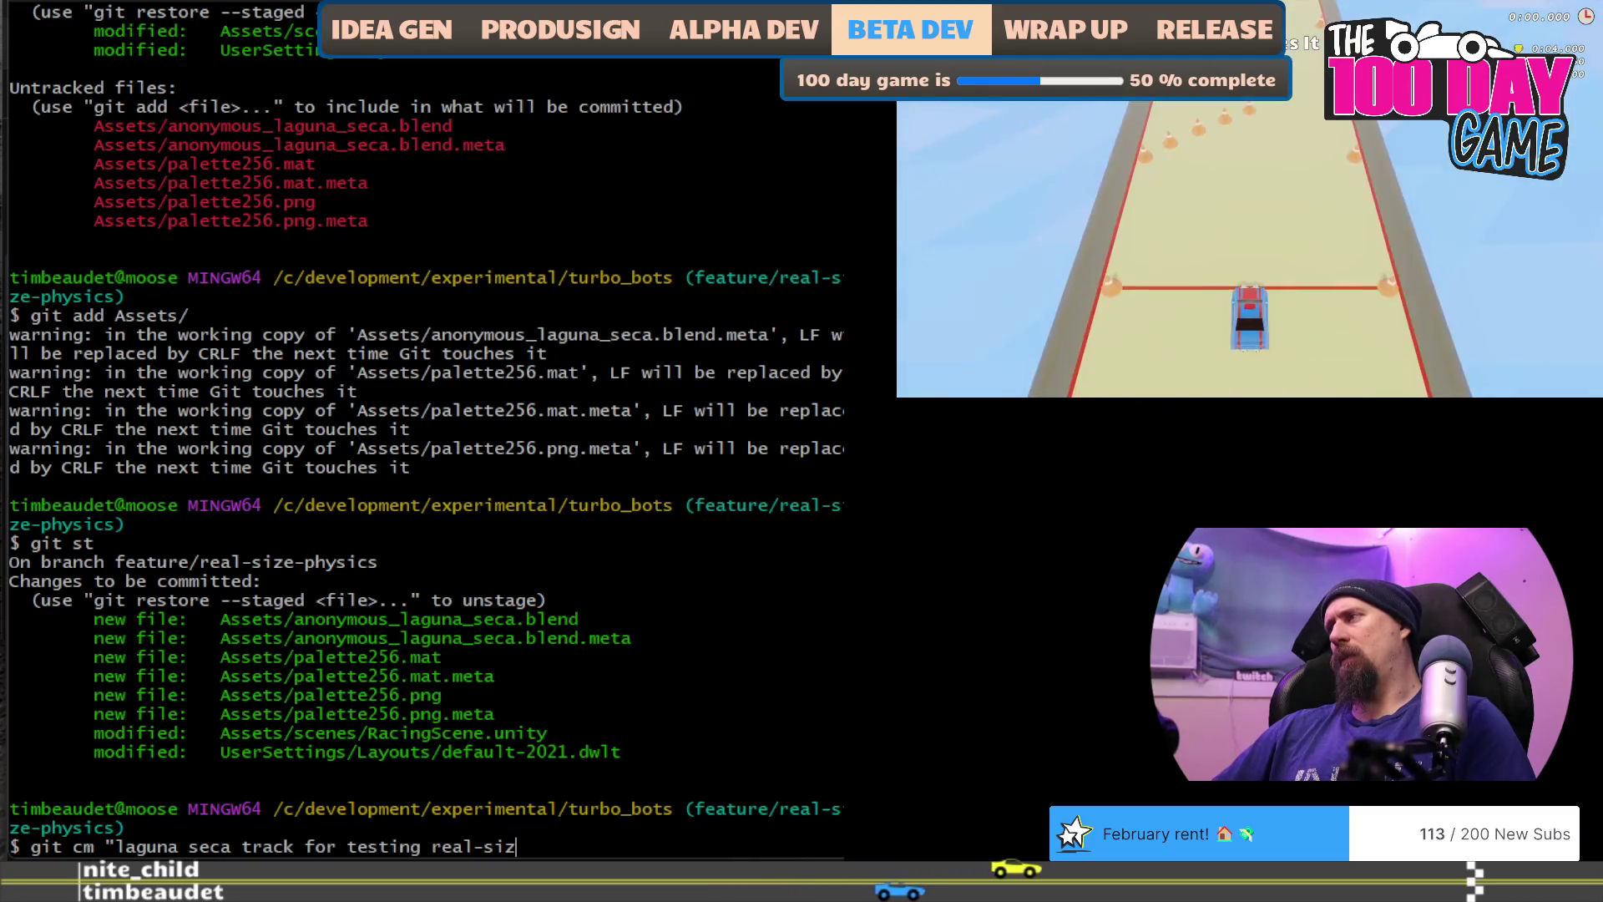
pyautogui.write('world ')
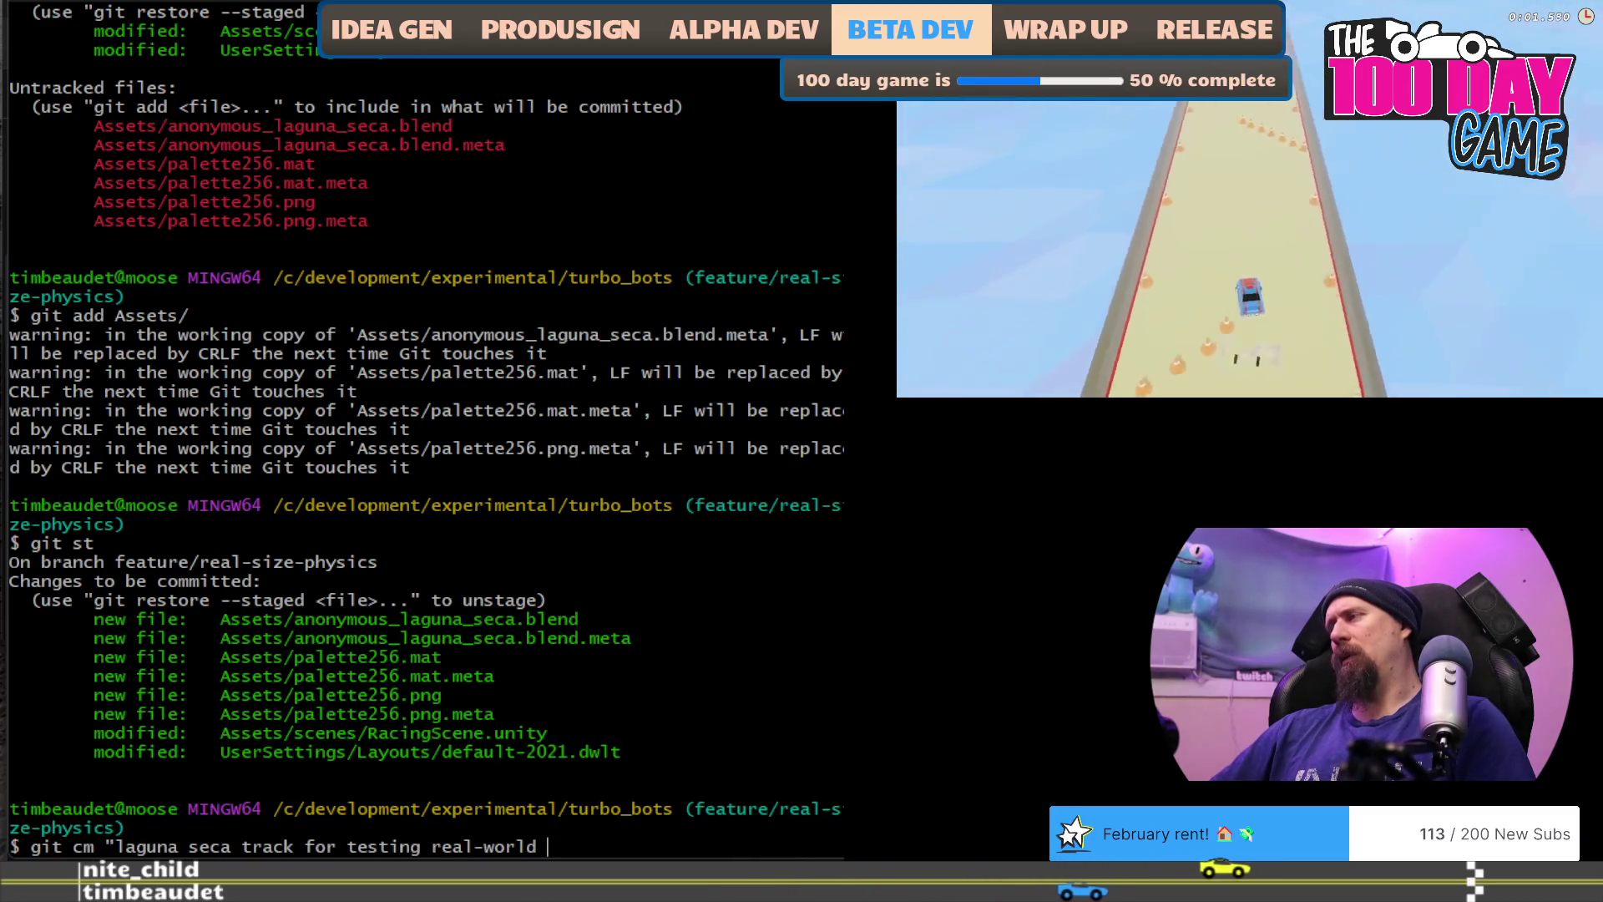
pyautogui.write('track scale ')
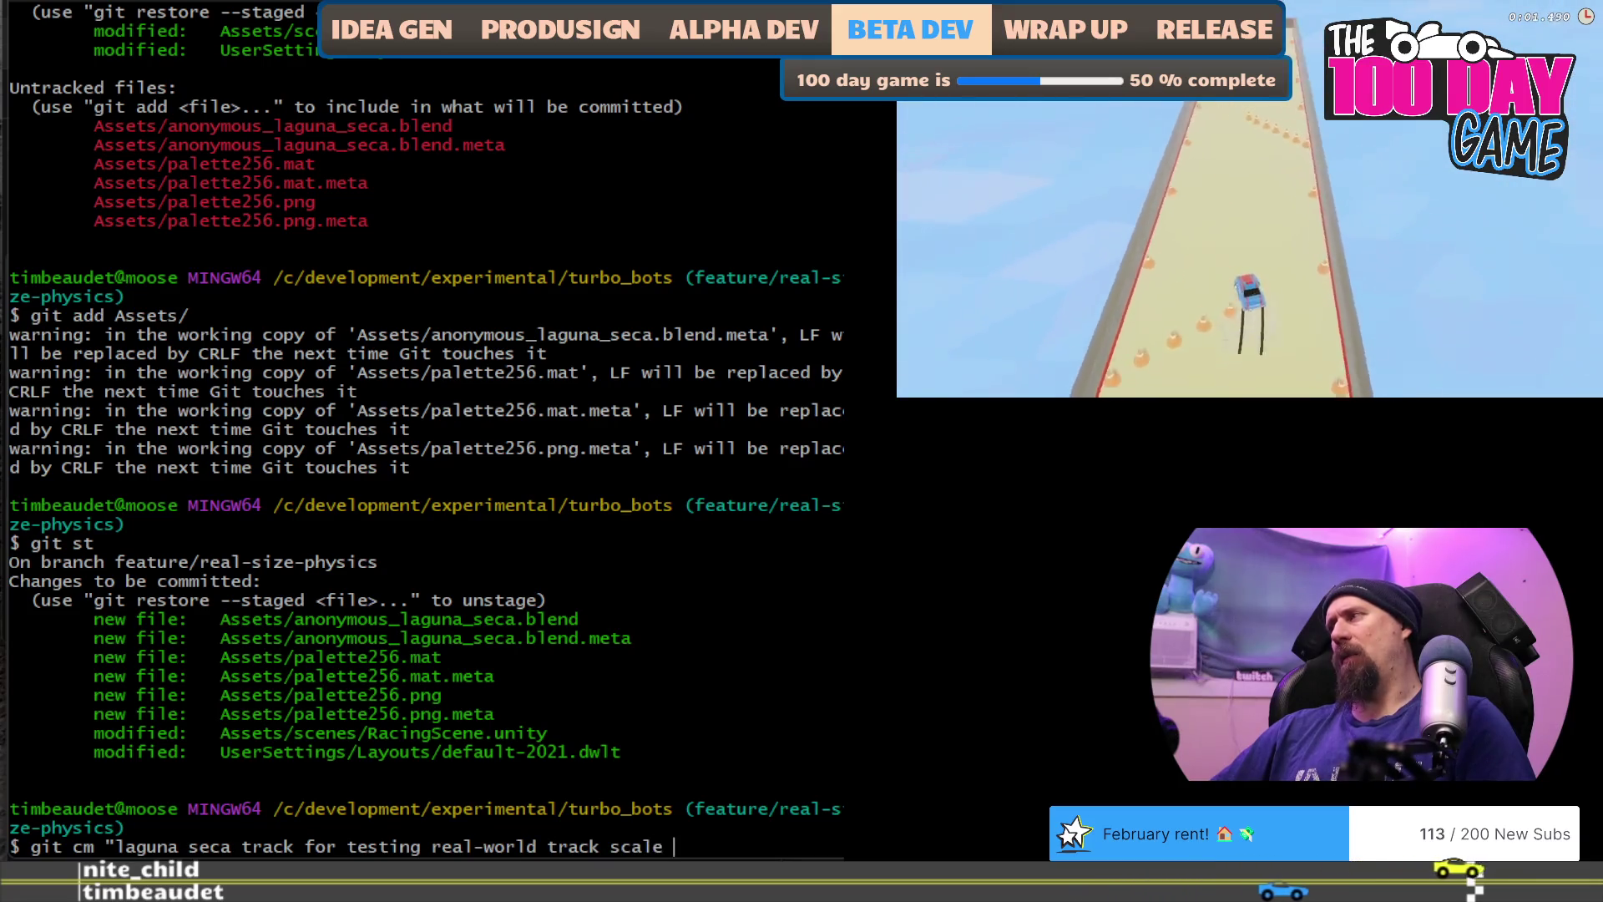
pyautogui.write('physic')
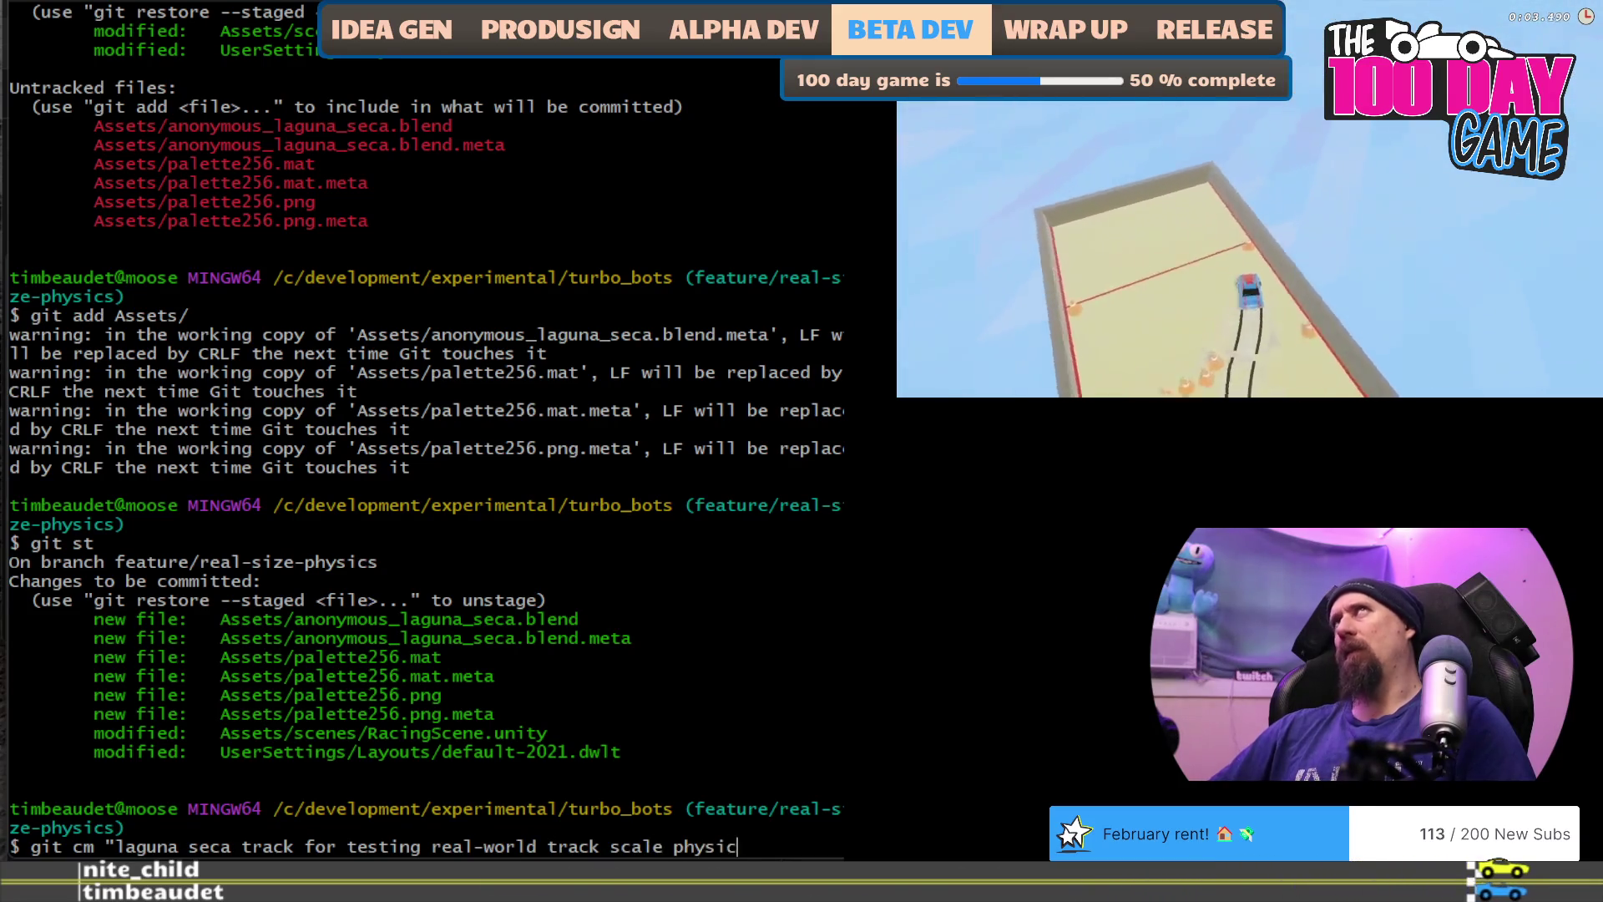
pyautogui.write('s."')
pyautogui.press('Return')
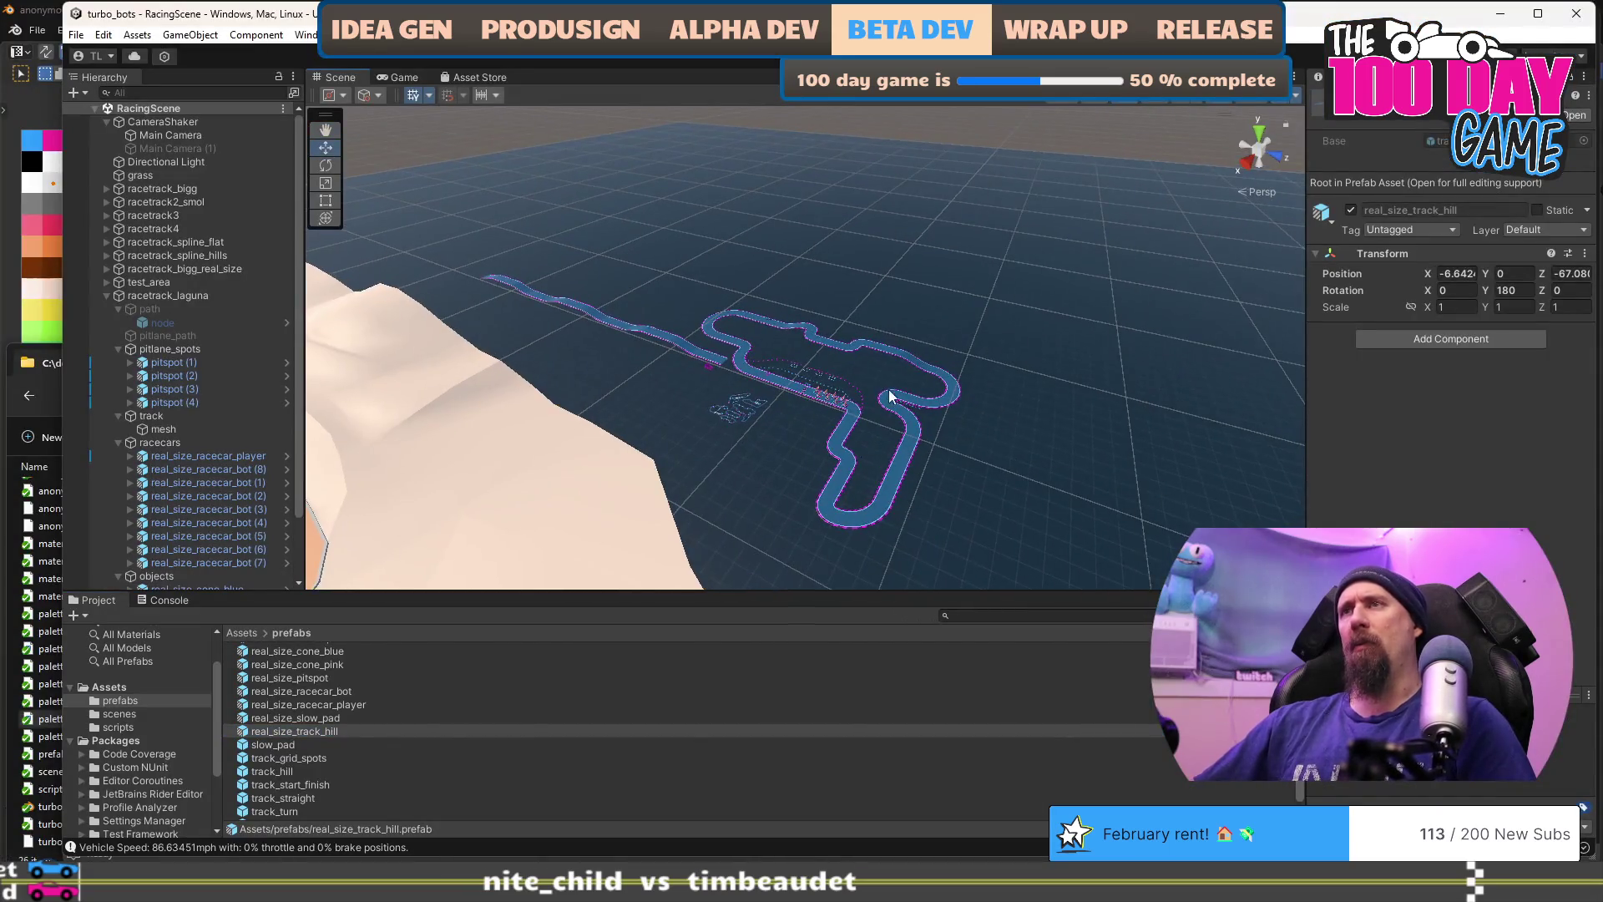
pyautogui.moveTo(558, 362)
pyautogui.mouseDown()
pyautogui.moveTo(501, 329)
pyautogui.moveTo(641, 330)
pyautogui.moveTo(710, 410)
pyautogui.moveTo(859, 413)
pyautogui.mouseUp()
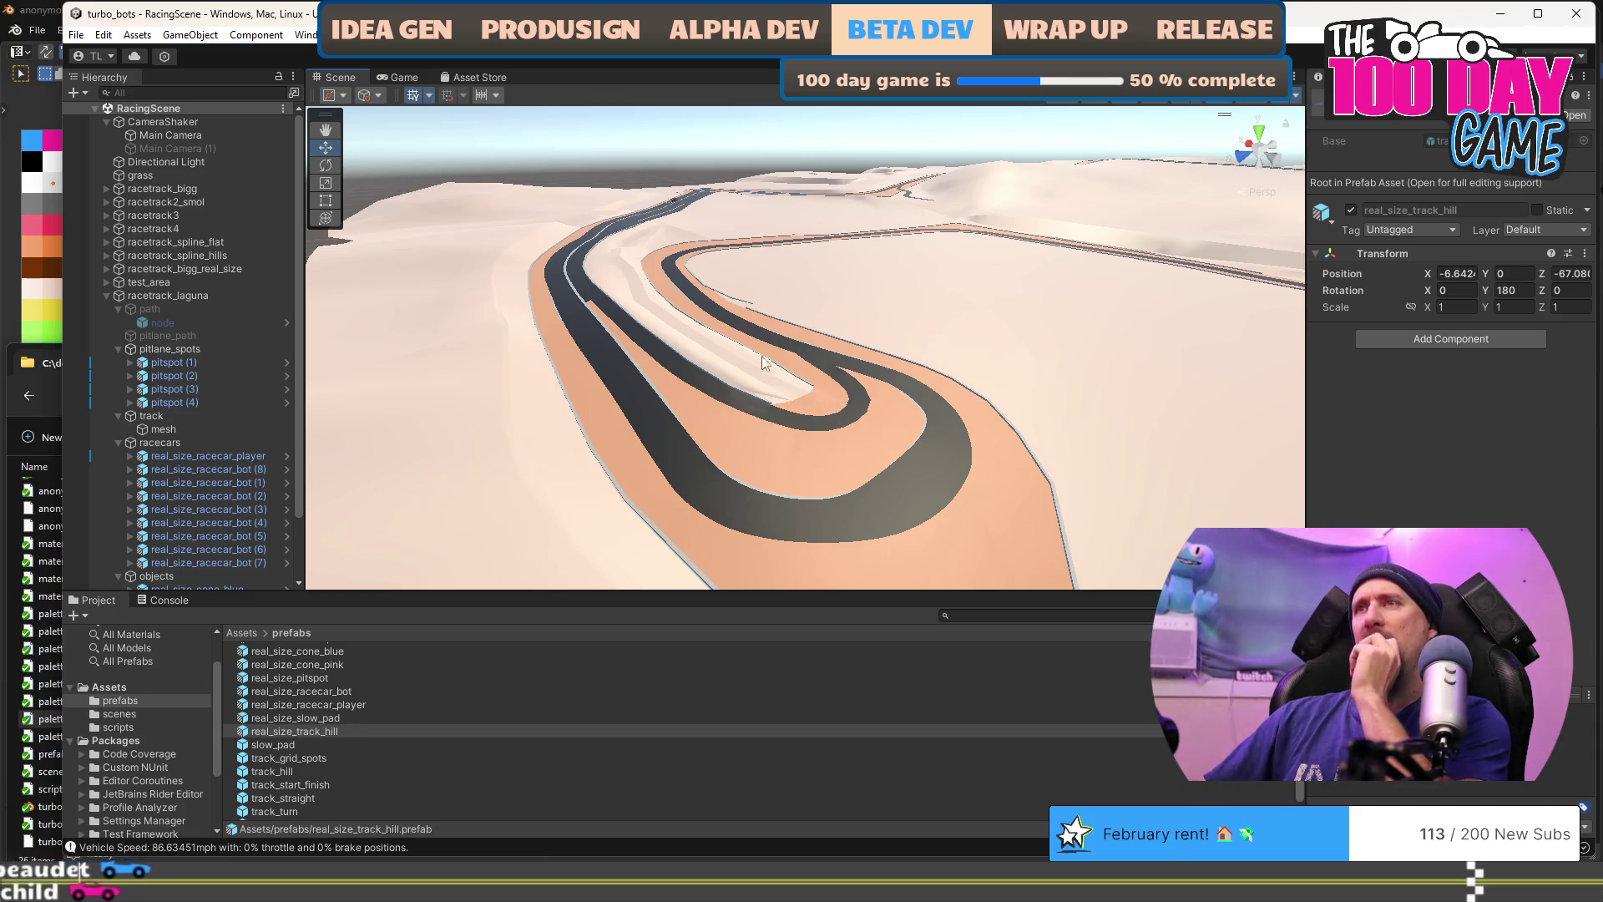
pyautogui.scroll(10, 810, 379)
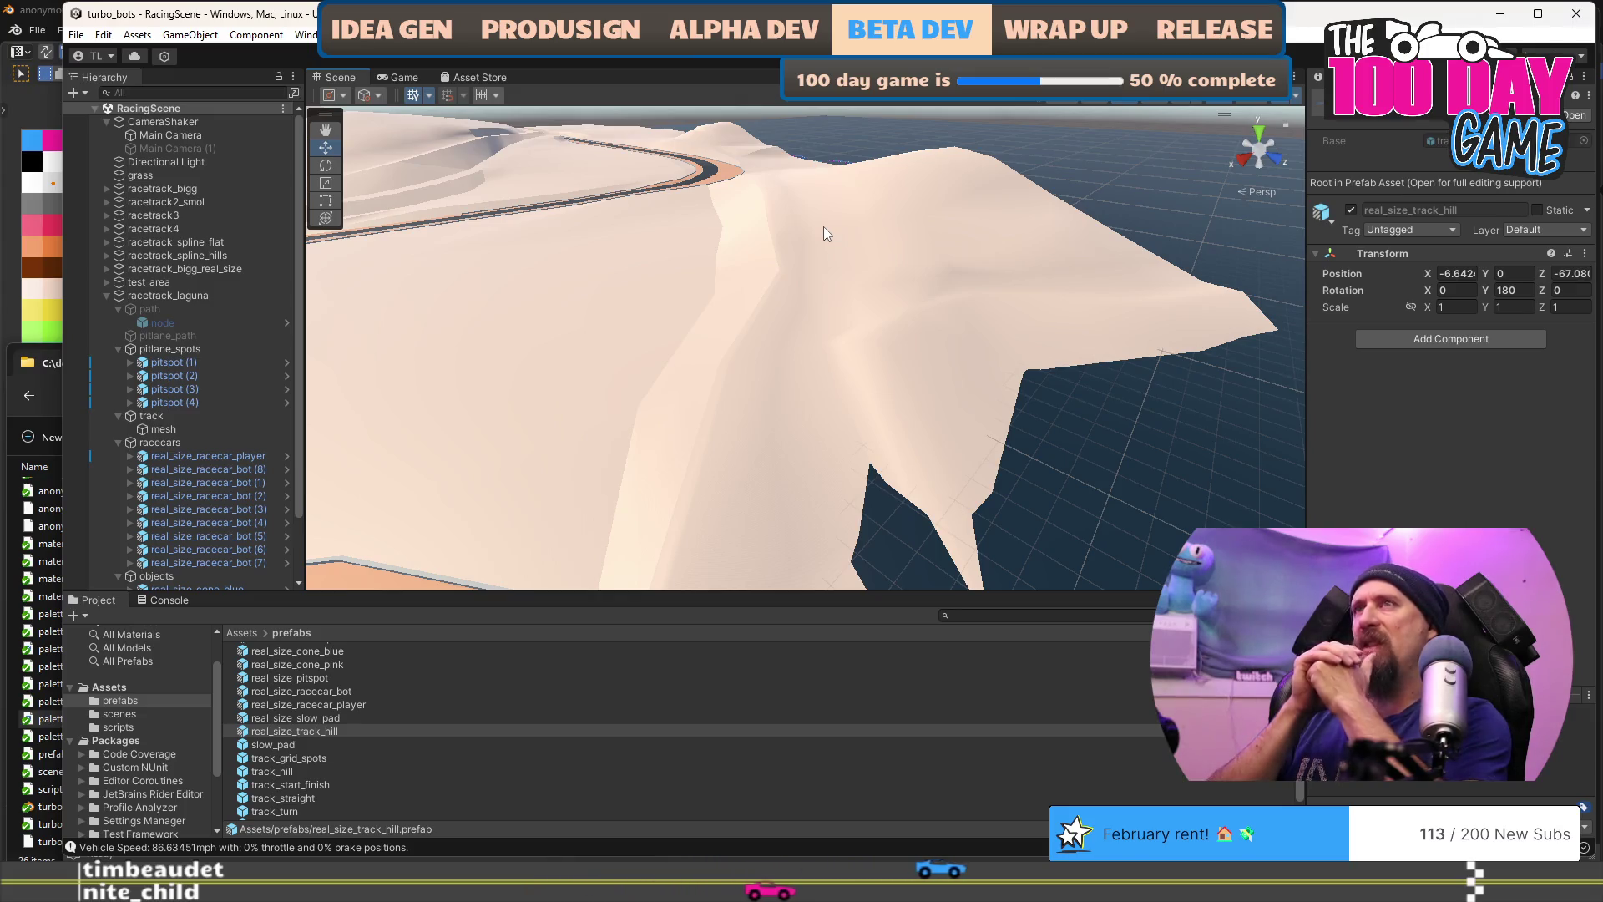
pyautogui.press('f')
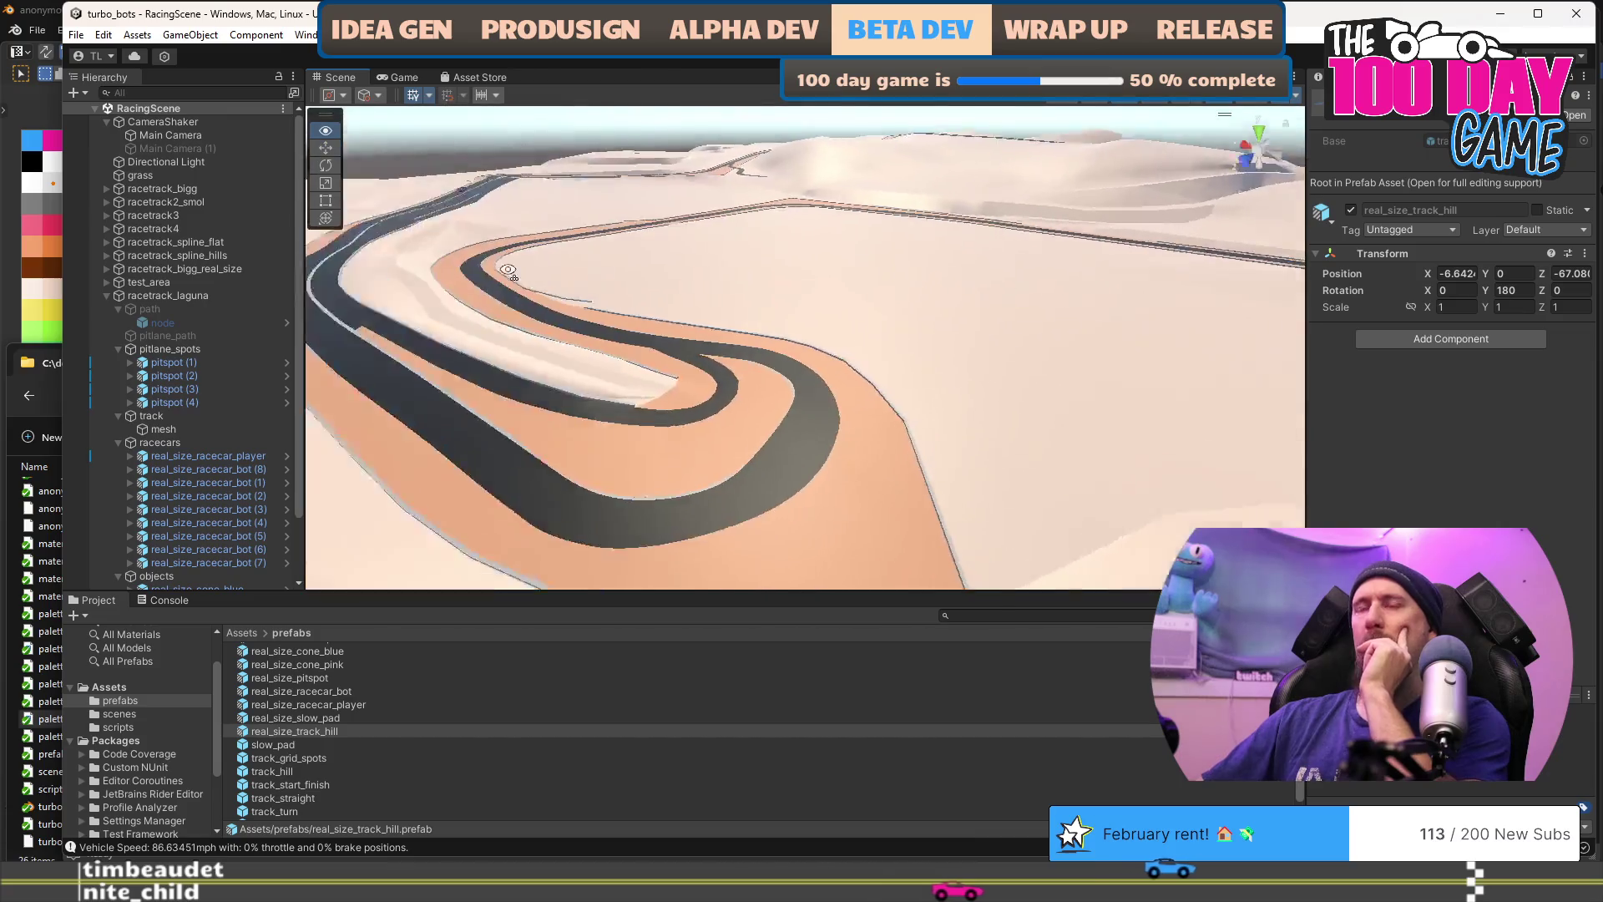
pyautogui.moveTo(817, 440); pyautogui.dragTo(763, 467)
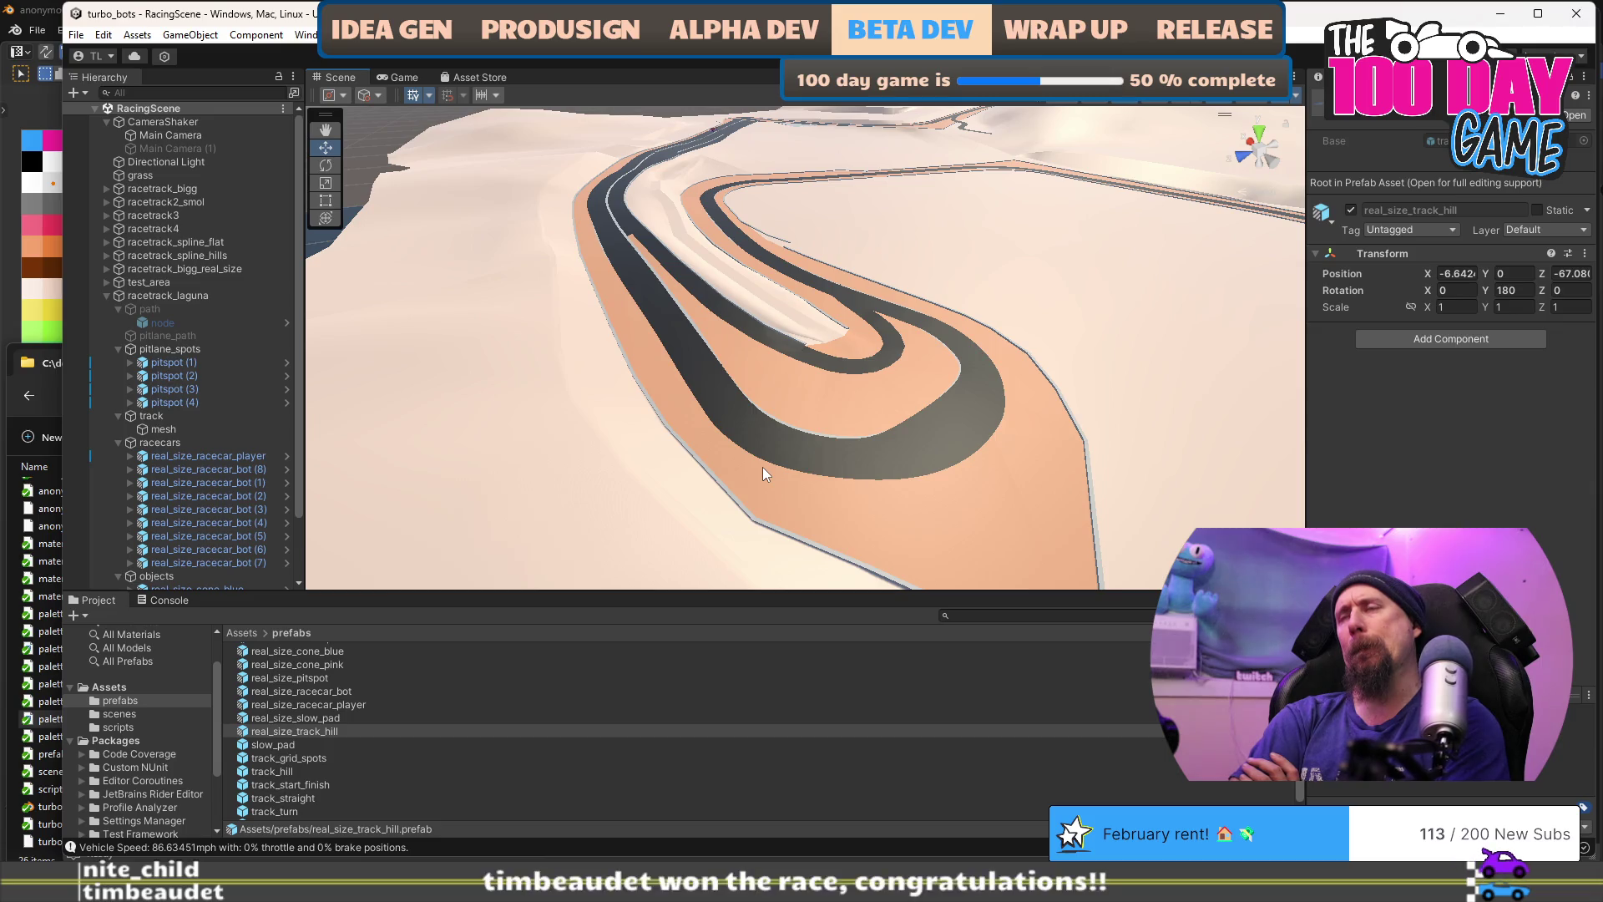
pyautogui.moveTo(764, 468)
pyautogui.mouseDown()
pyautogui.moveTo(746, 393)
pyautogui.moveTo(1087, 413)
pyautogui.moveTo(607, 380)
pyautogui.moveTo(576, 351)
pyautogui.moveTo(541, 351)
pyautogui.moveTo(596, 357)
pyautogui.moveTo(509, 347)
pyautogui.mouseUp()
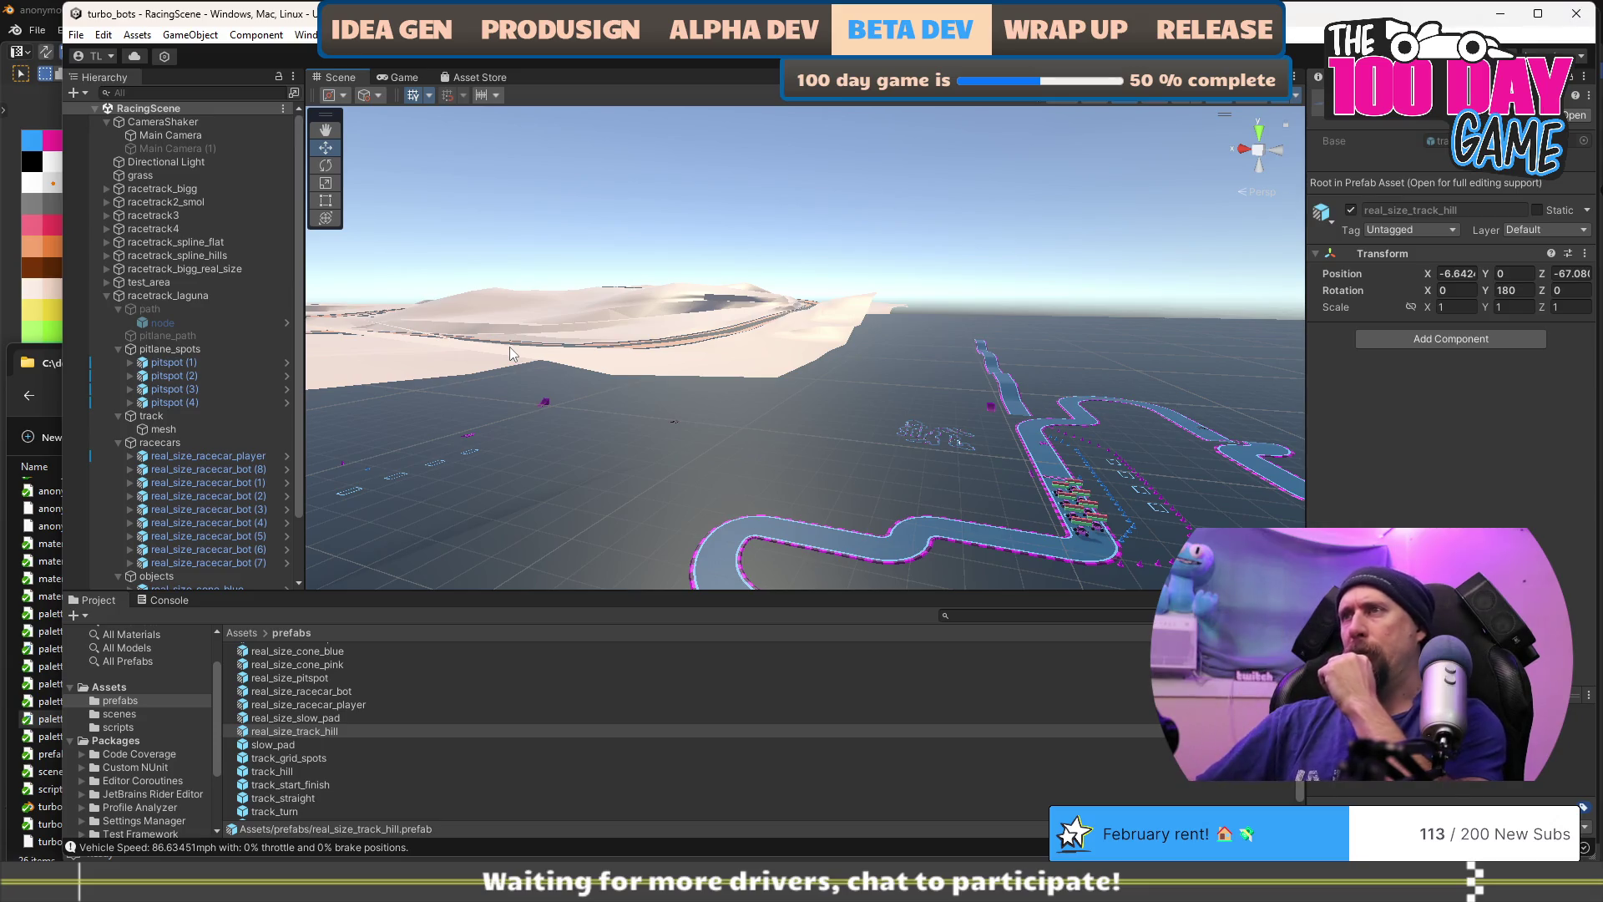
# Step: Orbit the Scene view to look down on the flat race track and toward the dunes
pyautogui.moveTo(607, 432)
pyautogui.mouseDown()
pyautogui.moveTo(831, 382)
pyautogui.moveTo(795, 434)
pyautogui.mouseUp()
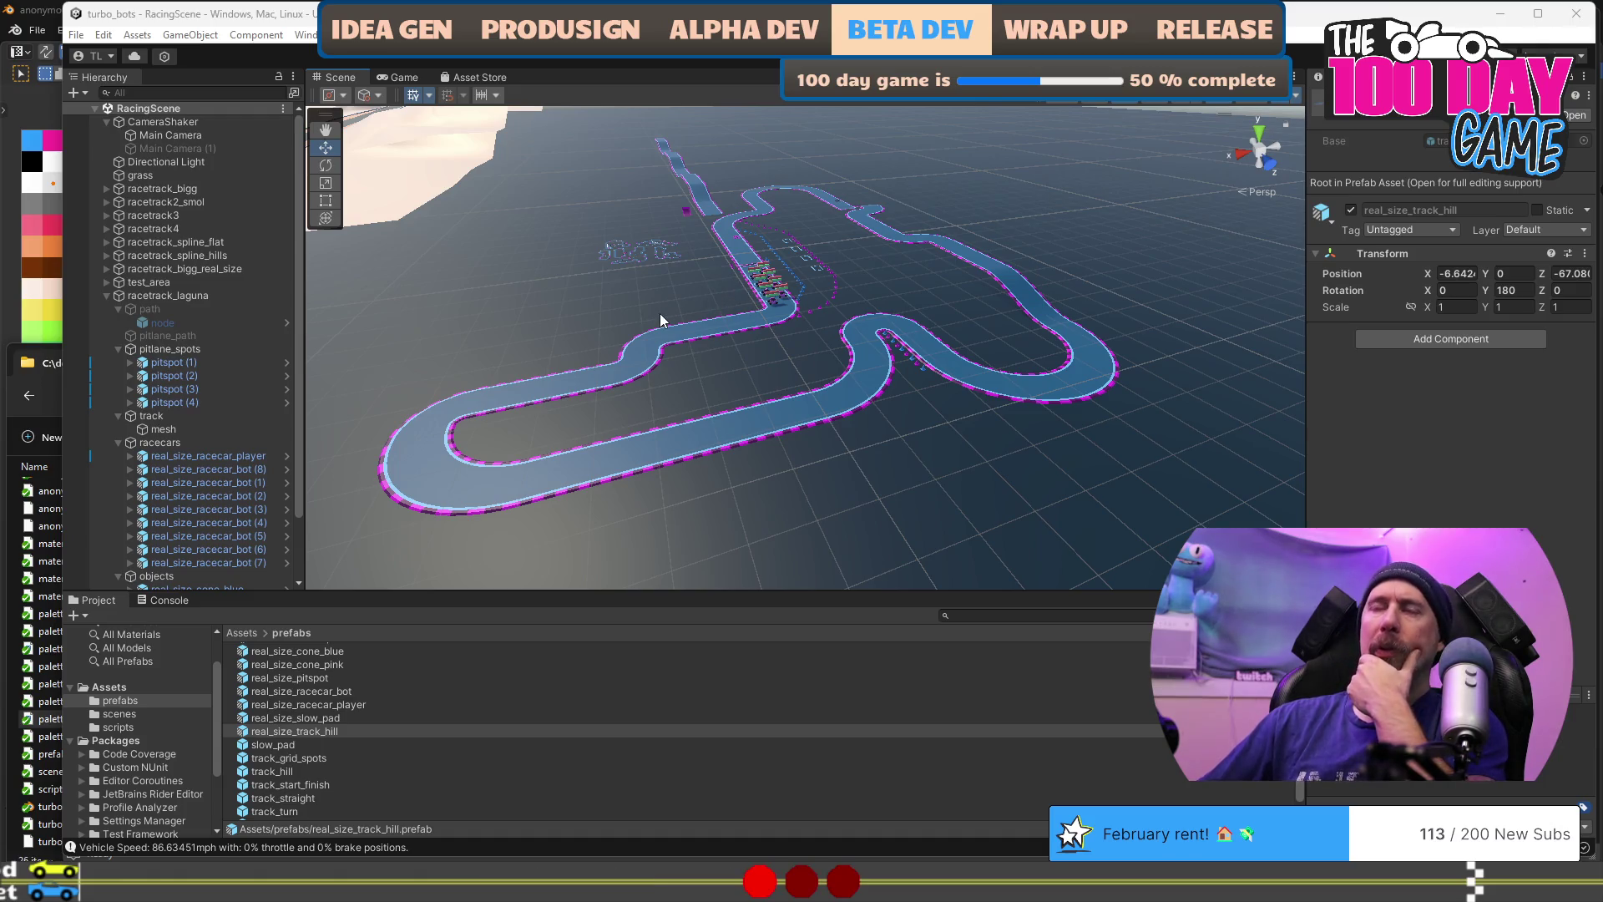
pyautogui.moveTo(660, 313)
pyautogui.mouseDown()
pyautogui.moveTo(541, 331)
pyautogui.moveTo(800, 305)
pyautogui.mouseUp()
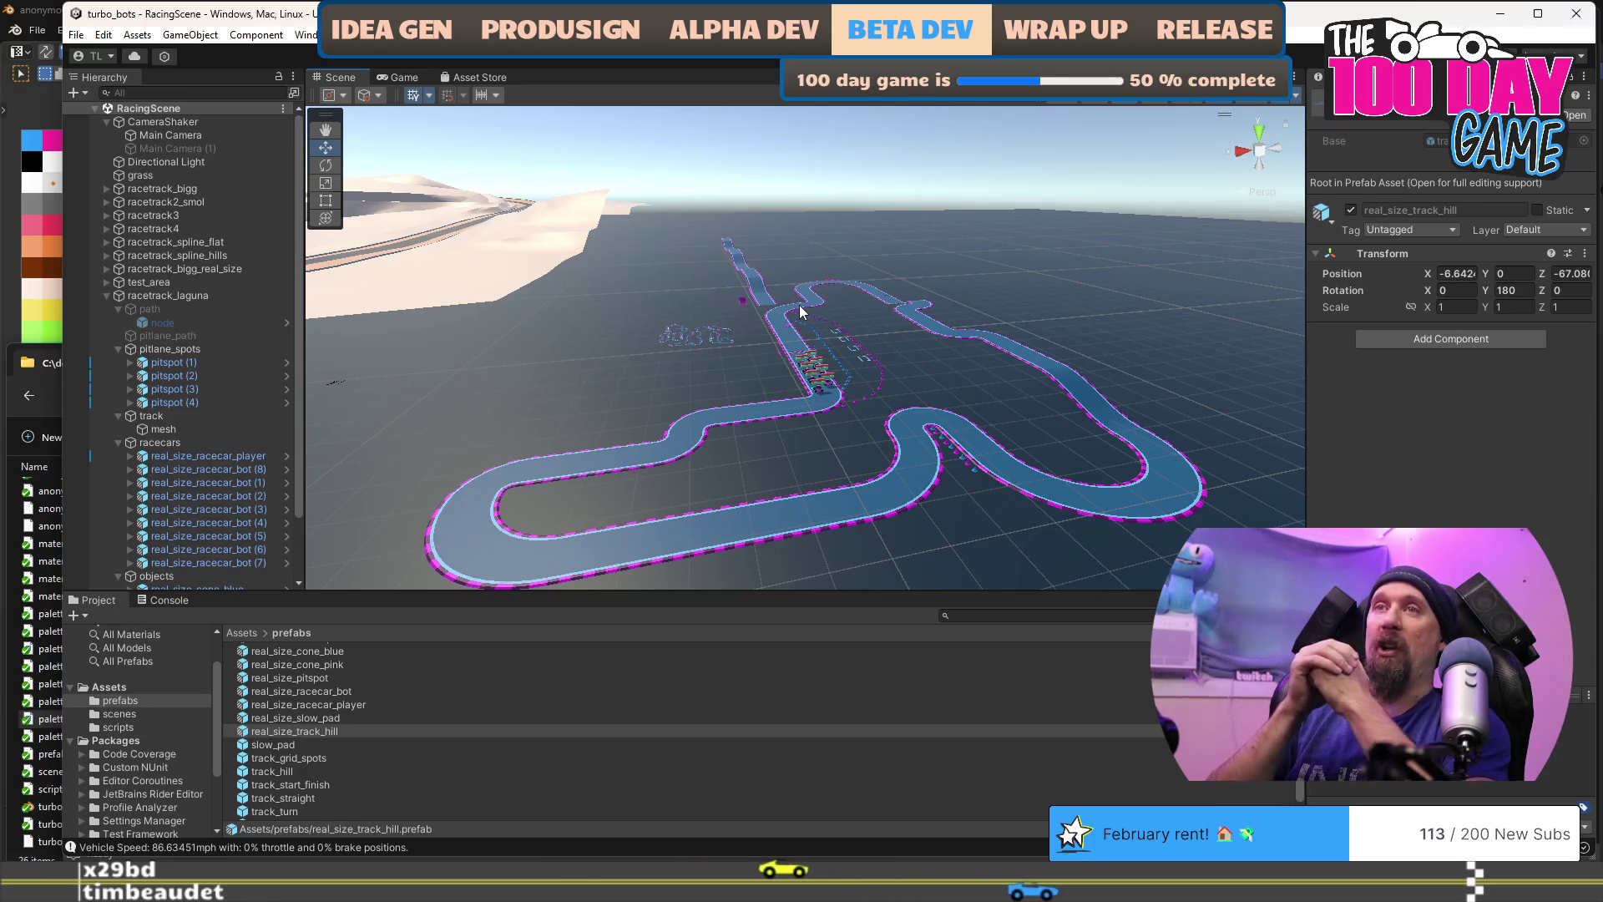
# Step: Orbit the Scene view around the circuit toward the hill ramp and curved track near the pit lane
pyautogui.moveTo(816, 339)
pyautogui.mouseDown()
pyautogui.moveTo(609, 409)
pyautogui.moveTo(698, 400)
pyautogui.moveTo(709, 418)
pyautogui.moveTo(855, 451)
pyautogui.moveTo(1074, 426)
pyautogui.moveTo(1081, 366)
pyautogui.moveTo(967, 404)
pyautogui.moveTo(702, 314)
pyautogui.moveTo(861, 332)
pyautogui.moveTo(860, 380)
pyautogui.moveTo(899, 402)
pyautogui.mouseUp()
pyautogui.moveTo(468, 363)
pyautogui.mouseDown()
pyautogui.moveTo(752, 375)
pyautogui.moveTo(524, 367)
pyautogui.mouseUp()
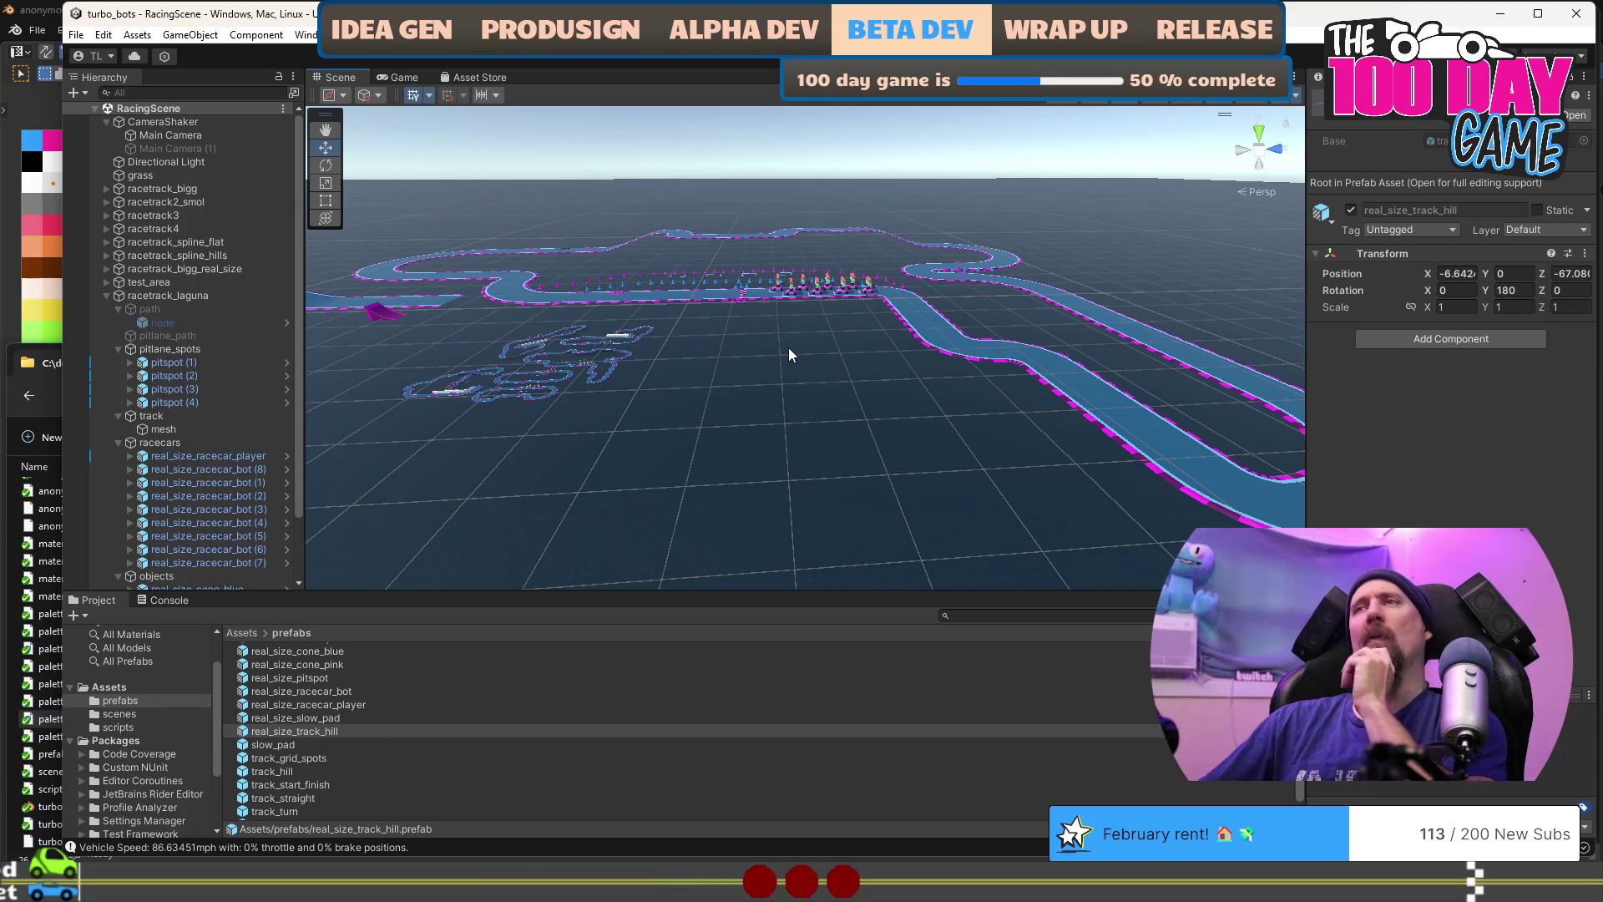
pyautogui.moveTo(789, 354)
pyautogui.mouseDown()
pyautogui.moveTo(530, 264)
pyautogui.moveTo(526, 310)
pyautogui.moveTo(909, 338)
pyautogui.mouseUp()
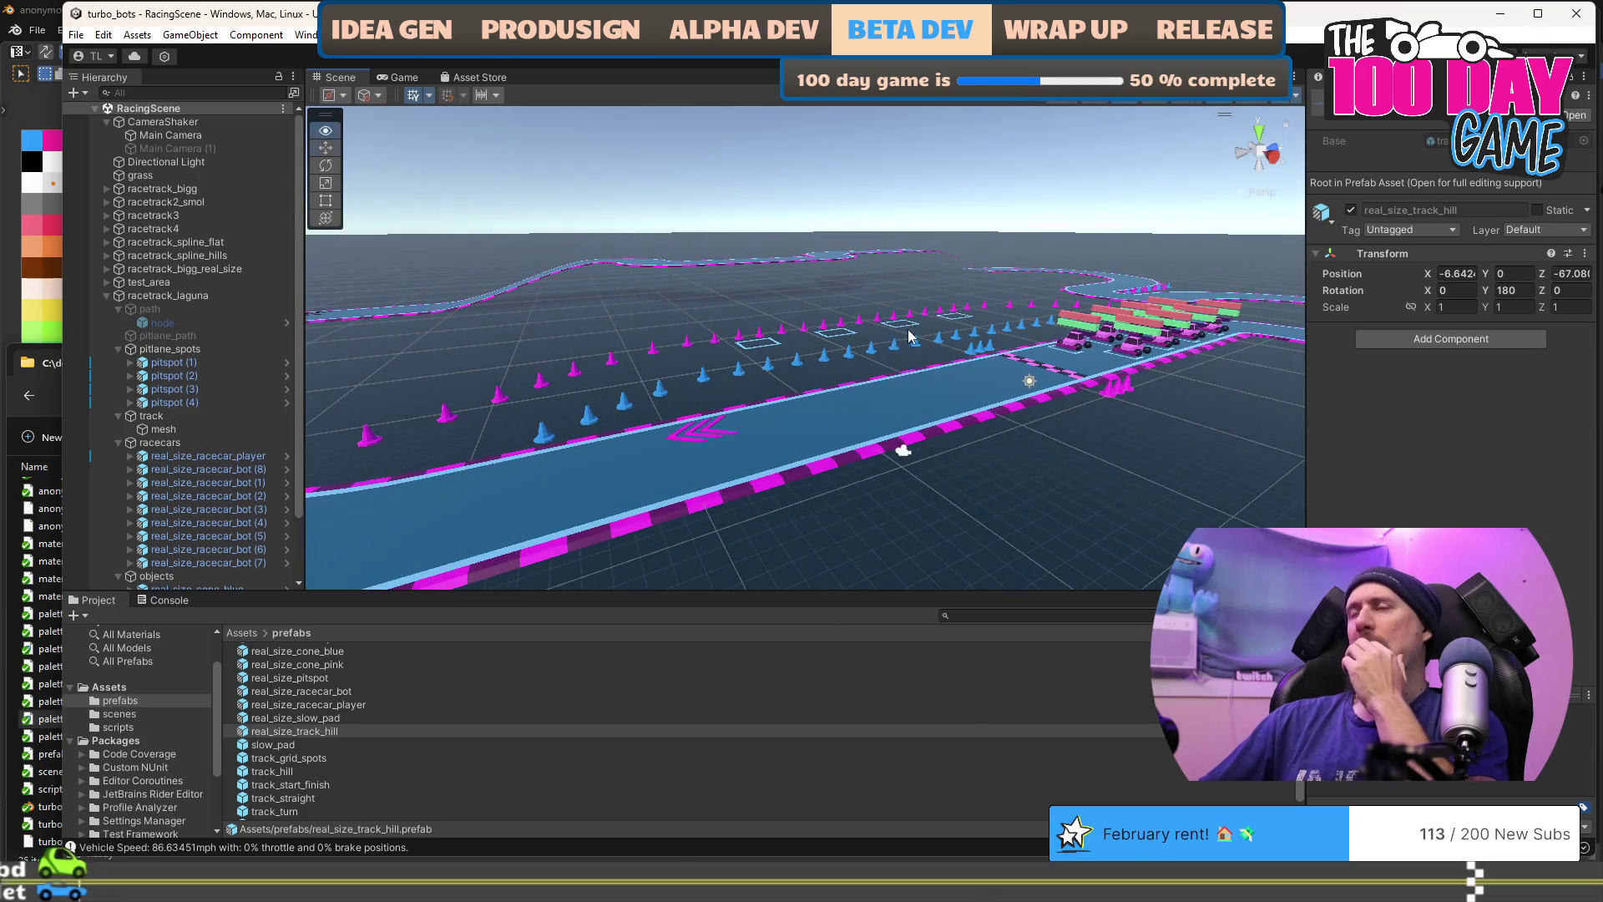
# Step: Orbit and zoom in on the cone-lined pit lane, then select a bot car on the grid
pyautogui.moveTo(624, 353); pyautogui.dragTo(1048, 332)
pyautogui.moveTo(673, 296)
pyautogui.mouseDown()
pyautogui.moveTo(666, 333)
pyautogui.moveTo(638, 347)
pyautogui.moveTo(419, 341)
pyautogui.moveTo(601, 260)
pyautogui.mouseUp()
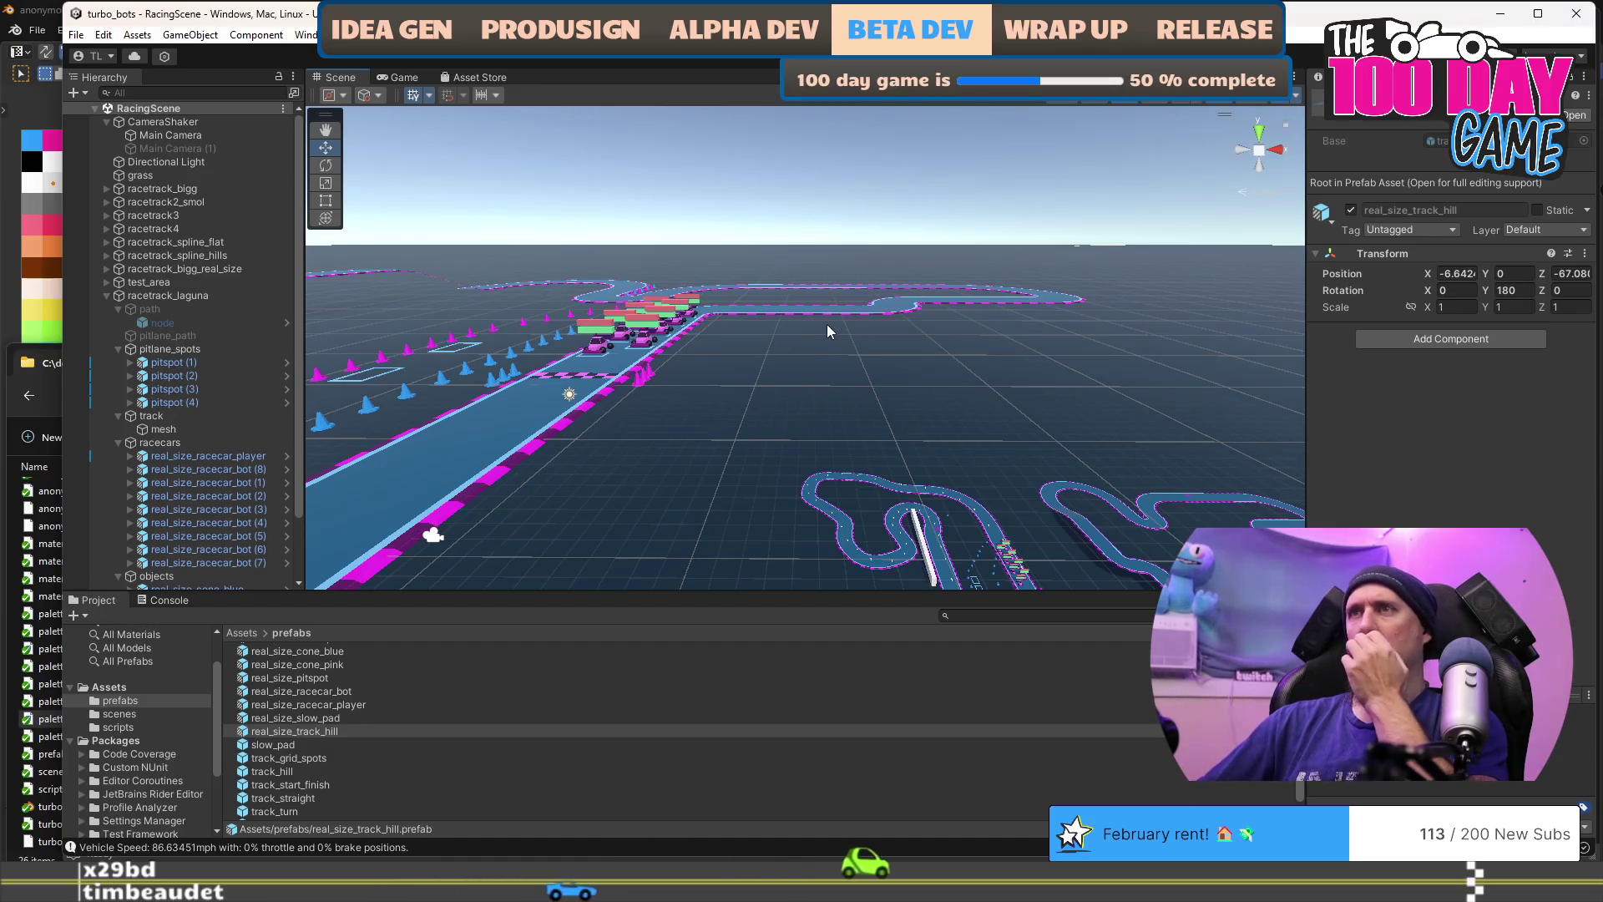
pyautogui.moveTo(748, 351); pyautogui.dragTo(1094, 350)
pyautogui.scroll(5, 723, 360)
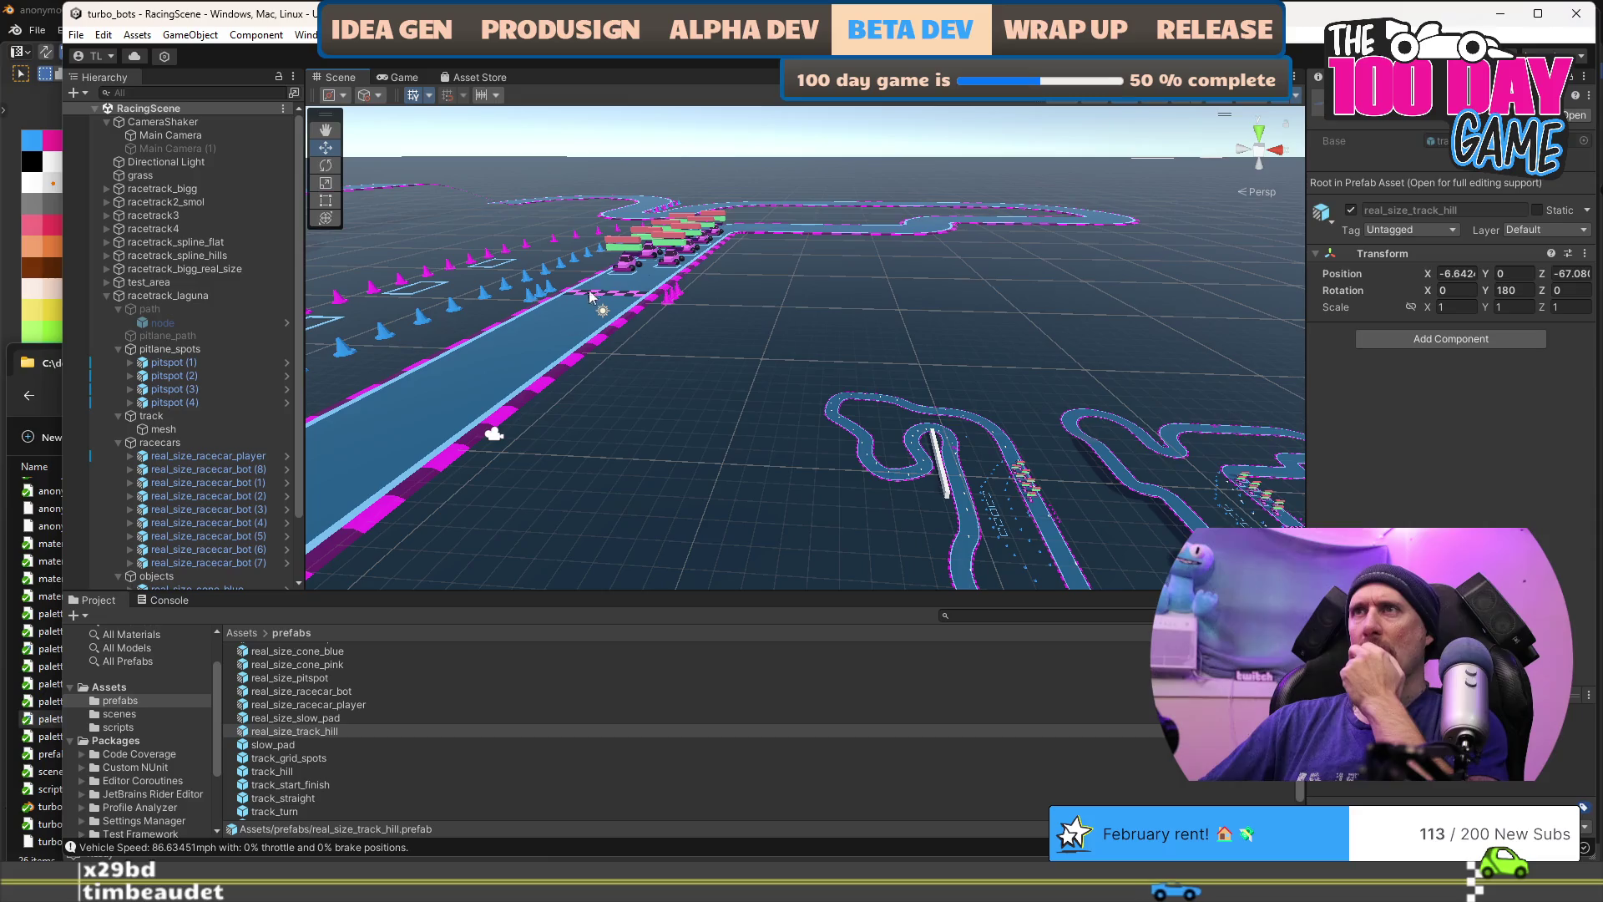
pyautogui.click(627, 269)
# Step: Copy real_size_racecar_bot (8)'s Transform and paste its values onto real_size_racecar_player
pyautogui.rightClick(1418, 163)
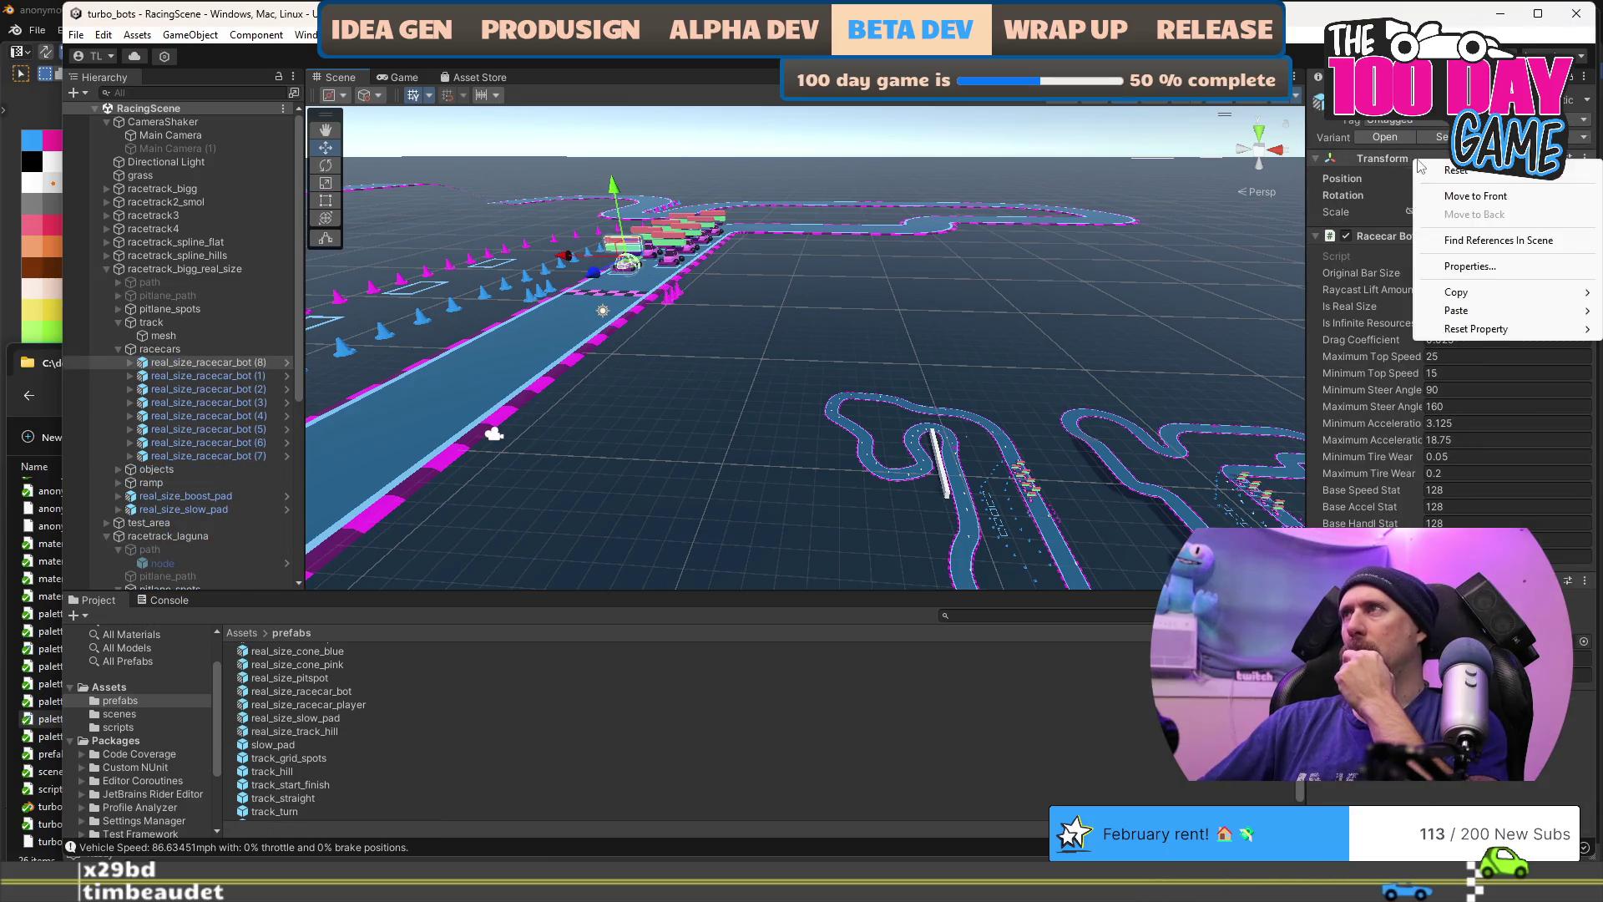
pyautogui.moveTo(1508, 301)
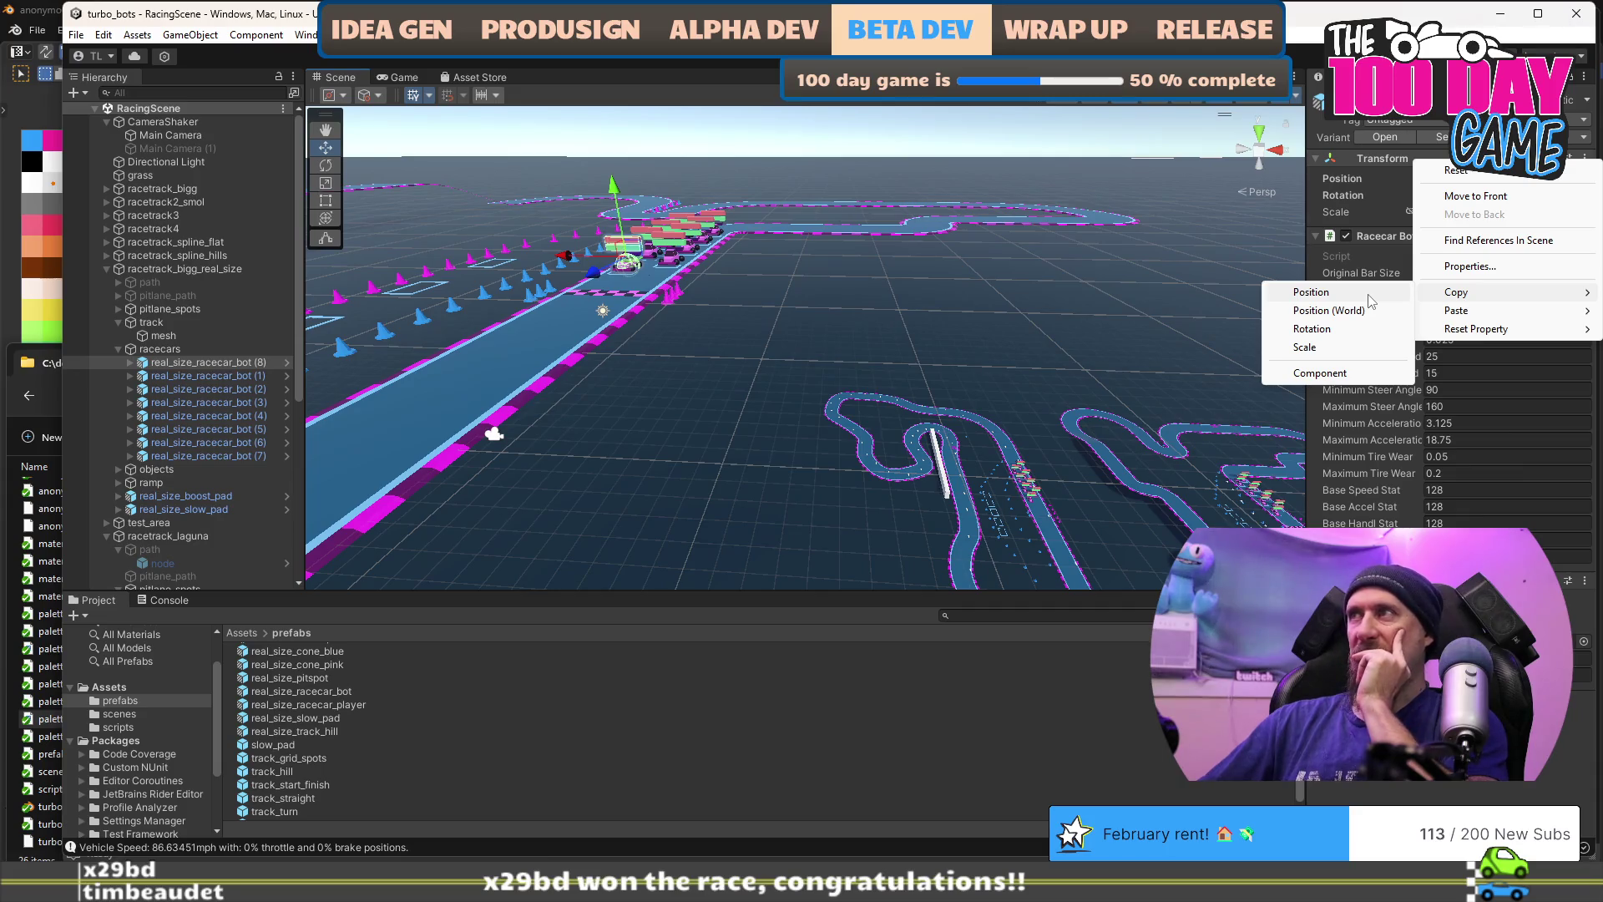
pyautogui.click(1355, 378)
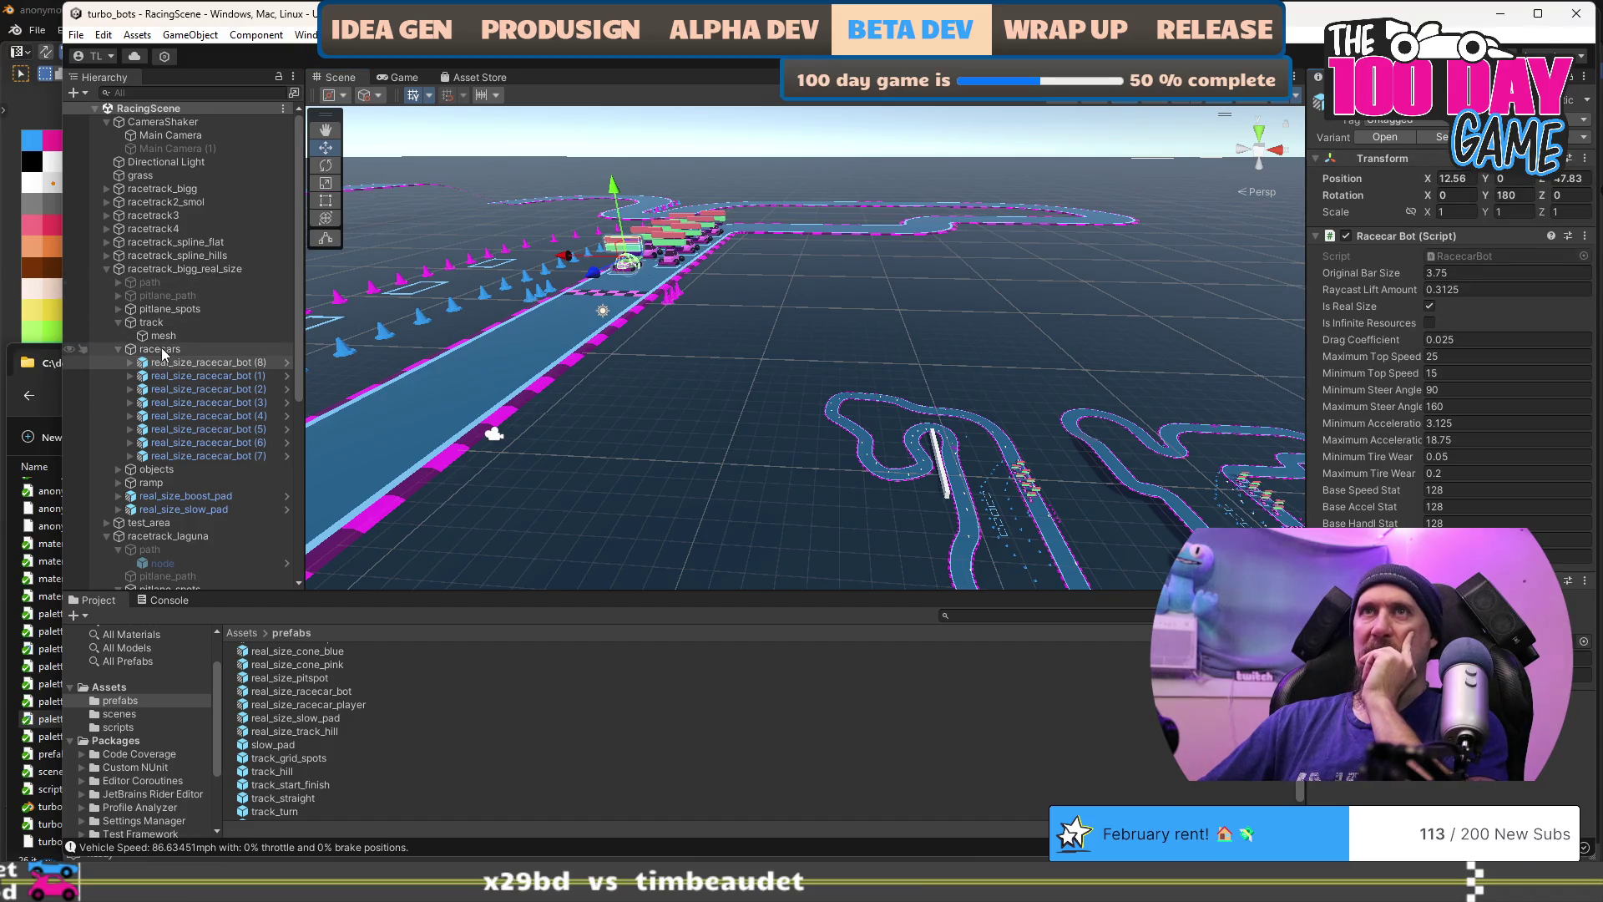
pyautogui.scroll(-5, 163, 355)
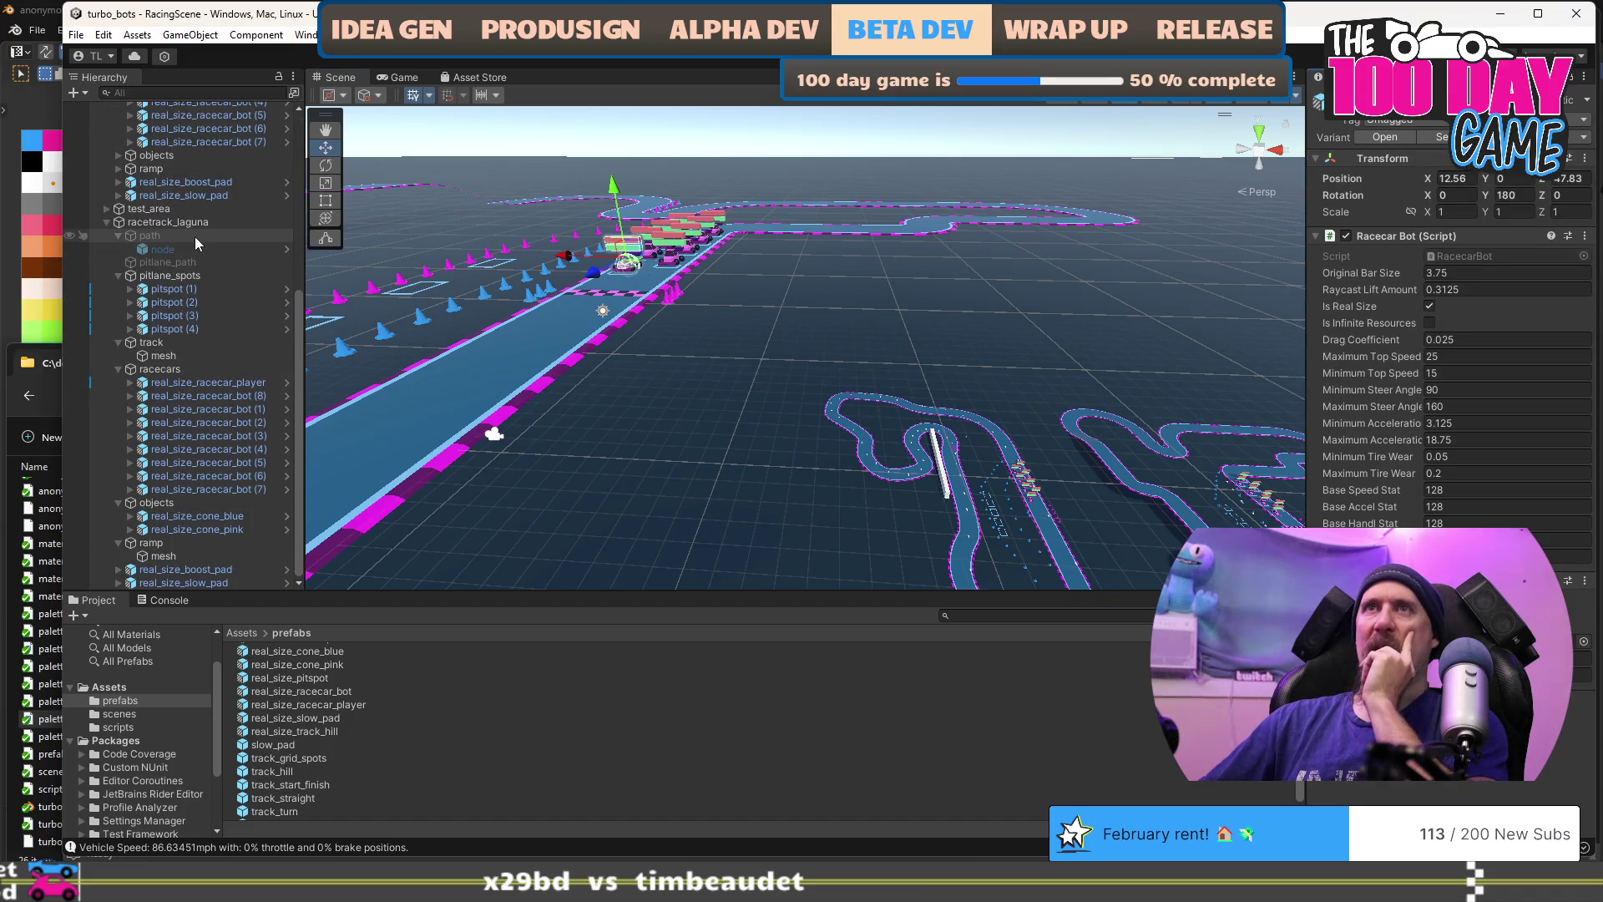
pyautogui.click(199, 383)
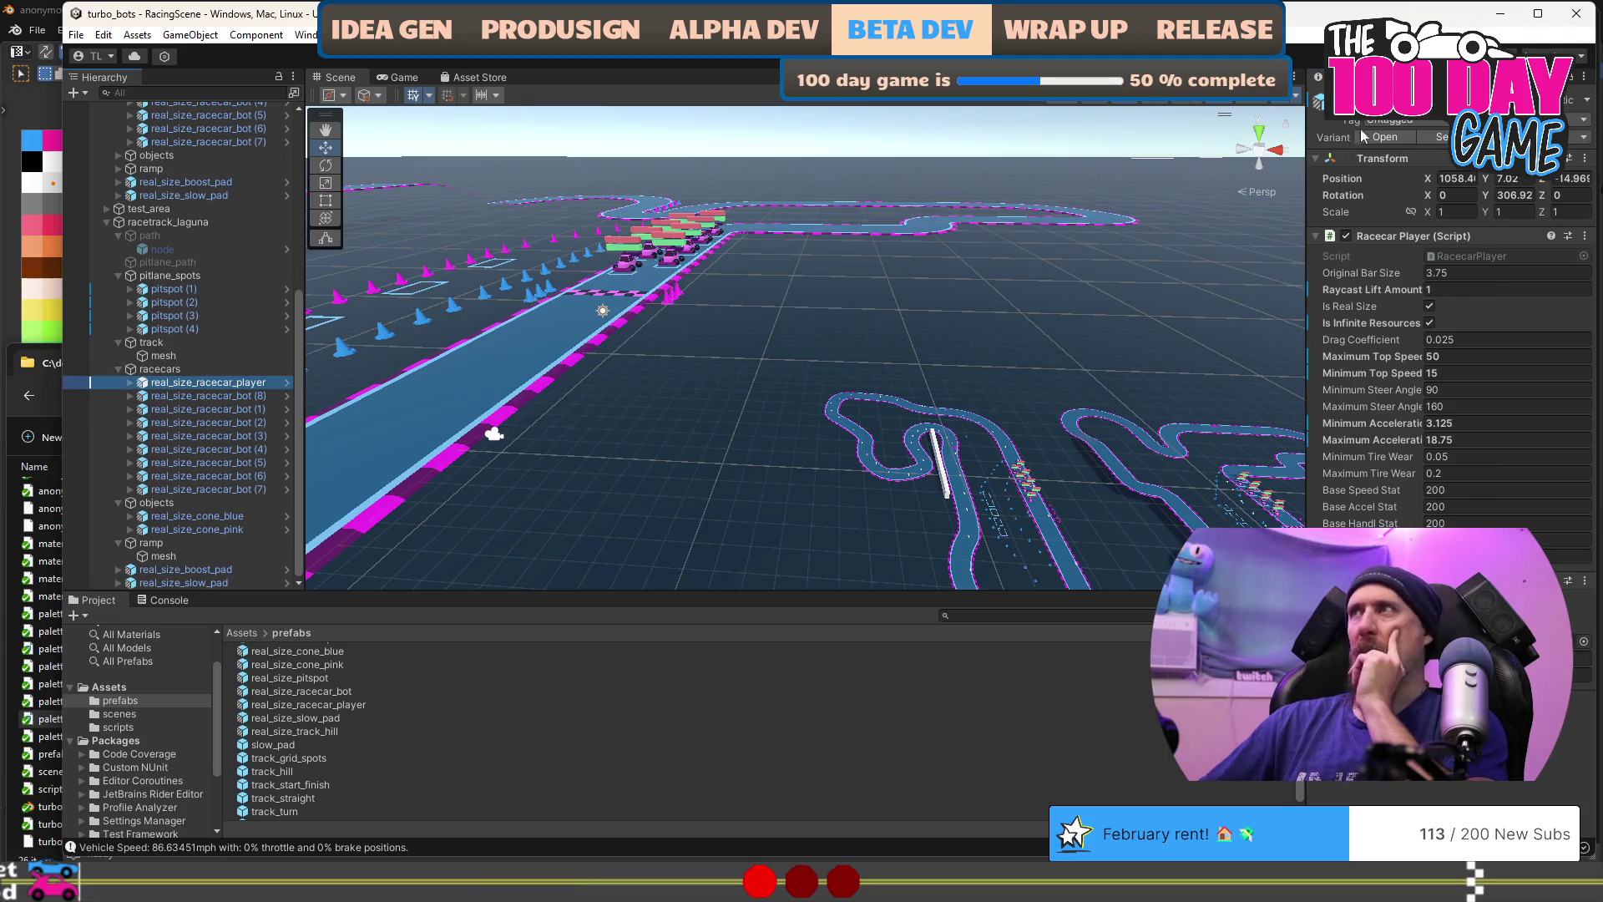
pyautogui.rightClick(1406, 157)
pyautogui.moveTo(1475, 309)
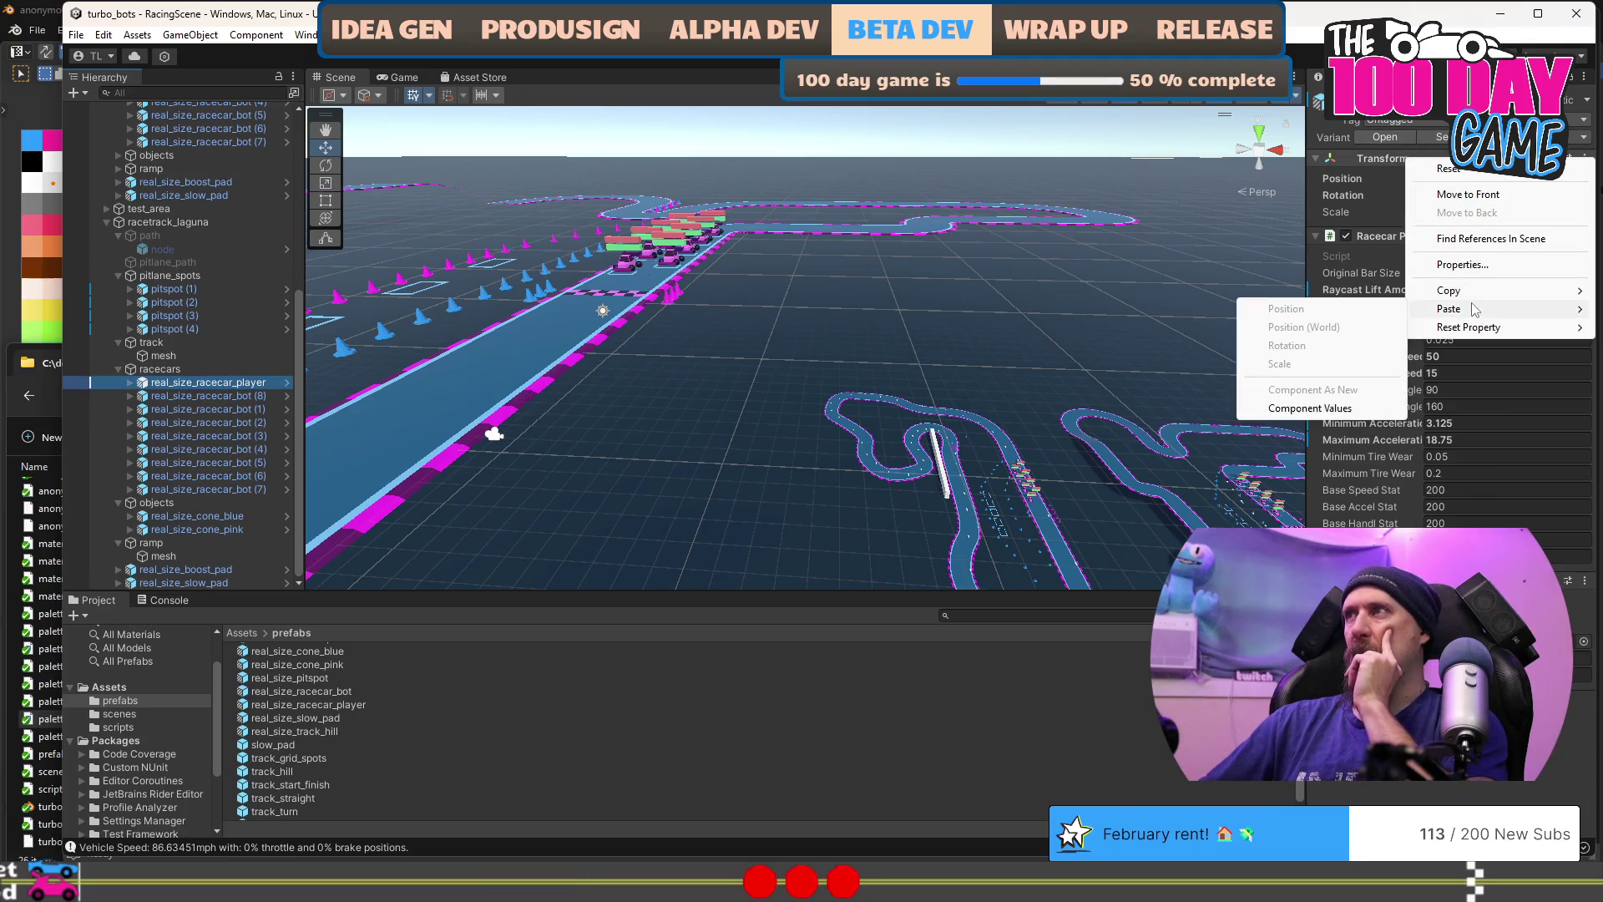
pyautogui.click(1346, 408)
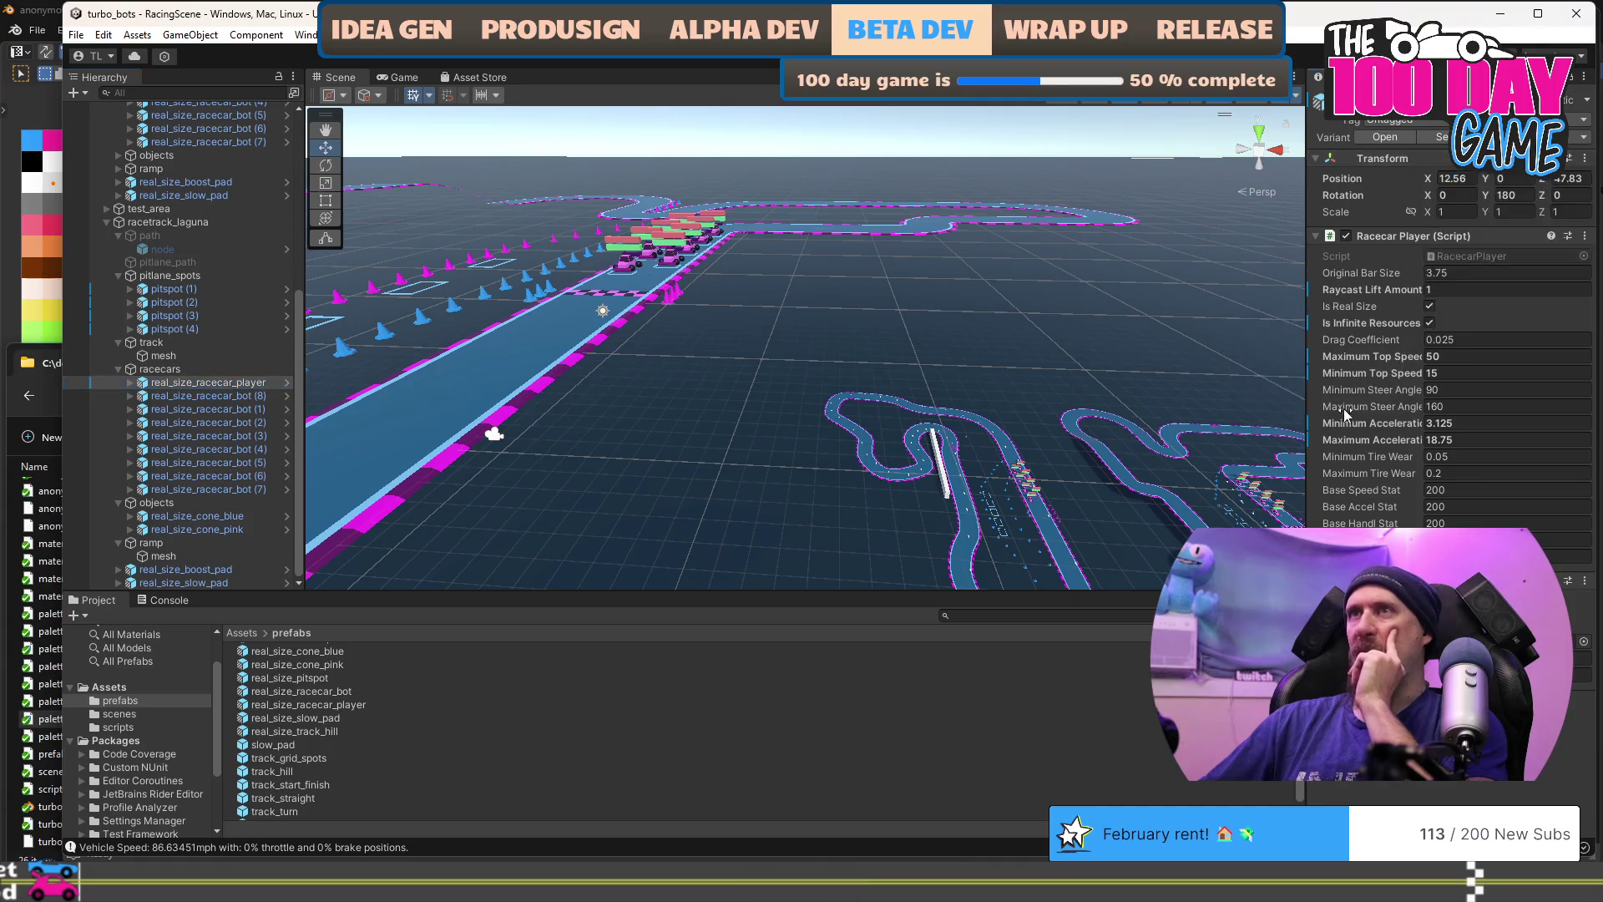
# Step: Orbit the Scene view and frame the player car on the pit-lane grid from above
pyautogui.moveTo(907, 237); pyautogui.dragTo(814, 279)
pyautogui.scroll(-8, 816, 282)
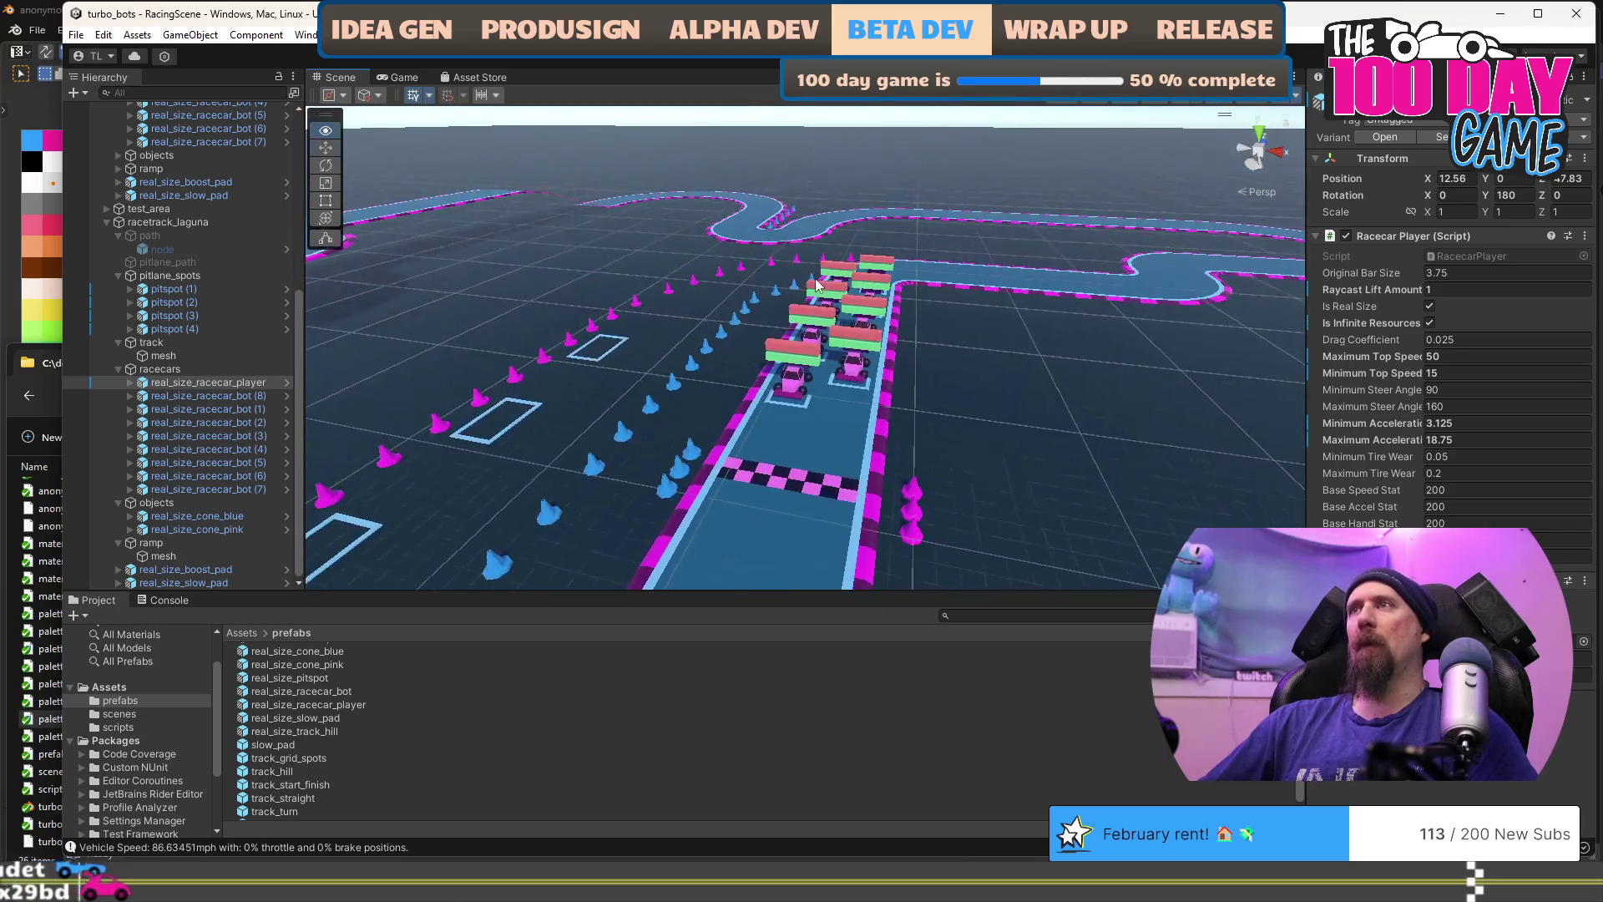
pyautogui.moveTo(809, 403); pyautogui.dragTo(1230, 330)
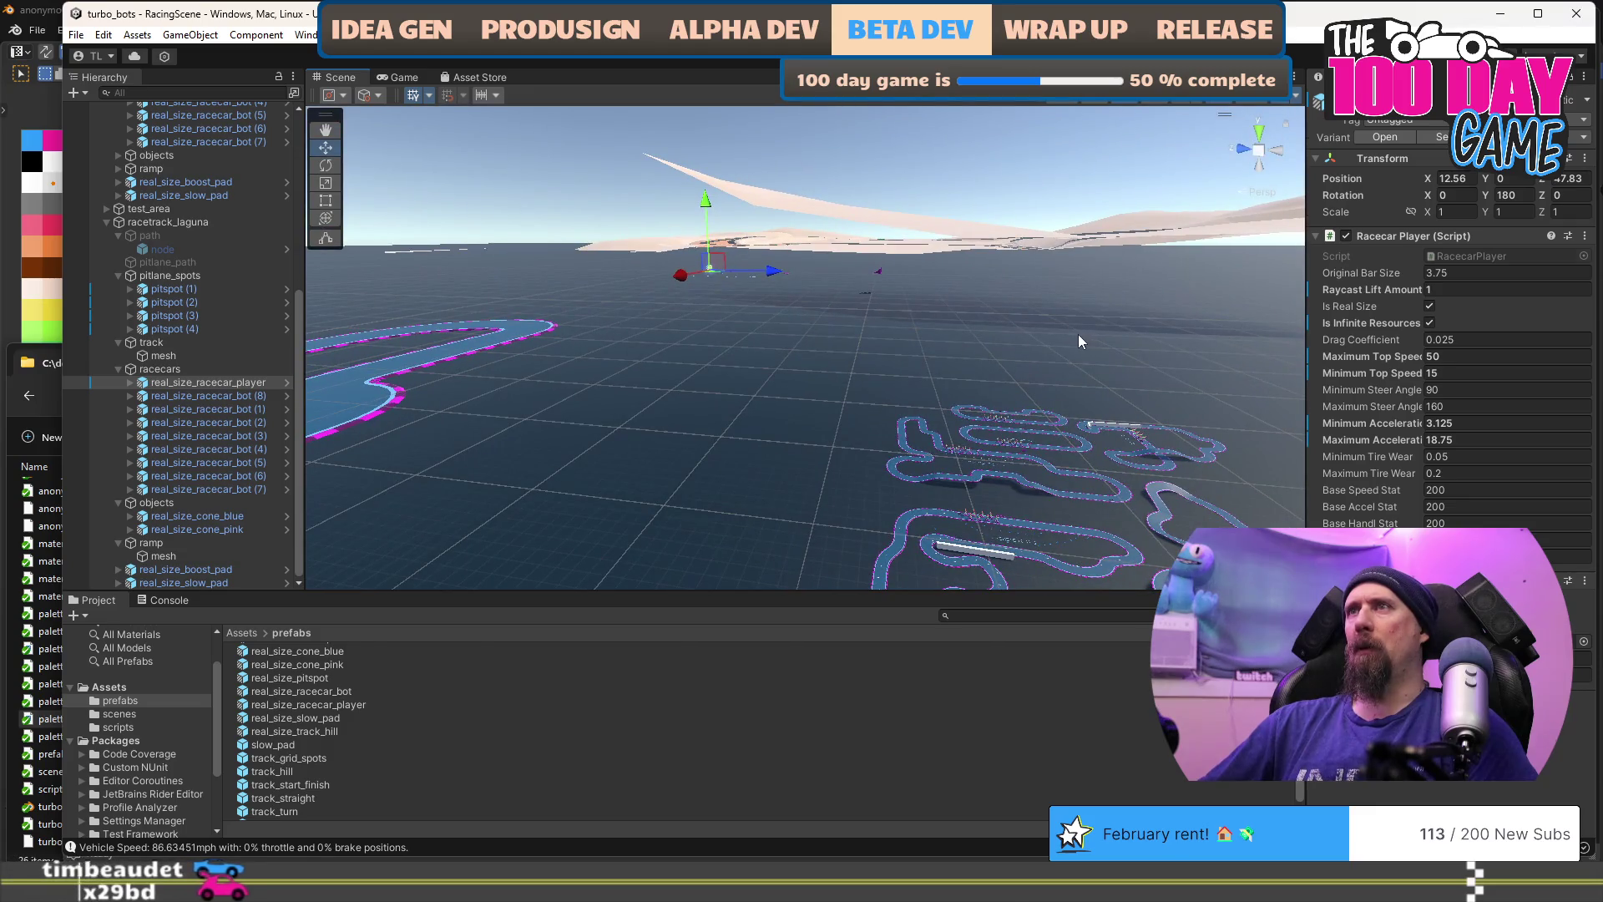
pyautogui.press('f')
pyautogui.moveTo(507, 409)
pyautogui.mouseDown()
pyautogui.moveTo(752, 347)
pyautogui.moveTo(975, 215)
pyautogui.mouseUp()
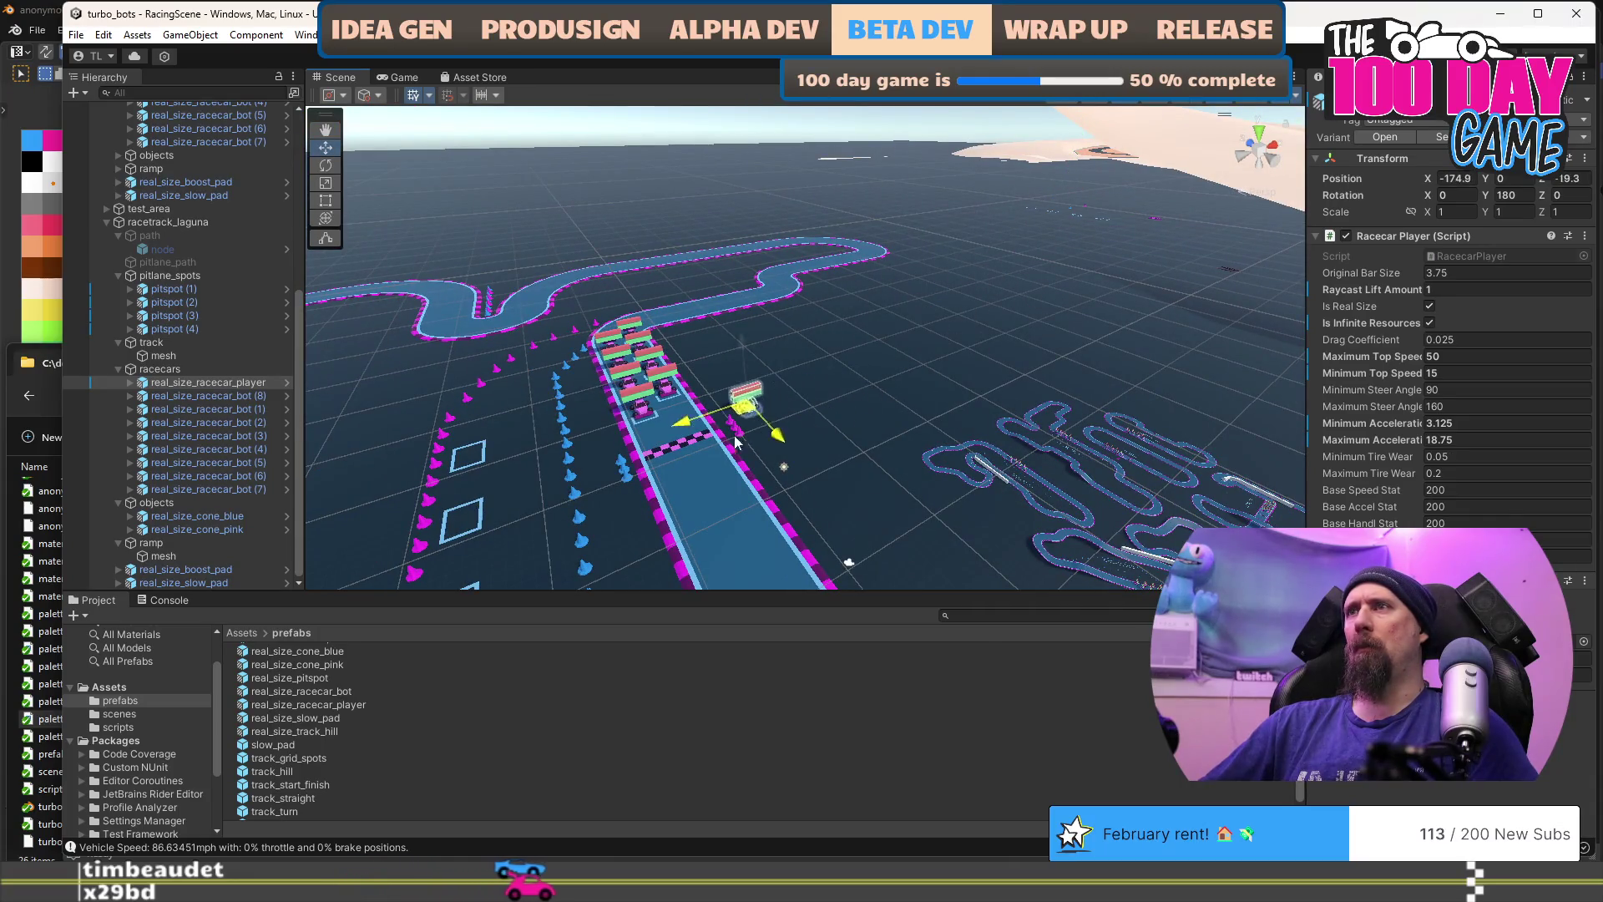
pyautogui.press('f')
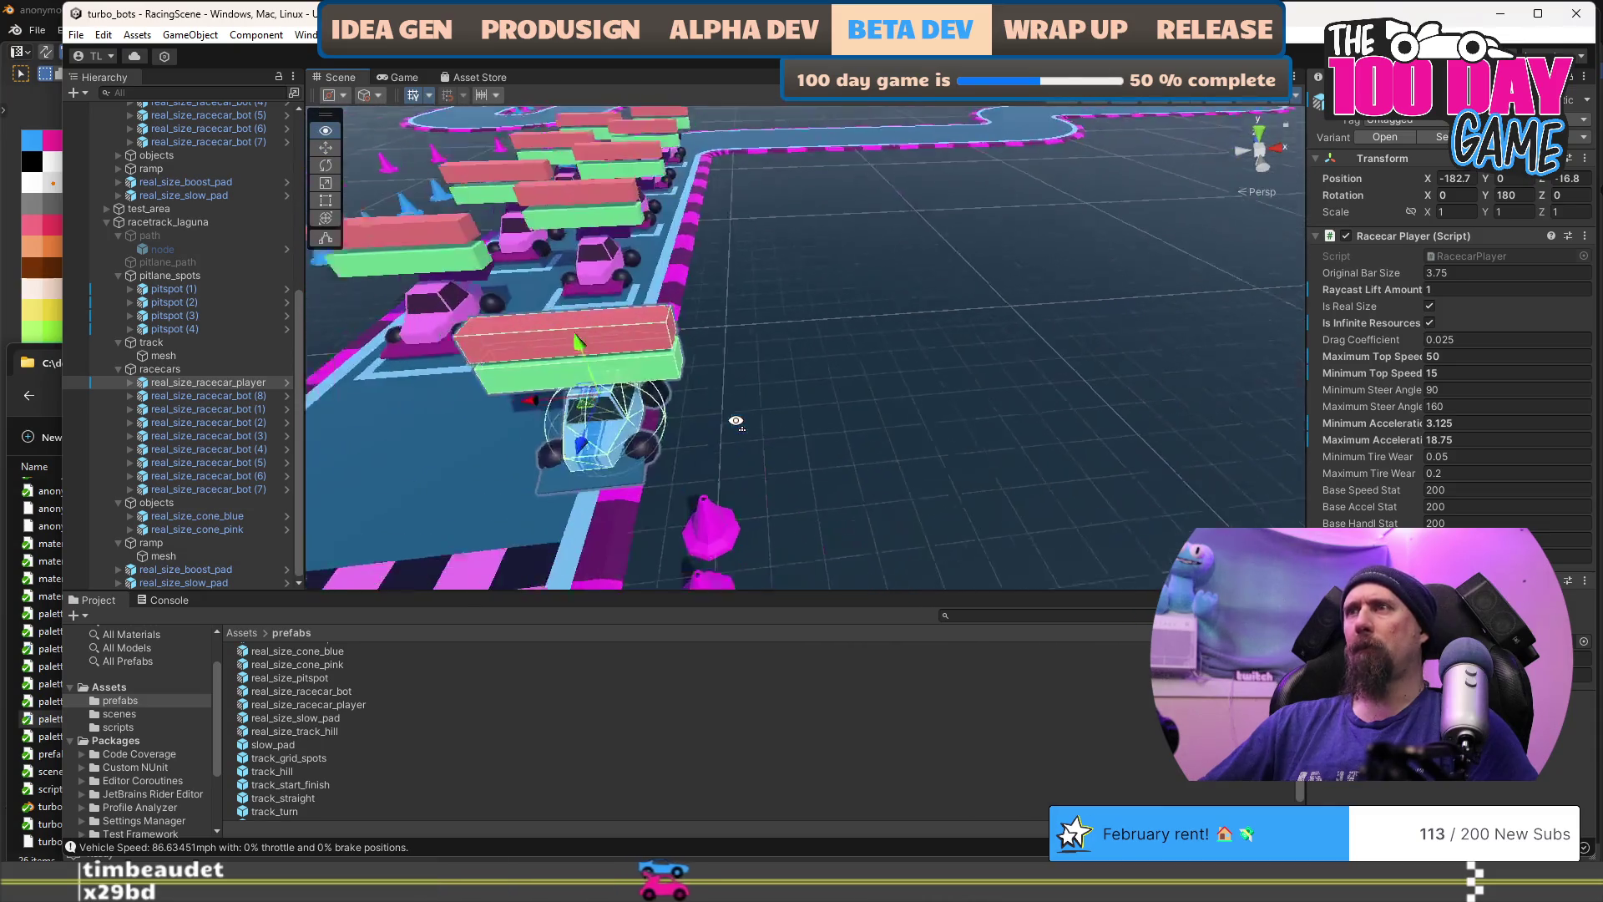
pyautogui.moveTo(704, 433); pyautogui.dragTo(647, 455)
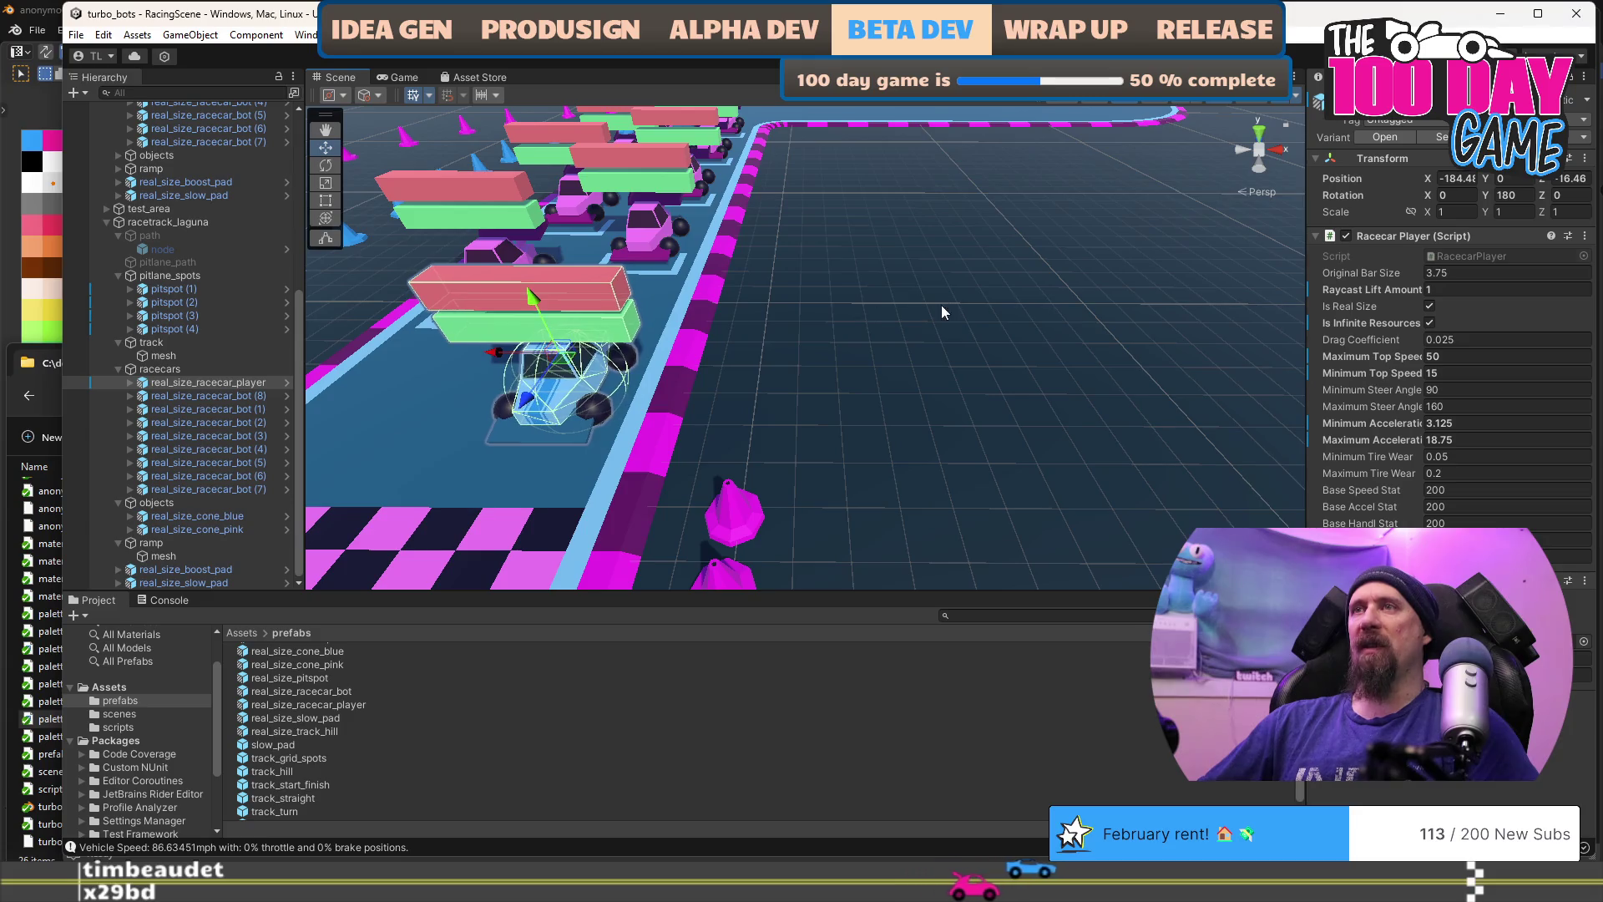
pyautogui.moveTo(649, 348); pyautogui.dragTo(818, 291)
pyautogui.scroll(-5, 818, 291)
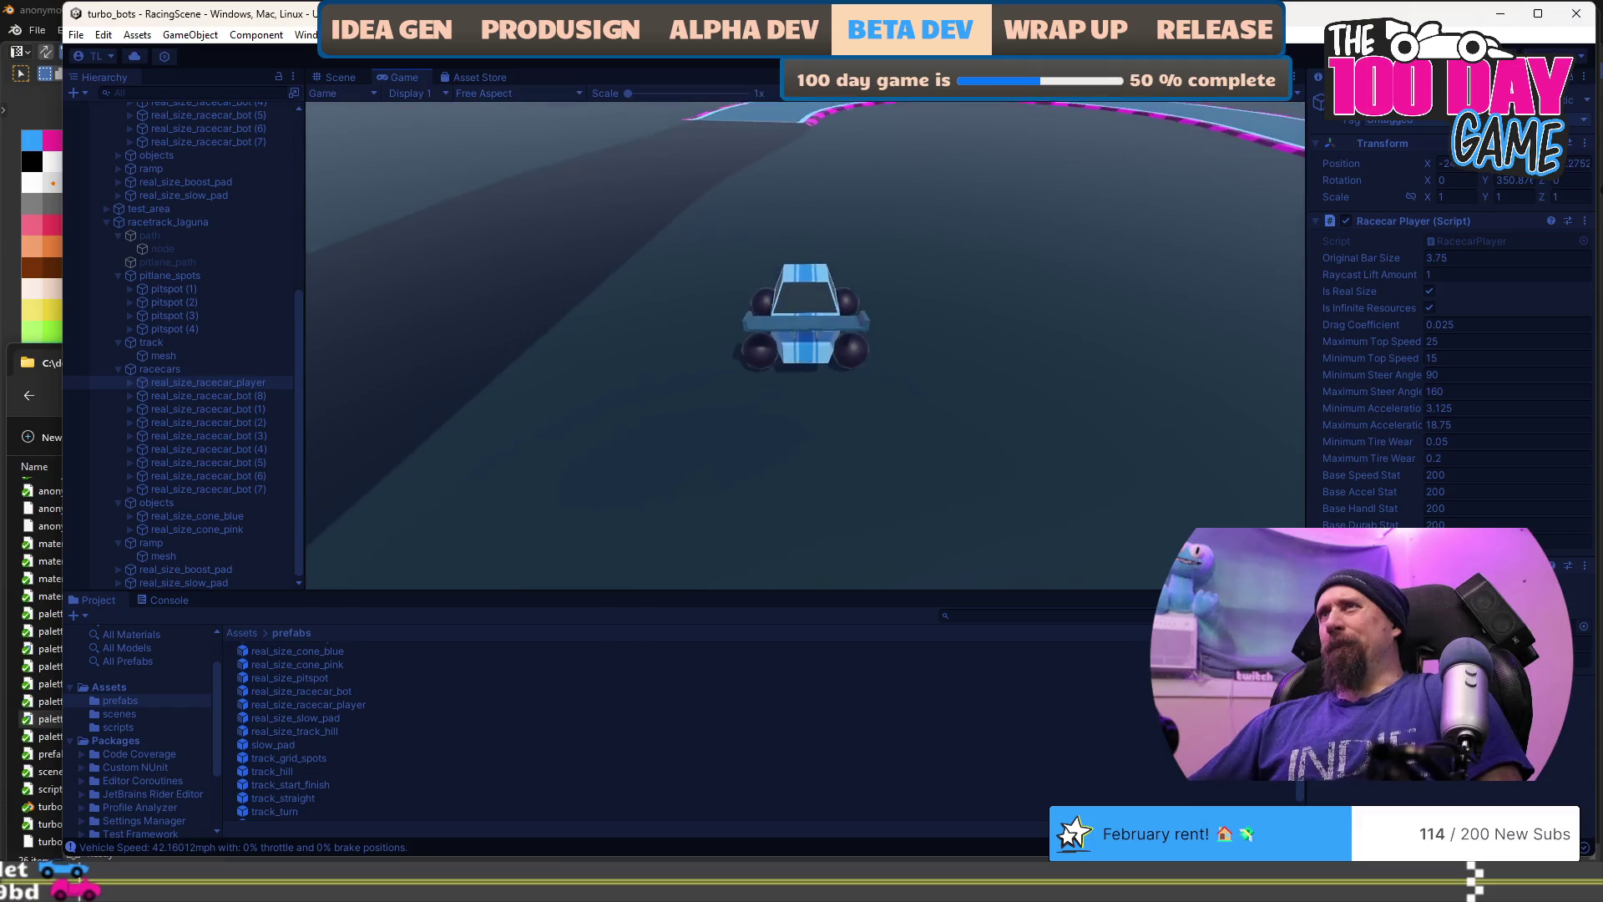
# Step: Exit Play mode and swing the Scene view toward the horizon over the track
pyautogui.hotkey('ctrl', 'p')
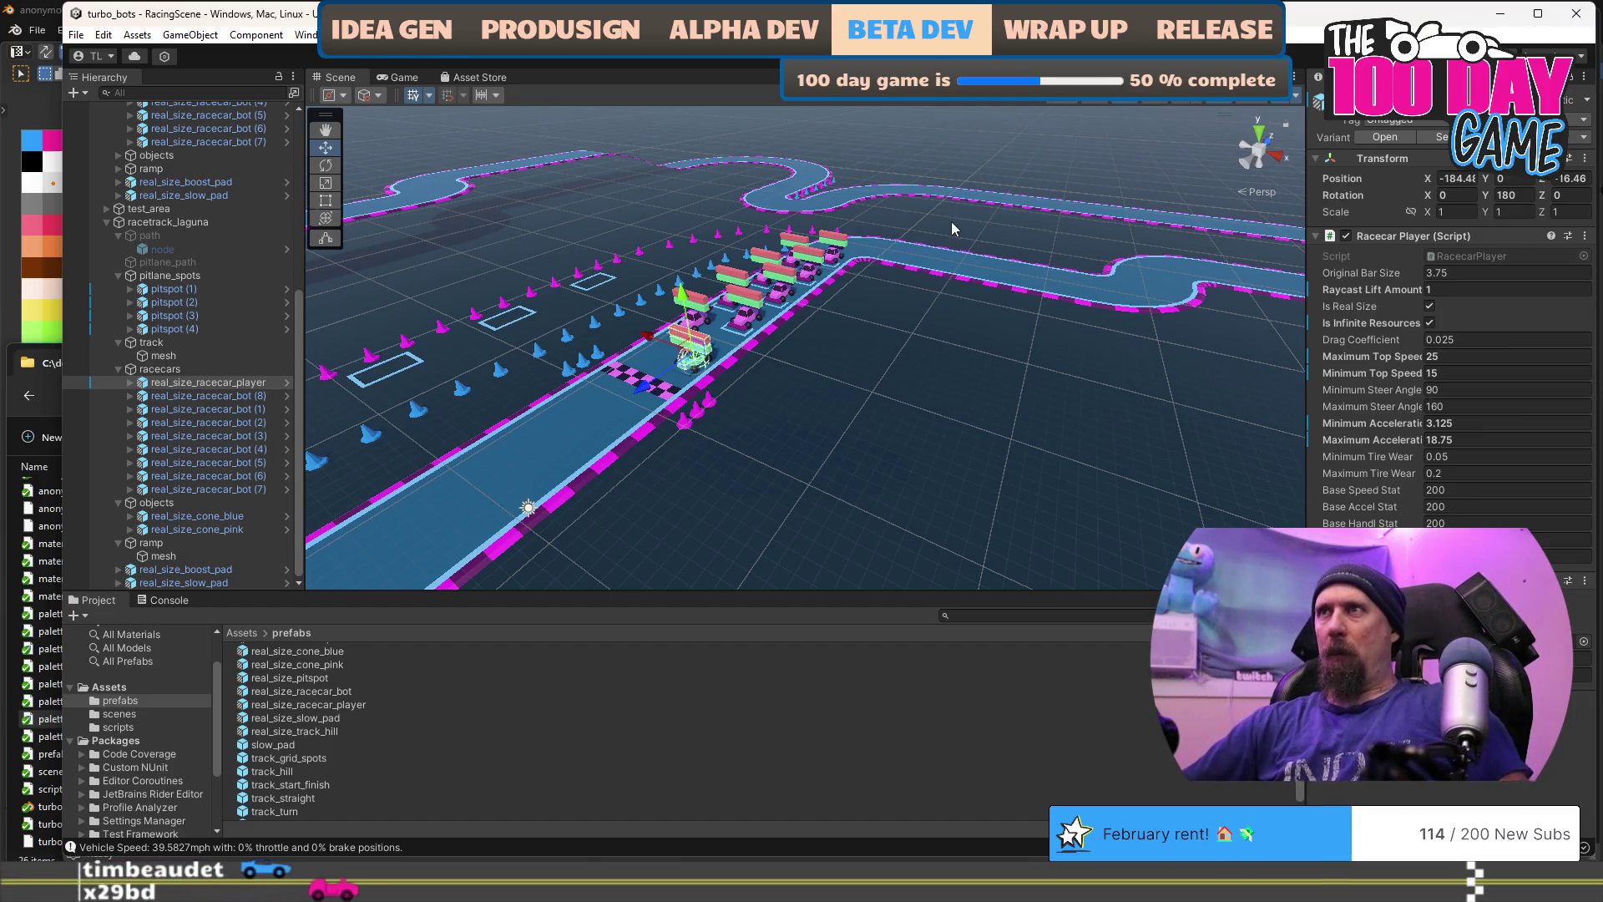
pyautogui.moveTo(944, 281)
pyautogui.mouseDown()
pyautogui.moveTo(715, 329)
pyautogui.moveTo(785, 317)
pyautogui.moveTo(844, 279)
pyautogui.moveTo(769, 385)
pyautogui.moveTo(558, 376)
pyautogui.mouseUp()
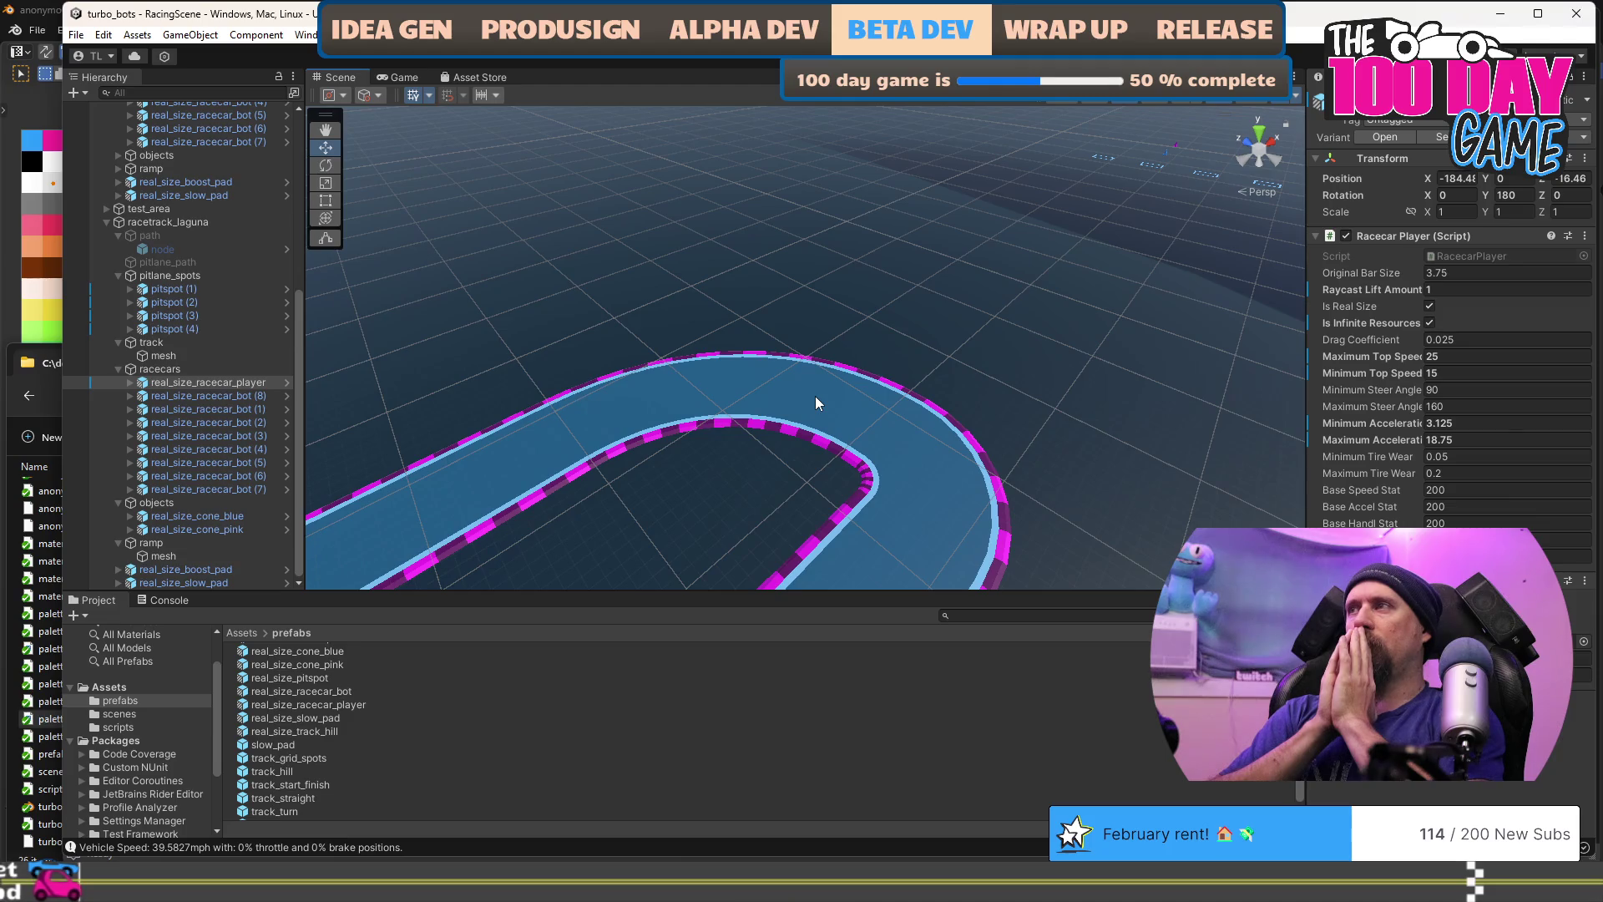
# Step: Orbit the Scene view out over the track, player car and sandy hill
pyautogui.moveTo(816, 397)
pyautogui.mouseDown()
pyautogui.moveTo(691, 448)
pyautogui.moveTo(648, 443)
pyautogui.mouseUp()
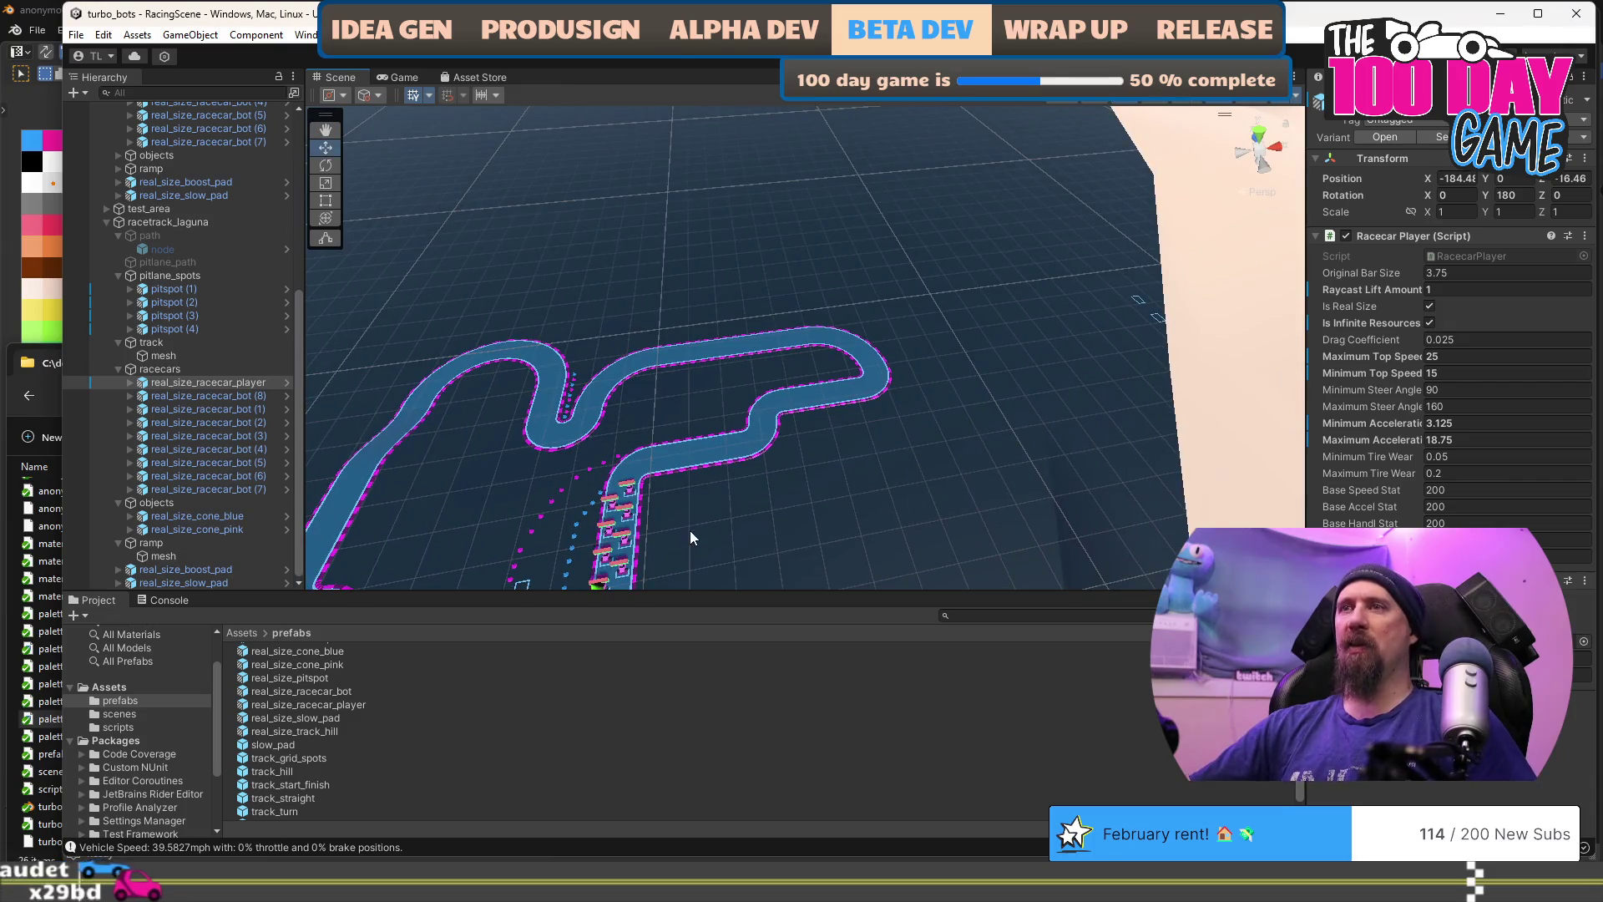
pyautogui.moveTo(690, 530); pyautogui.dragTo(714, 466)
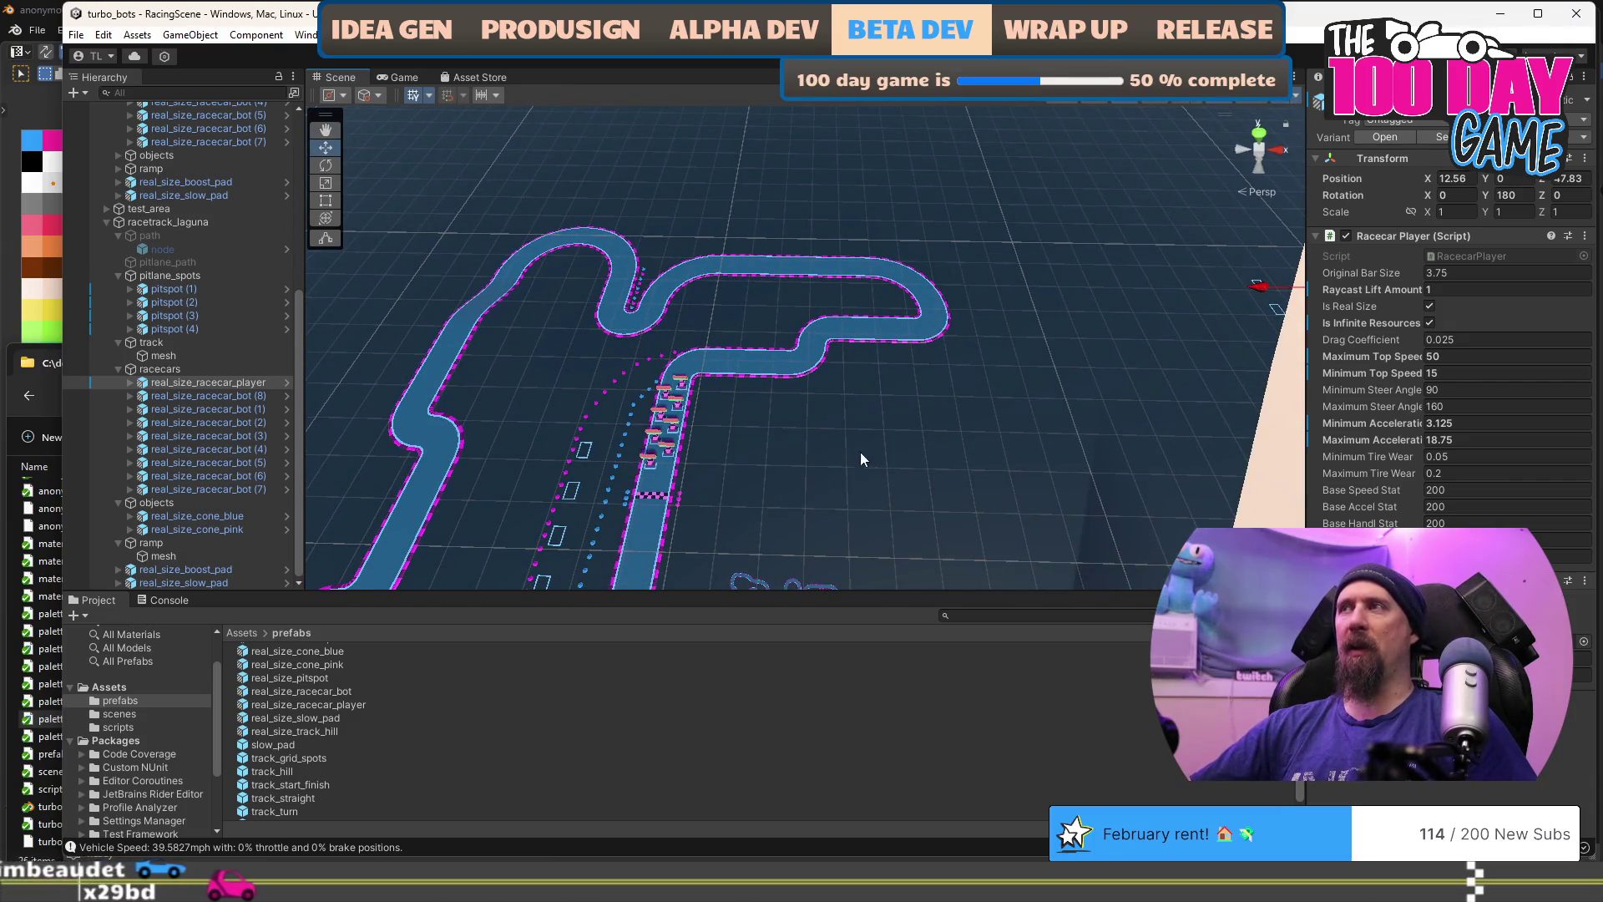
pyautogui.moveTo(860, 452); pyautogui.dragTo(1156, 358)
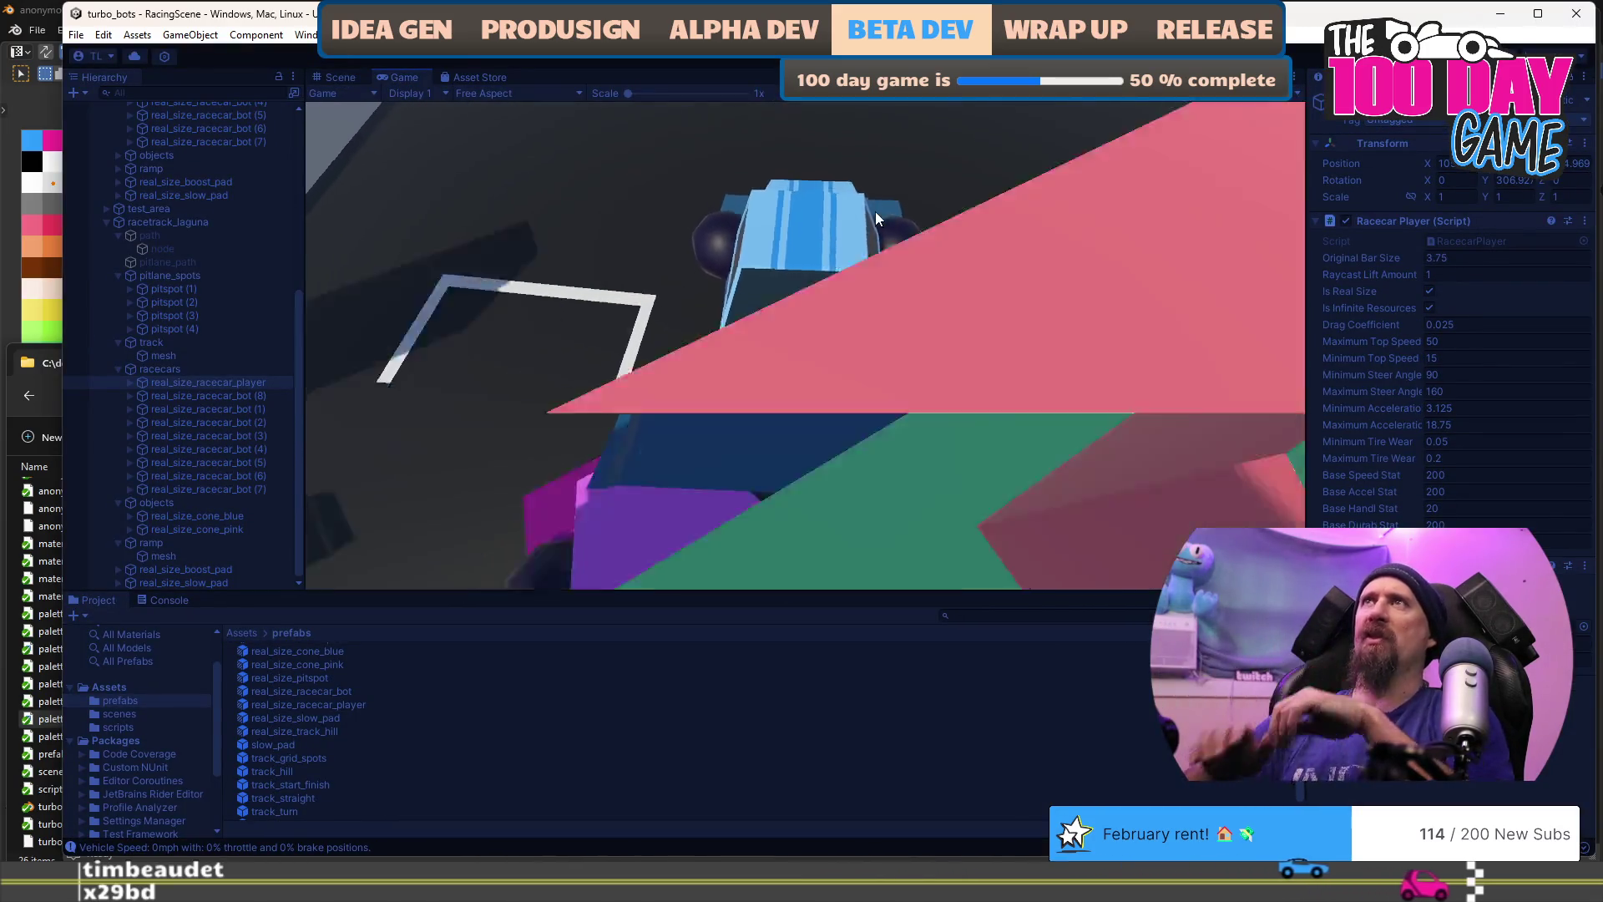
# Step: Drive the player car at full throttle down the desert track, then switch to the code editor
pyautogui.press('w')
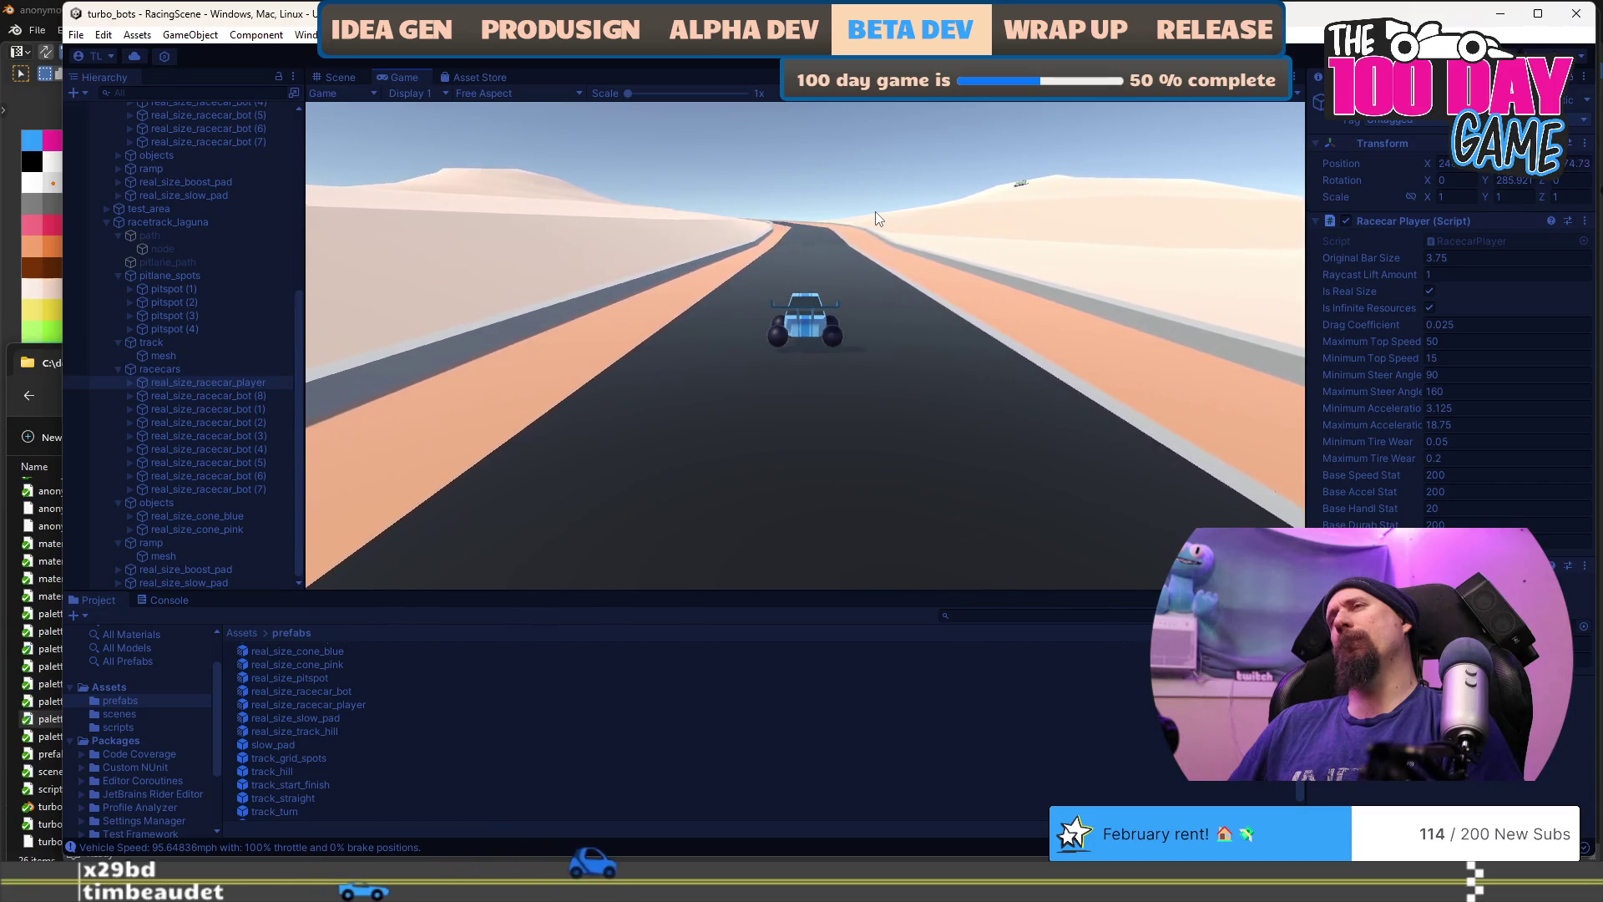
pyautogui.press('ctrl+super+Left')
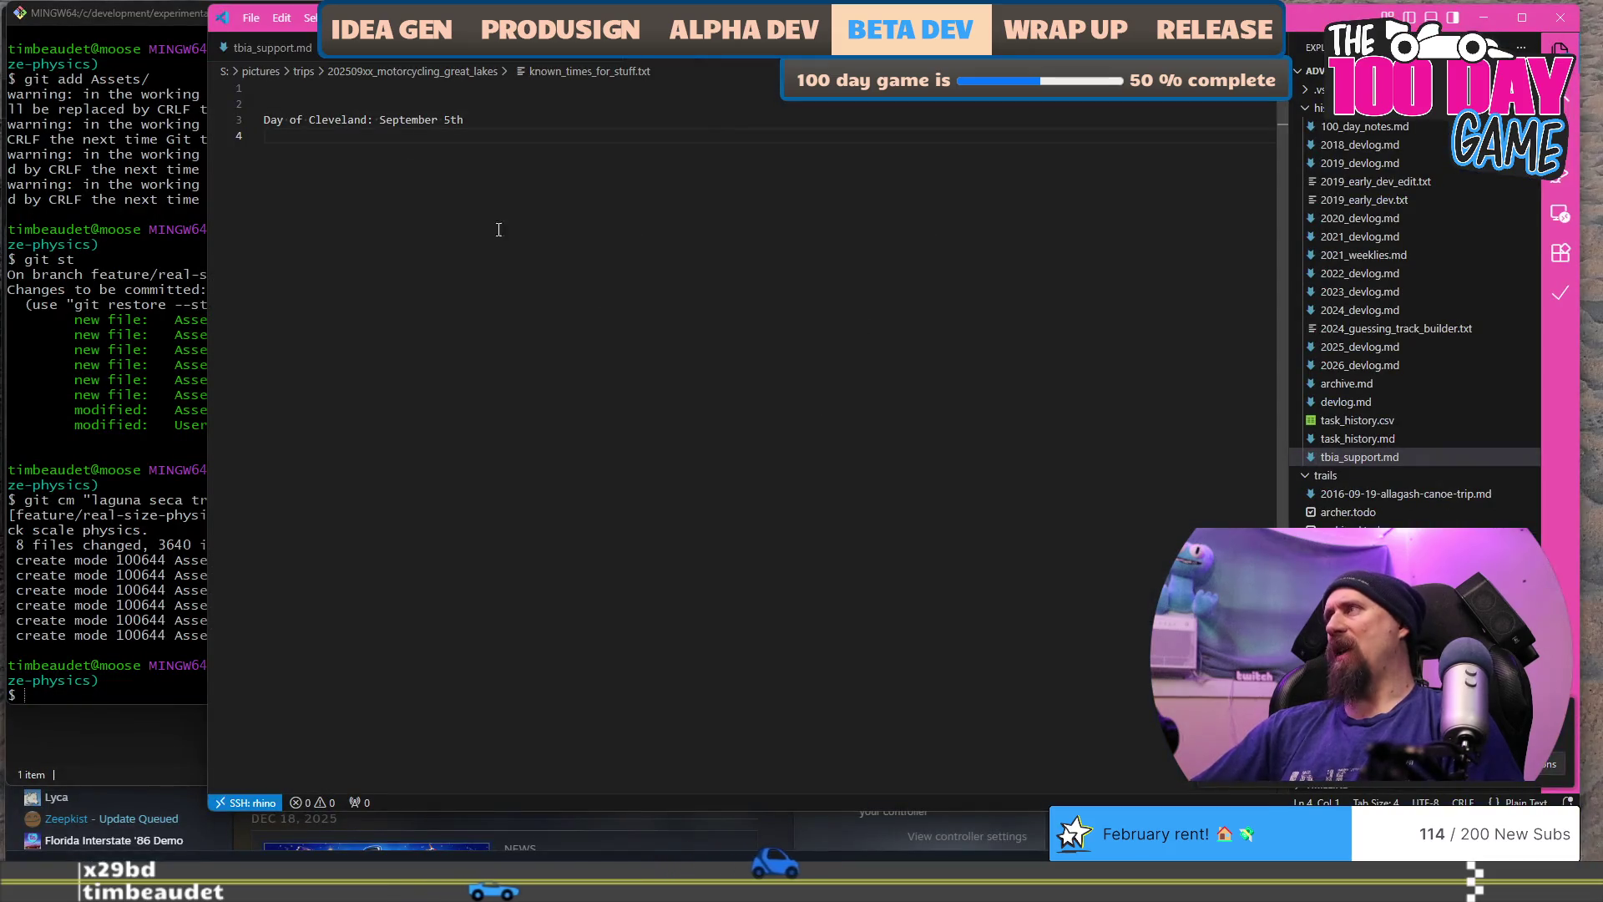
# Step: Open tbia_support.md, close the HandleGravity snippet without saving, and return to Unity
pyautogui.click(266, 53)
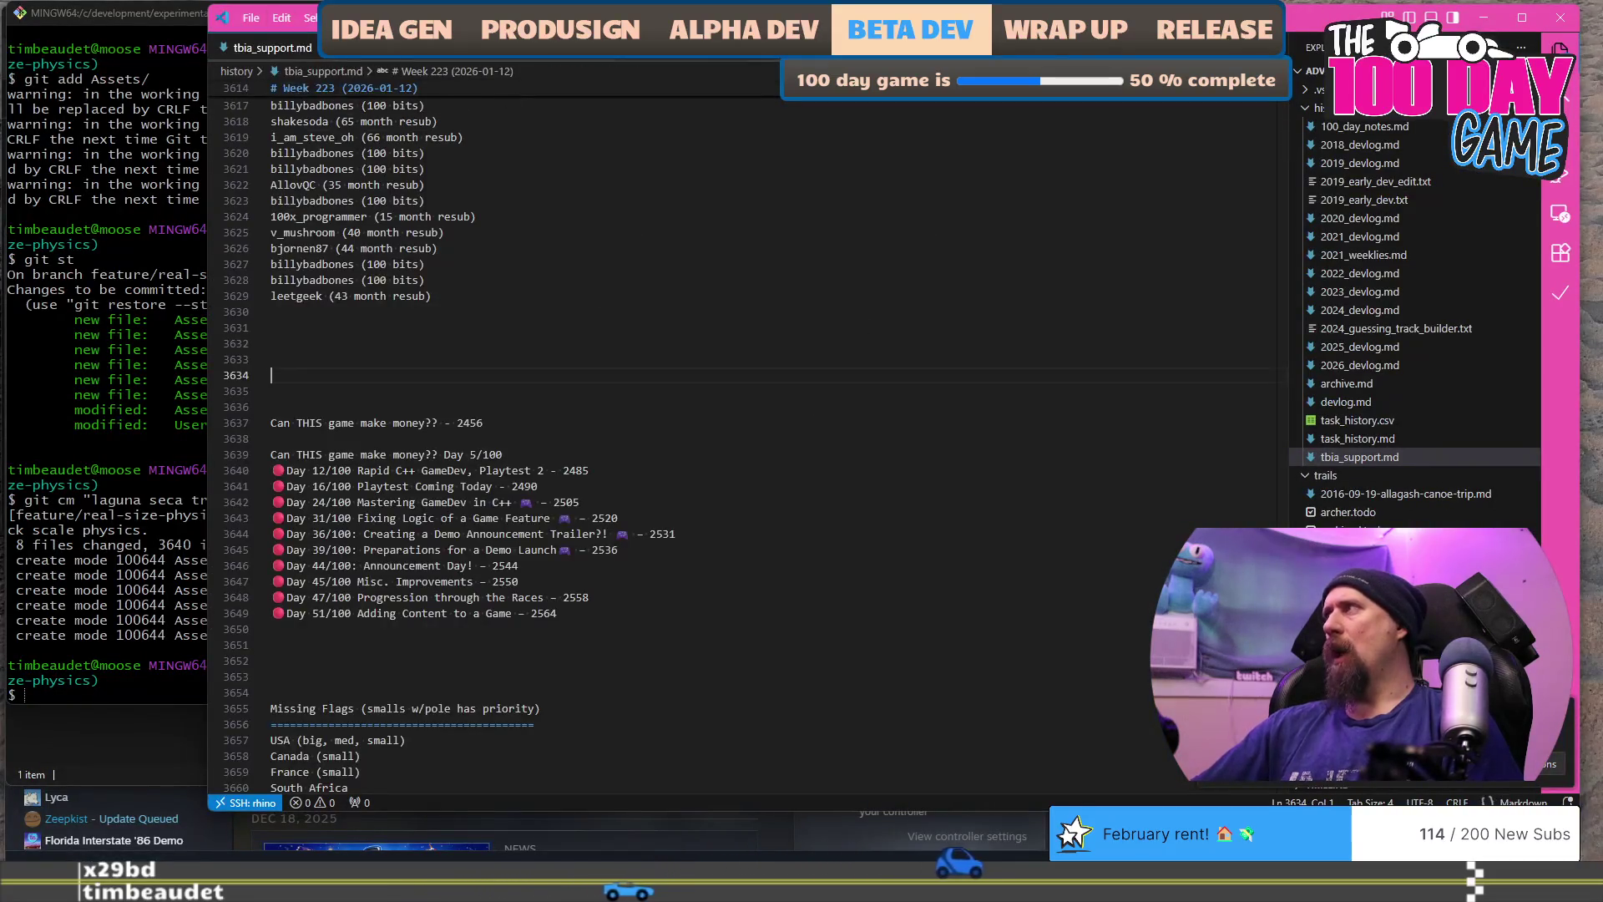
pyautogui.click(534, 57)
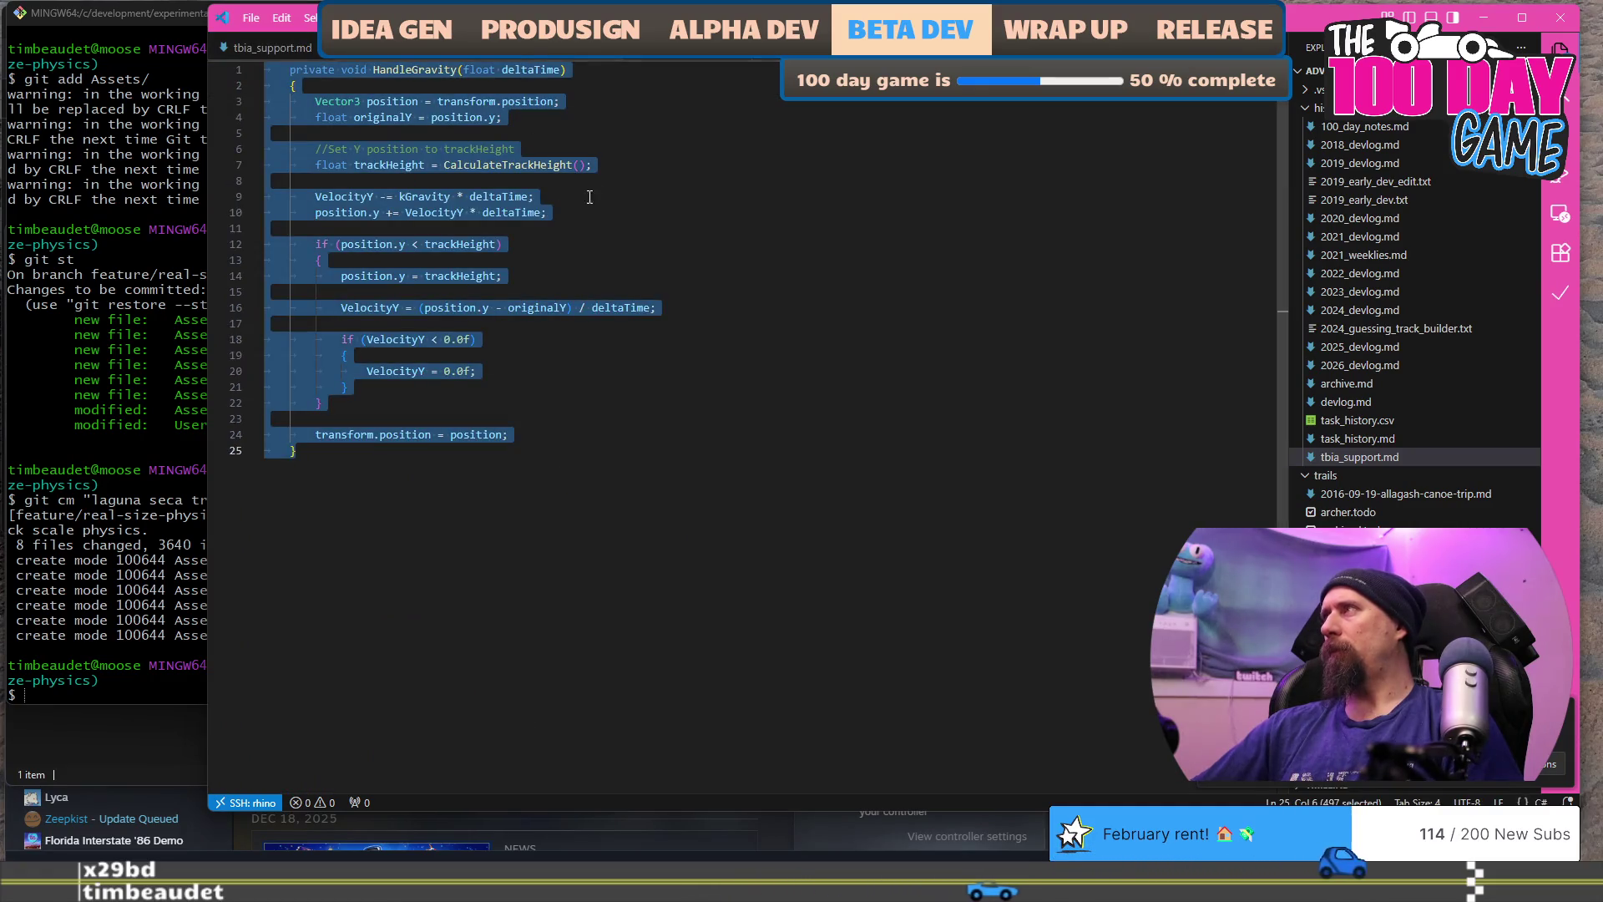
pyautogui.click(618, 57)
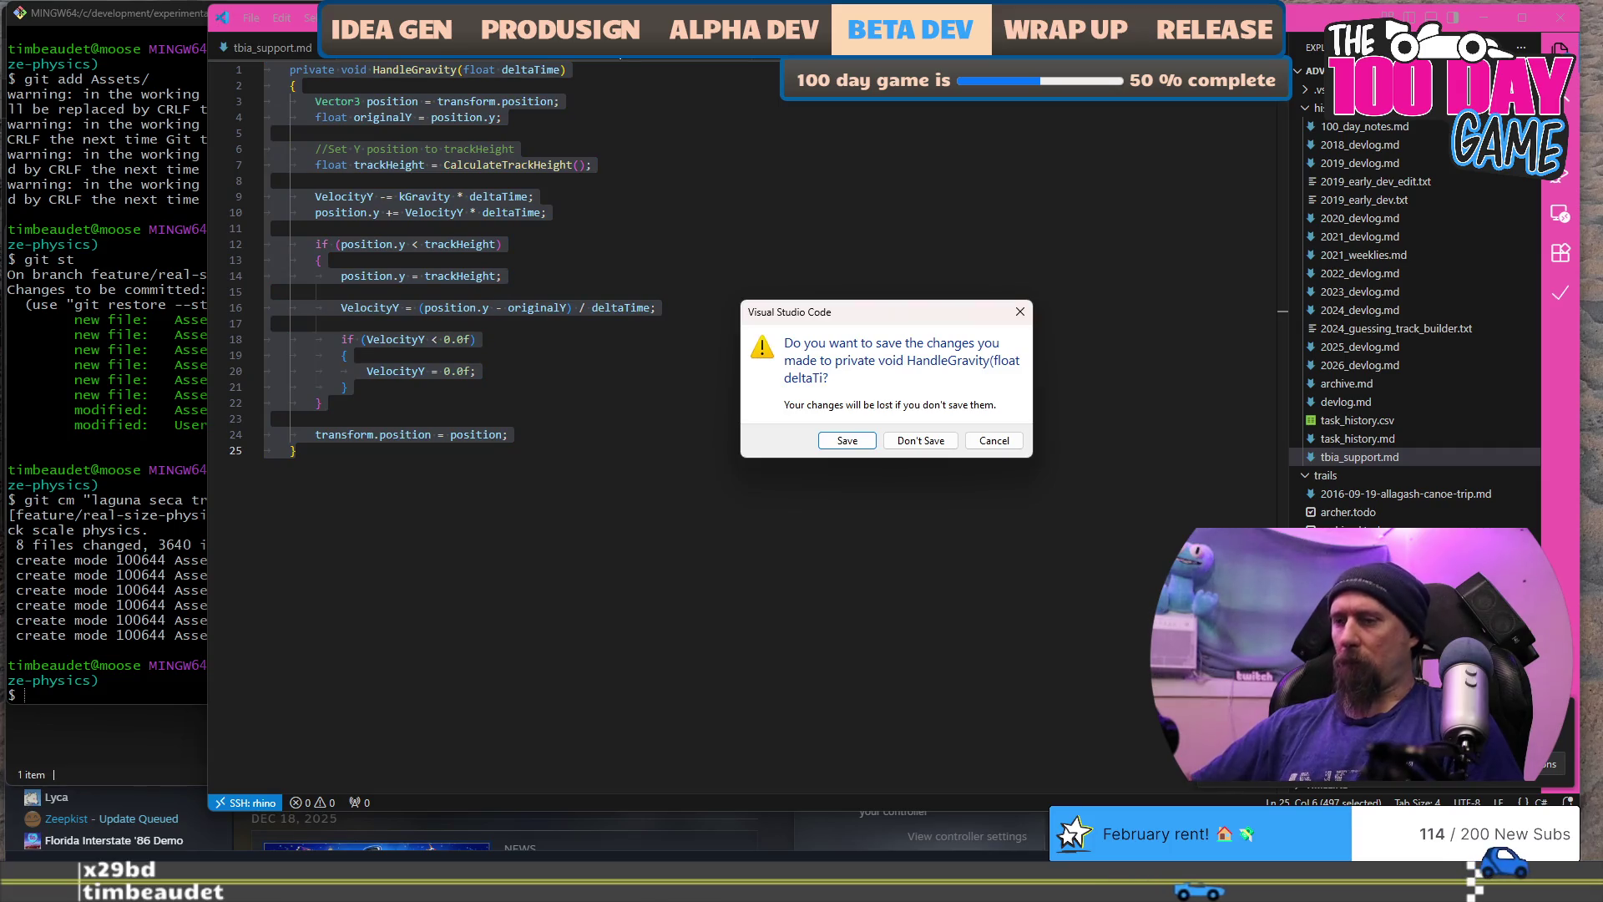
pyautogui.press('n')
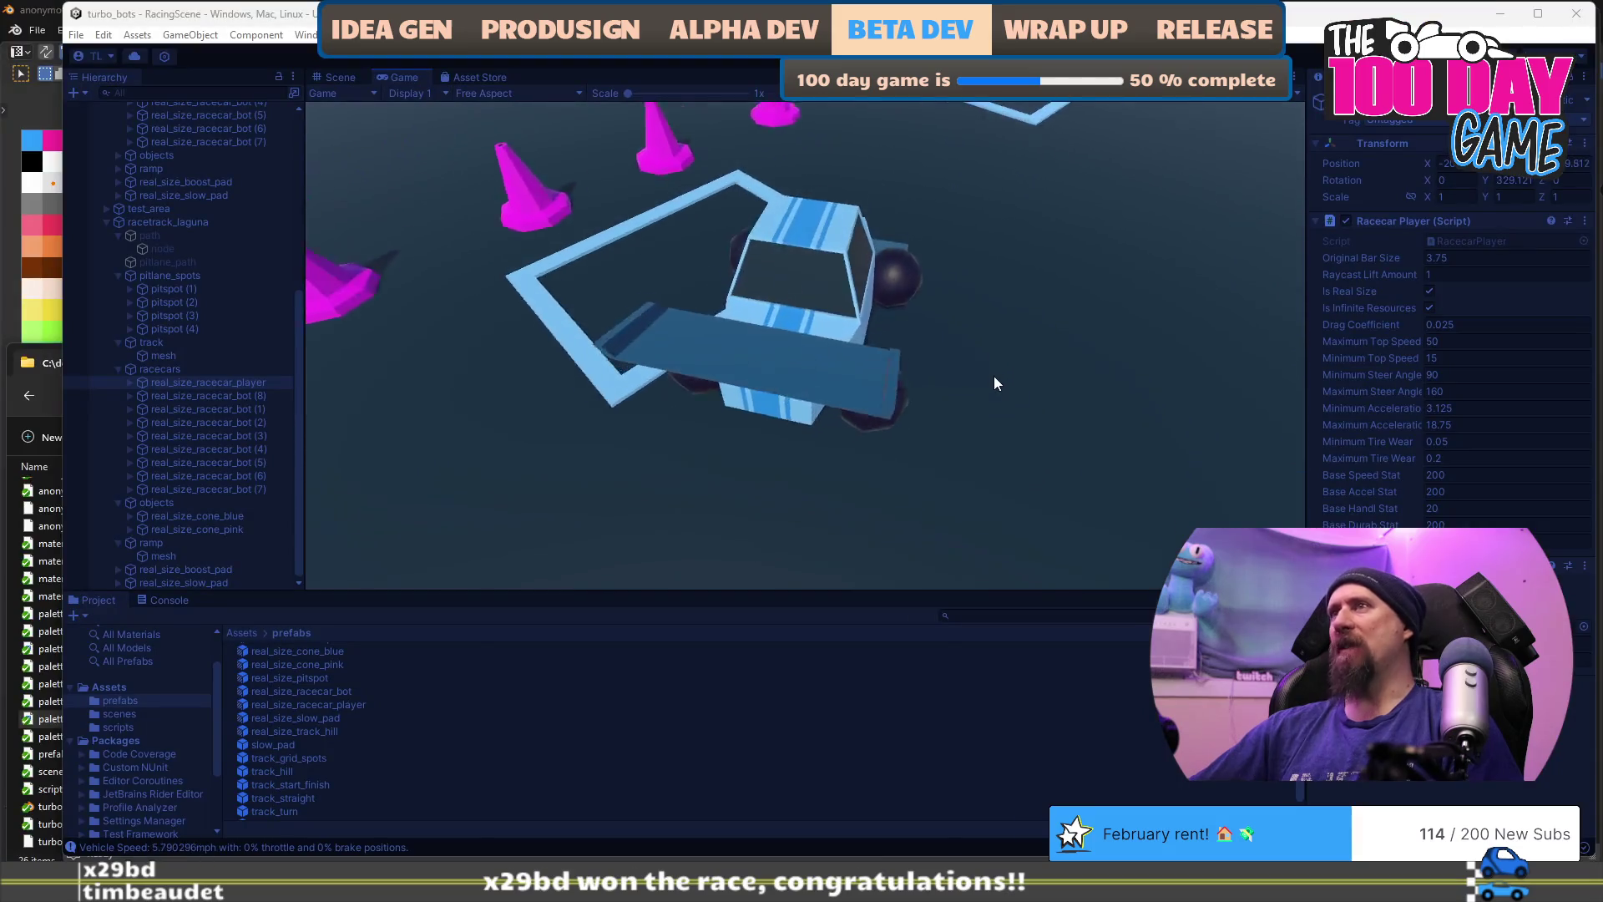
pyautogui.hotkey('alt', 'Tab')
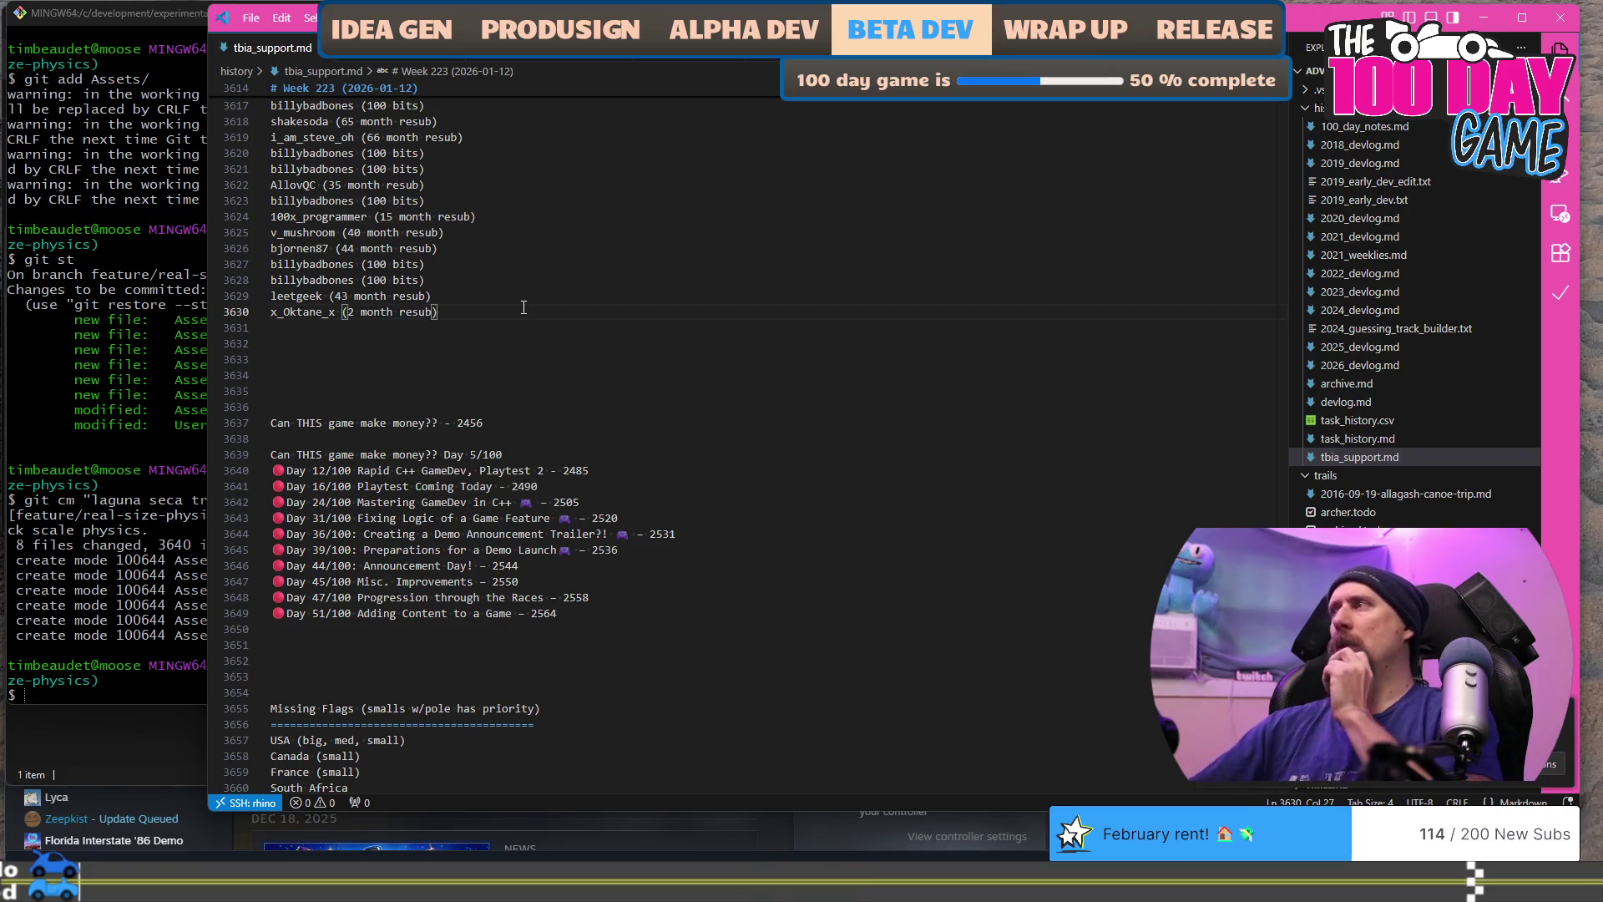
pyautogui.hotkey('alt', 'Tab')
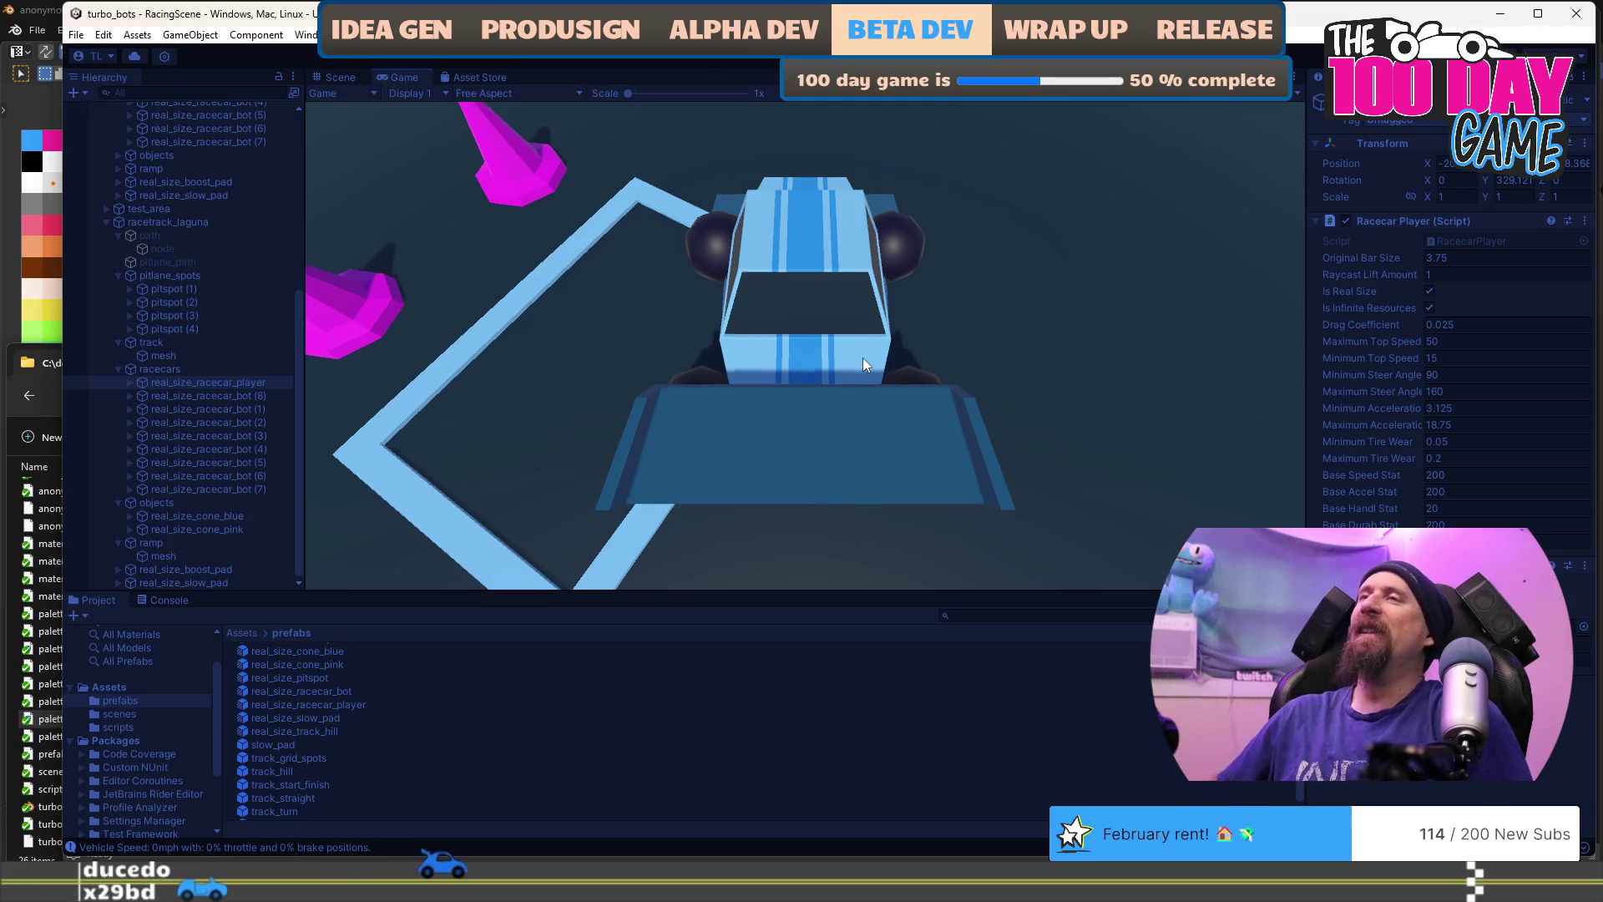
# Step: Drive the car off the start, brake to swing around, then accelerate along the track
pyautogui.press('w')
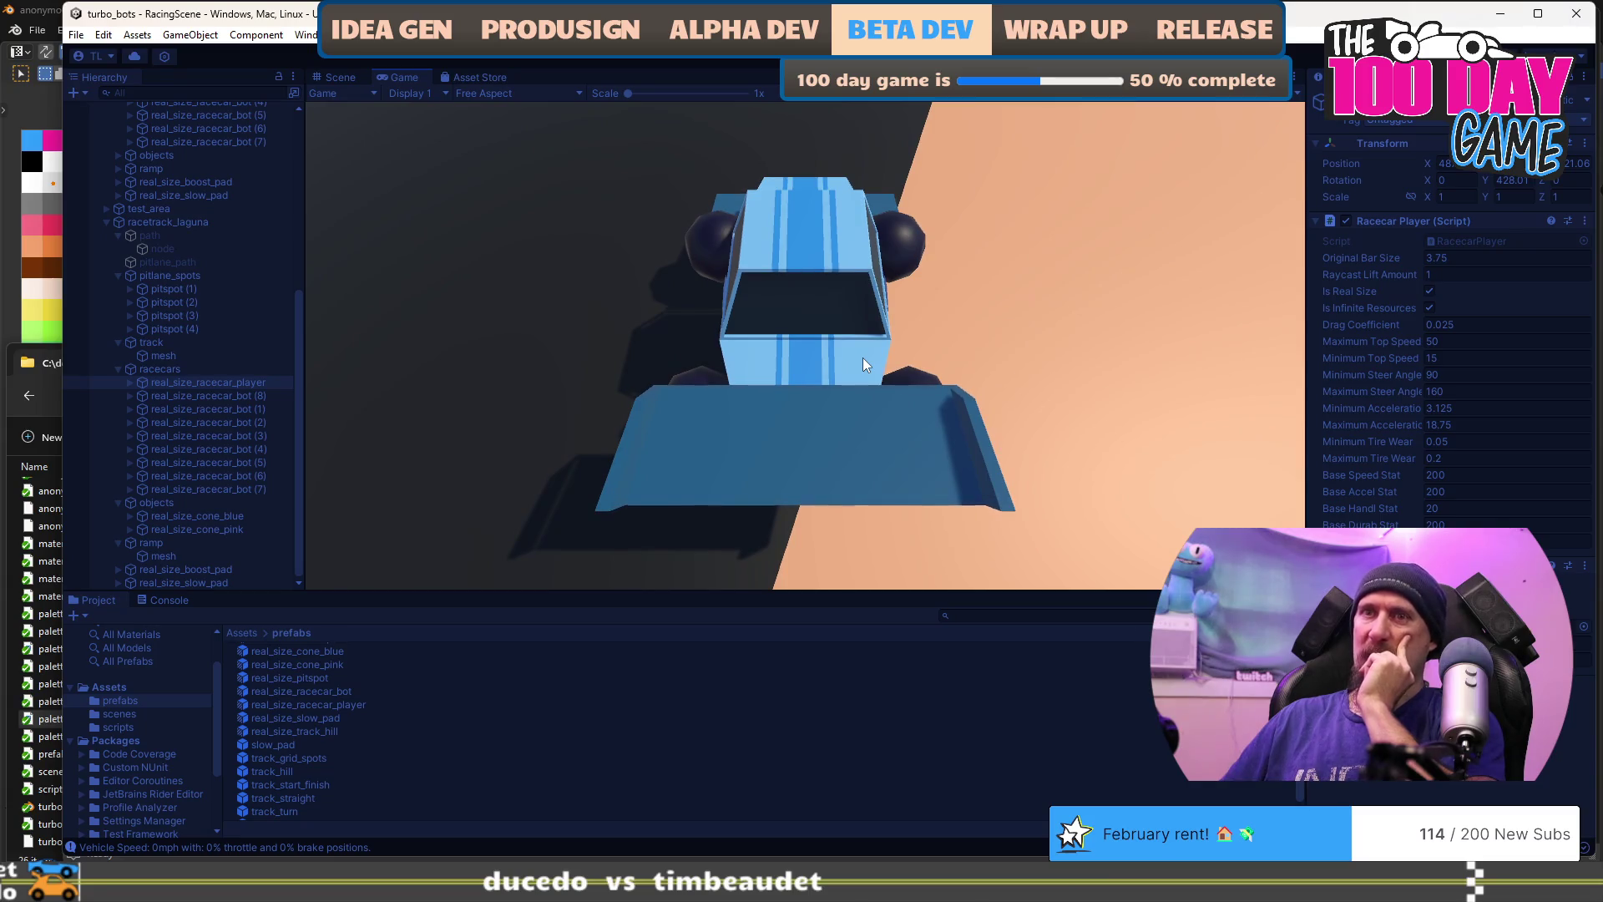
pyautogui.press('s')
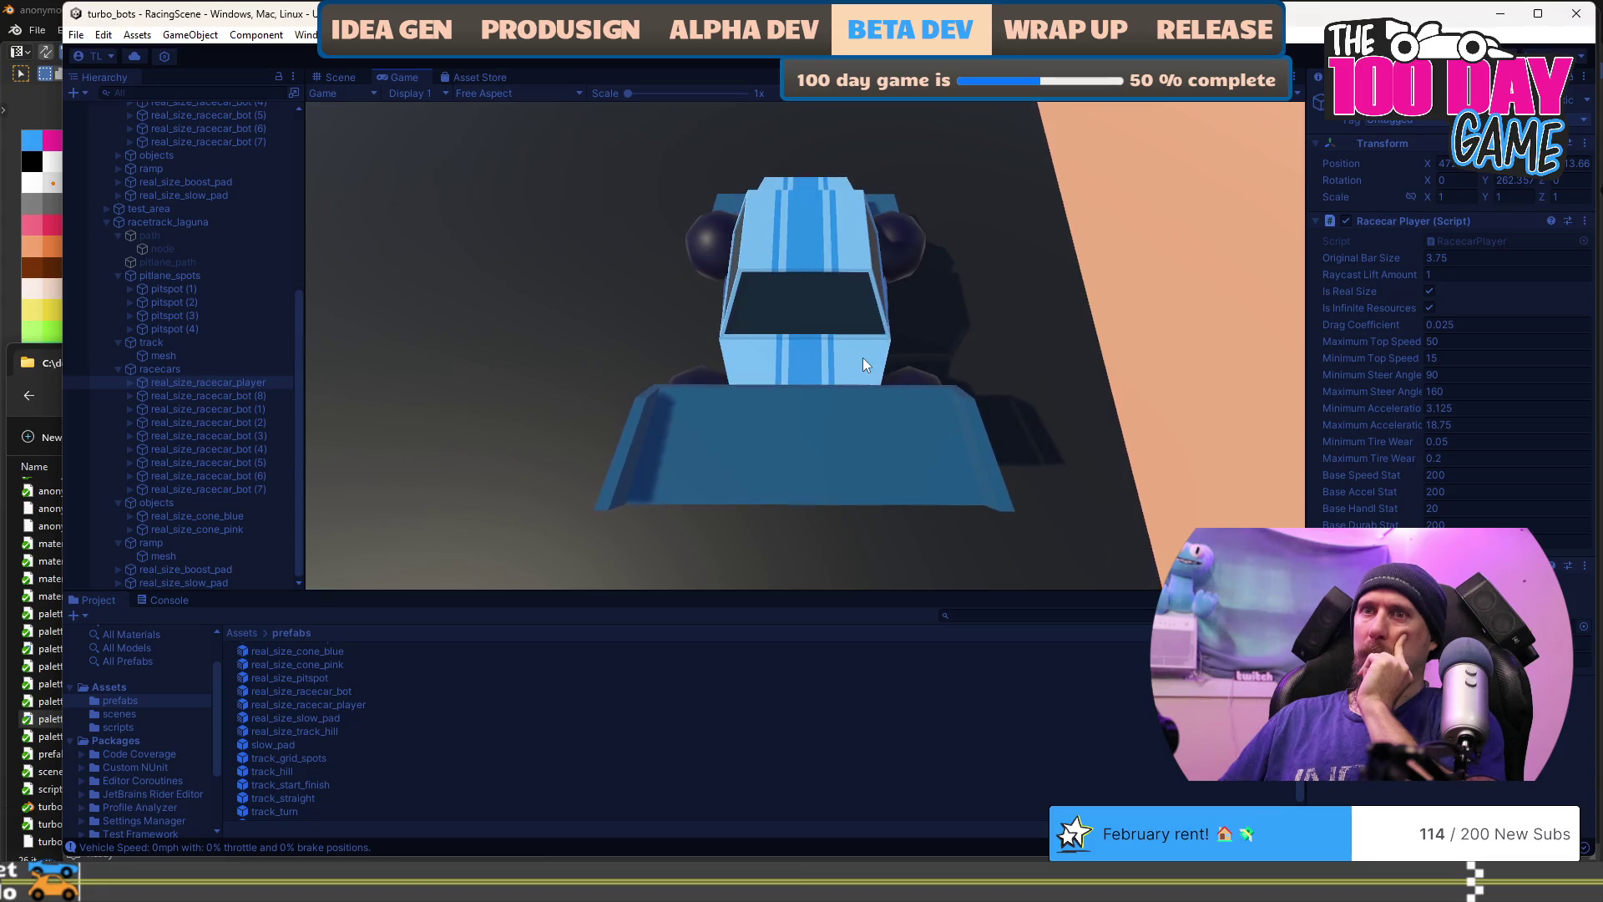
pyautogui.press('w')
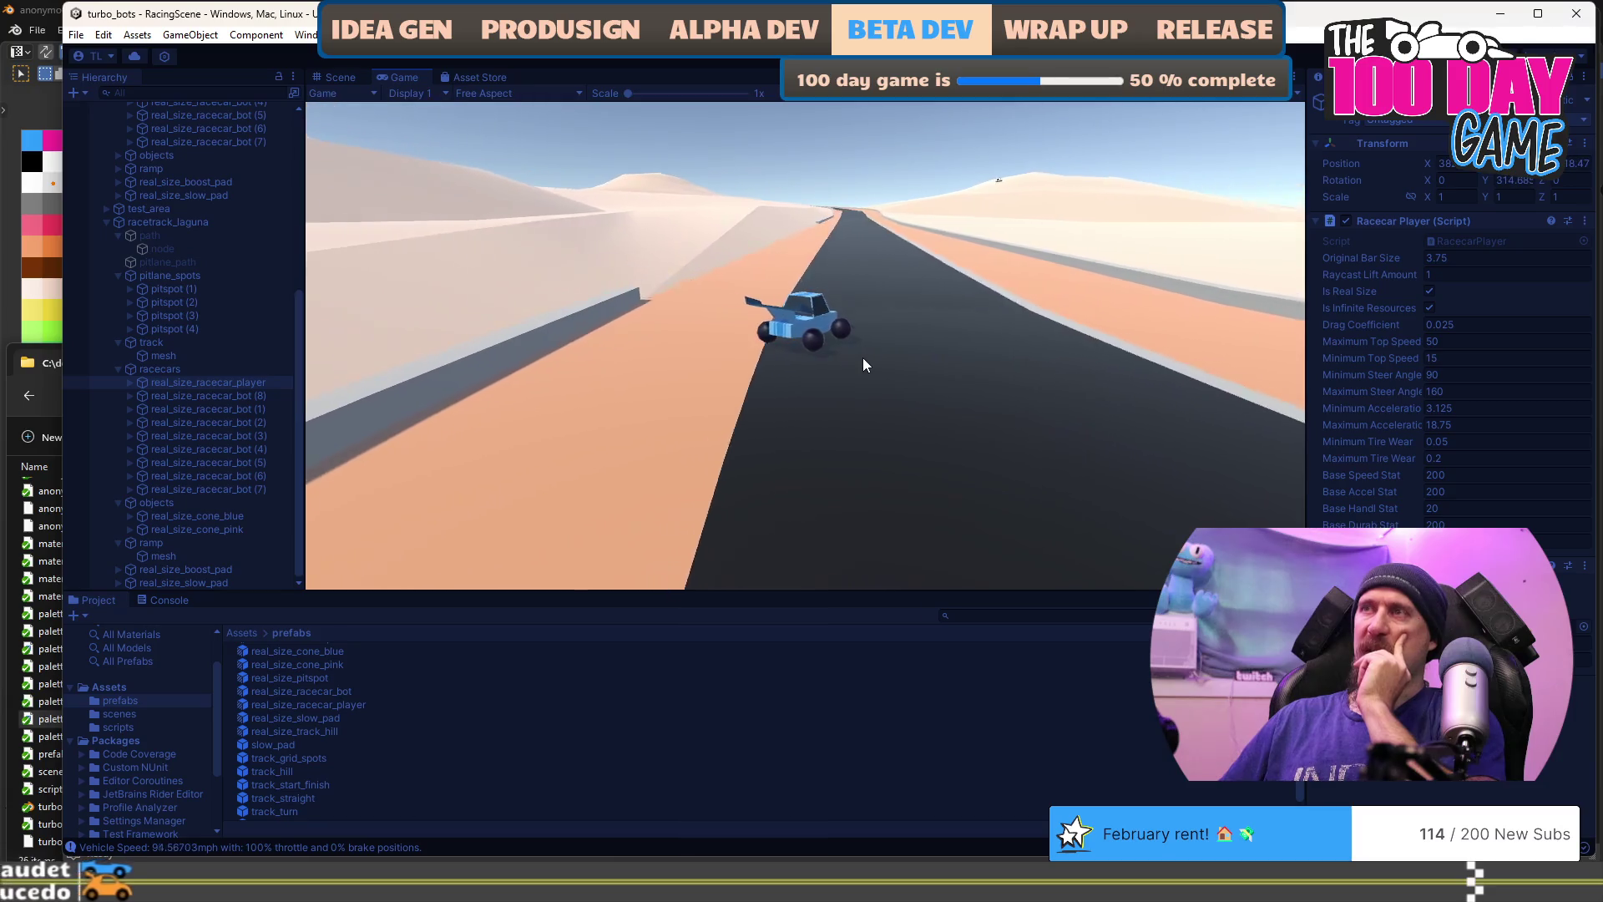
# Step: Brake, then accelerate and steer right through the curve onto the sand at full throttle
pyautogui.press('s')
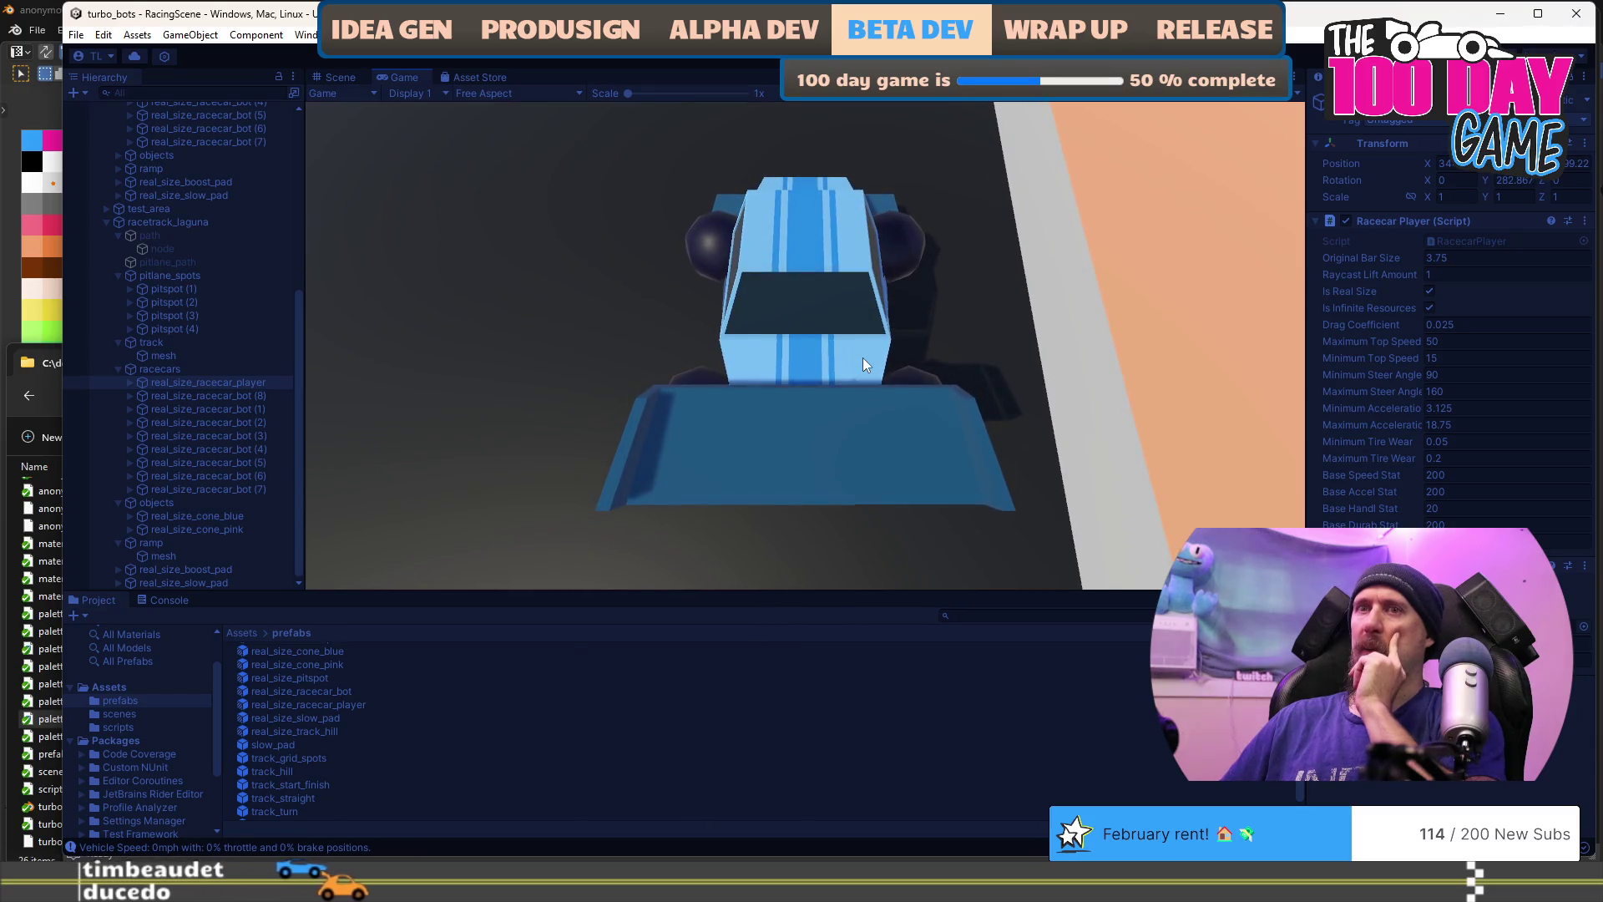
pyautogui.press('w')
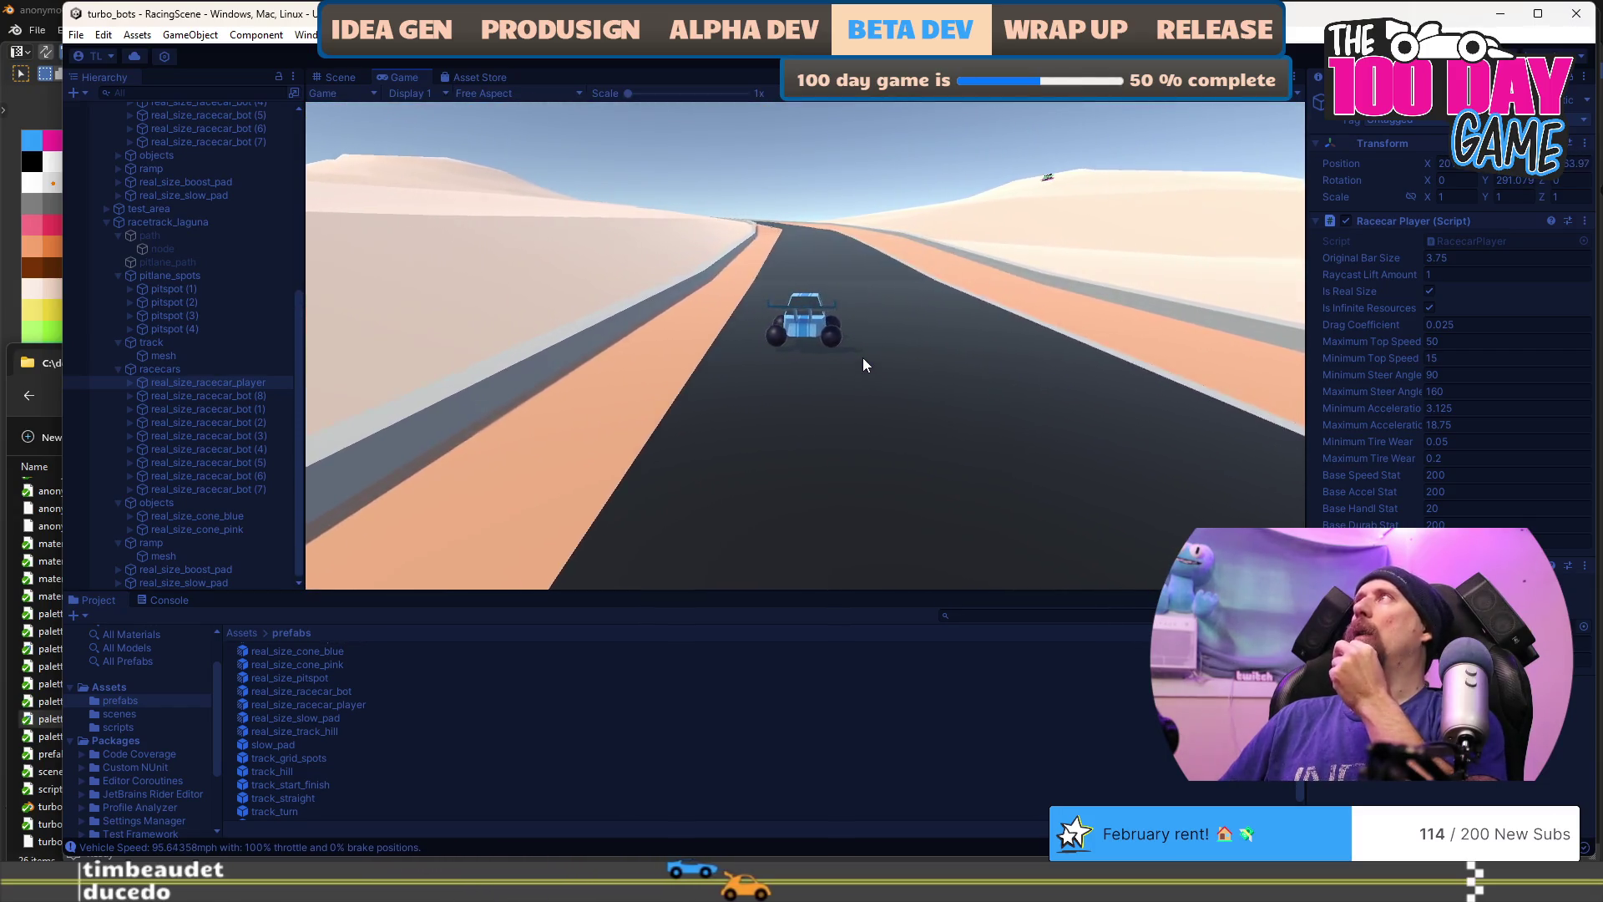
pyautogui.press('d')
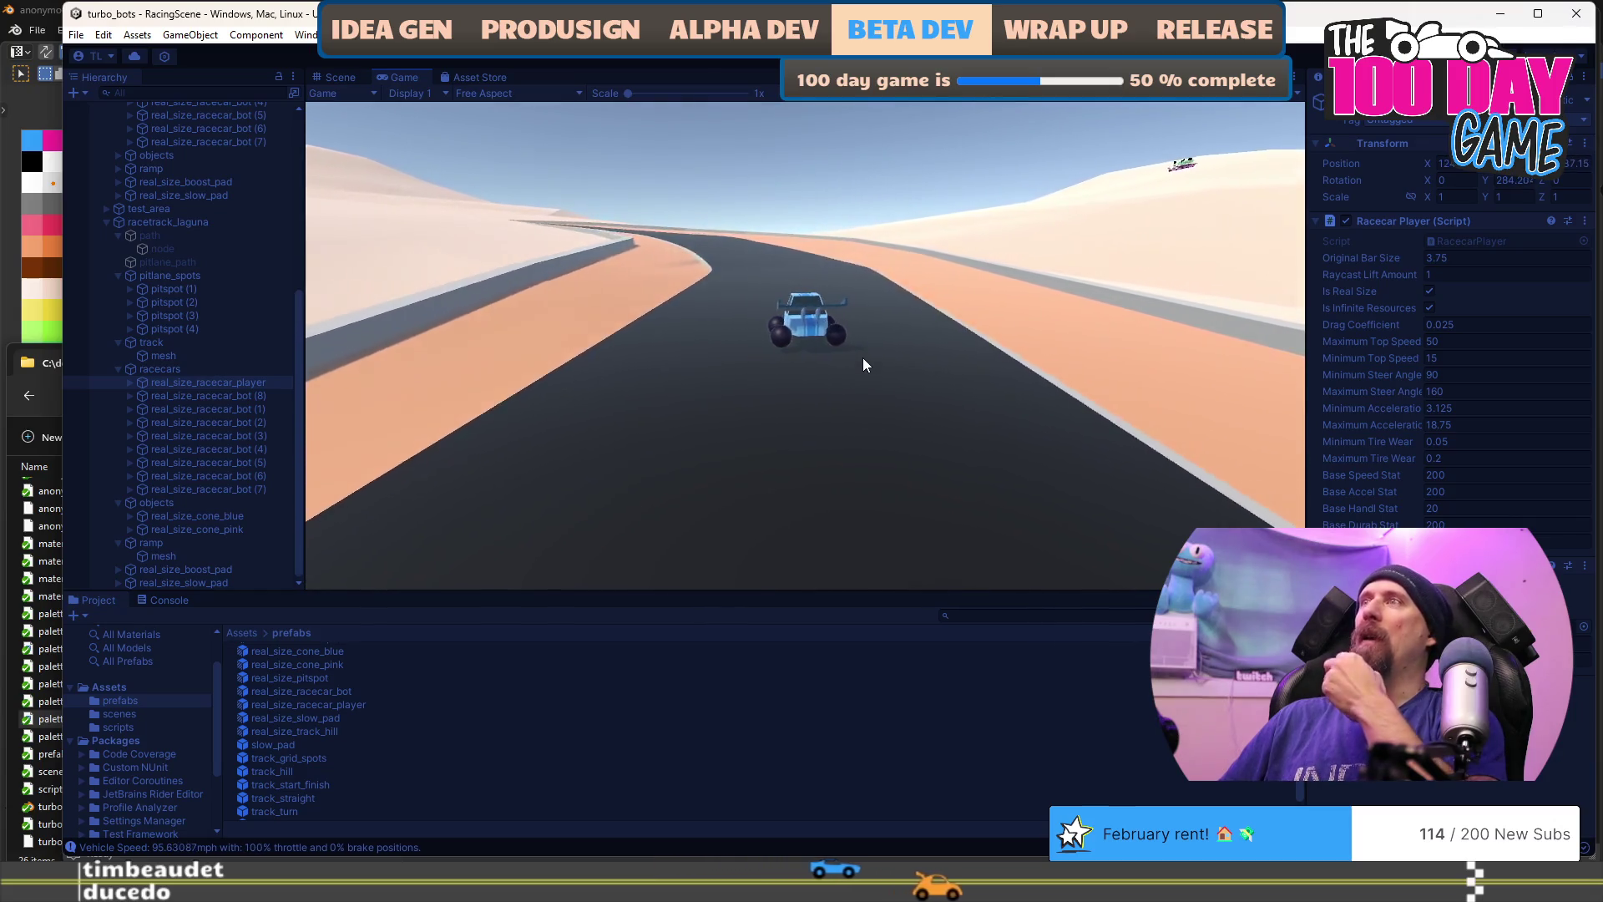
pyautogui.press('w')
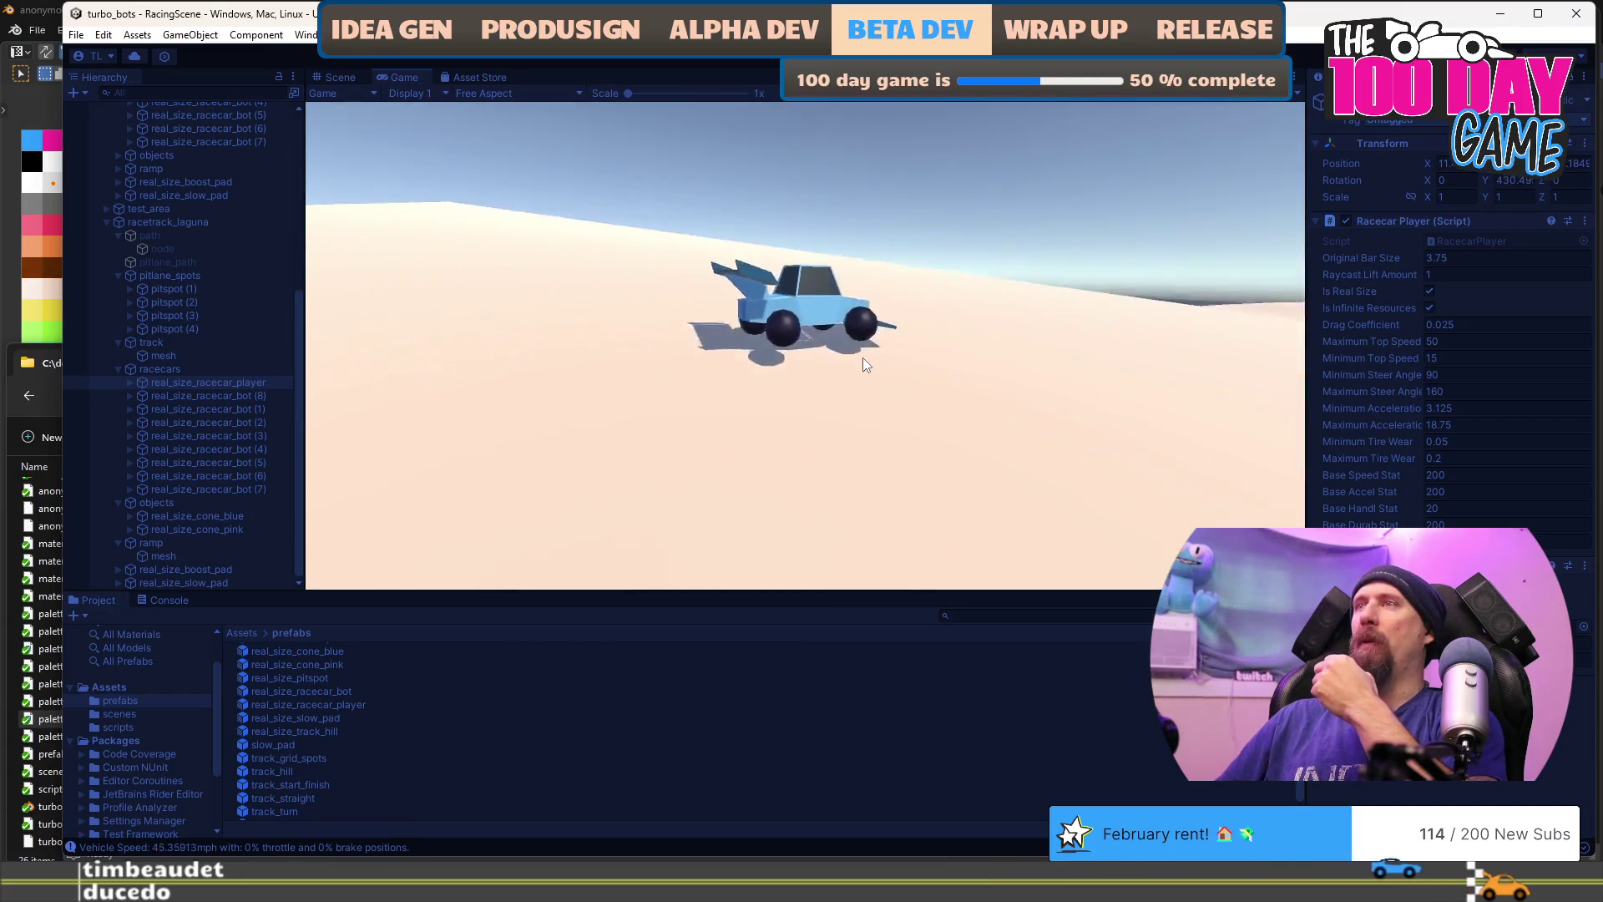
pyautogui.press('w')
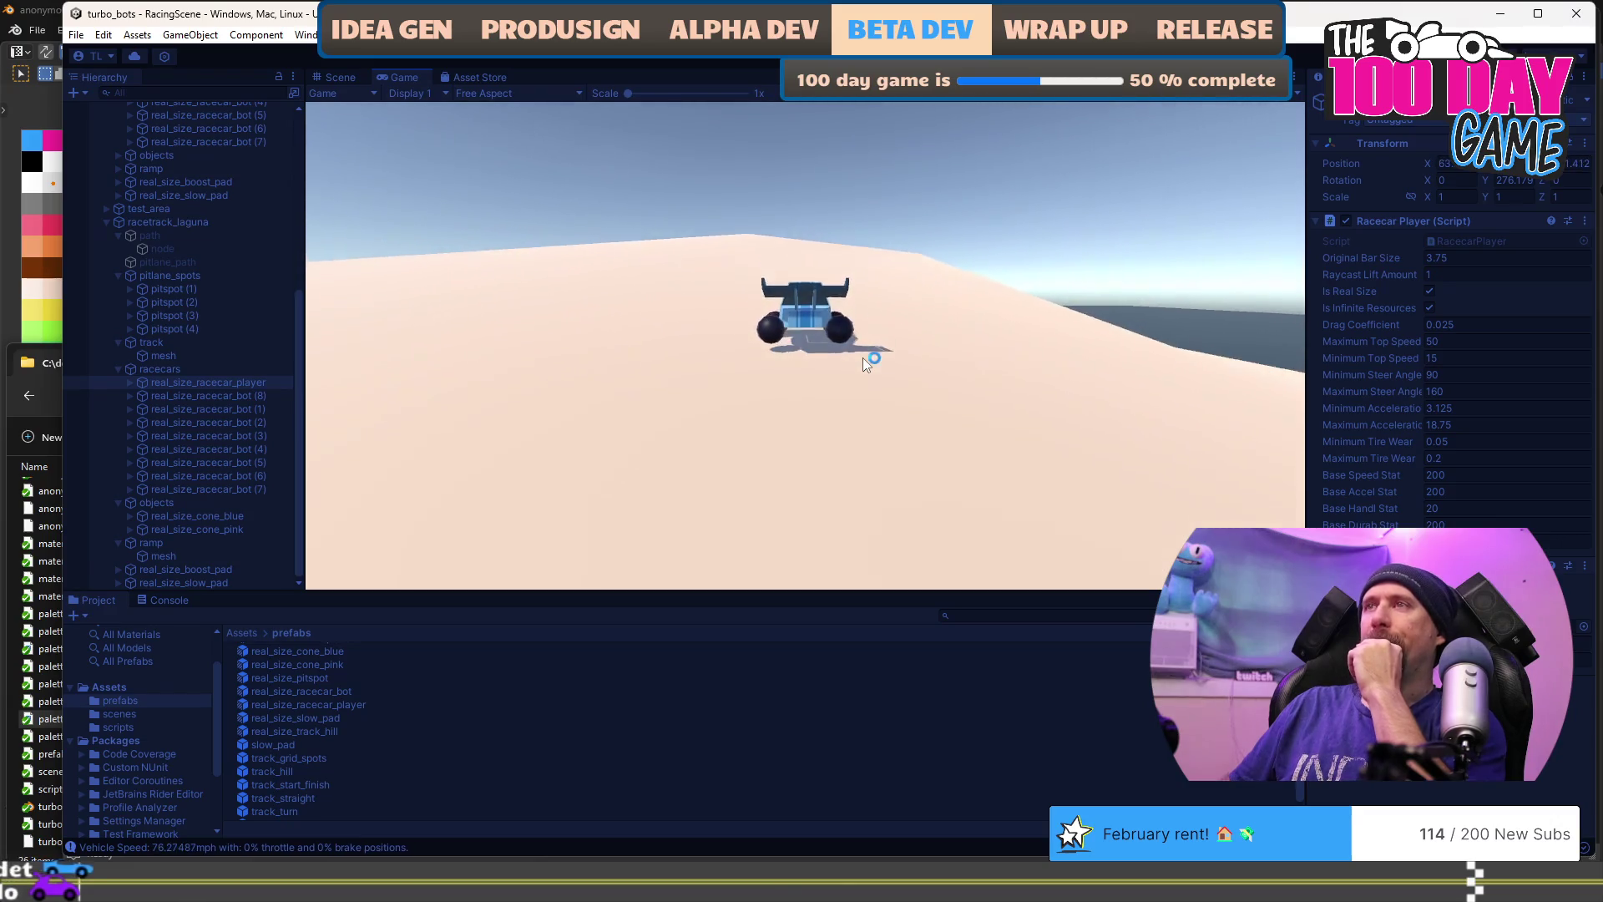
# Step: Apply throttle and steer to jump the car over the dunes
pyautogui.press('Up')
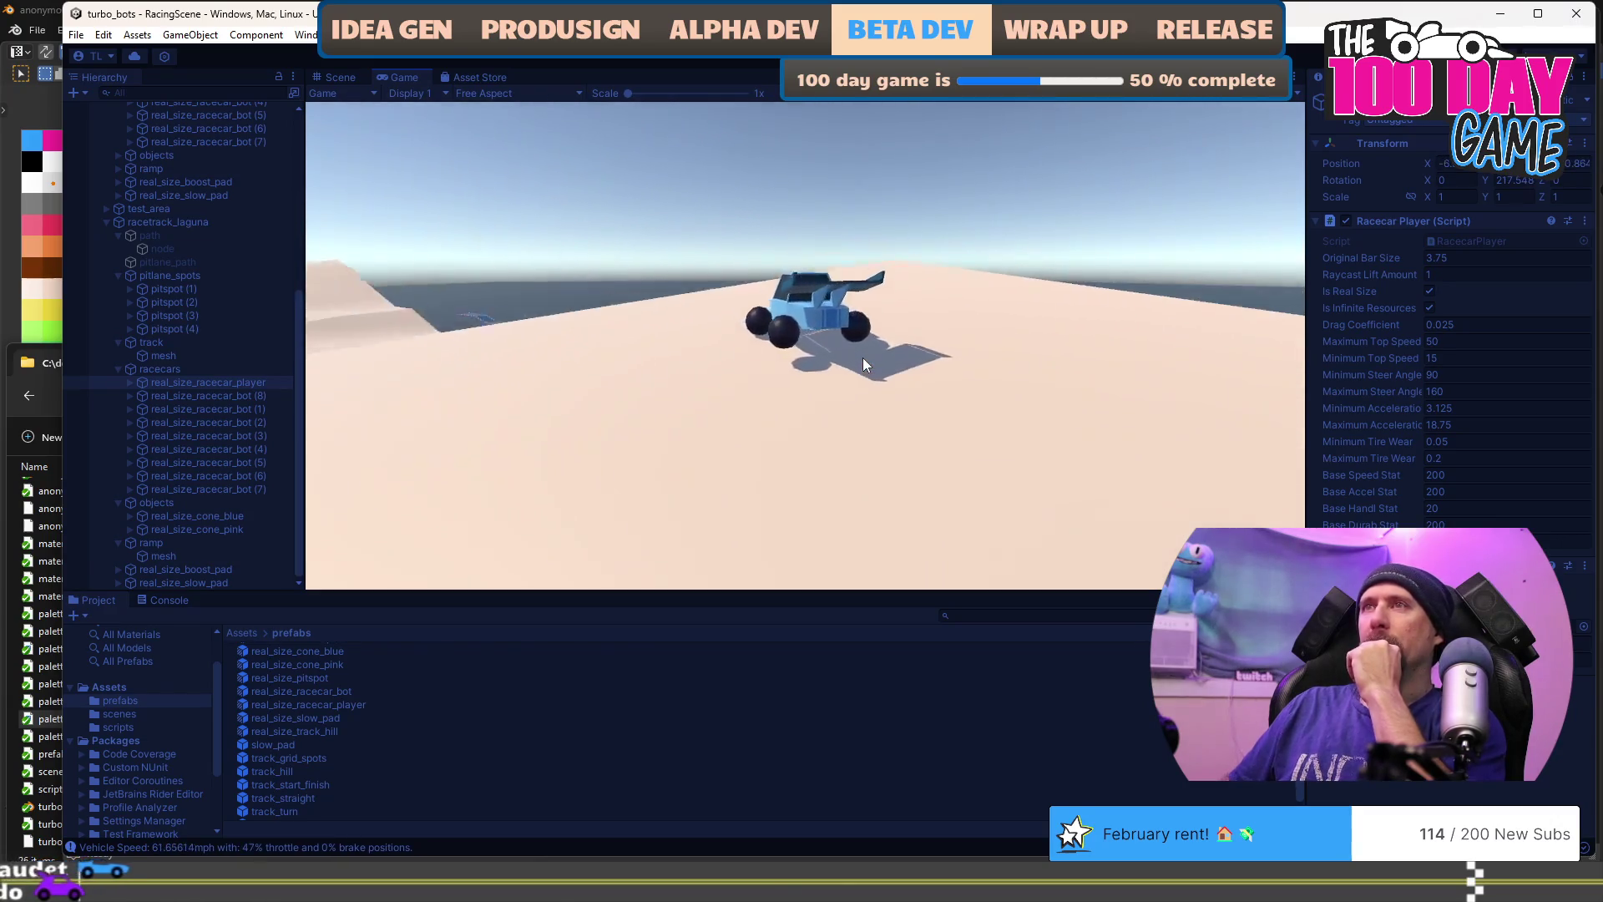
pyautogui.press('Up')
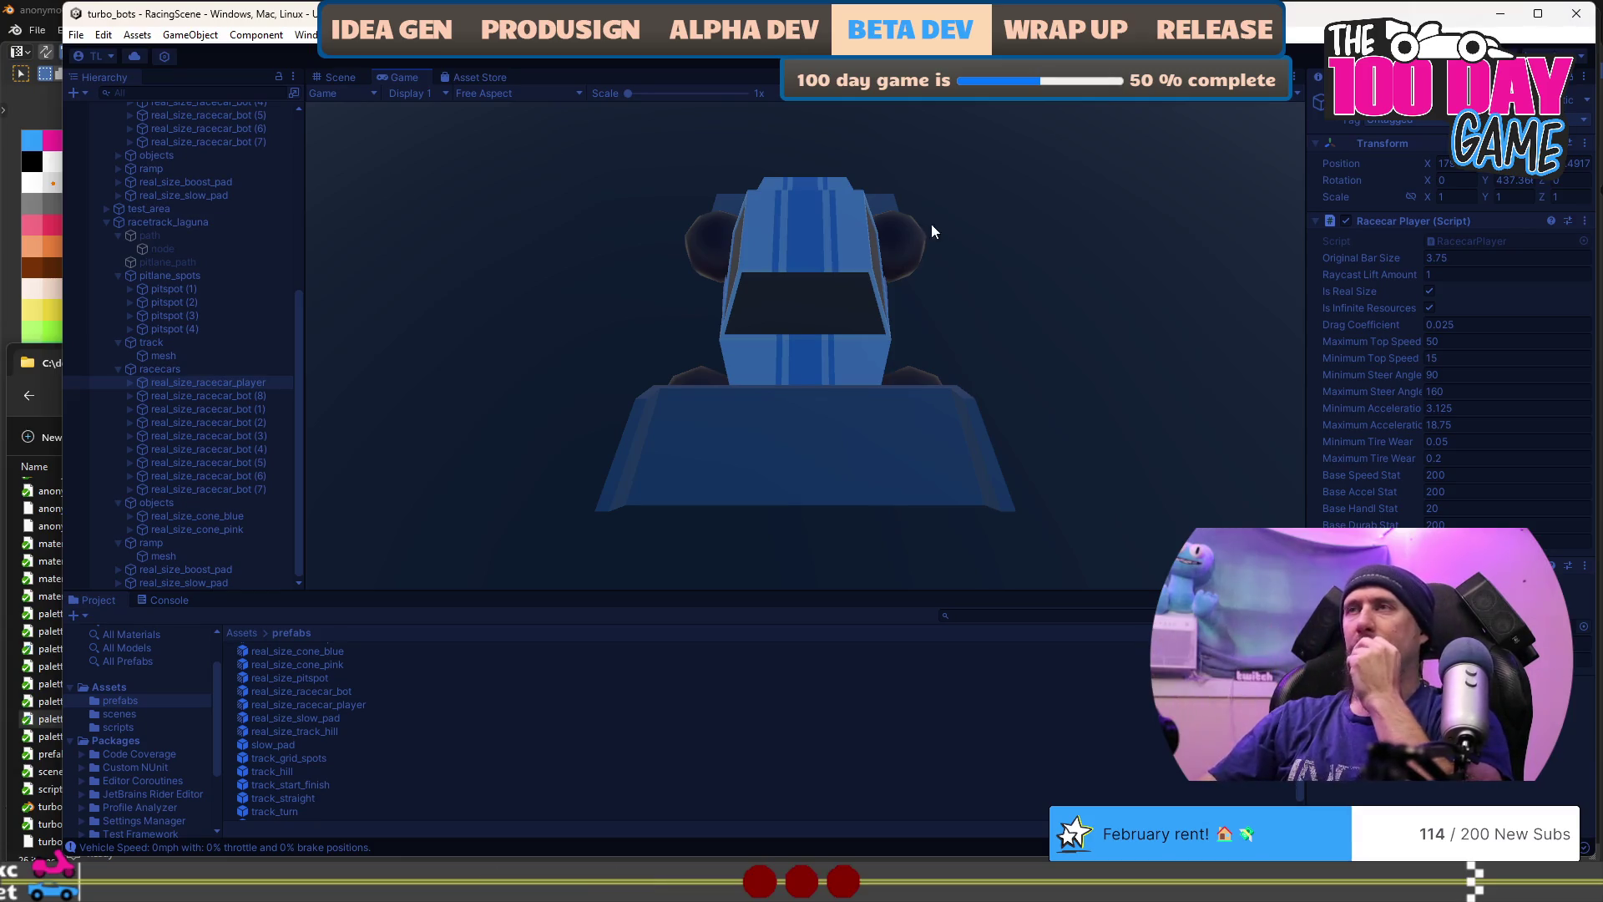
# Step: Drive the car left, back onto the track at full throttle, then switch to Racecar.cs
pyautogui.press('w')
pyautogui.press('a')
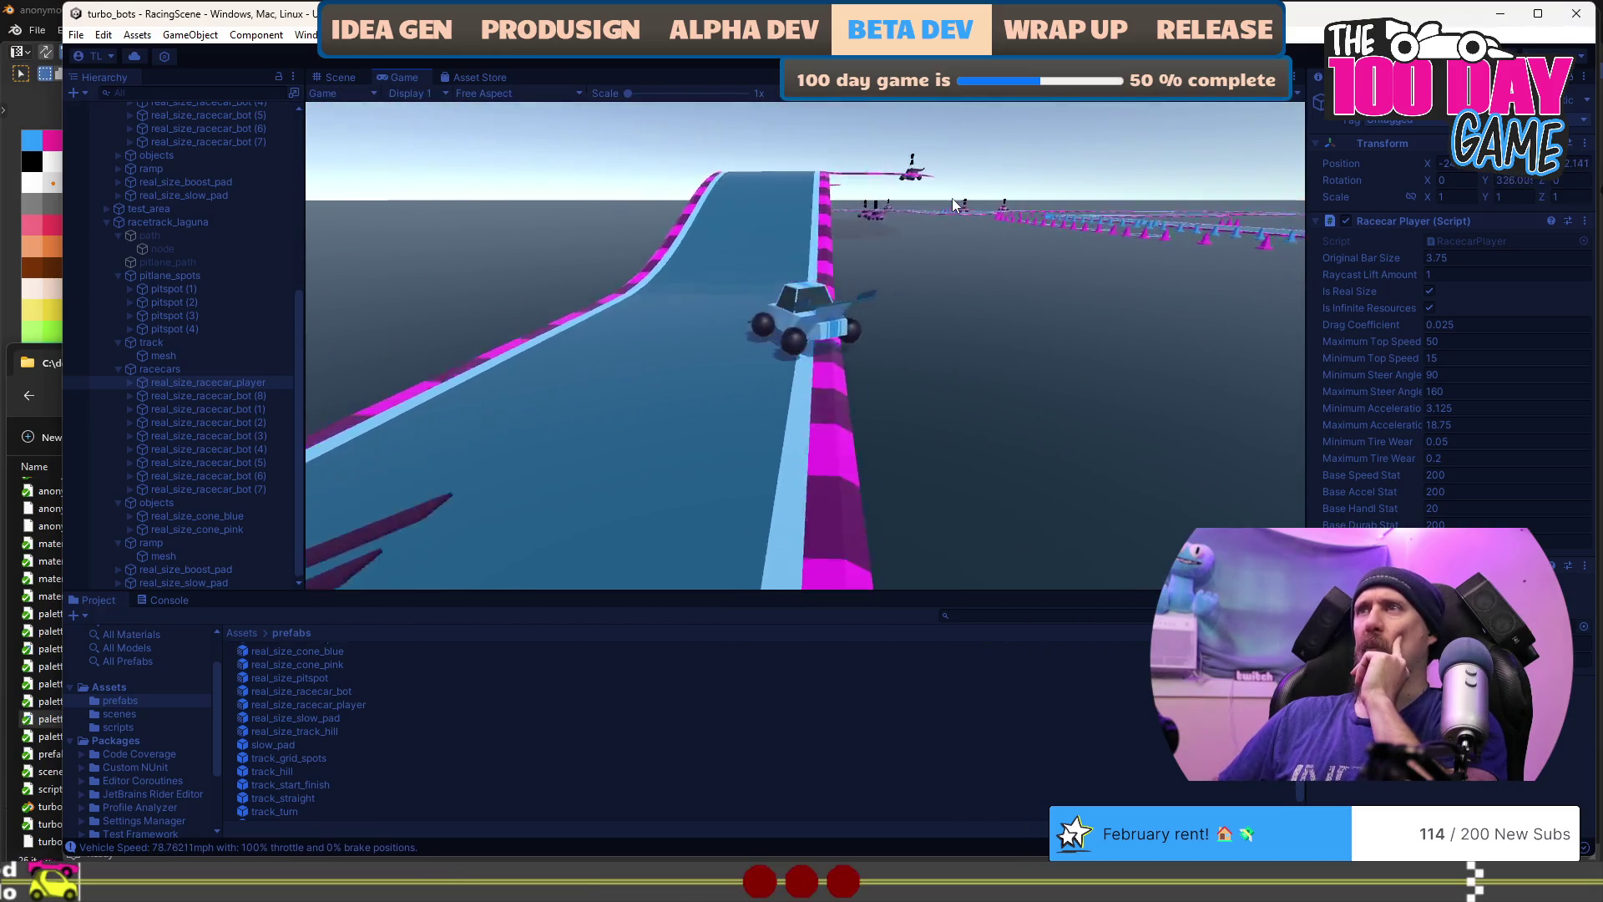
pyautogui.press('w')
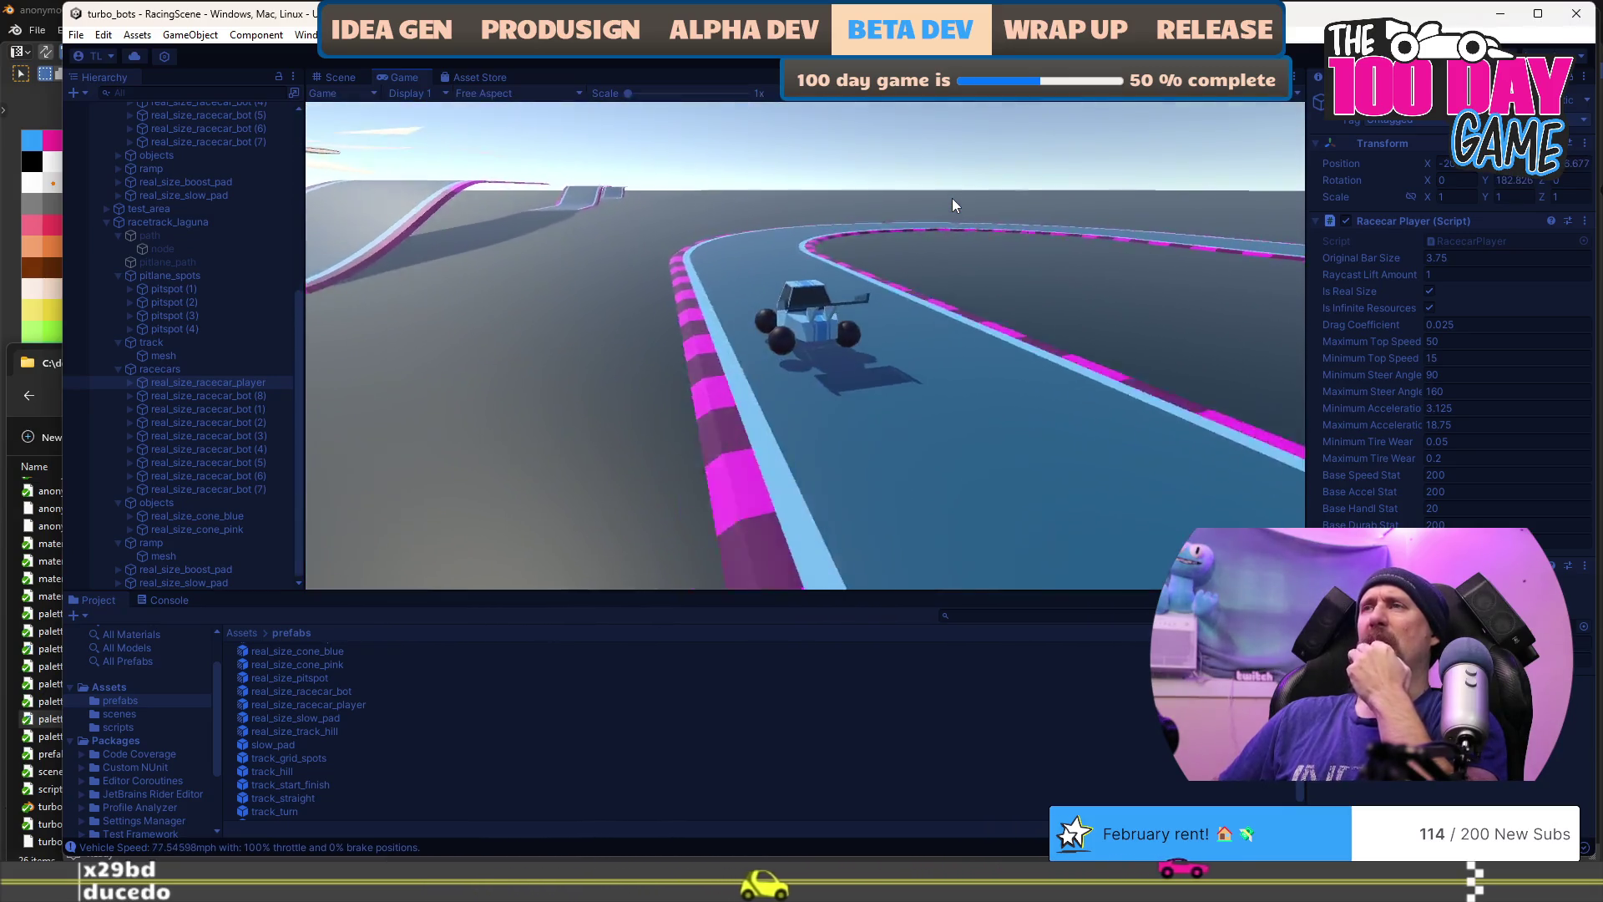
pyautogui.hotkey('alt', 'Tab')
pyautogui.hotkey('alt', 'Tab')
pyautogui.hotkey('alt', 'Tab')
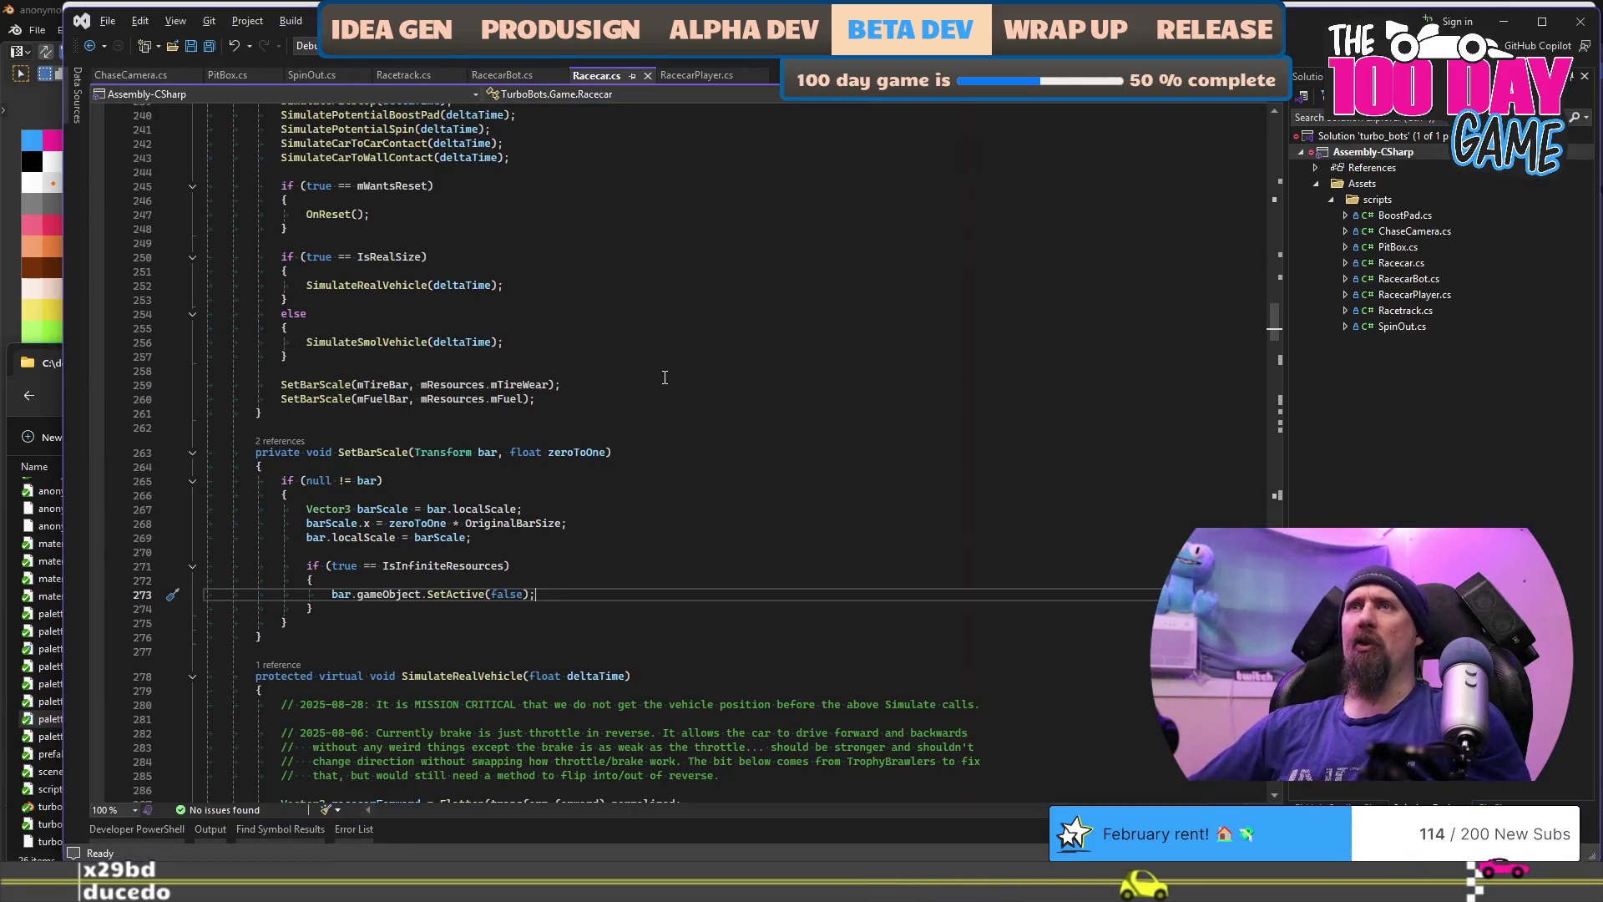
# Step: Review FixedUpdate's per-step Simulate calls and place the cursor on the SimulateRealVehicle call
pyautogui.scroll(7, 665, 378)
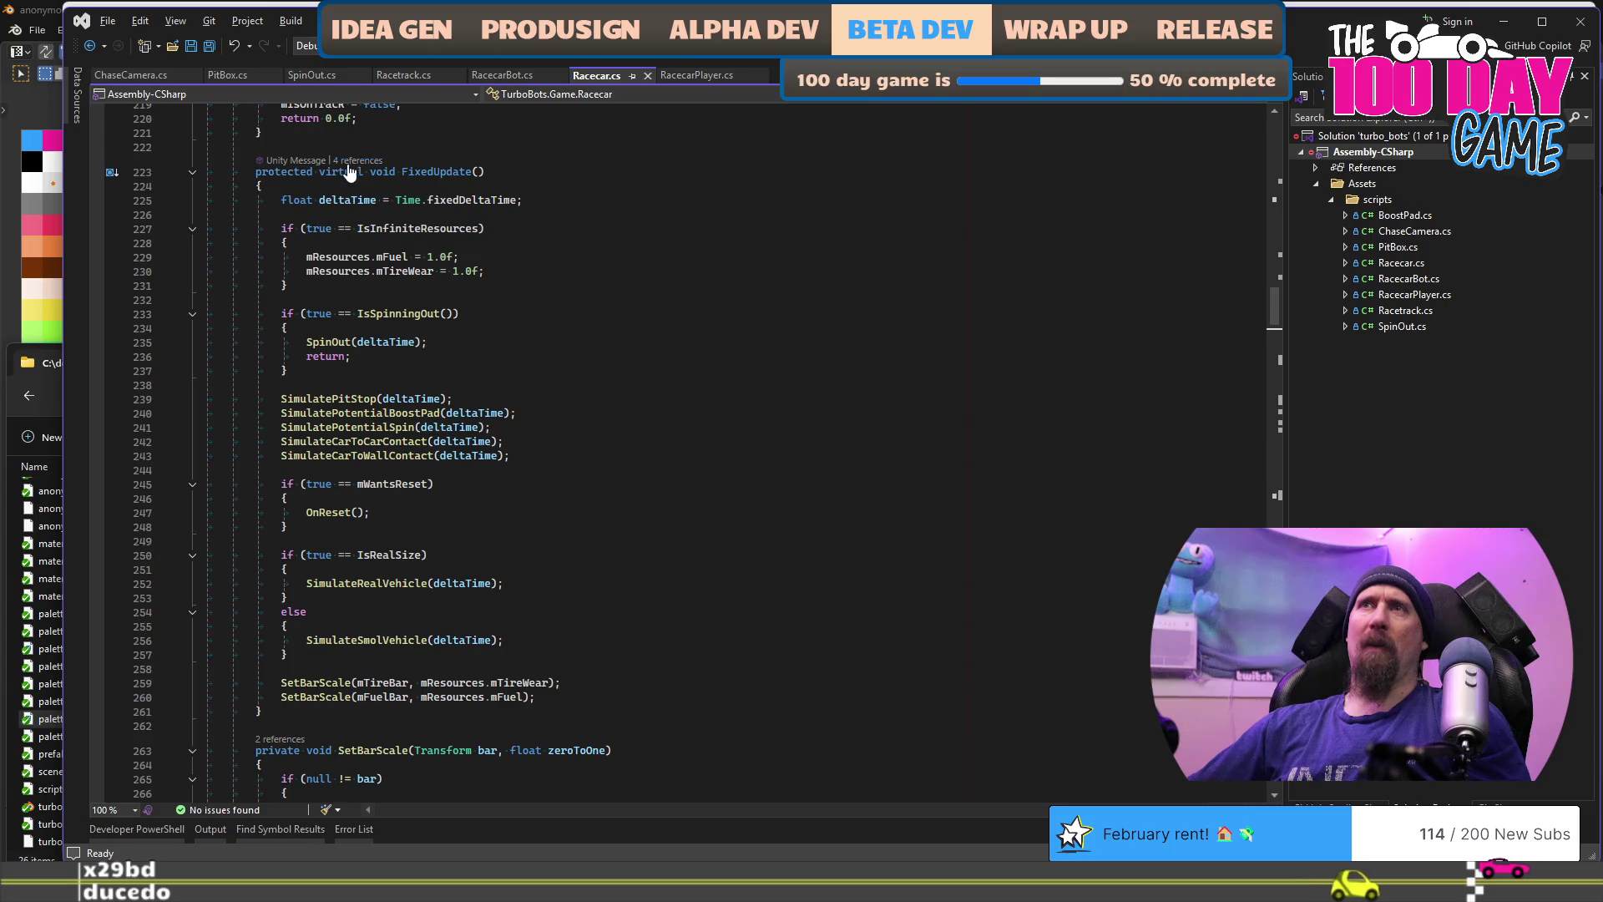
pyautogui.moveTo(247, 173)
pyautogui.mouseDown()
pyautogui.moveTo(585, 530)
pyautogui.moveTo(710, 555)
pyautogui.moveTo(740, 696)
pyautogui.mouseUp()
pyautogui.click(709, 523)
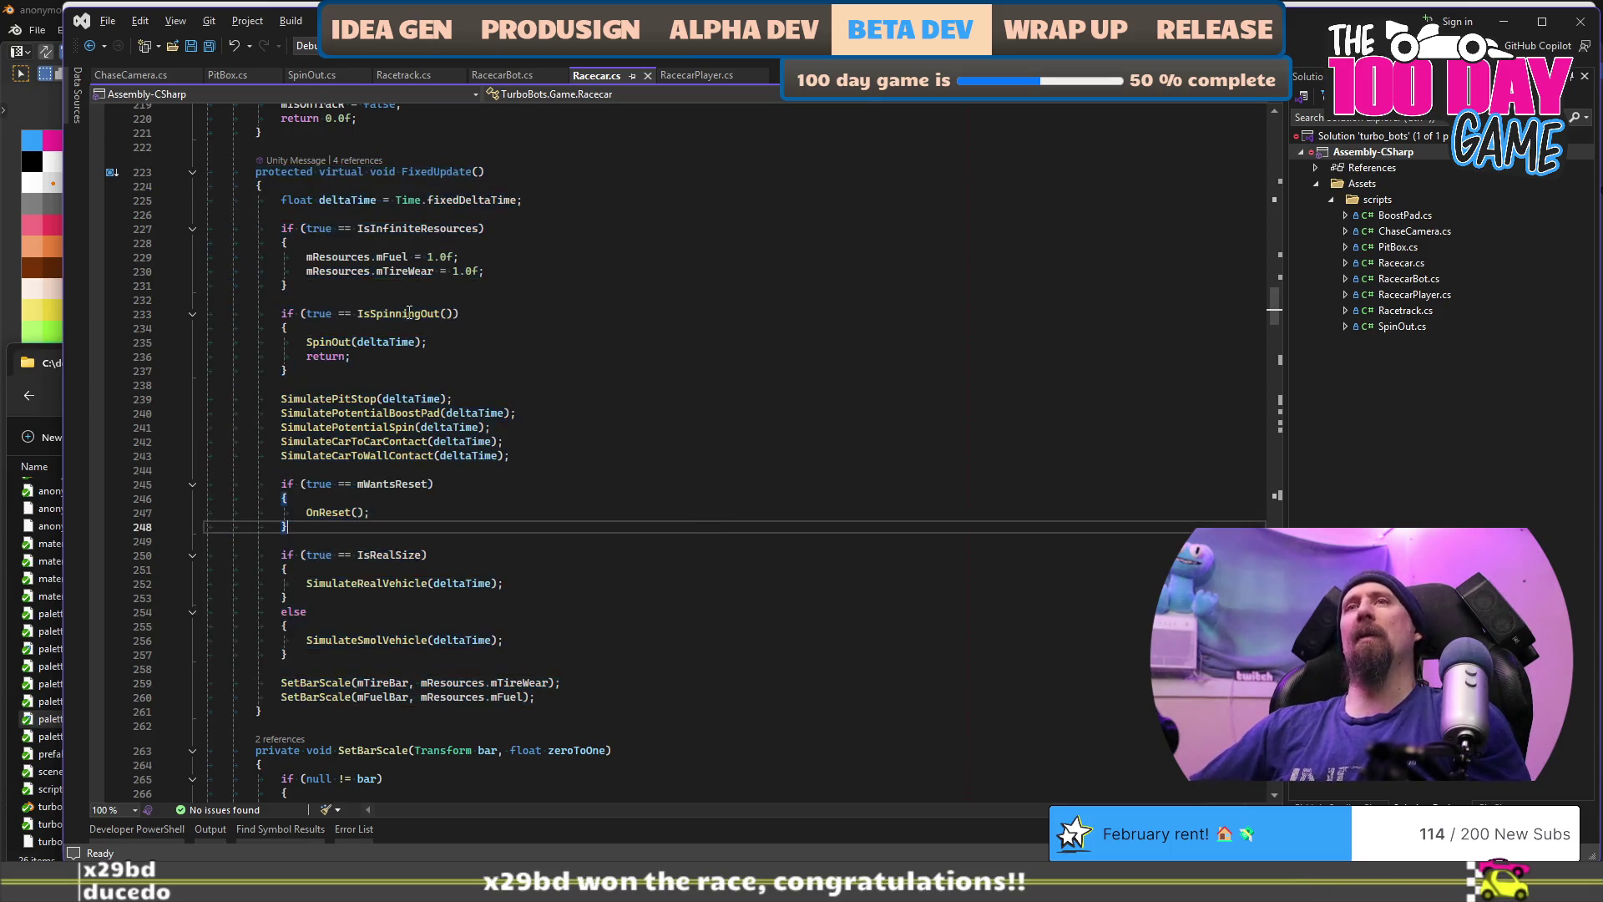
pyautogui.scroll(-3, 484, 393)
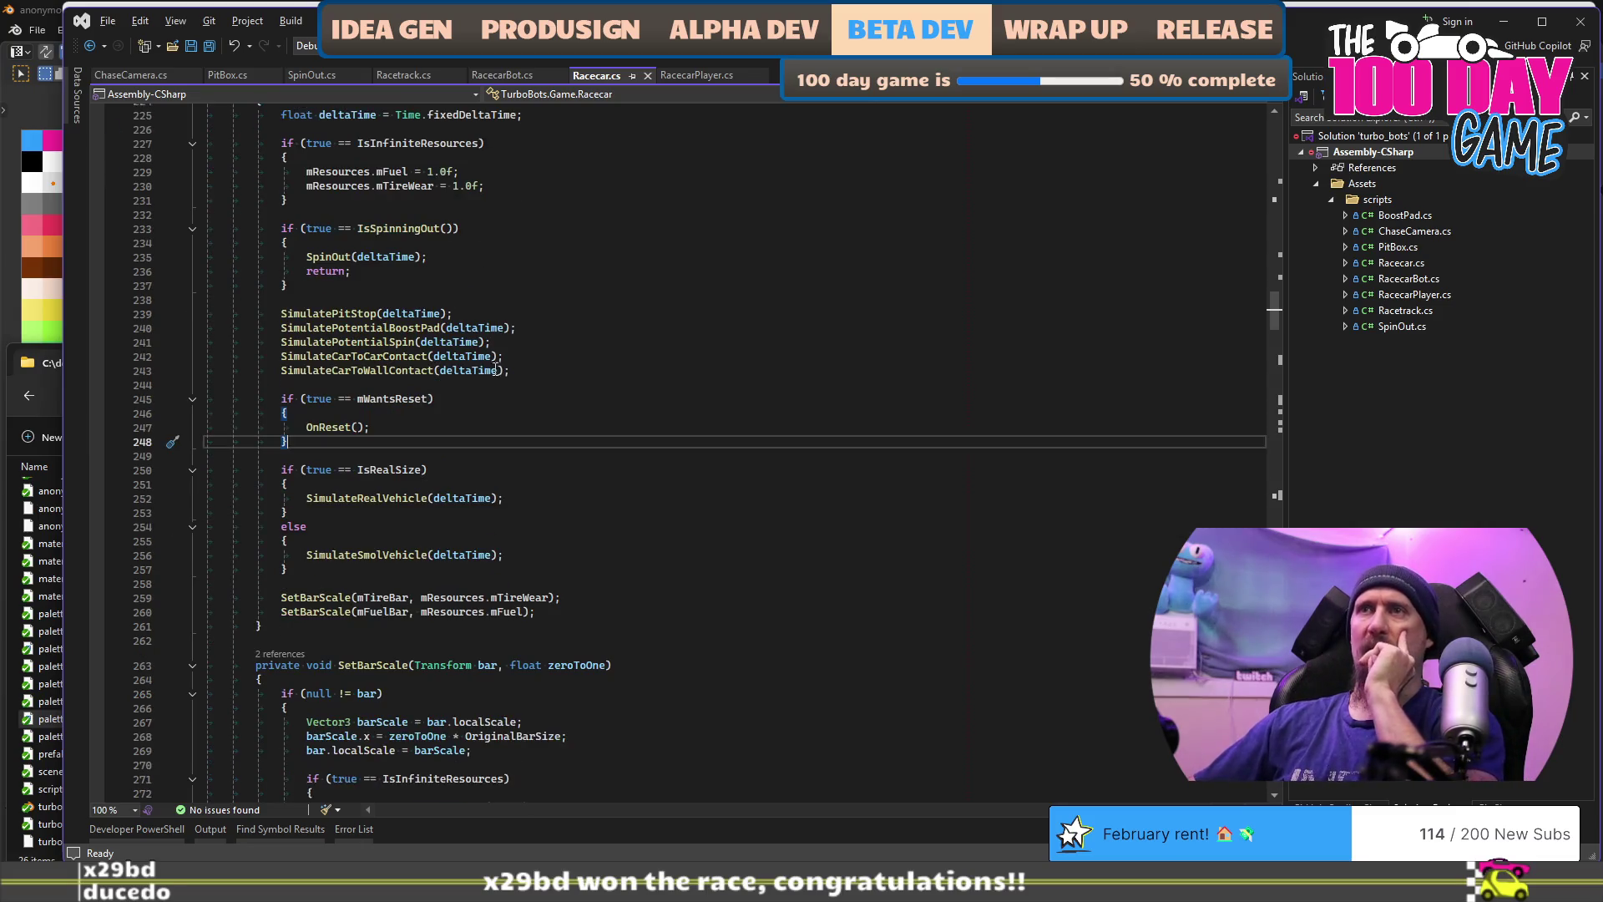
pyautogui.moveTo(281, 270)
pyautogui.mouseDown()
pyautogui.moveTo(535, 287)
pyautogui.moveTo(592, 299)
pyautogui.moveTo(597, 326)
pyautogui.mouseUp()
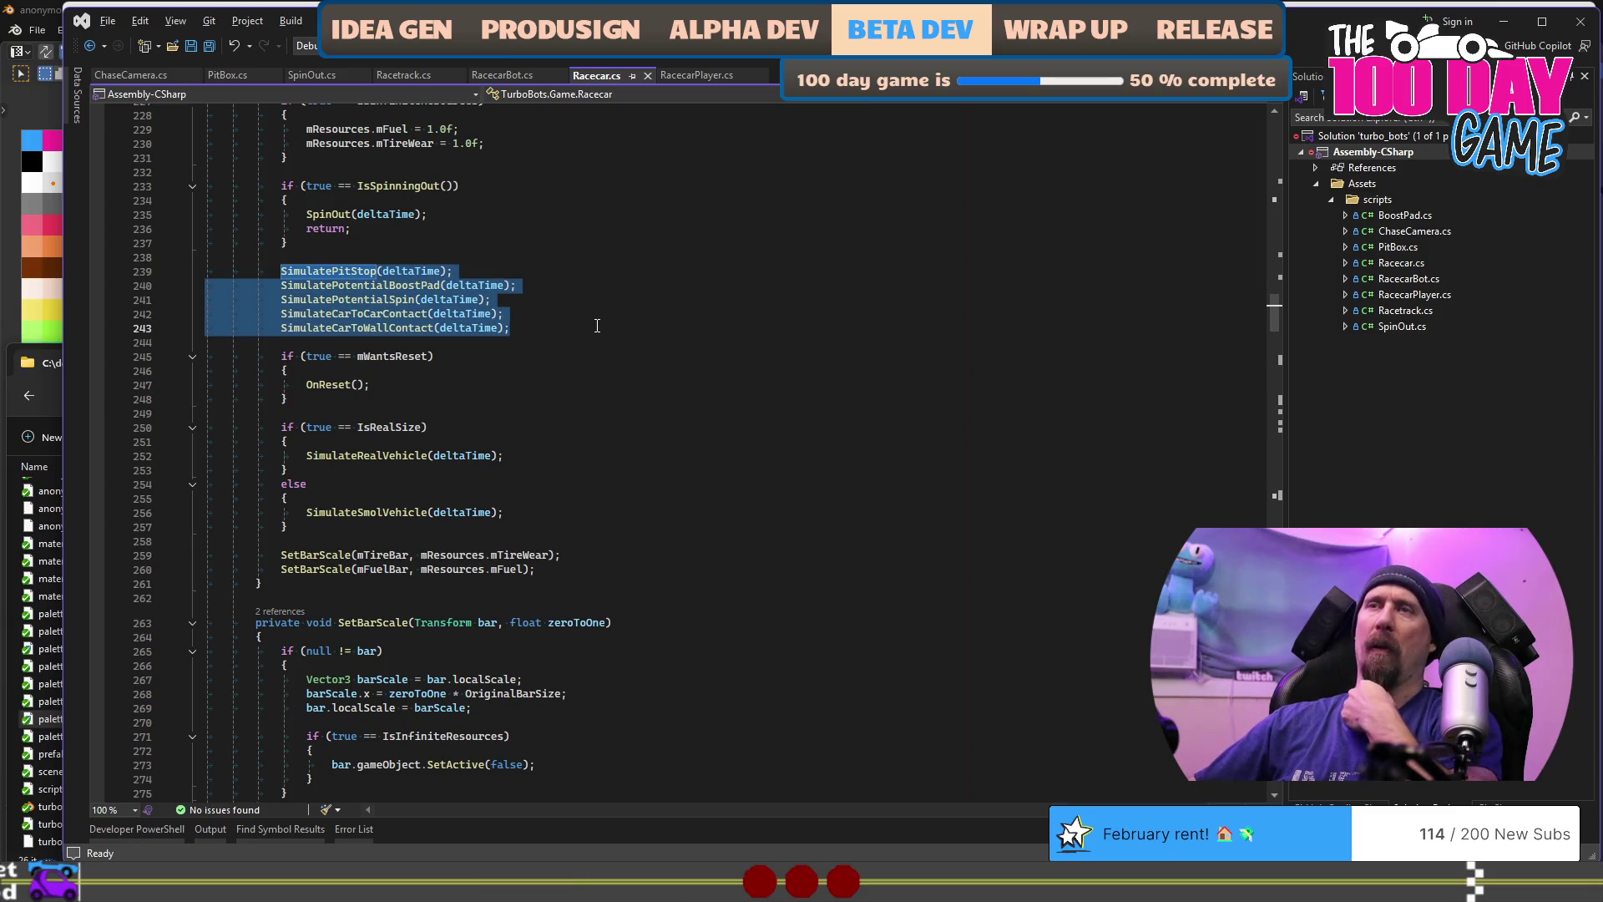
pyautogui.scroll(-2, 598, 325)
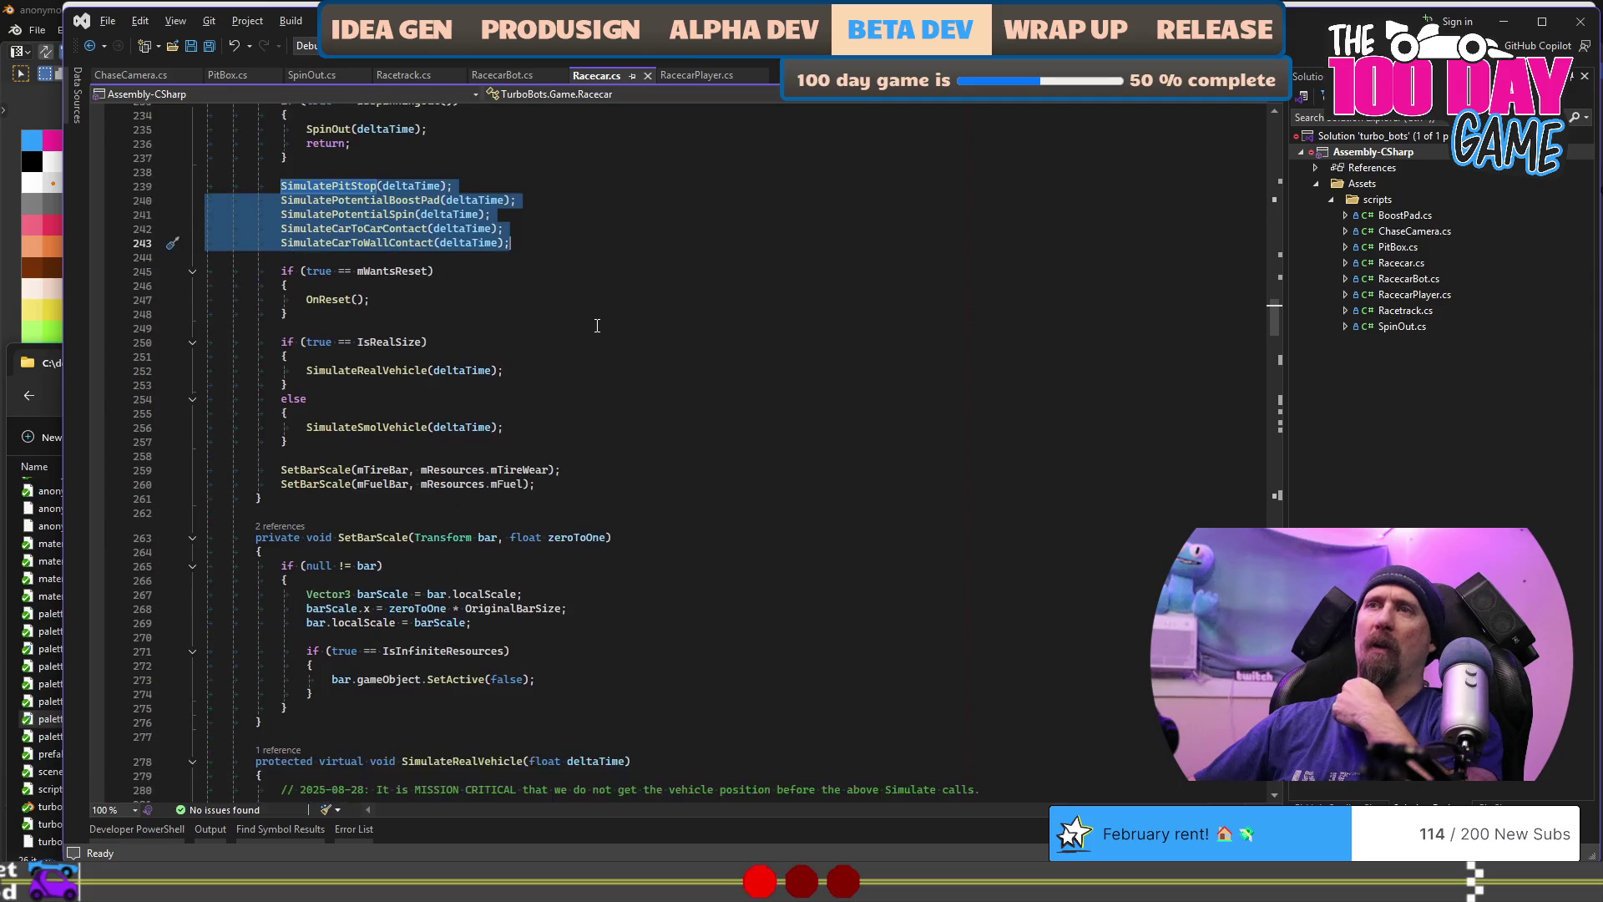
pyautogui.click(362, 361)
pyautogui.press('Down')
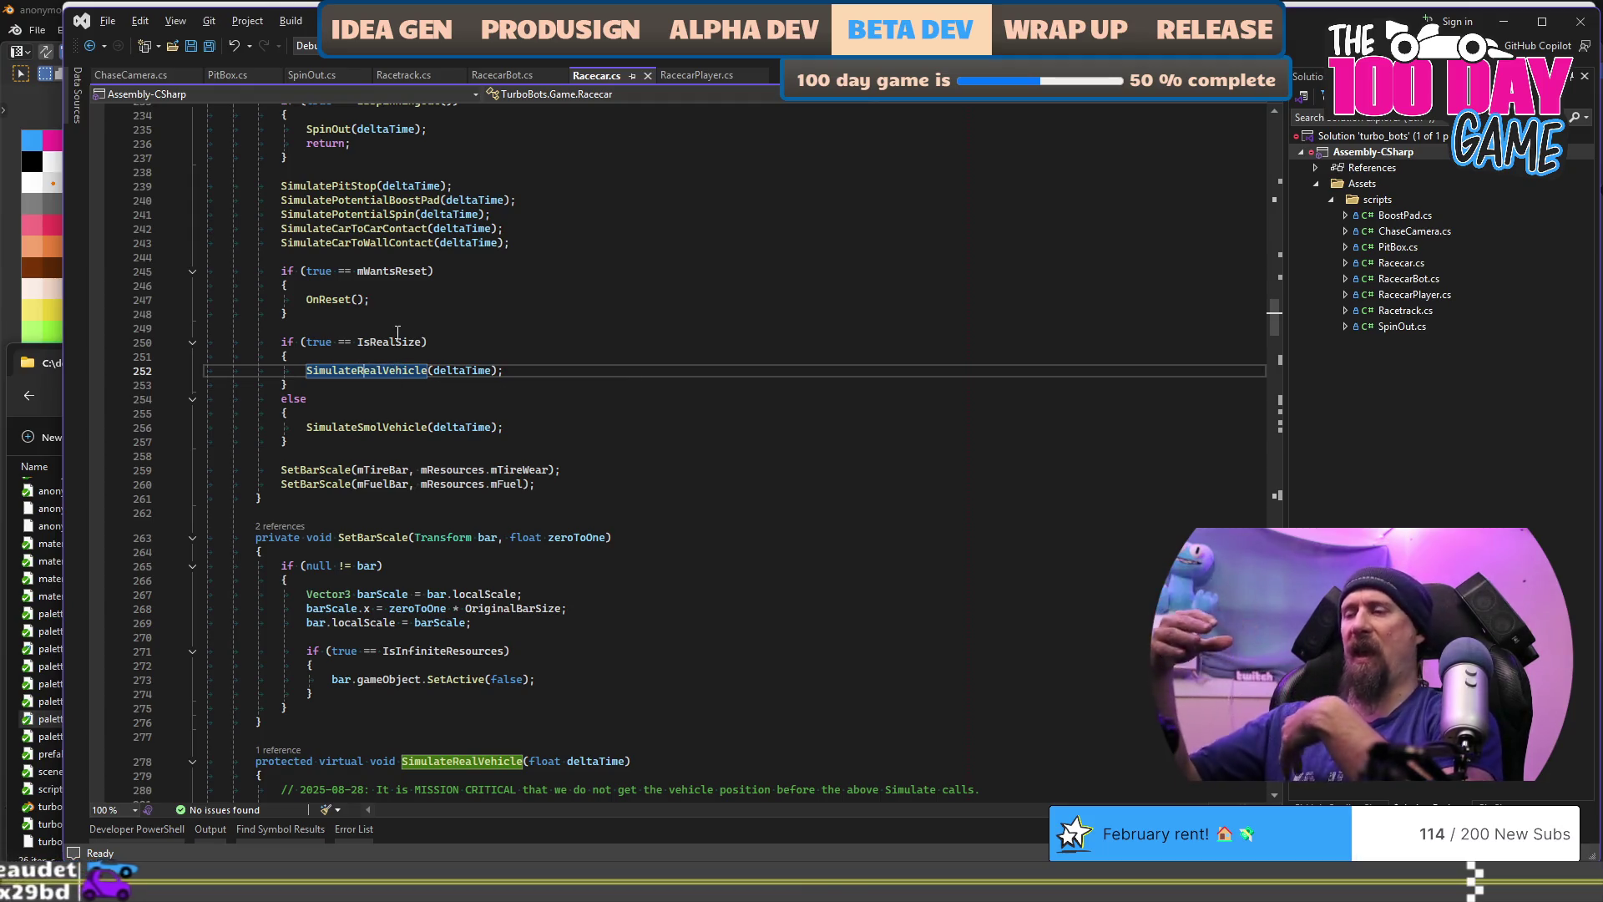
# Step: Jump to the SimulateRealVehicle definition with F12 and read through its simulation code
pyautogui.press('F12')
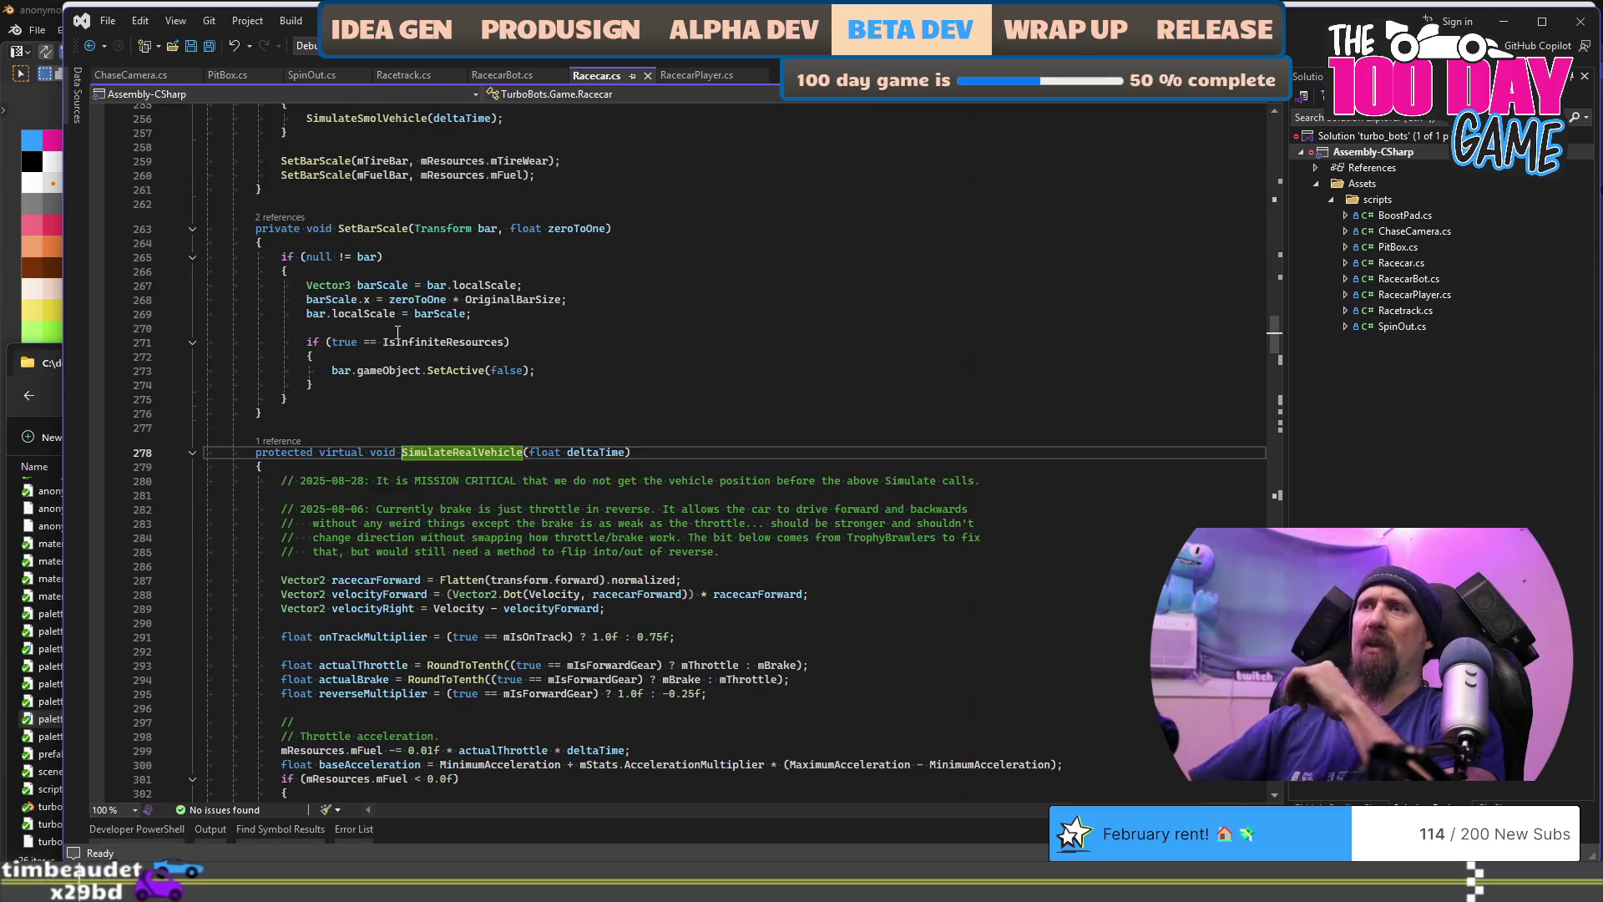
pyautogui.moveTo(207, 452)
pyautogui.mouseDown()
pyautogui.moveTo(668, 495)
pyautogui.moveTo(670, 524)
pyautogui.mouseUp()
pyautogui.scroll(-15, 670, 525)
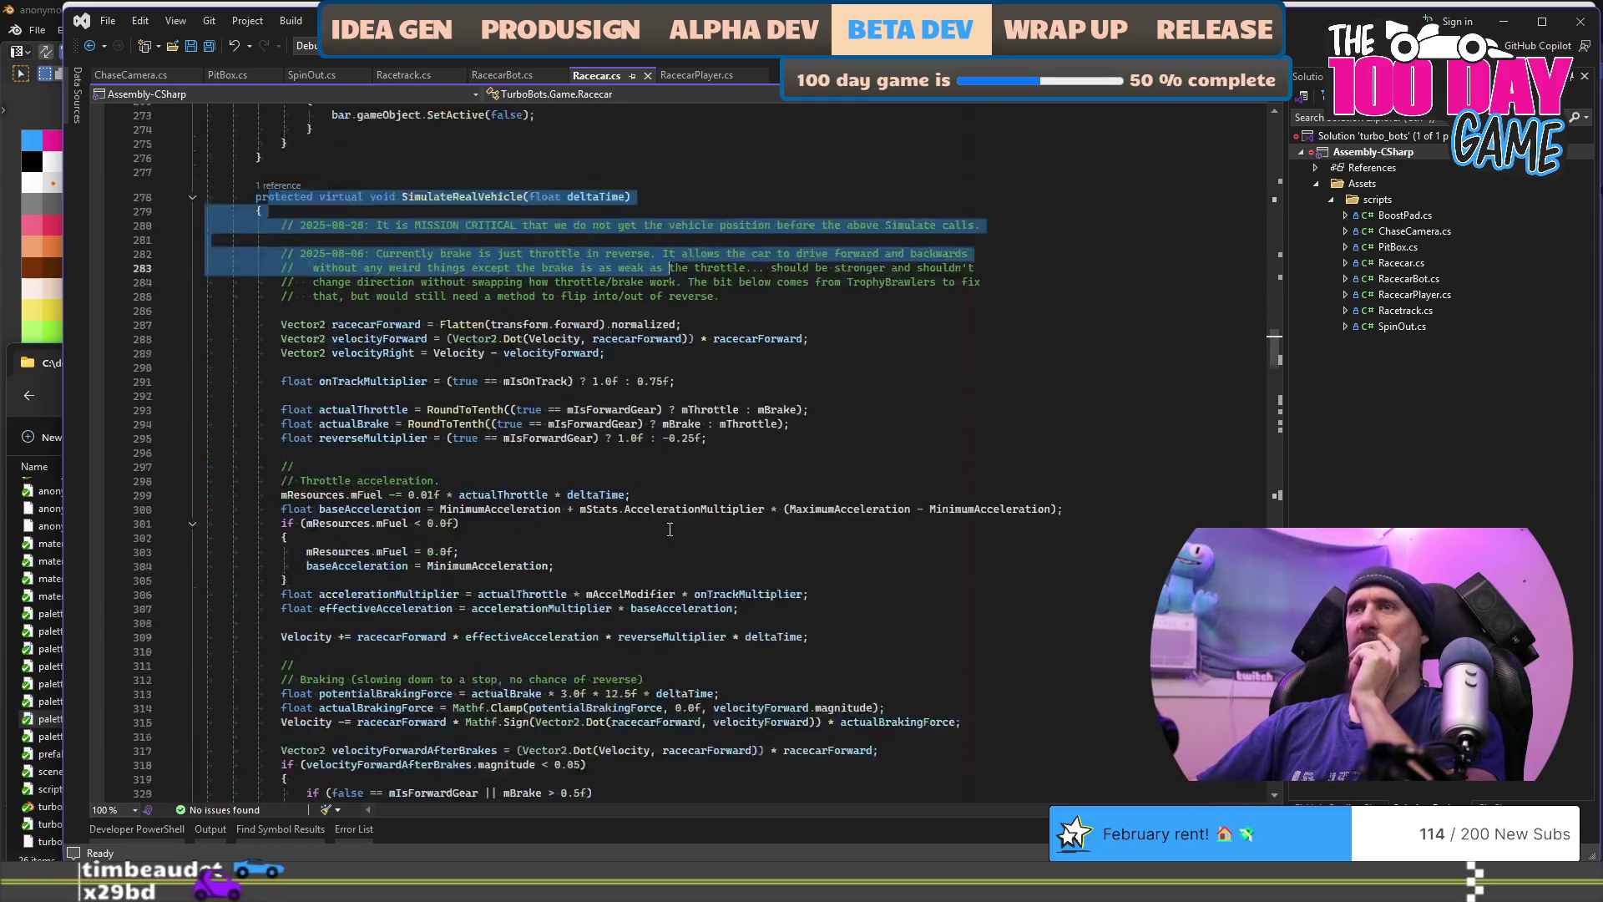
pyautogui.scroll(-20, 670, 525)
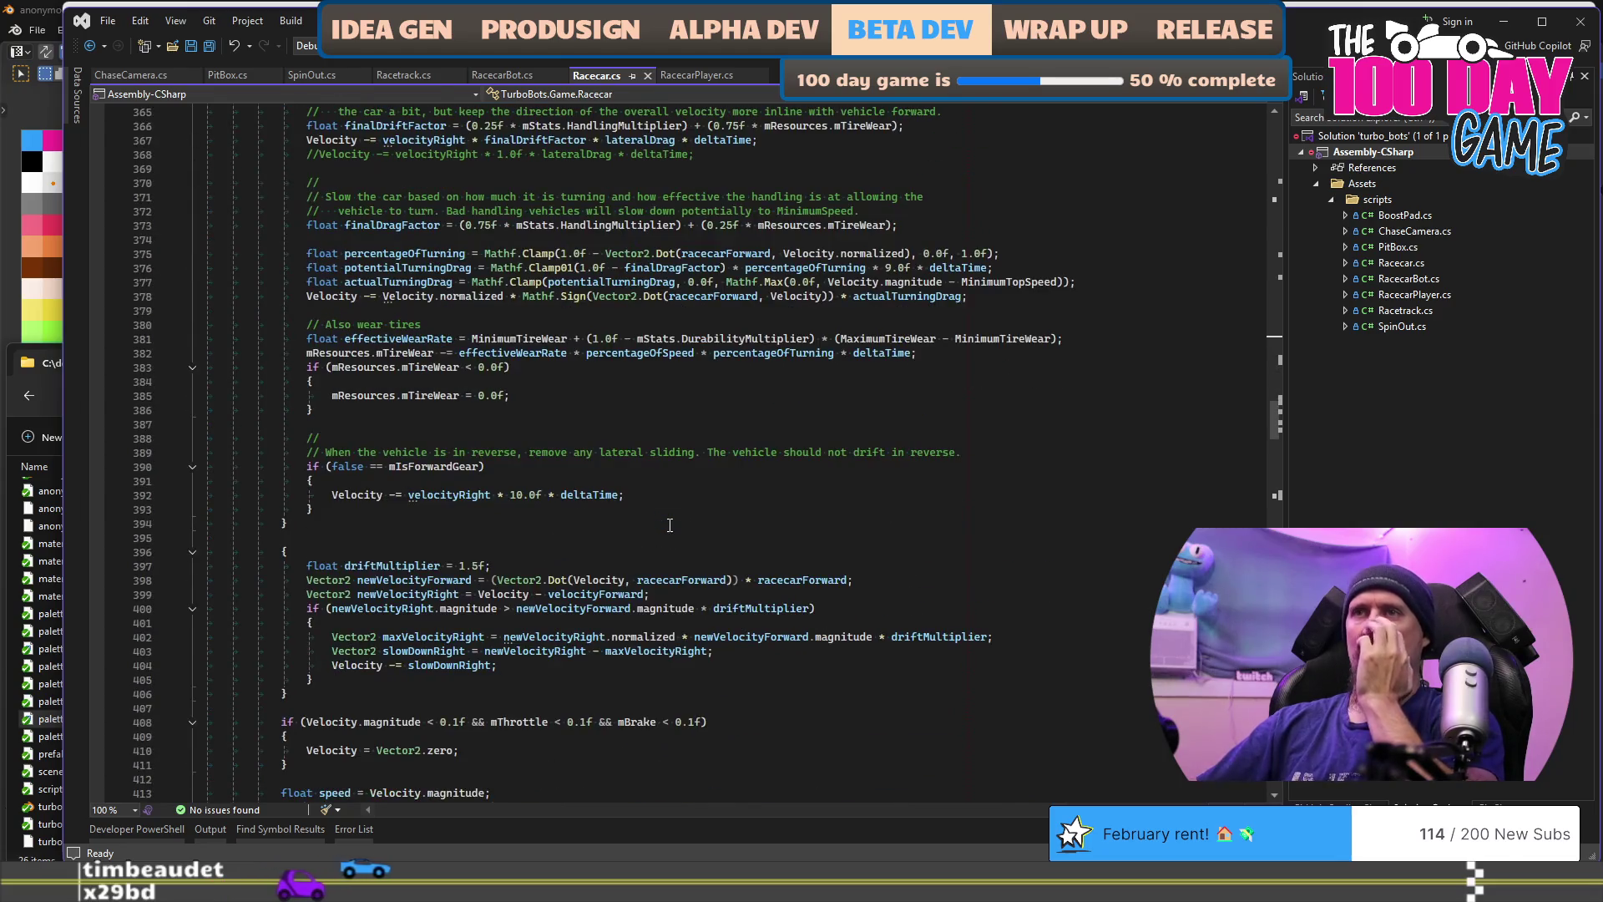
pyautogui.scroll(-8, 670, 524)
pyautogui.moveTo(572, 626)
pyautogui.mouseDown()
pyautogui.moveTo(534, 660)
pyautogui.moveTo(535, 368)
pyautogui.moveTo(542, 458)
pyautogui.moveTo(547, 343)
pyautogui.moveTo(568, 296)
pyautogui.moveTo(552, 179)
pyautogui.mouseUp()
pyautogui.scroll(20, 535, 368)
pyautogui.scroll(16, 553, 334)
pyautogui.click(854, 306)
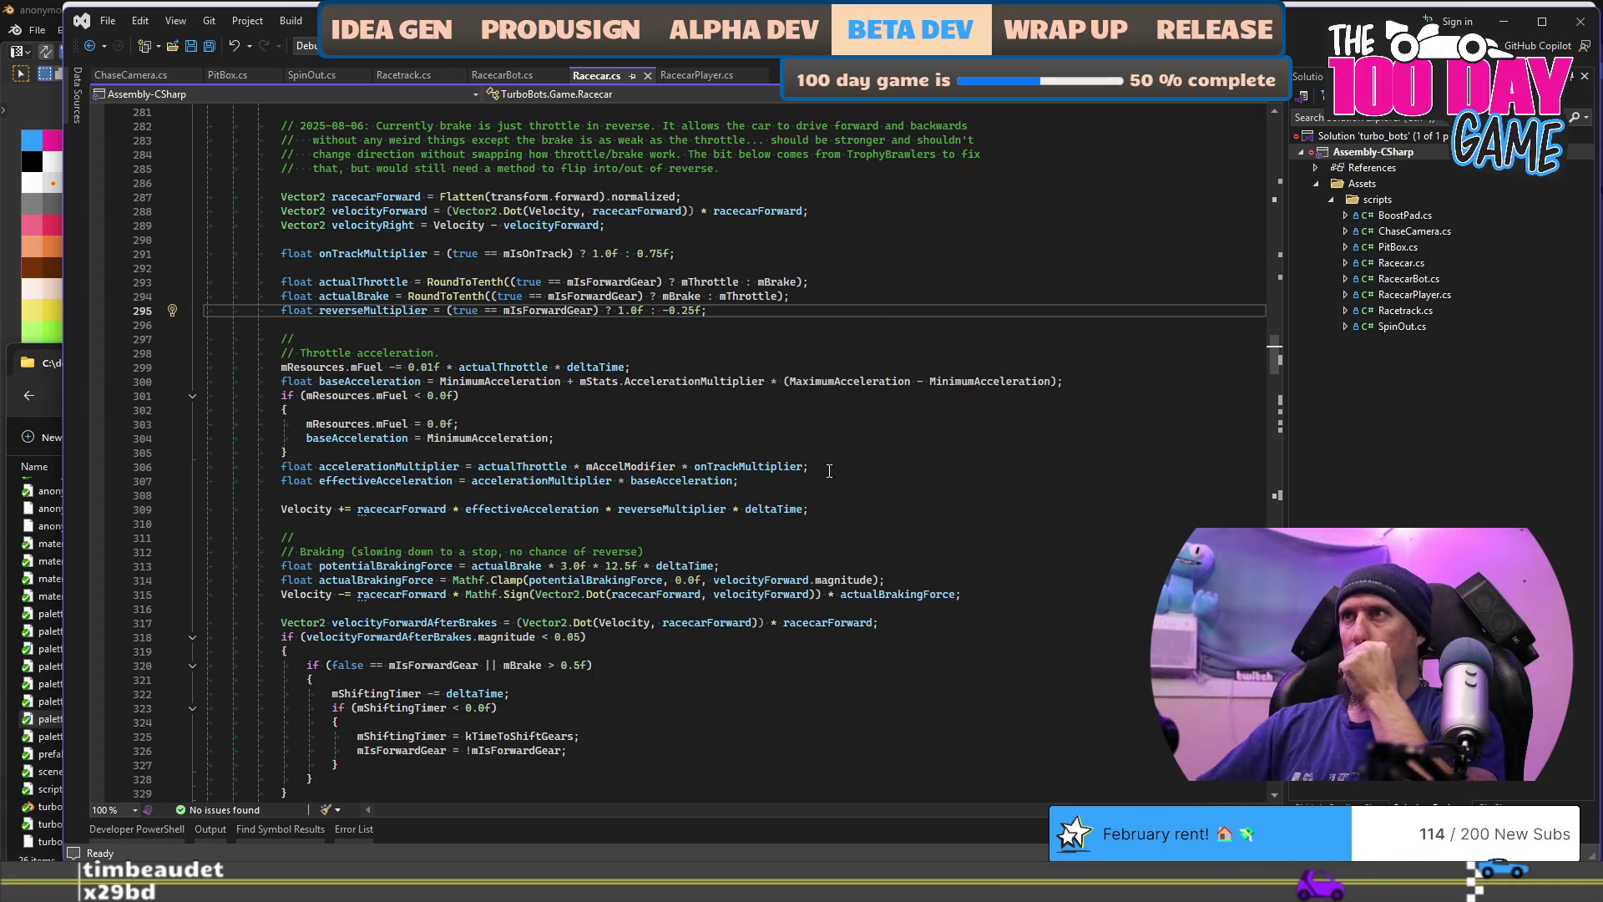
# Step: Select '3.0f * 12.5f' in the potentialBrakingForce line
pyautogui.click(631, 566)
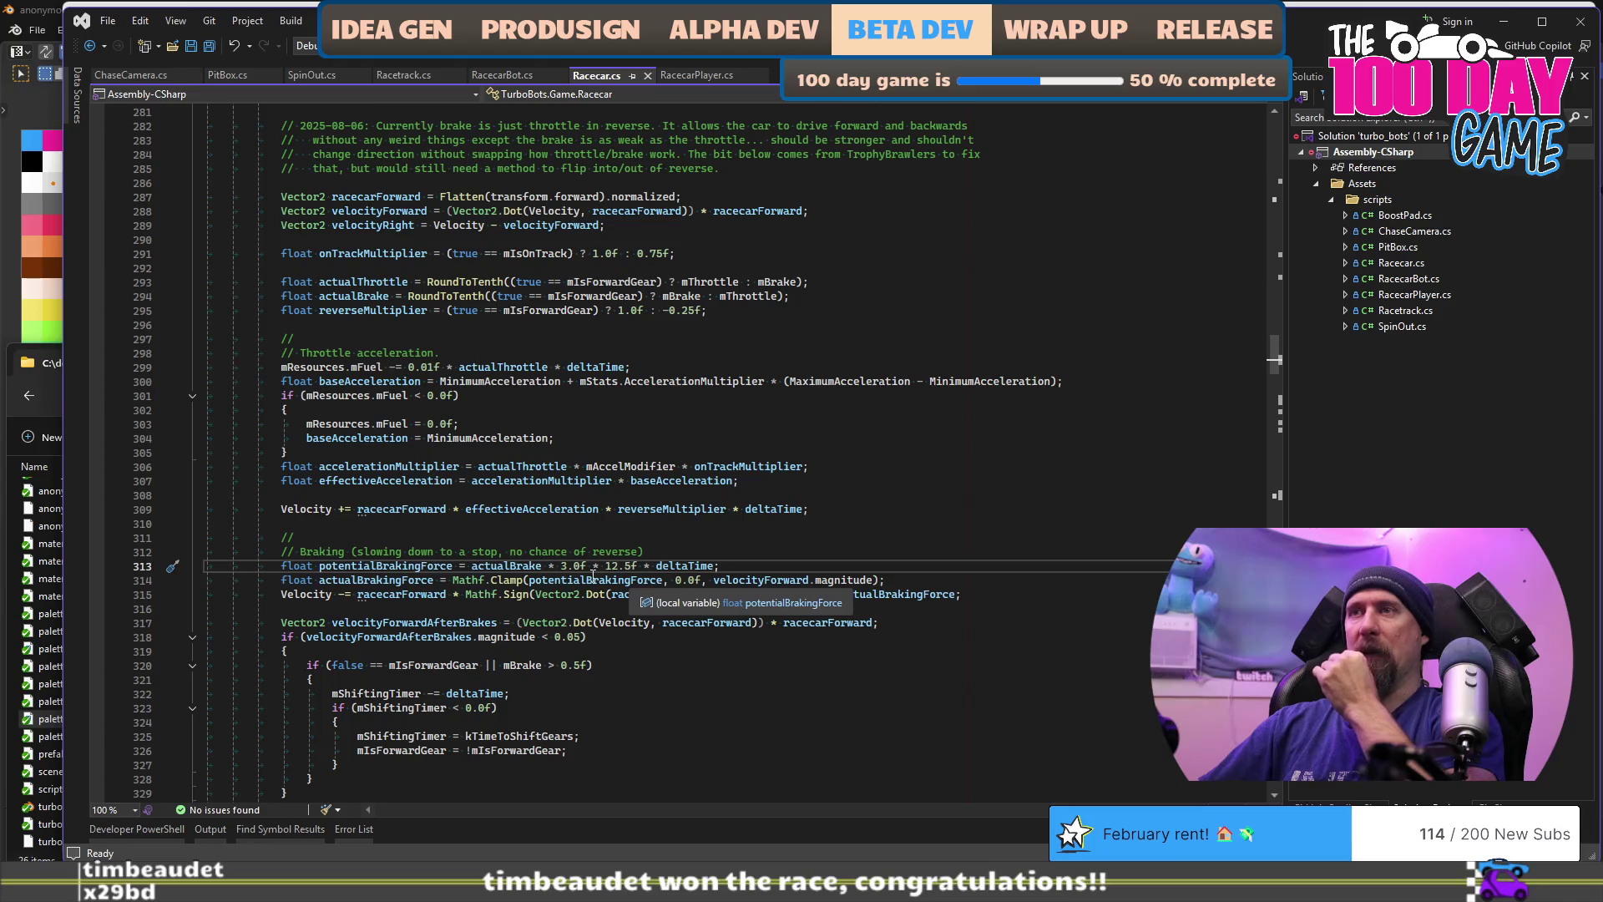
pyautogui.keyDown('shift'); pyautogui.click(560, 567); pyautogui.keyUp('shift')
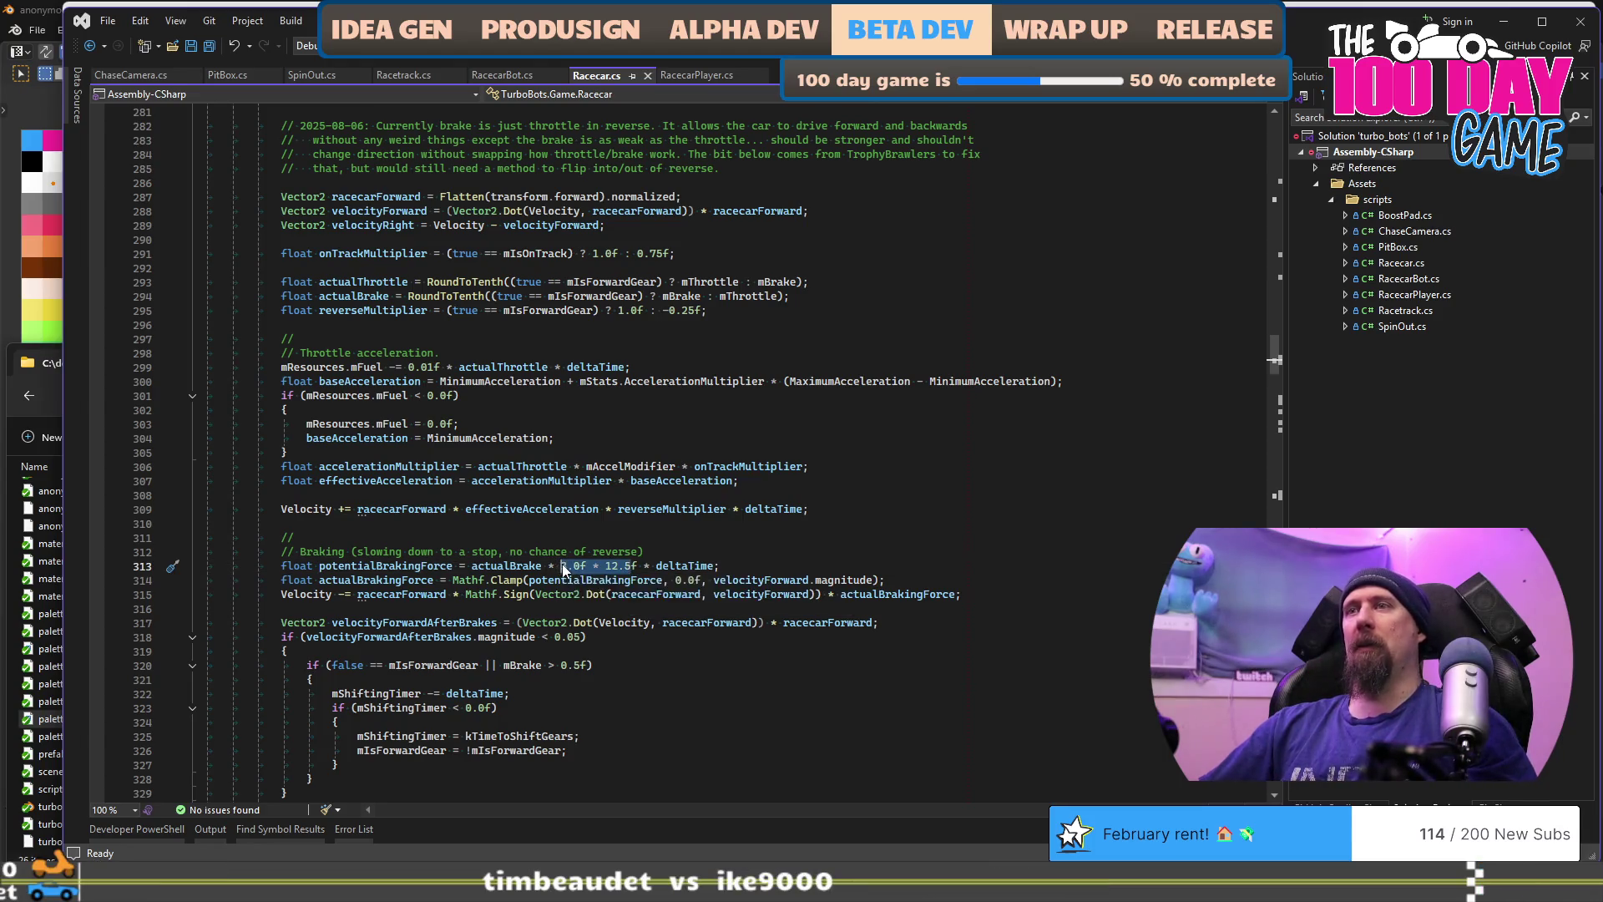
pyautogui.hotkey('shift', 'End')
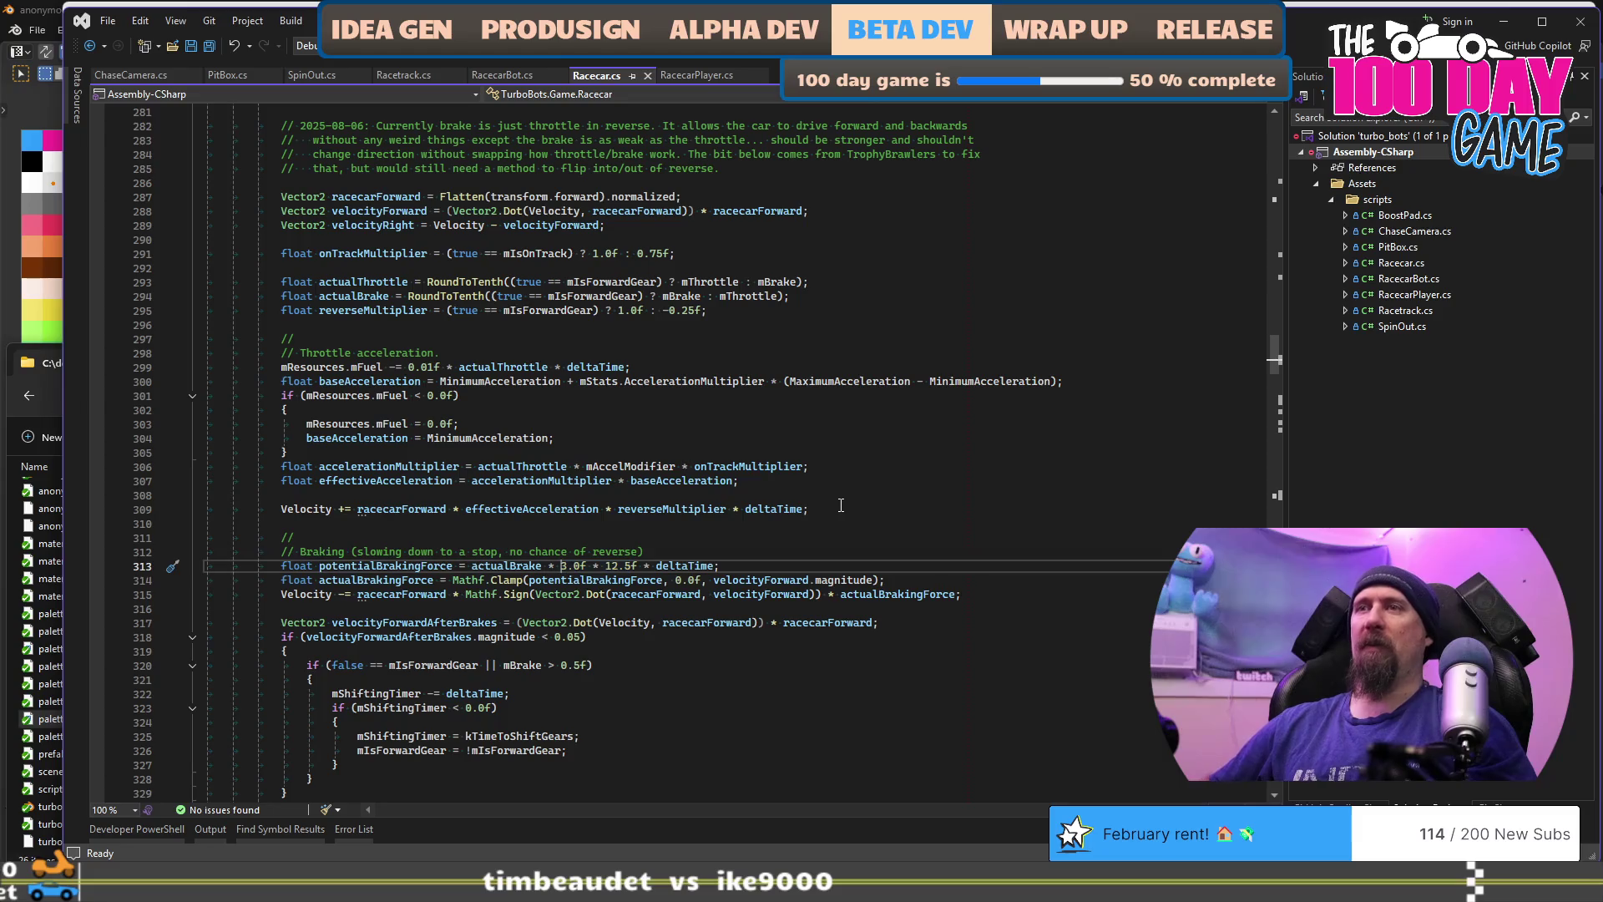
pyautogui.hotkey('ctrl', 'shift', 'Left')
pyautogui.hotkey('ctrl', 'shift', 'Left')
pyautogui.hotkey('ctrl', 'shift', 'Left')
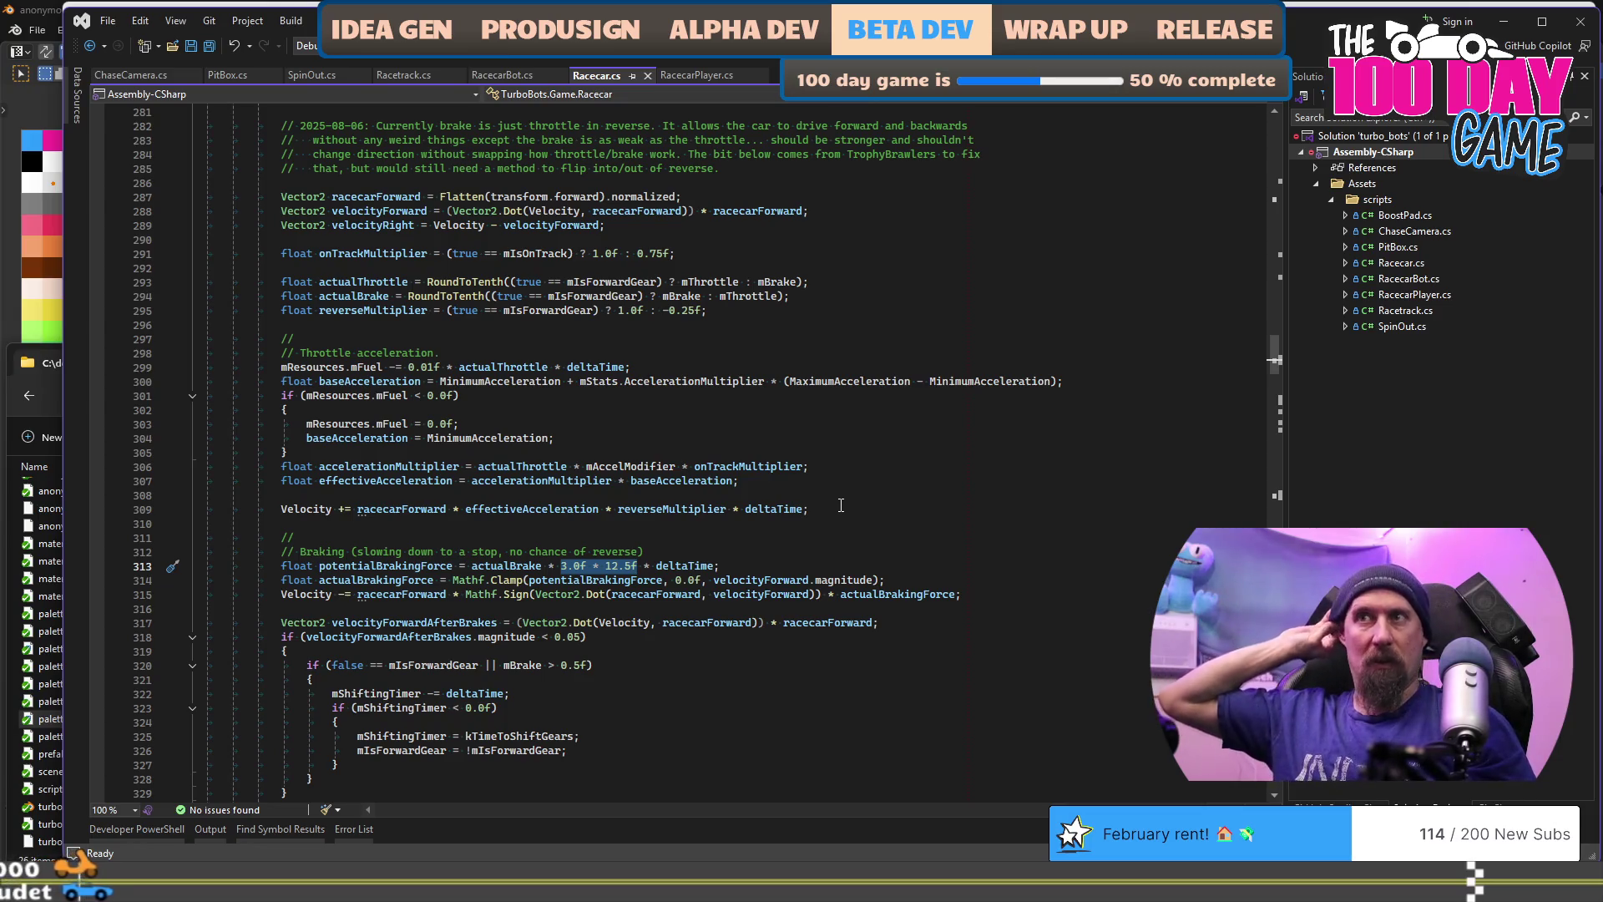
# Step: Replace the hard-coded 3.0f * 12.5f on line 313 with BrakingForce
pyautogui.press('Delete')
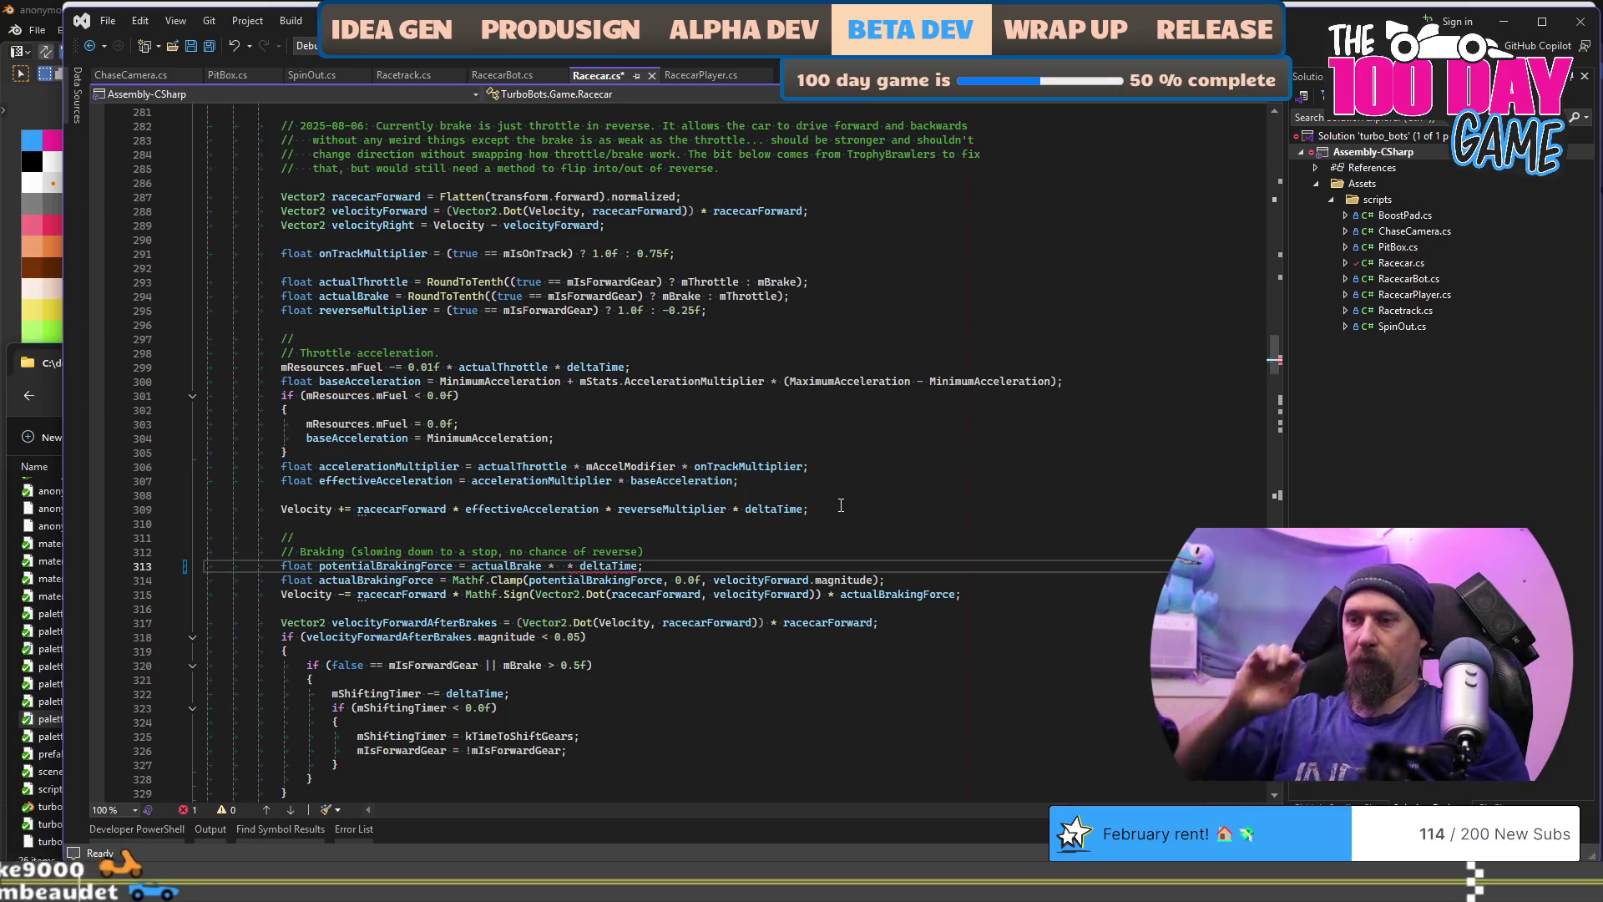
pyautogui.write('Brakein')
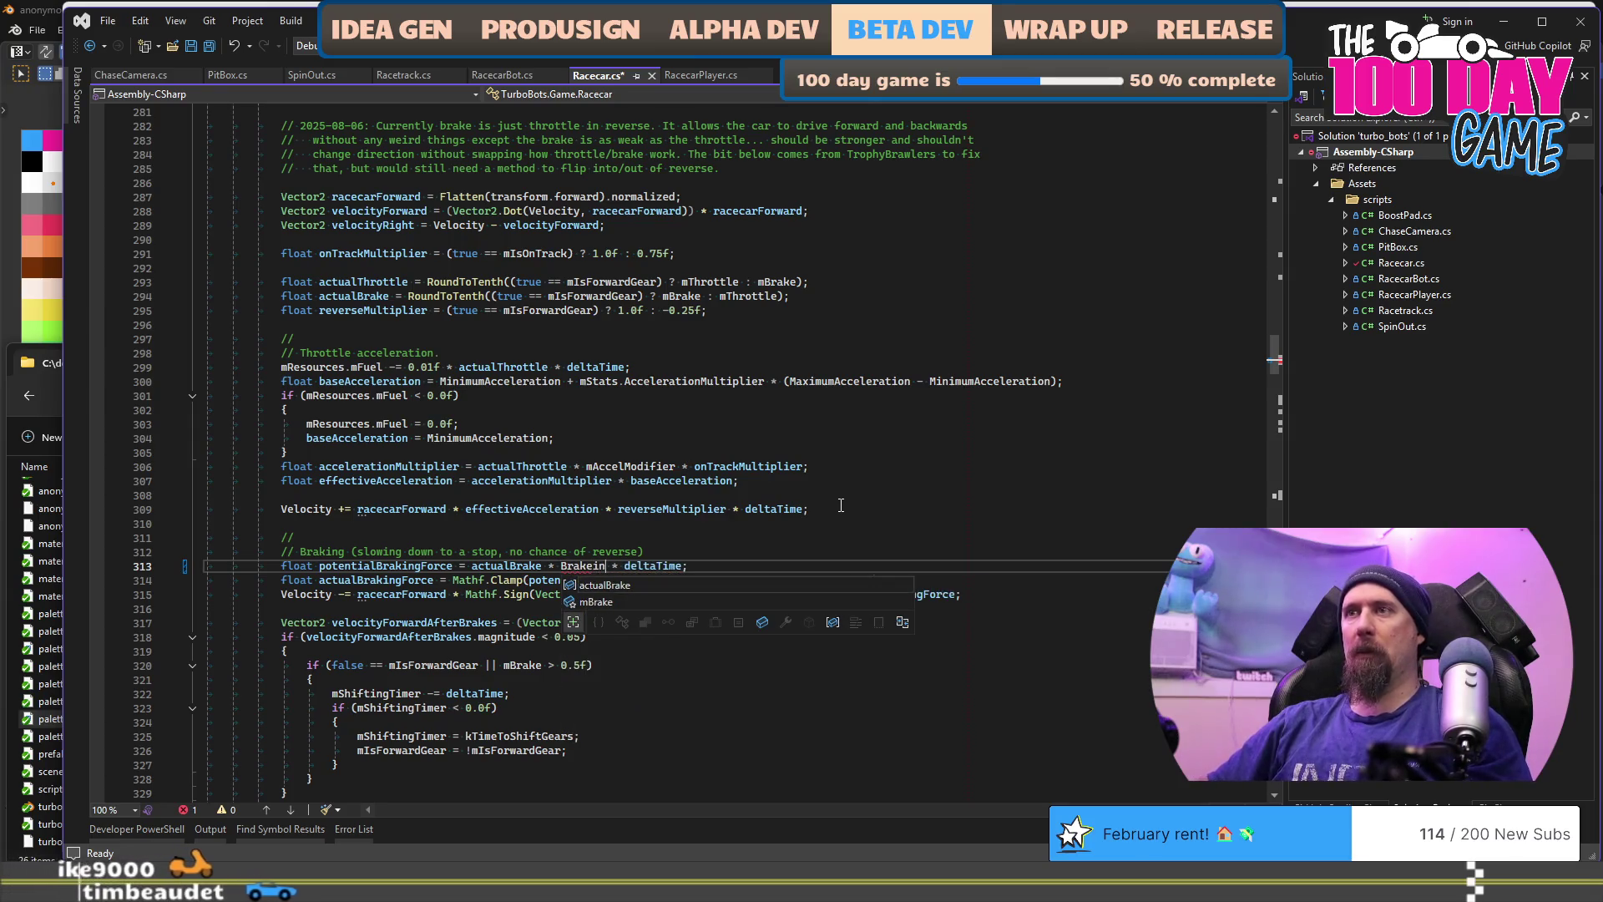
pyautogui.press('BackSpace')
pyautogui.press('BackSpace')
pyautogui.press('BackSpace')
pyautogui.write('ing')
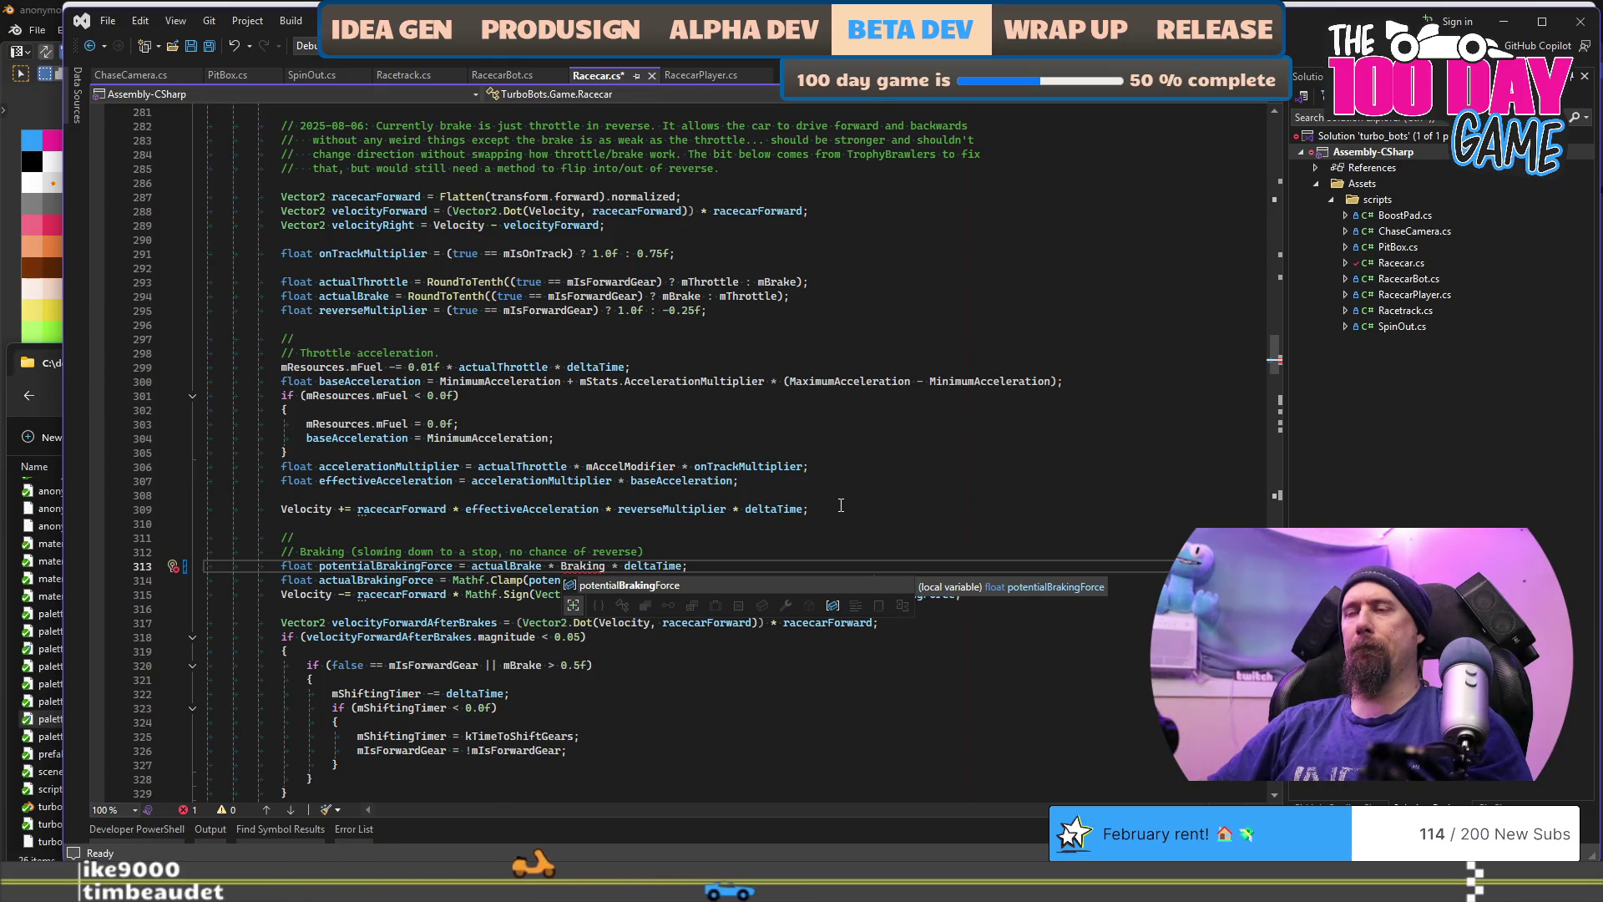
pyautogui.write('Force')
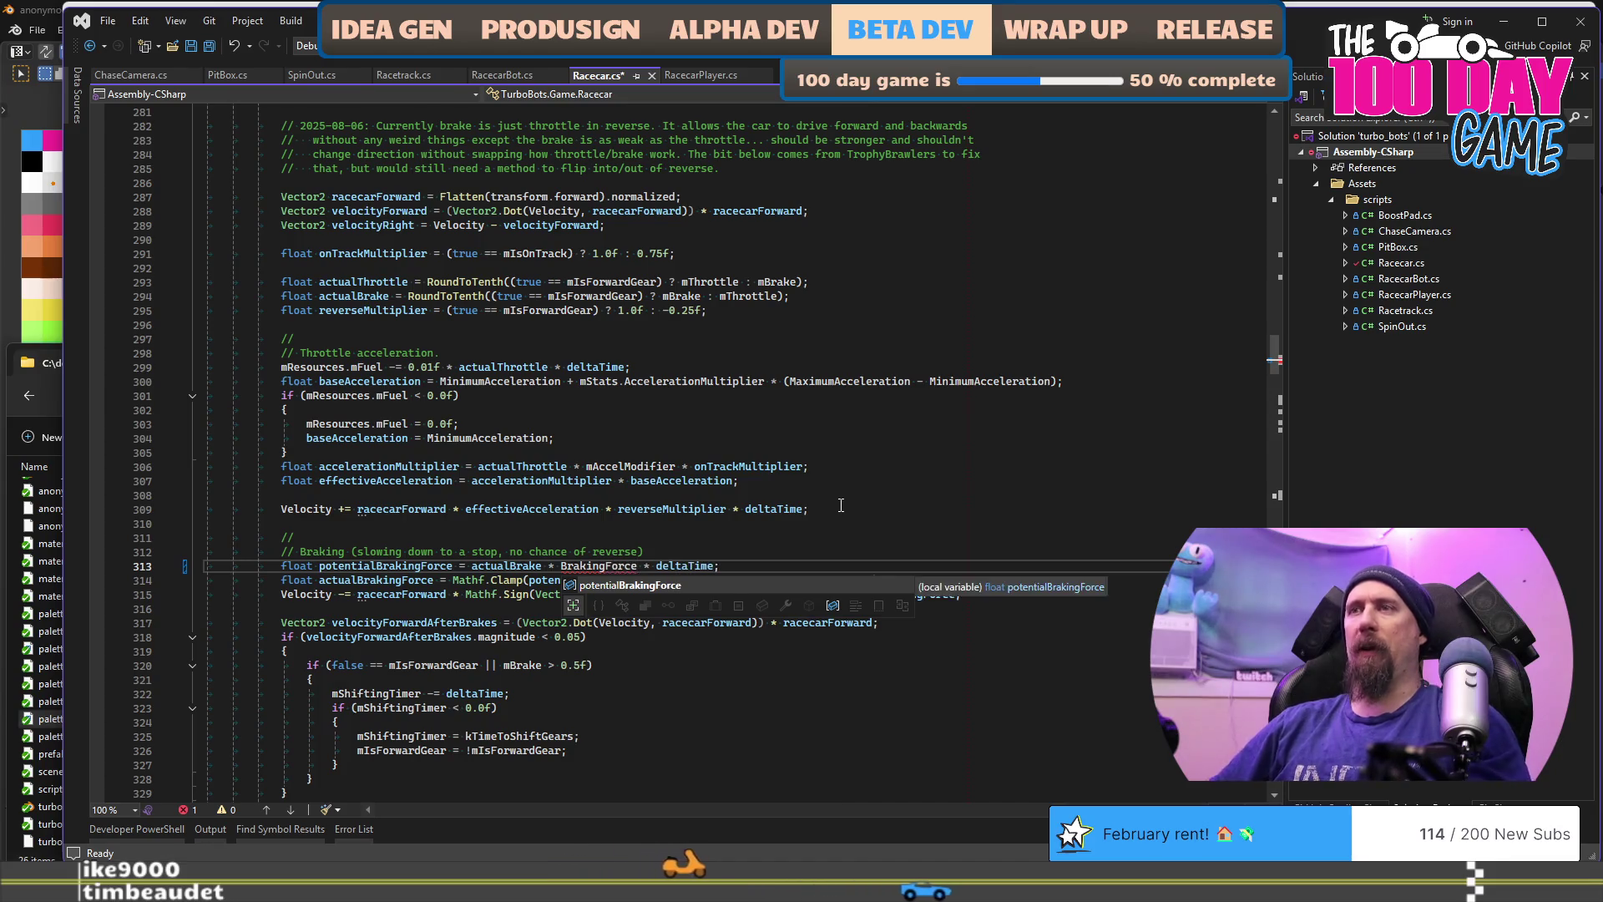
pyautogui.hotkey('ctrl', 'Home')
pyautogui.scroll(-18, 835, 497)
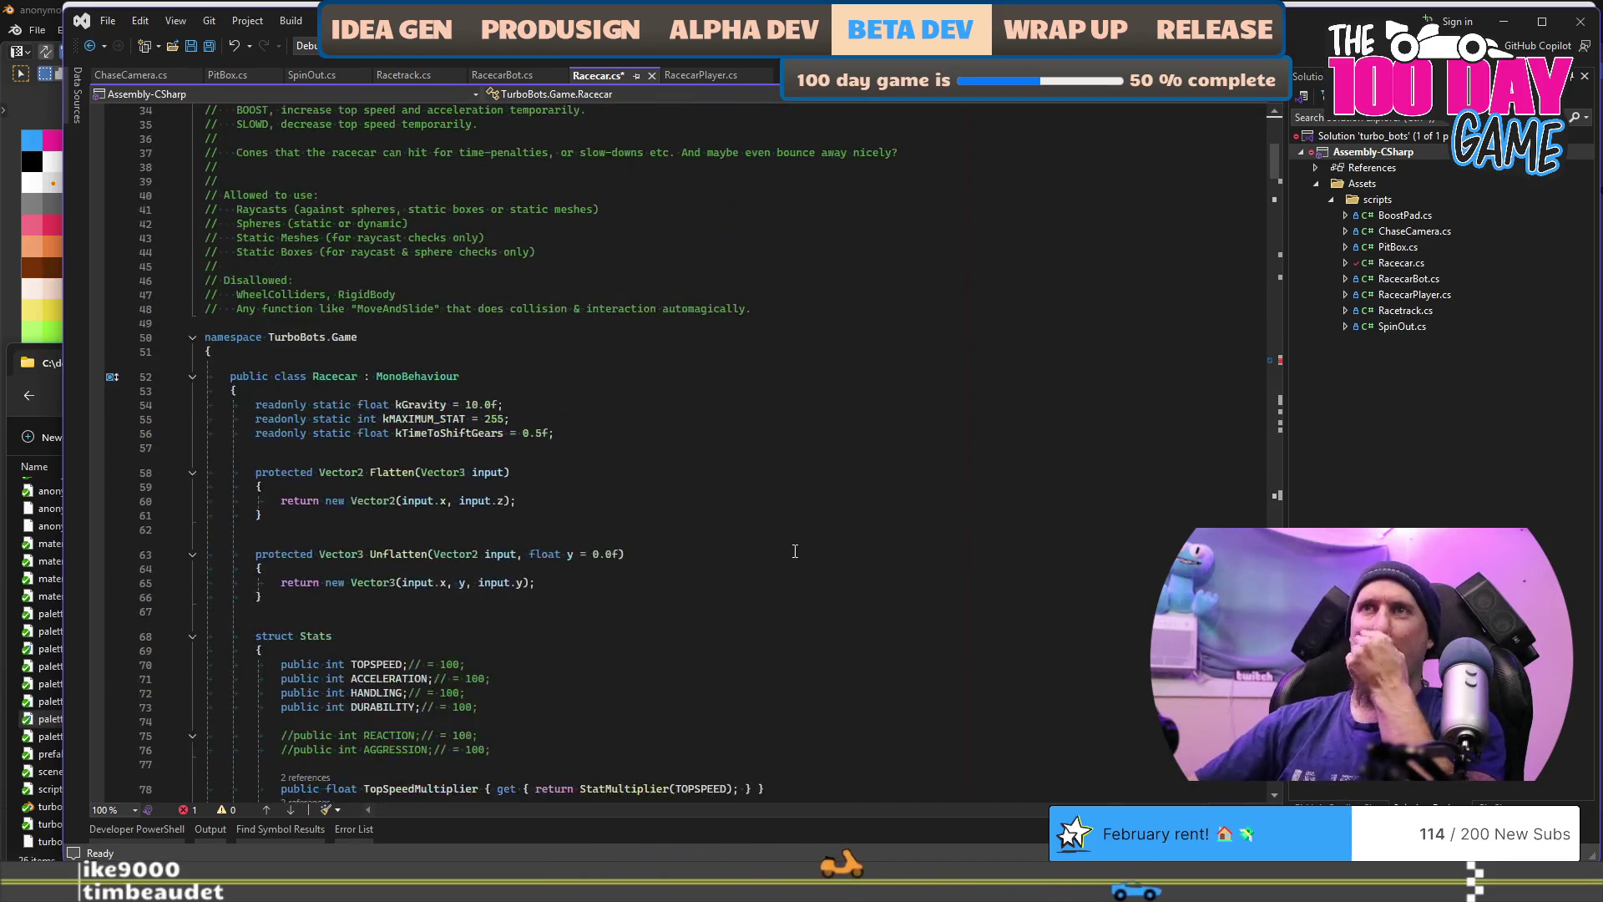
# Step: Declare a serialized private float BrakingForce = 3.0f after MaximumAcceleration and save Racecar.cs
pyautogui.scroll(-6, 831, 488)
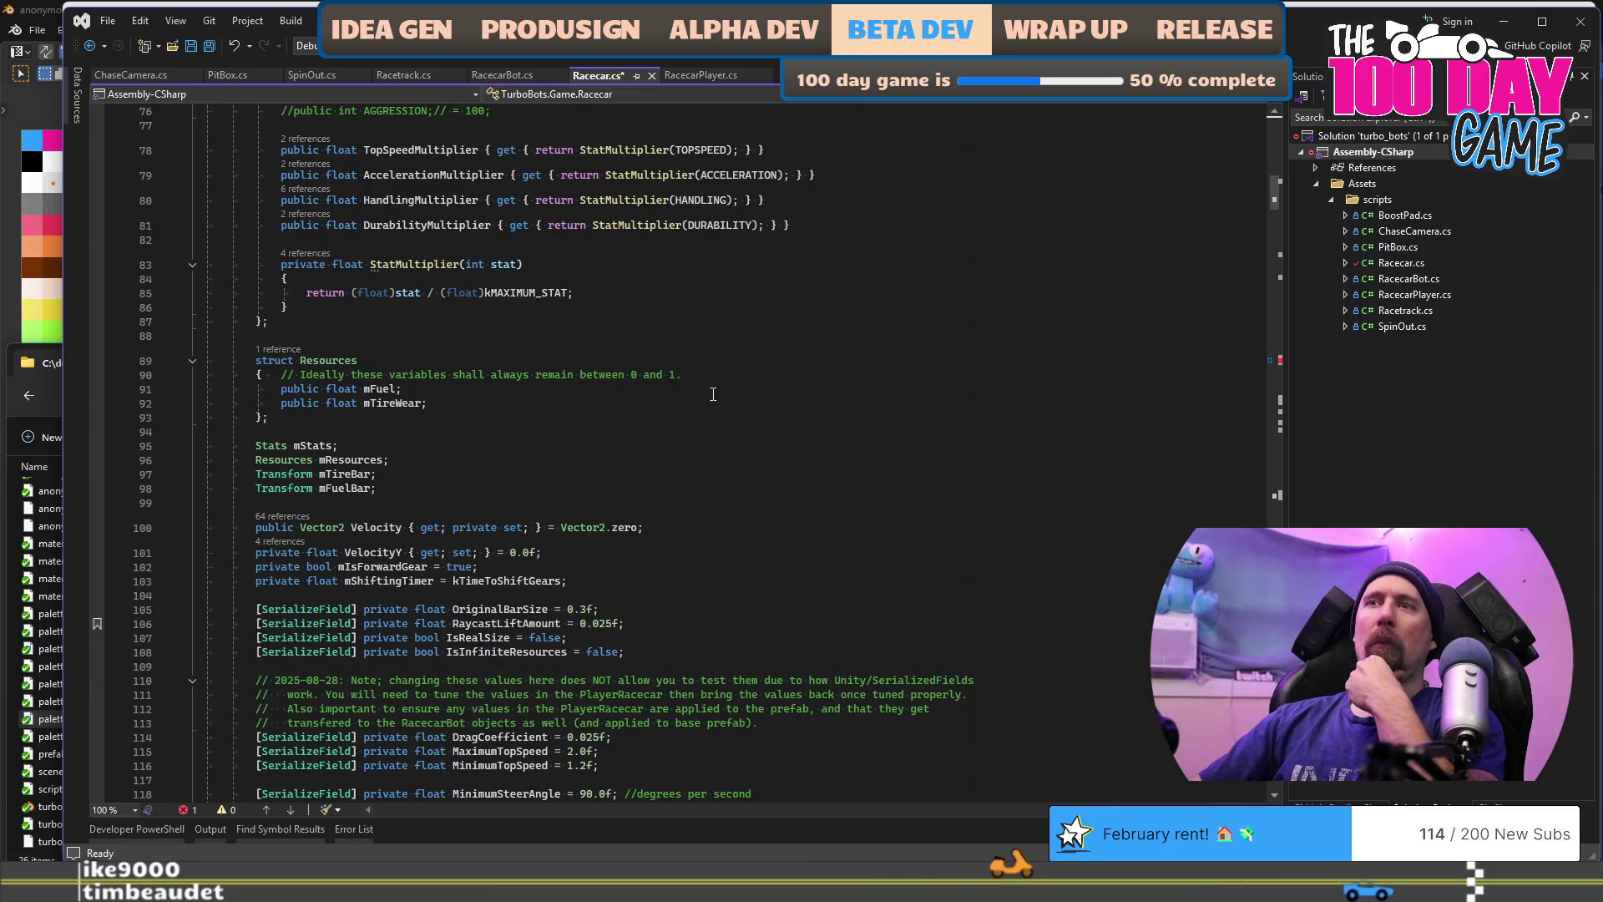
pyautogui.scroll(-5, 713, 395)
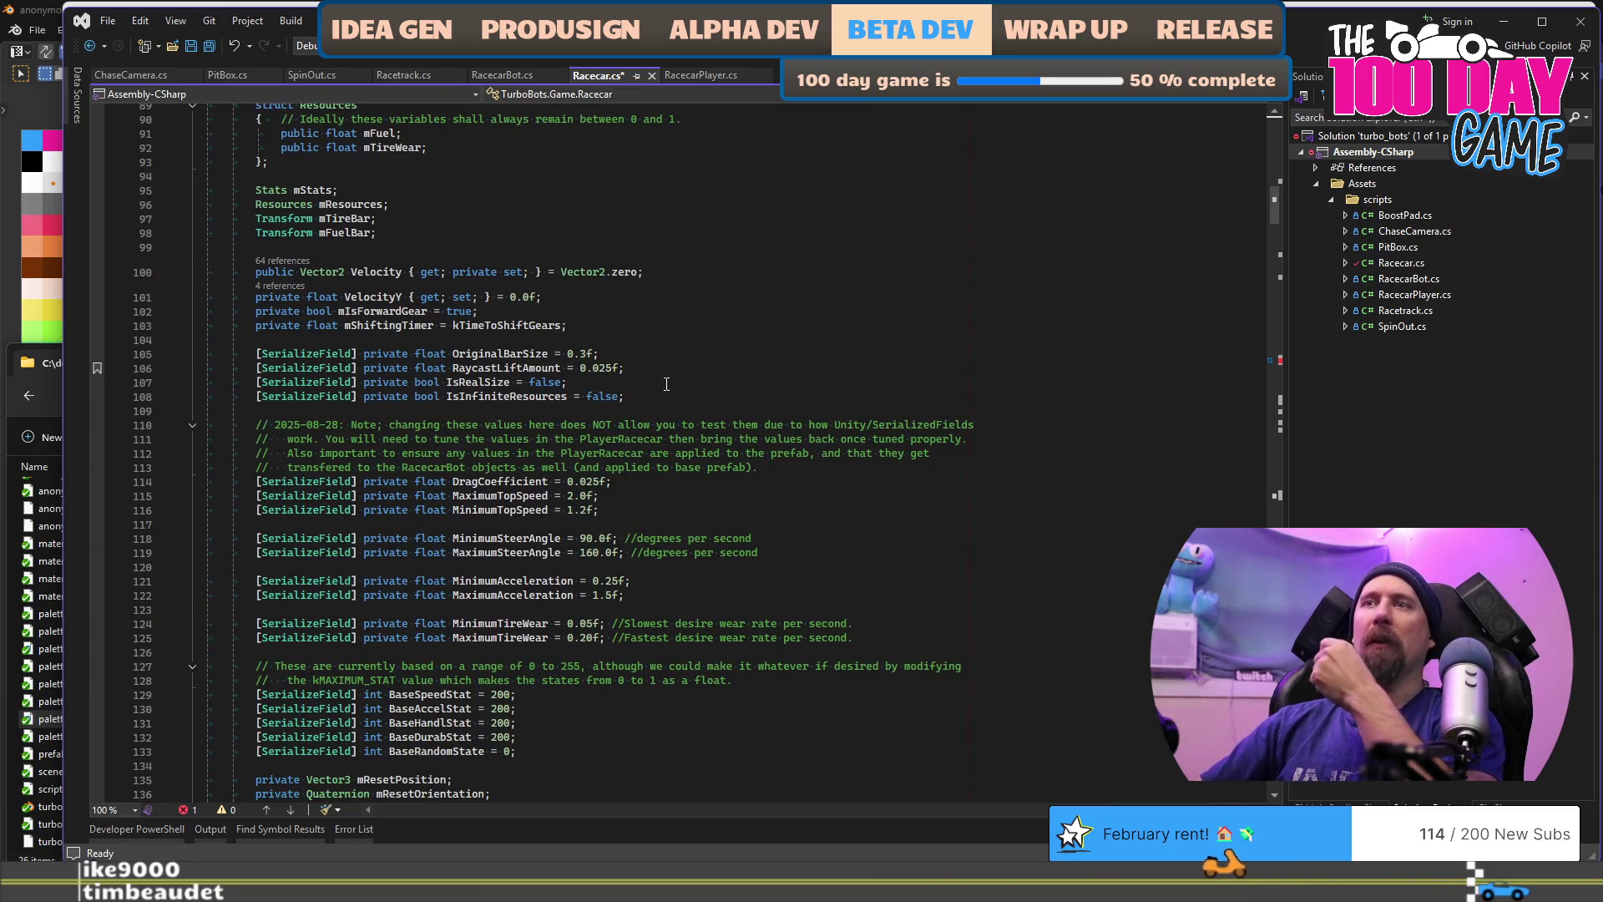
pyautogui.scroll(-3, 667, 384)
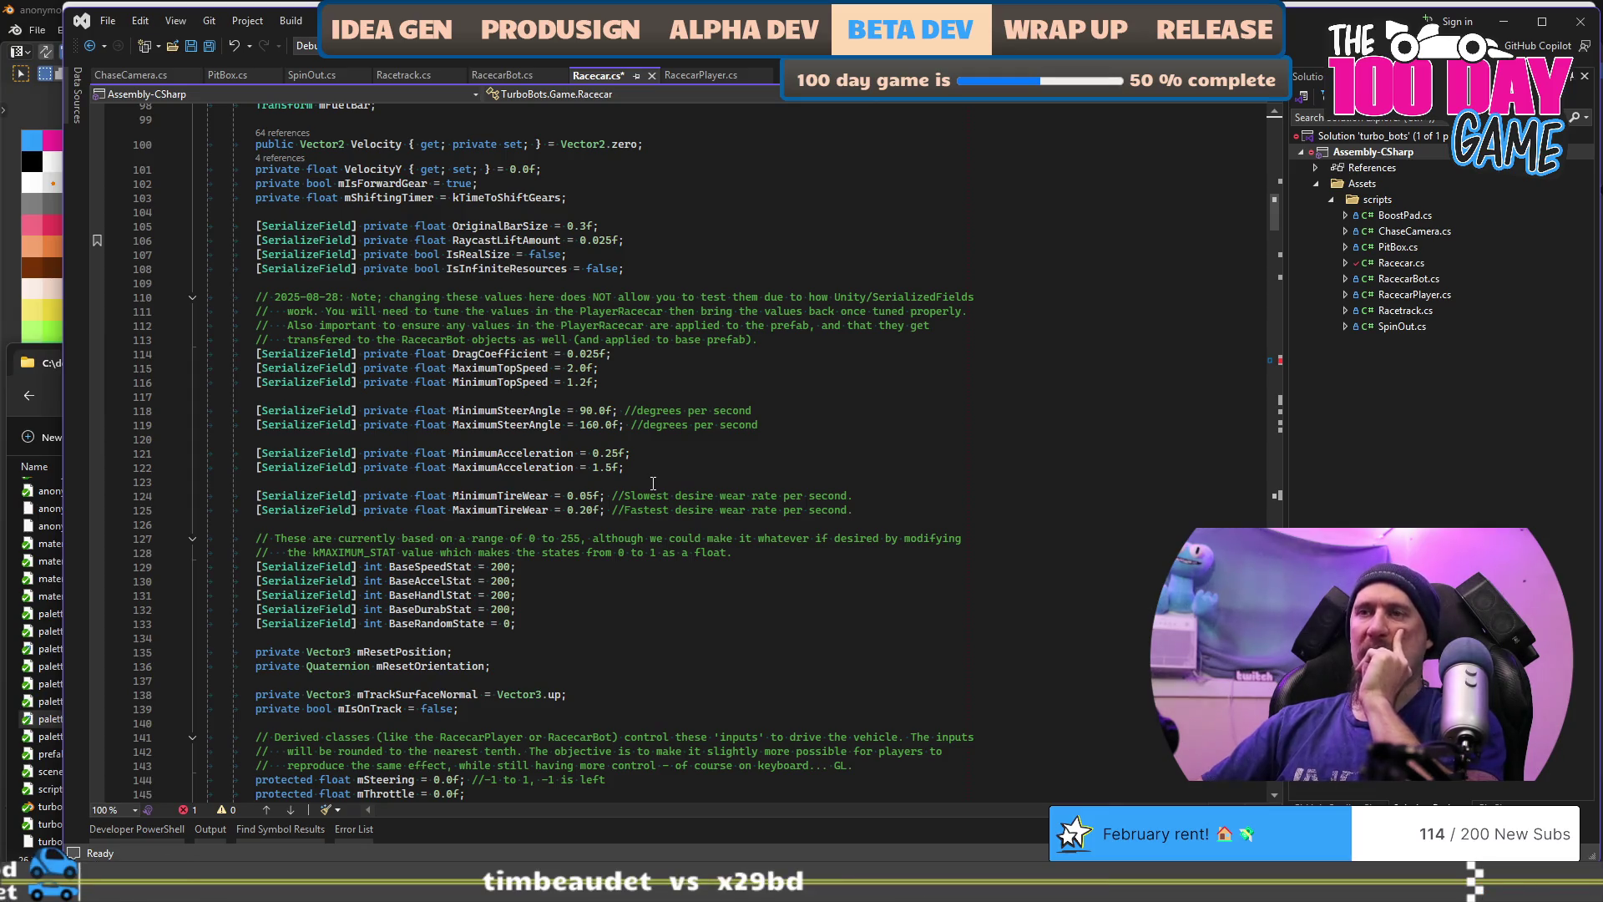
pyautogui.click(682, 480)
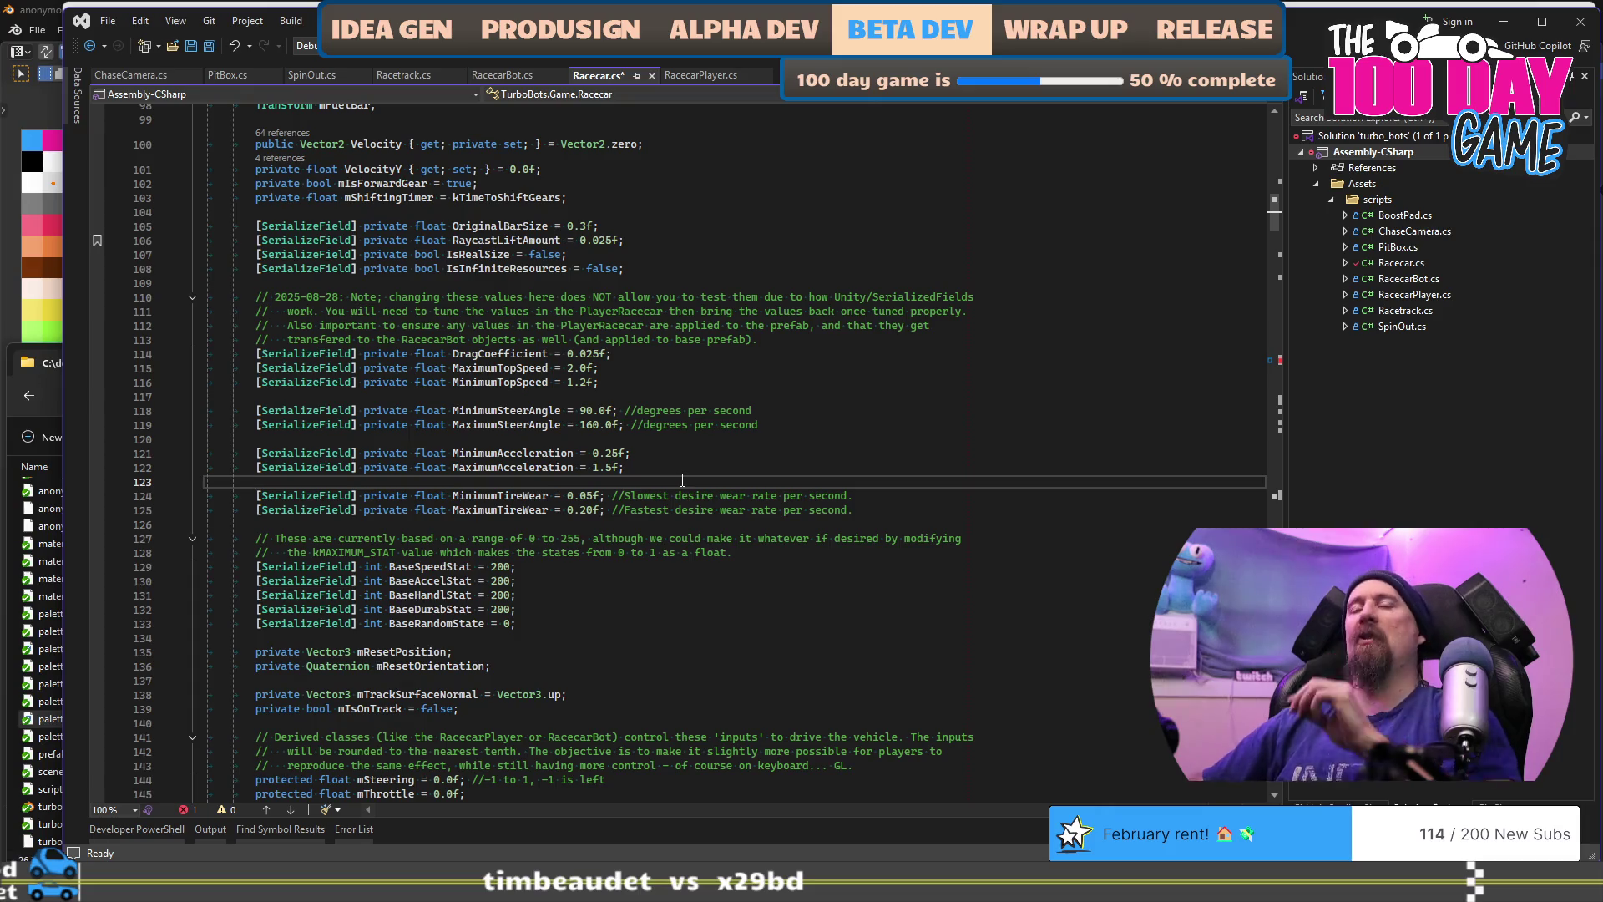
pyautogui.press('Return')
pyautogui.write('3.0f * 12.5f')
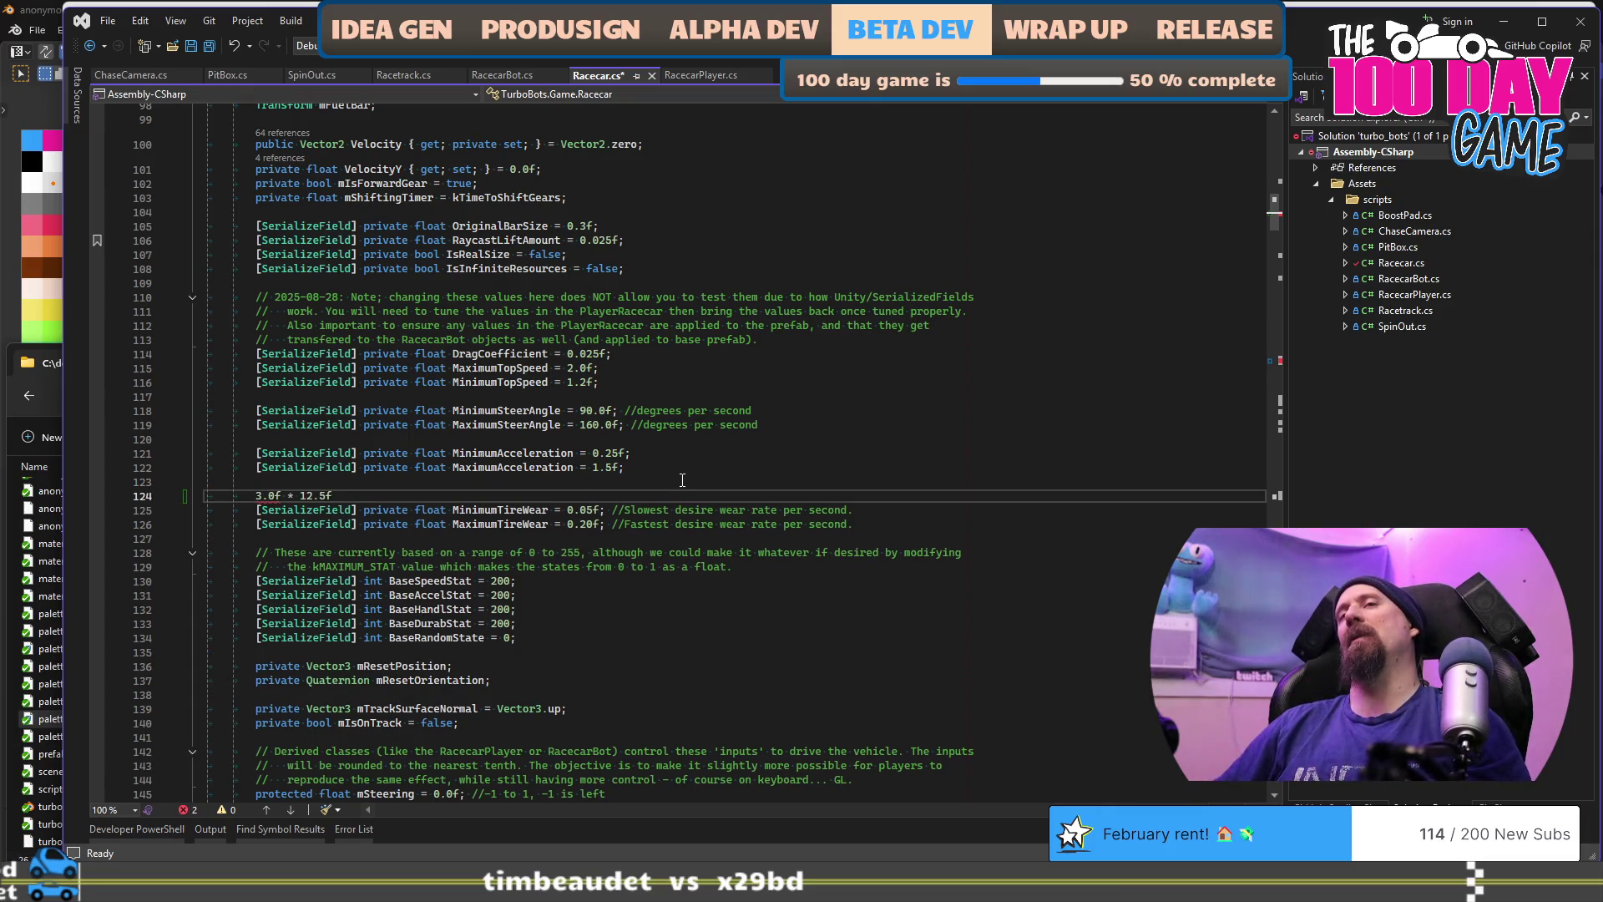
pyautogui.write(';')
pyautogui.press('Return')
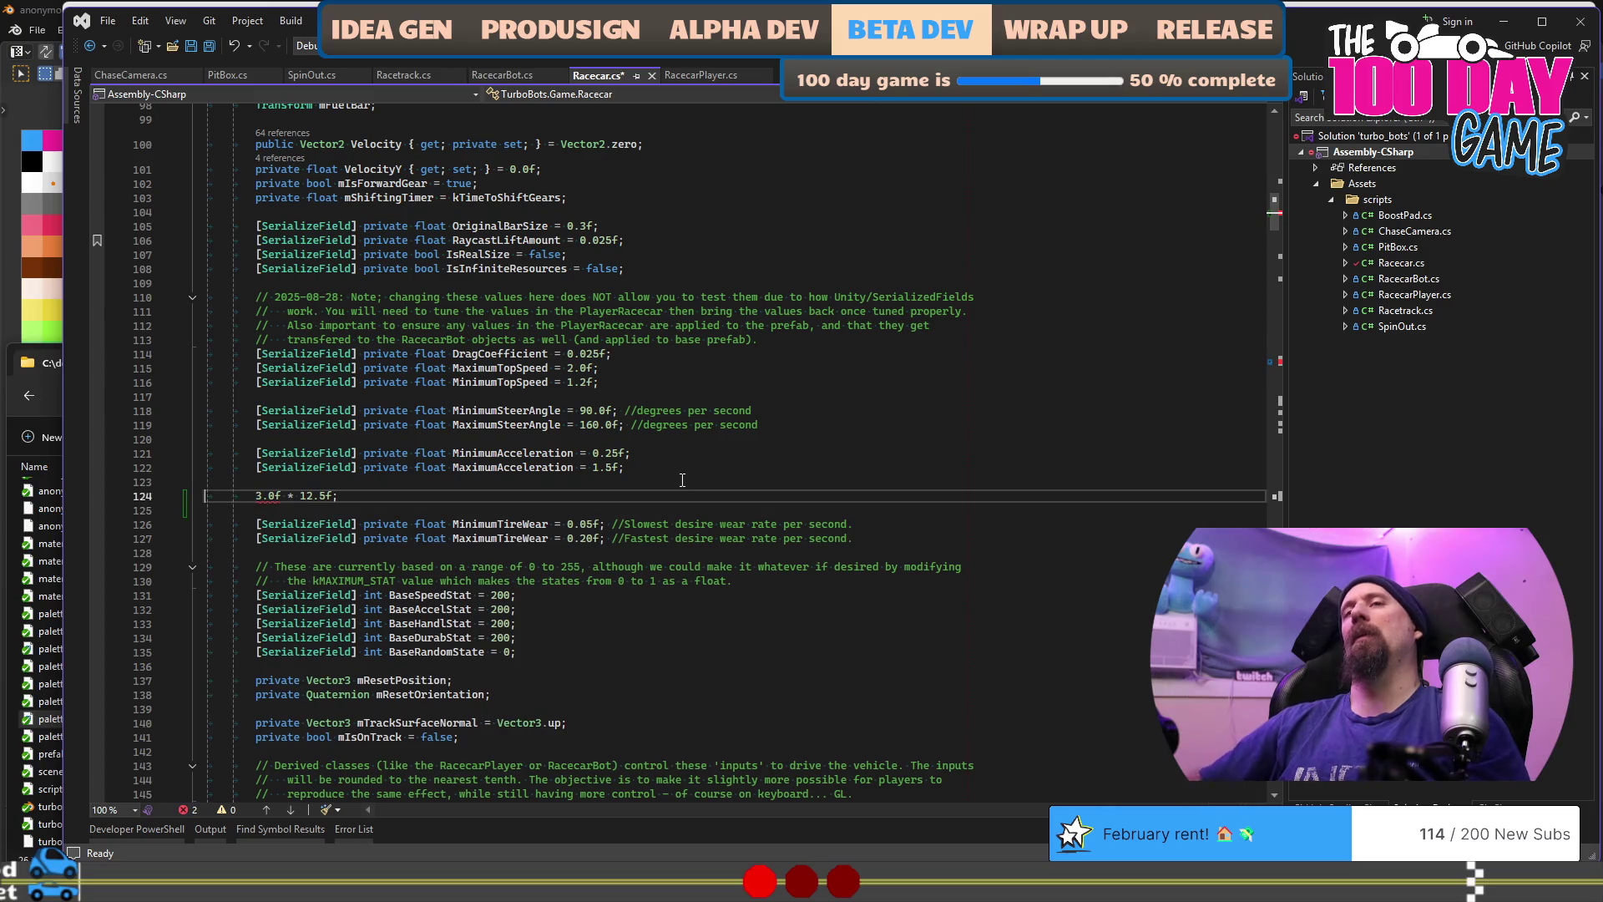
pyautogui.press('Up')
pyautogui.press('Up')
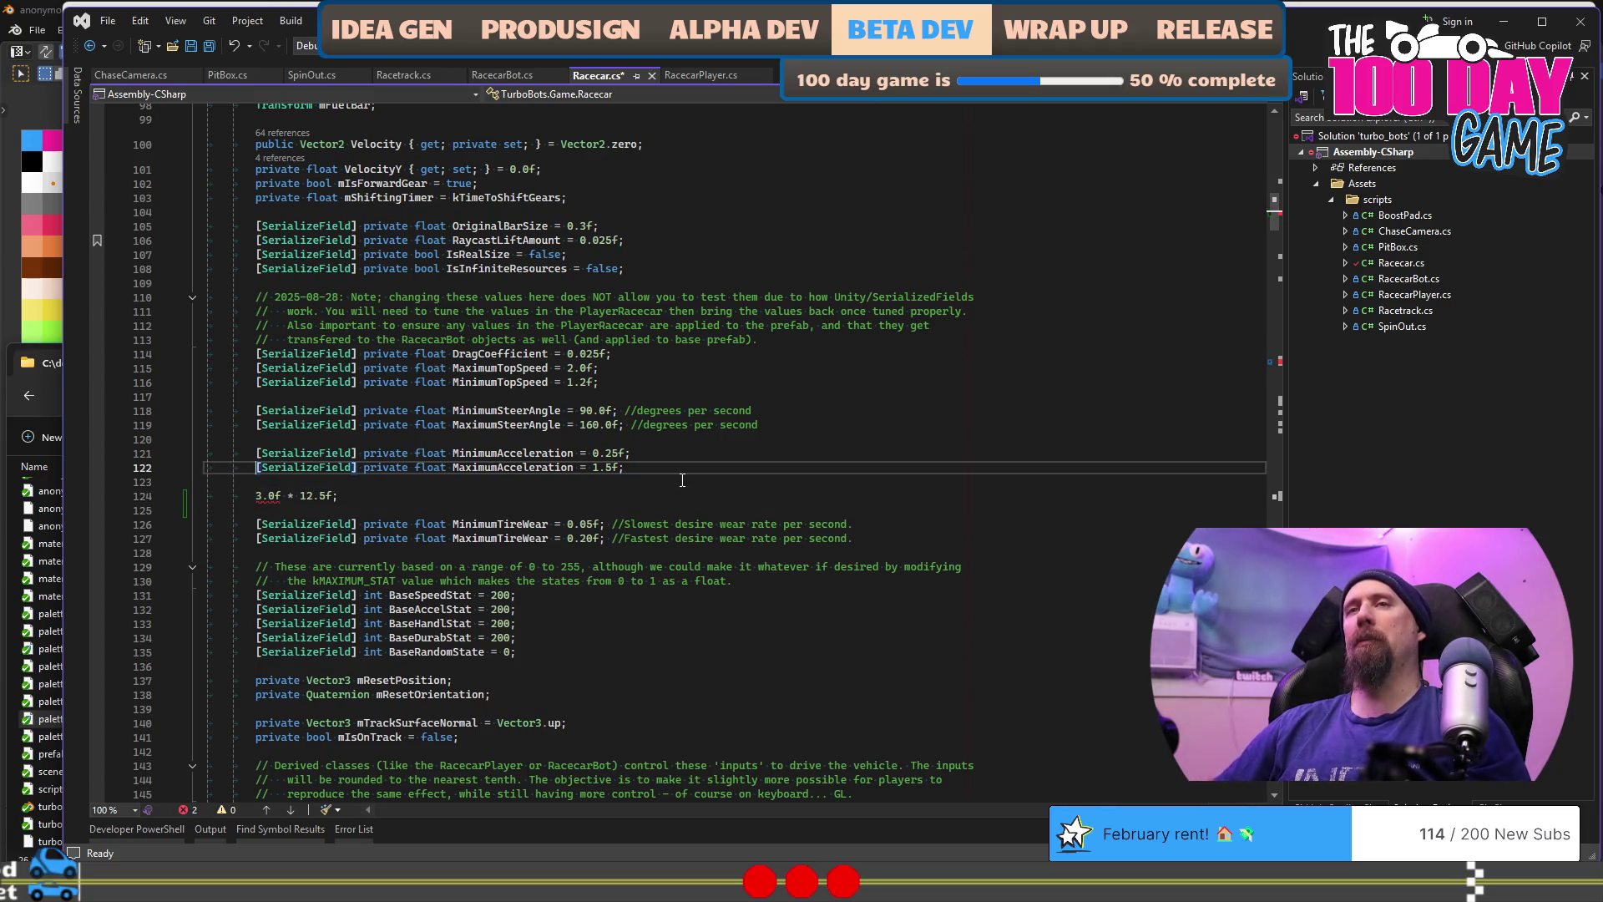
pyautogui.press('Down')
pyautogui.press('Down')
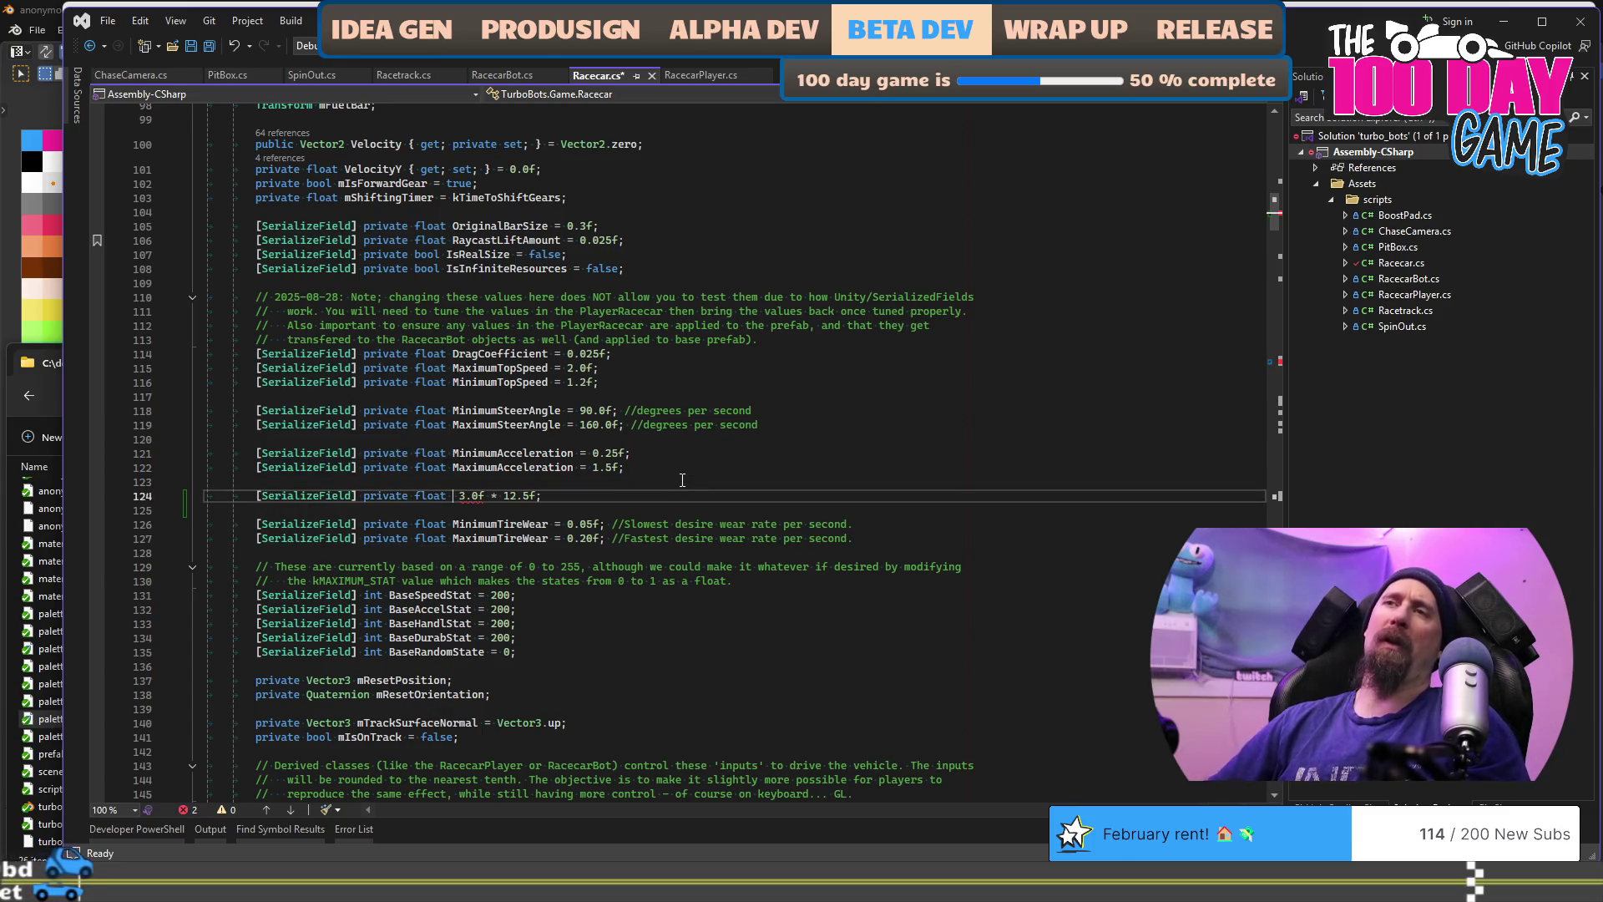
pyautogui.write('BrakingForce =')
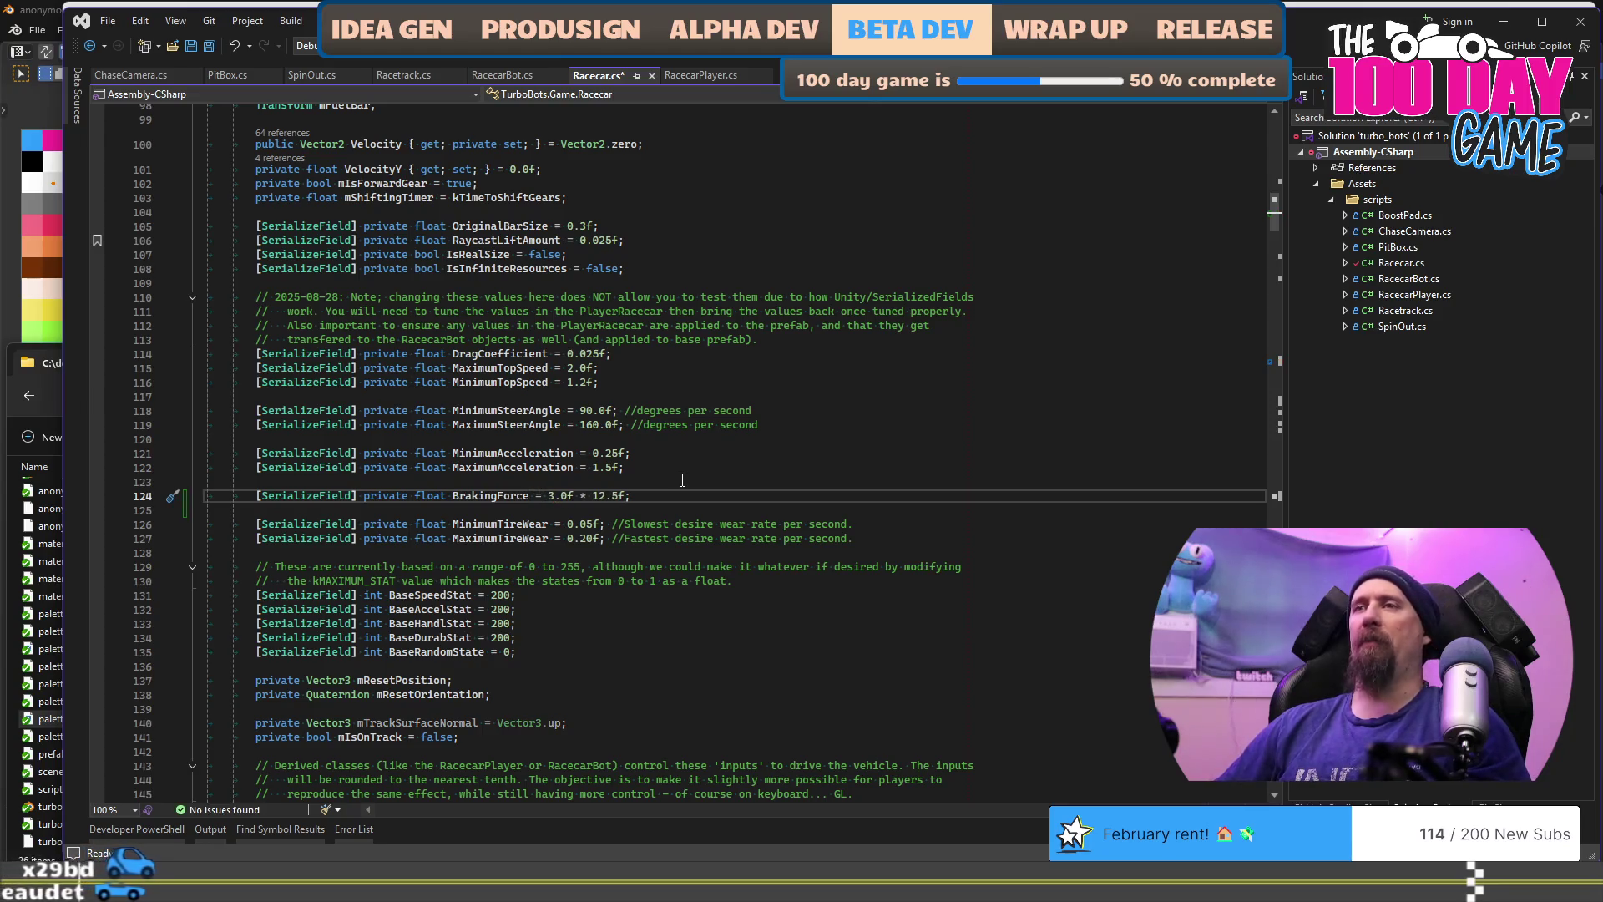
pyautogui.hotkey('ctrl', 'shift', 'Right')
pyautogui.hotkey('ctrl', 'shift', 'Right')
pyautogui.hotkey('ctrl', 'shift', 'Right')
pyautogui.press('Delete')
pyautogui.hotkey('ctrl', 's')
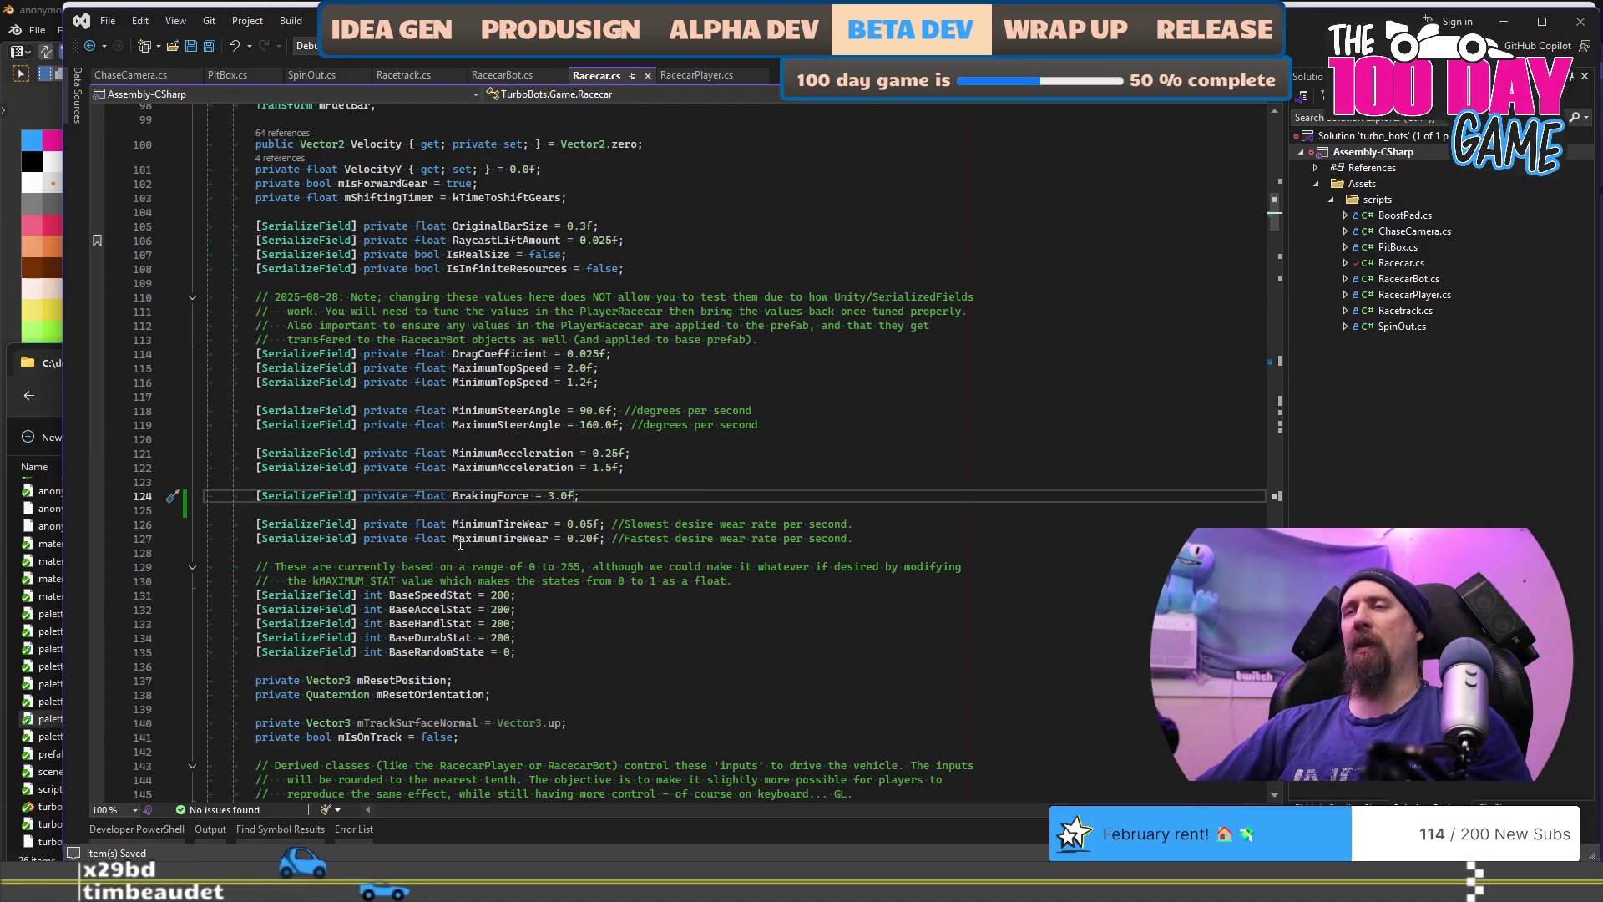
pyautogui.hotkey('alt', 'Tab')
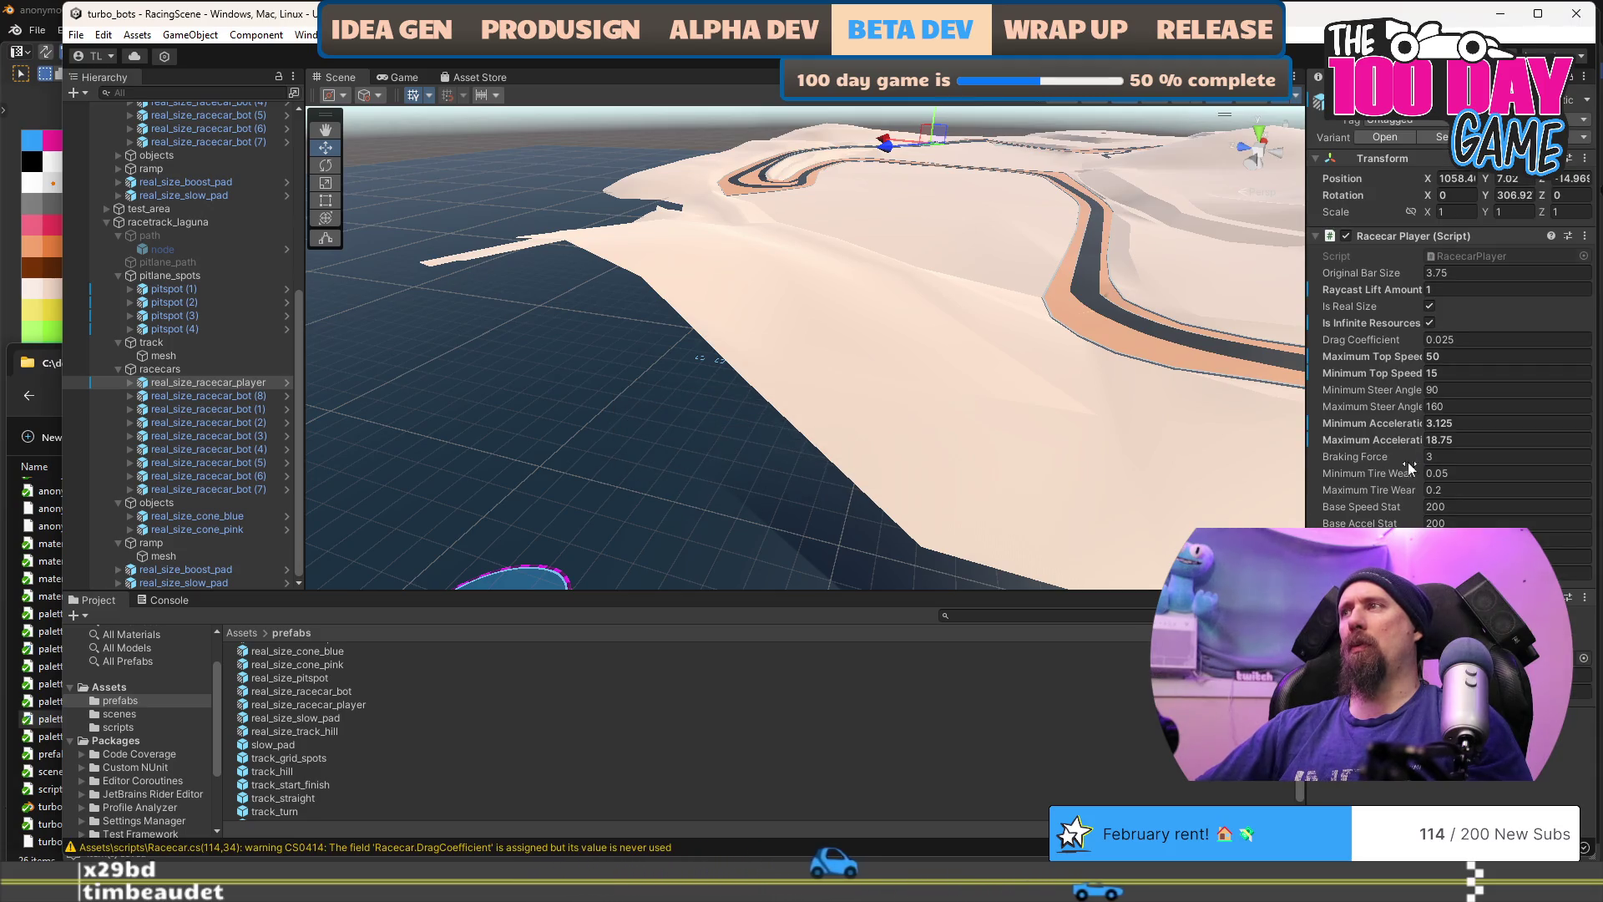
# Step: Set the real_size_racecar_player's Braking Force to 3*12.5 (37.5)
pyautogui.click(201, 382)
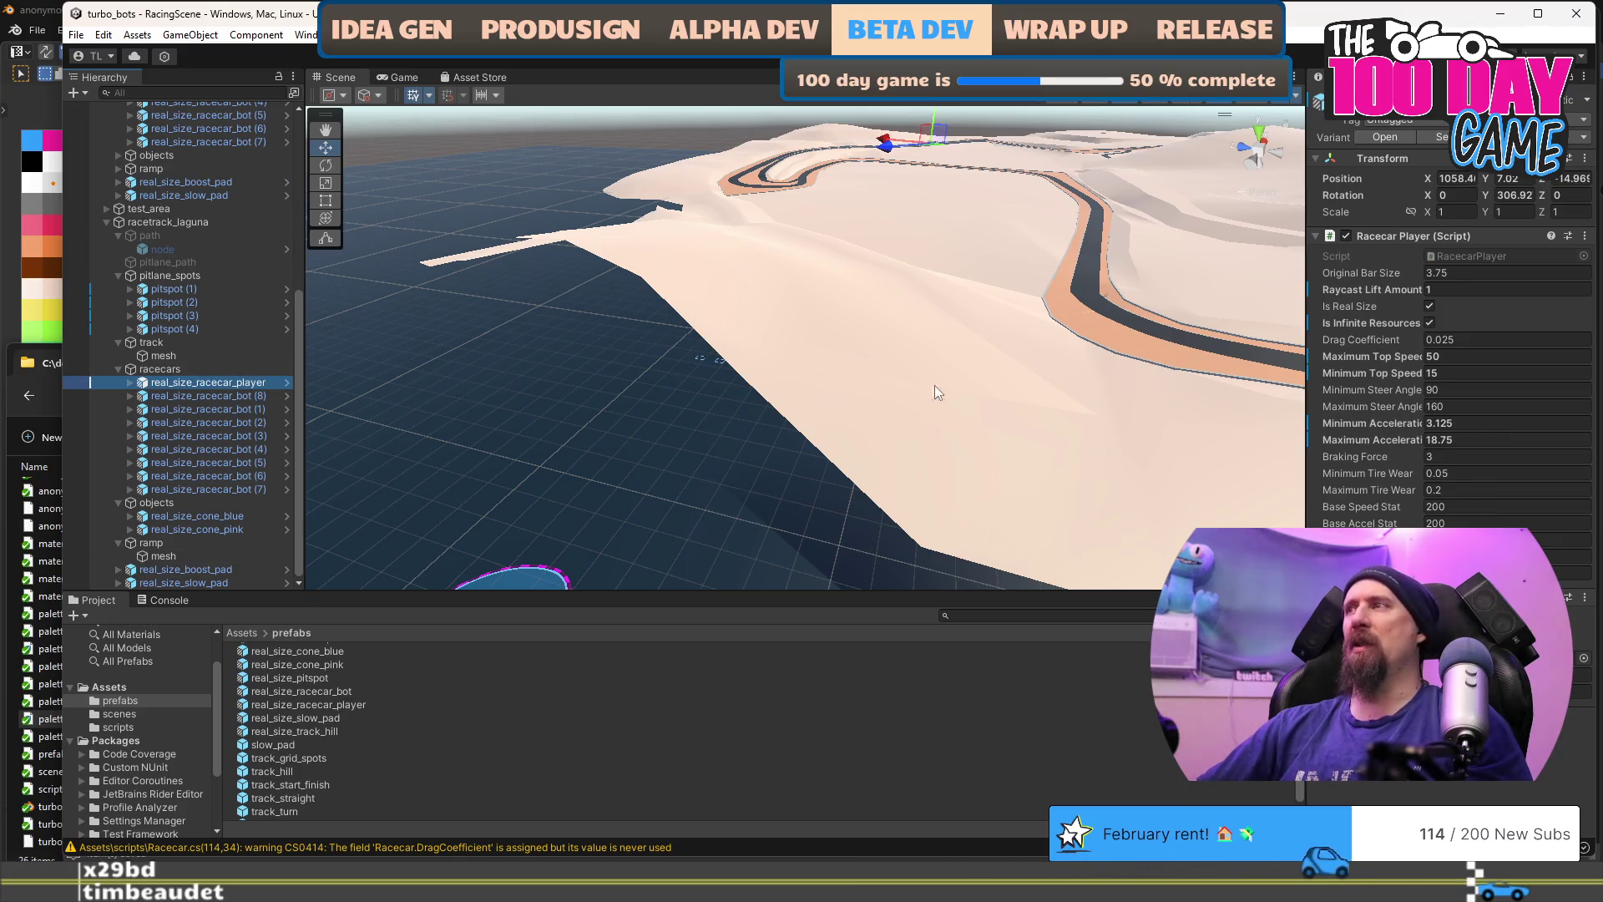
pyautogui.click(1475, 458)
pyautogui.write('*')
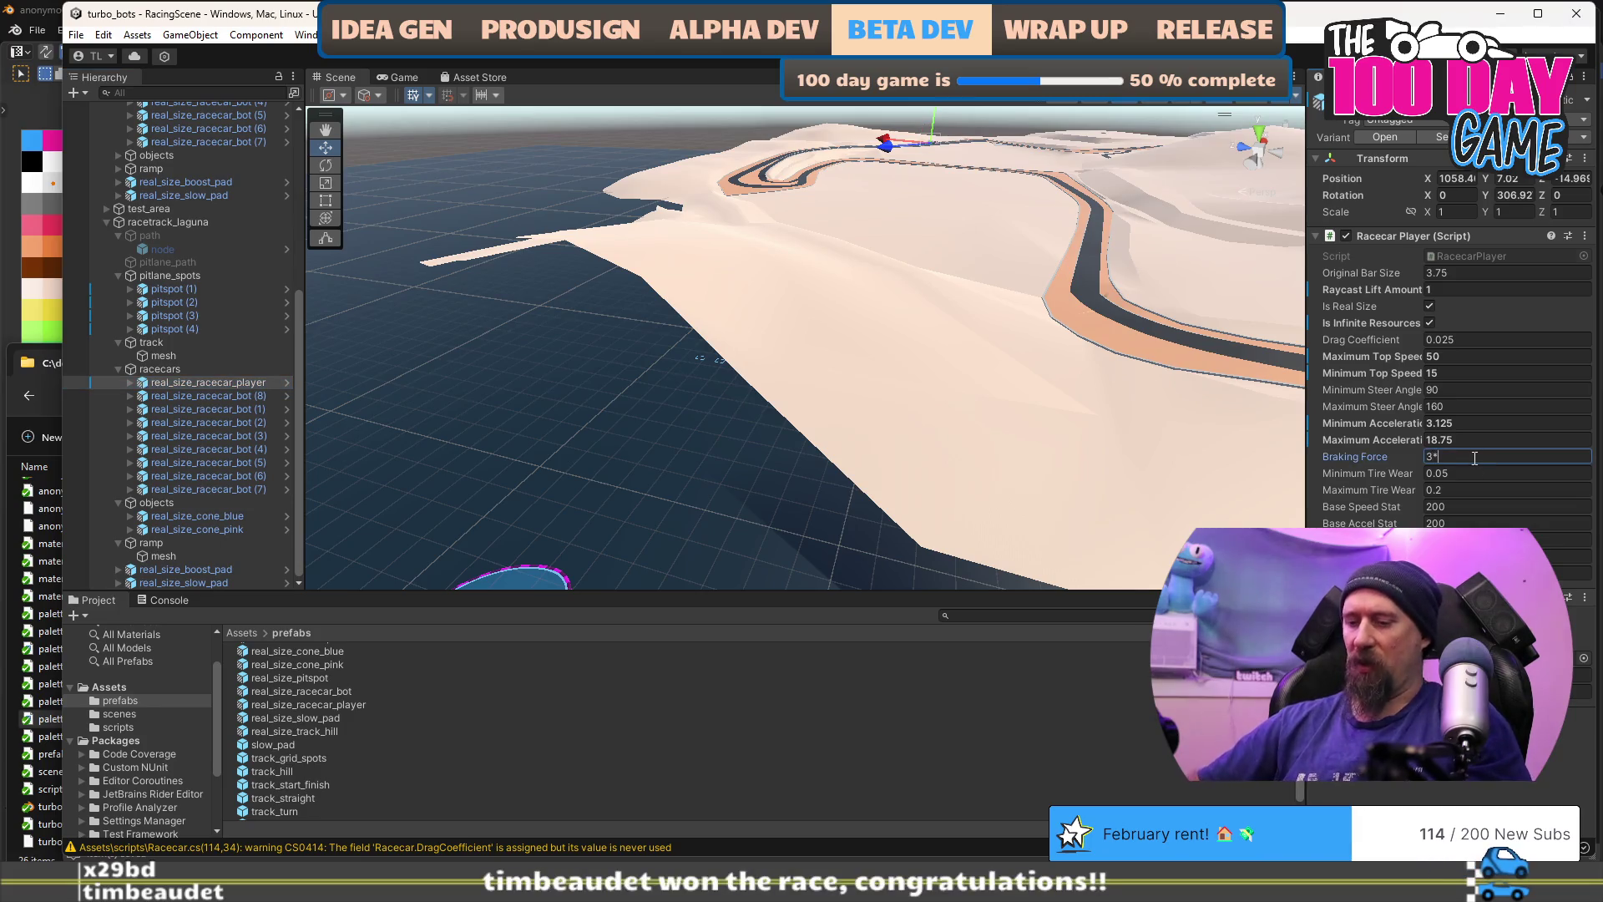
pyautogui.press('Return')
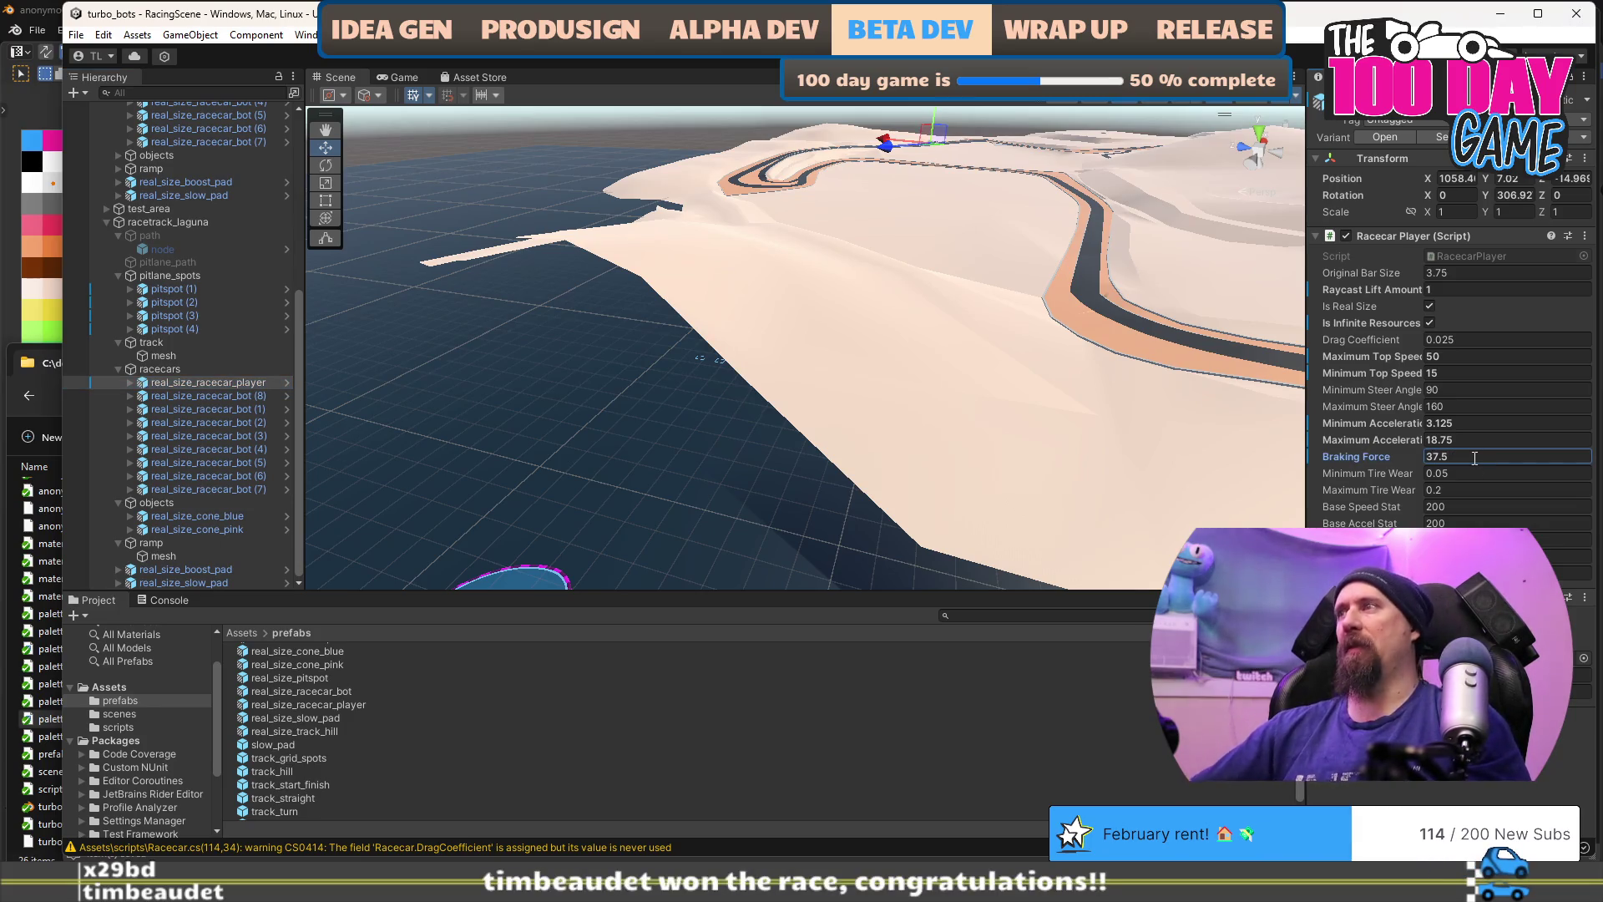
# Step: Set real_size_racecar_bot (8)'s Braking Force to 37.5 and apply it to the prefab
pyautogui.click(244, 396)
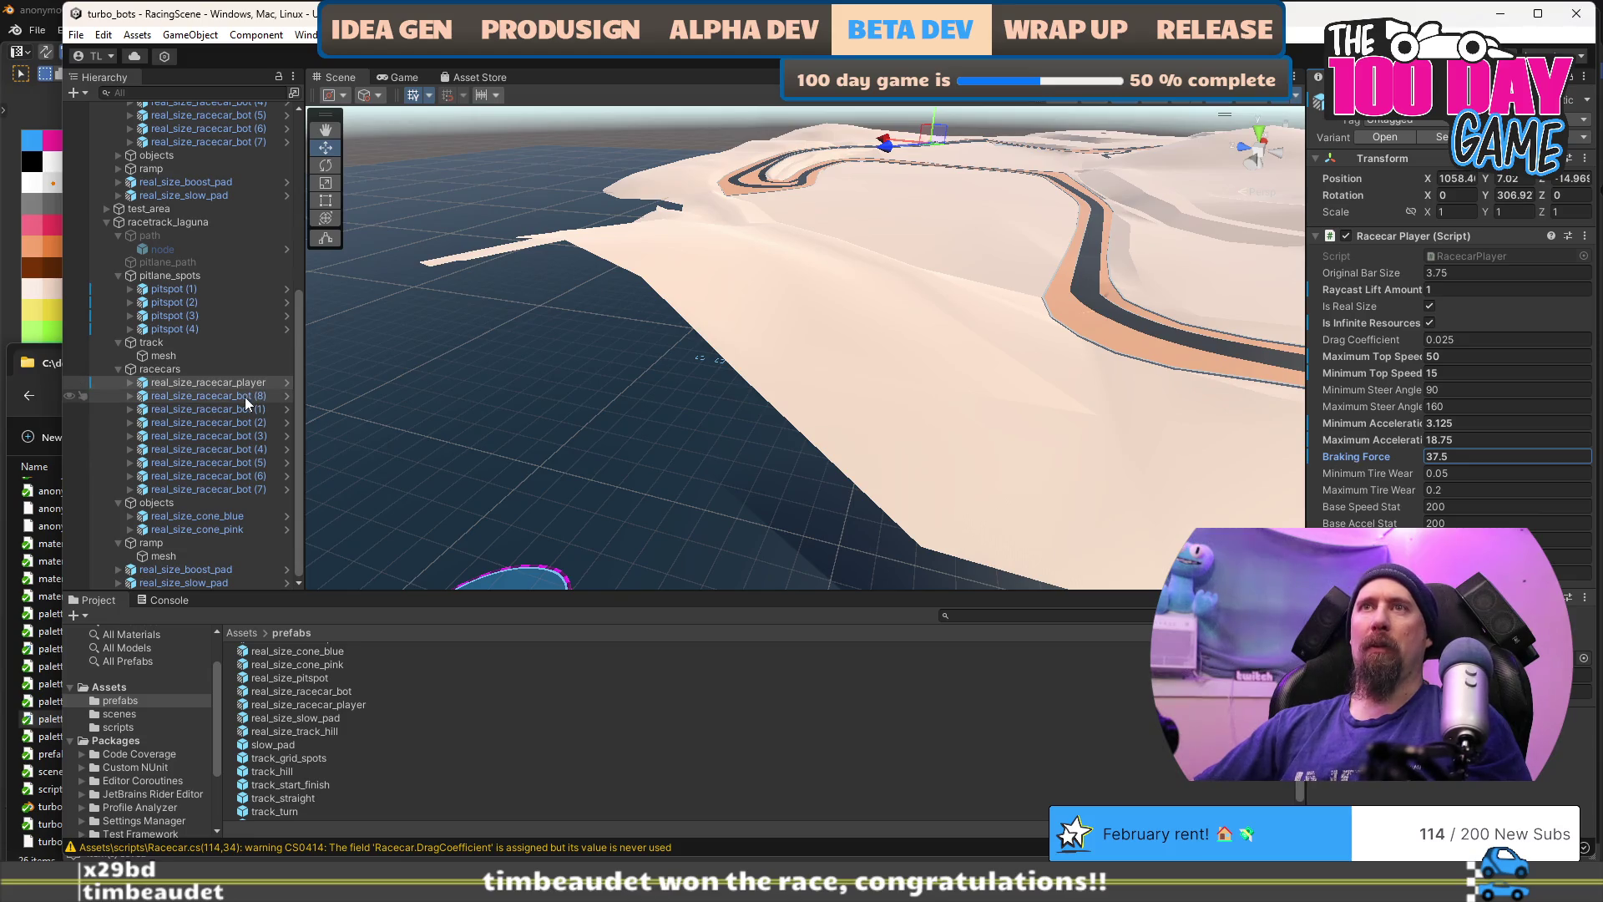
pyautogui.write('3*12')
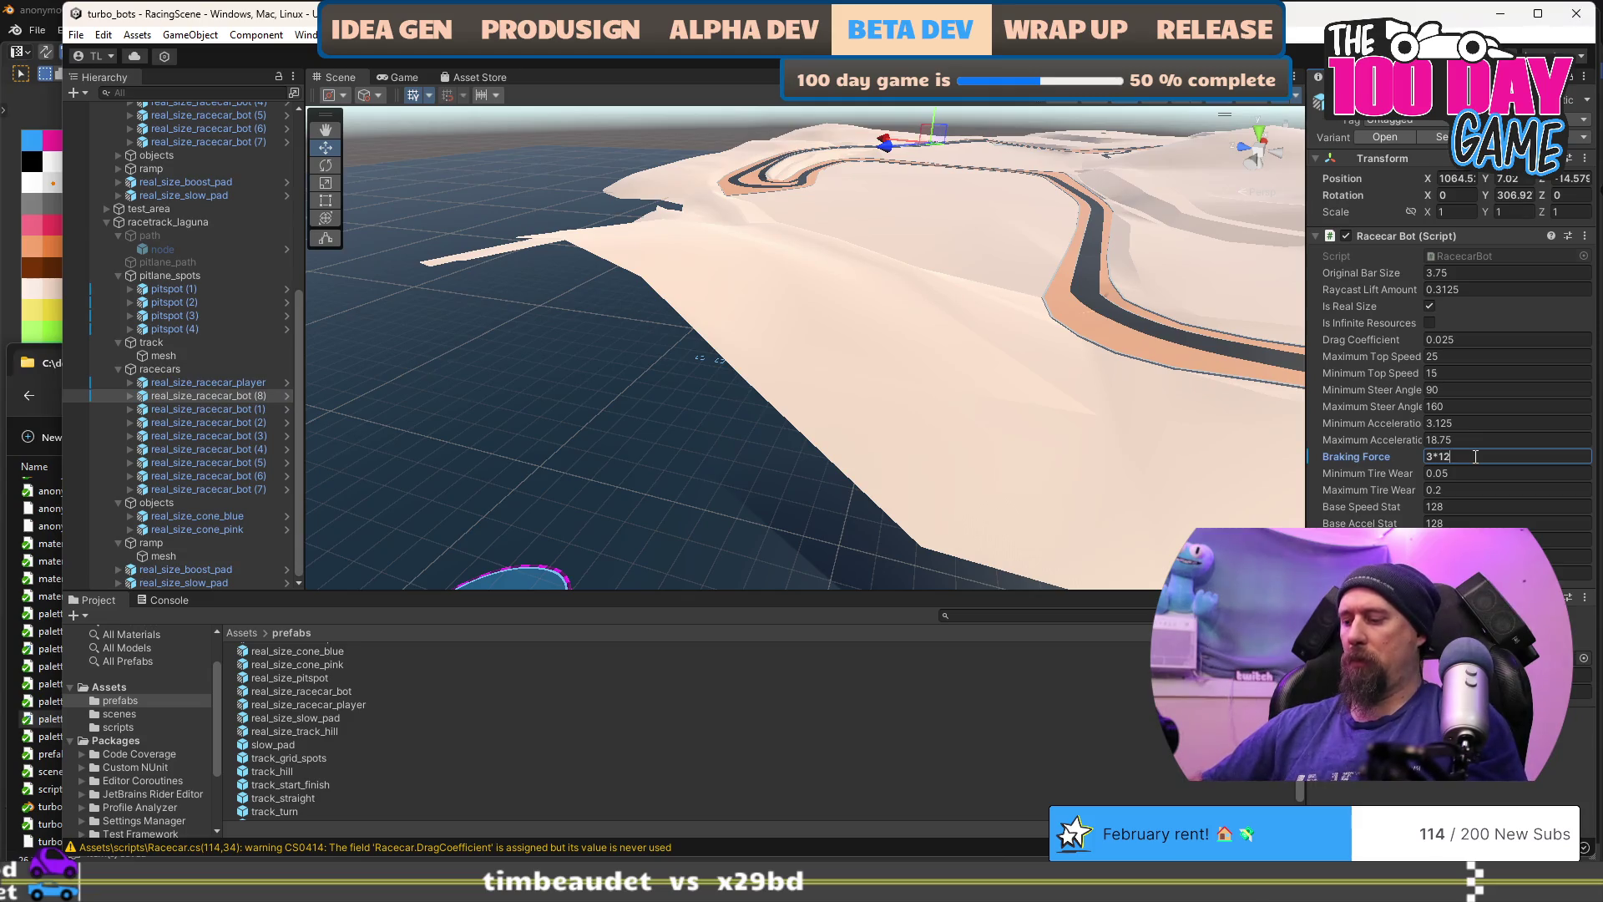
pyautogui.rightClick(1367, 458)
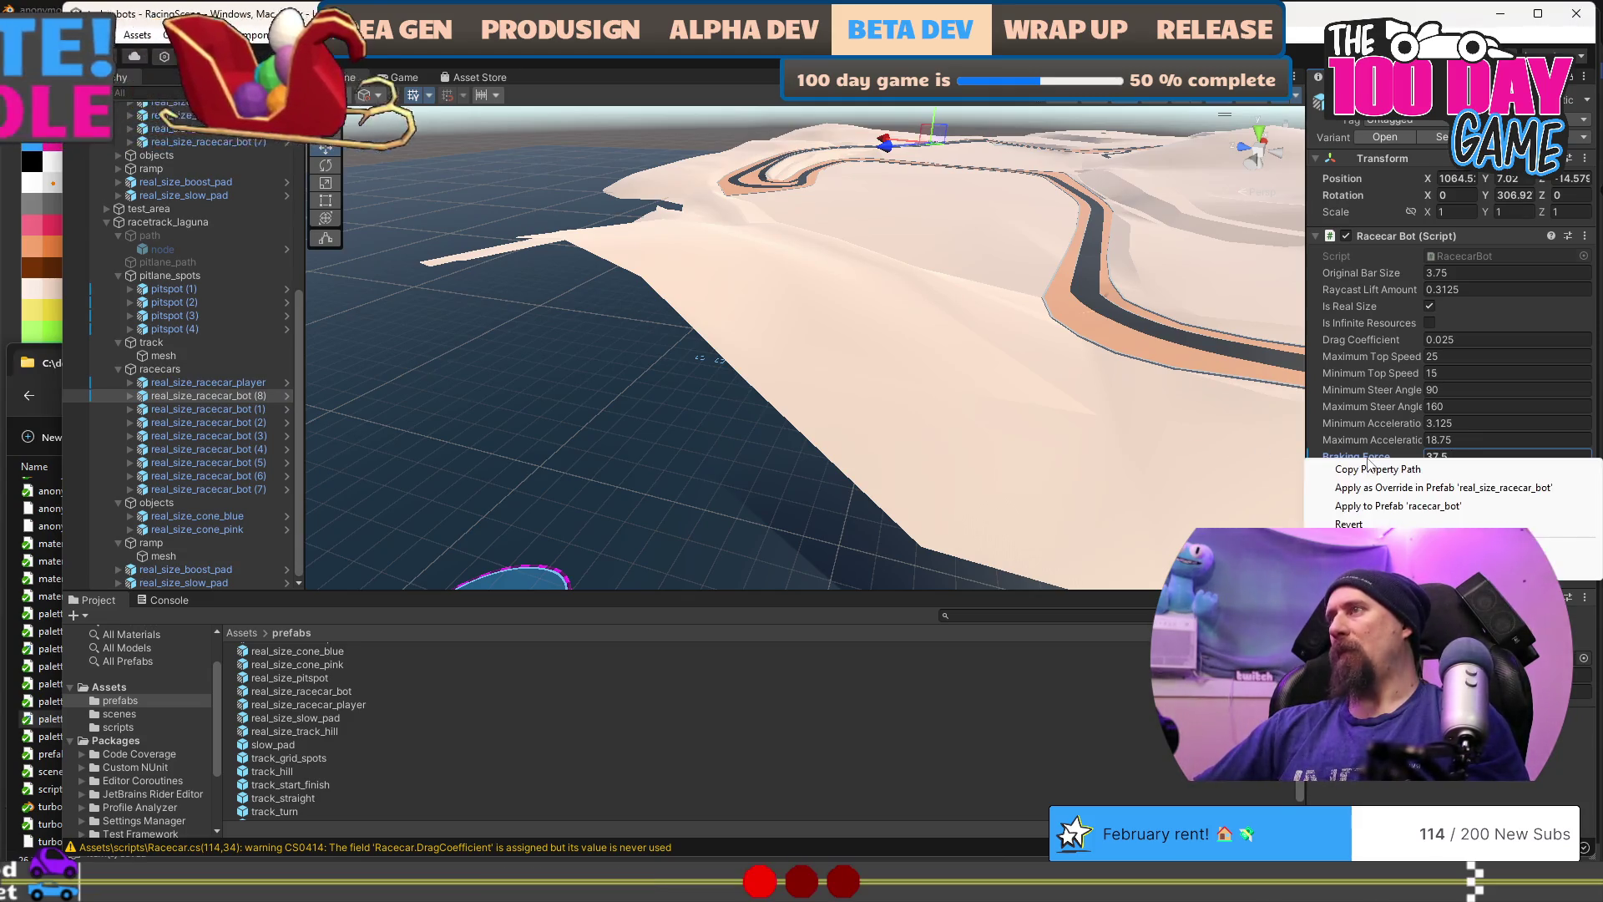
pyautogui.click(1424, 488)
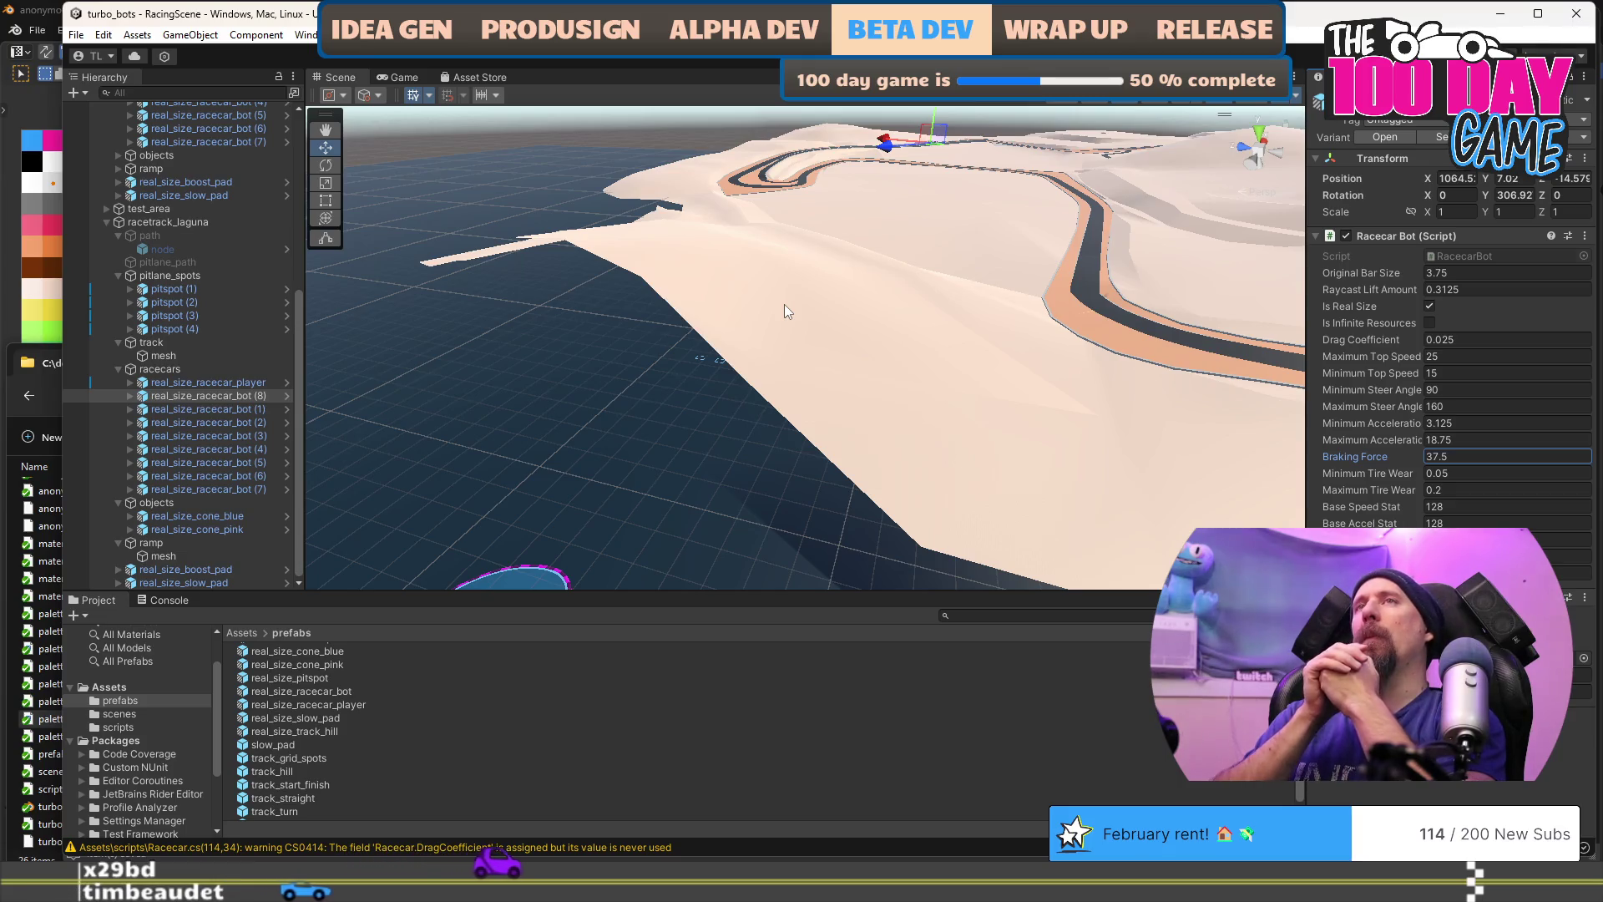
pyautogui.hotkey('alt', 'Tab')
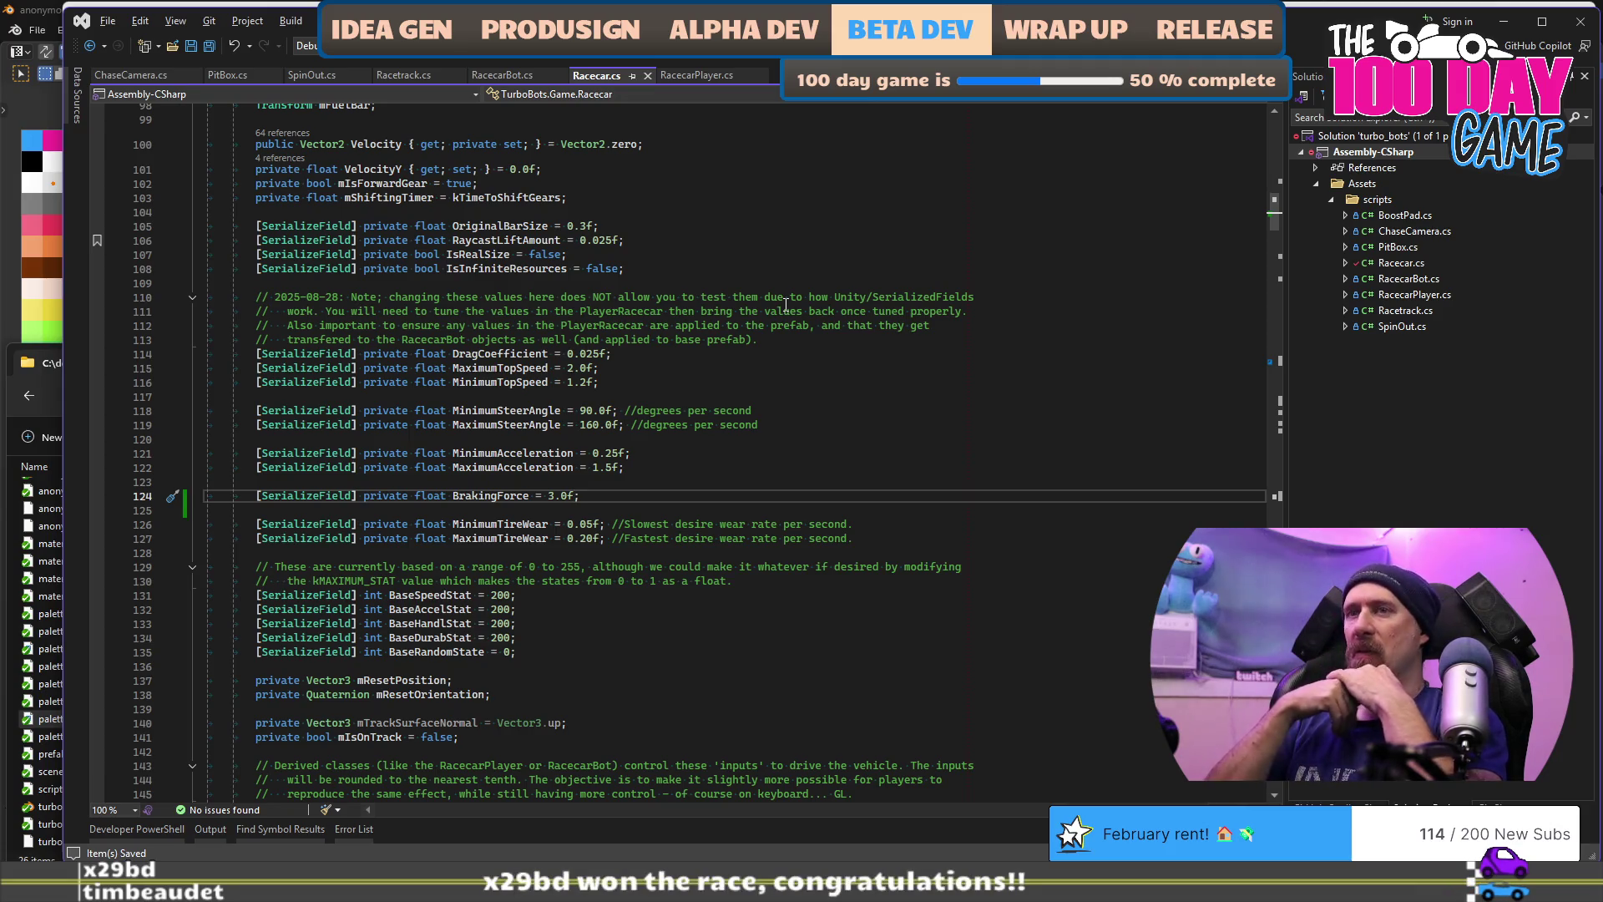
# Step: Scroll down through Racecar.cs to the SimulateSmolVehicle method
pyautogui.scroll(-15, 786, 305)
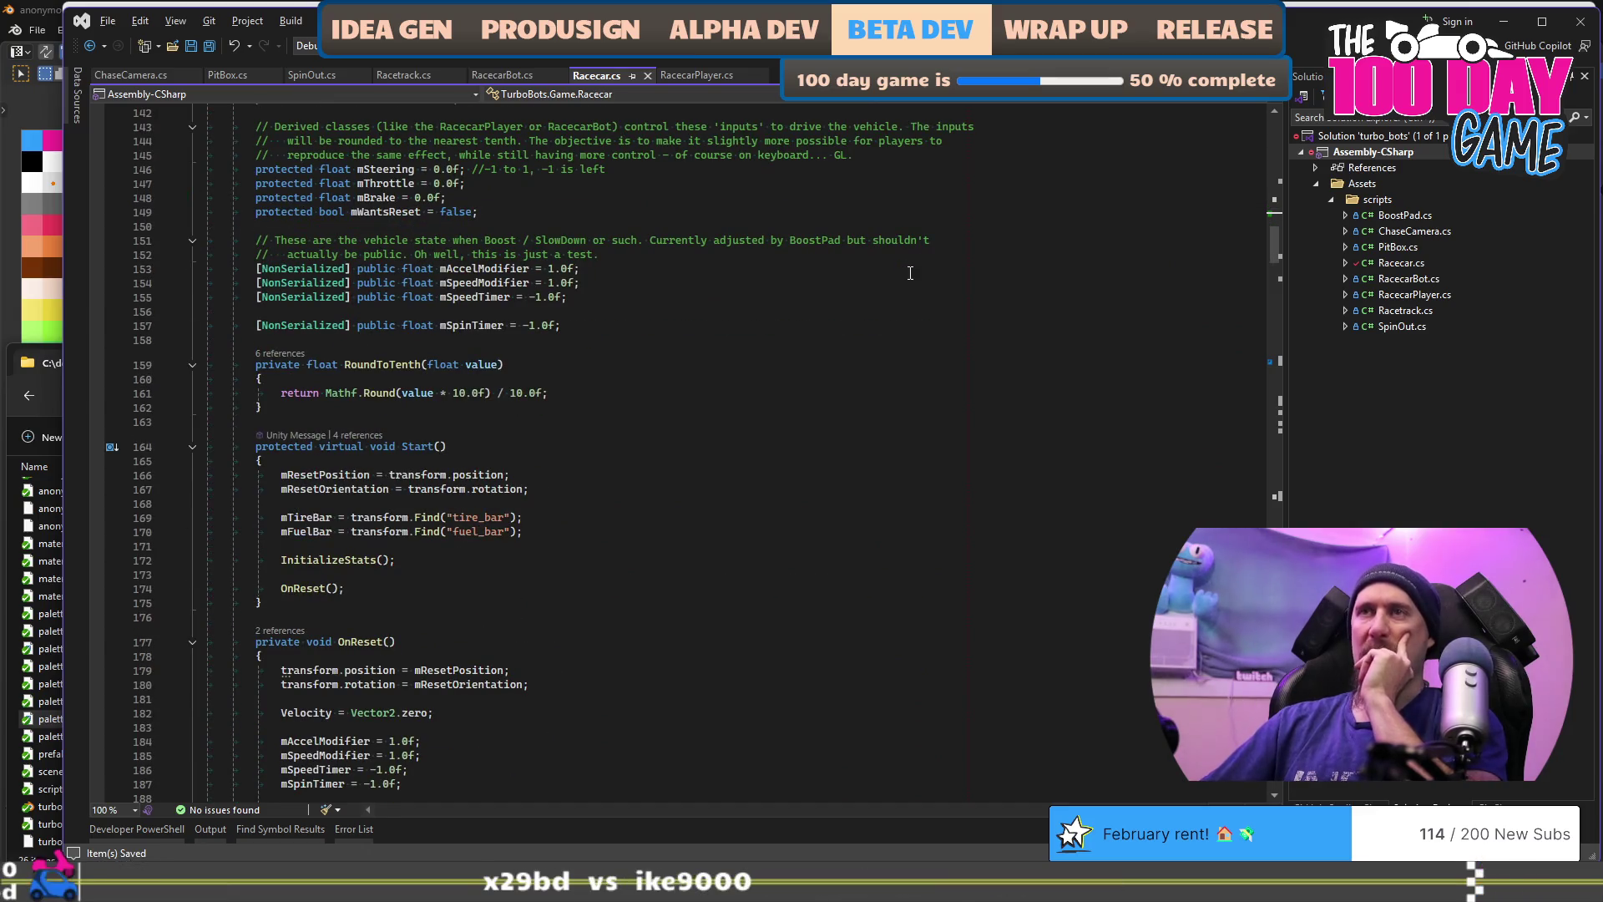
pyautogui.moveTo(1269, 243); pyautogui.dragTo(1270, 358)
pyautogui.scroll(-1, 1020, 519)
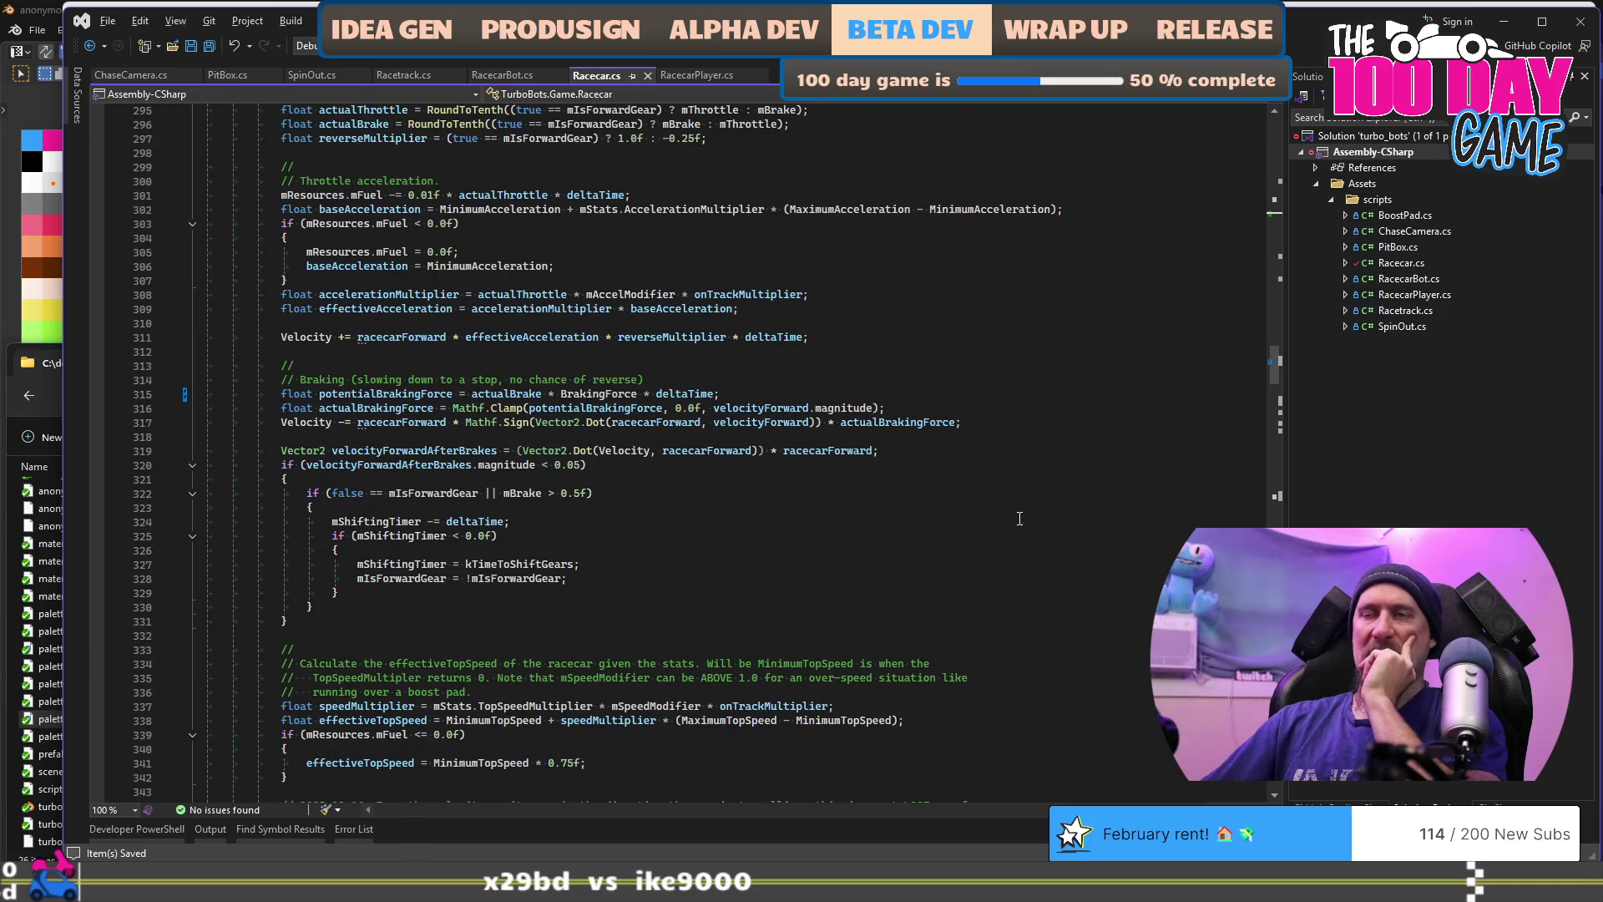
pyautogui.scroll(-19, 1020, 518)
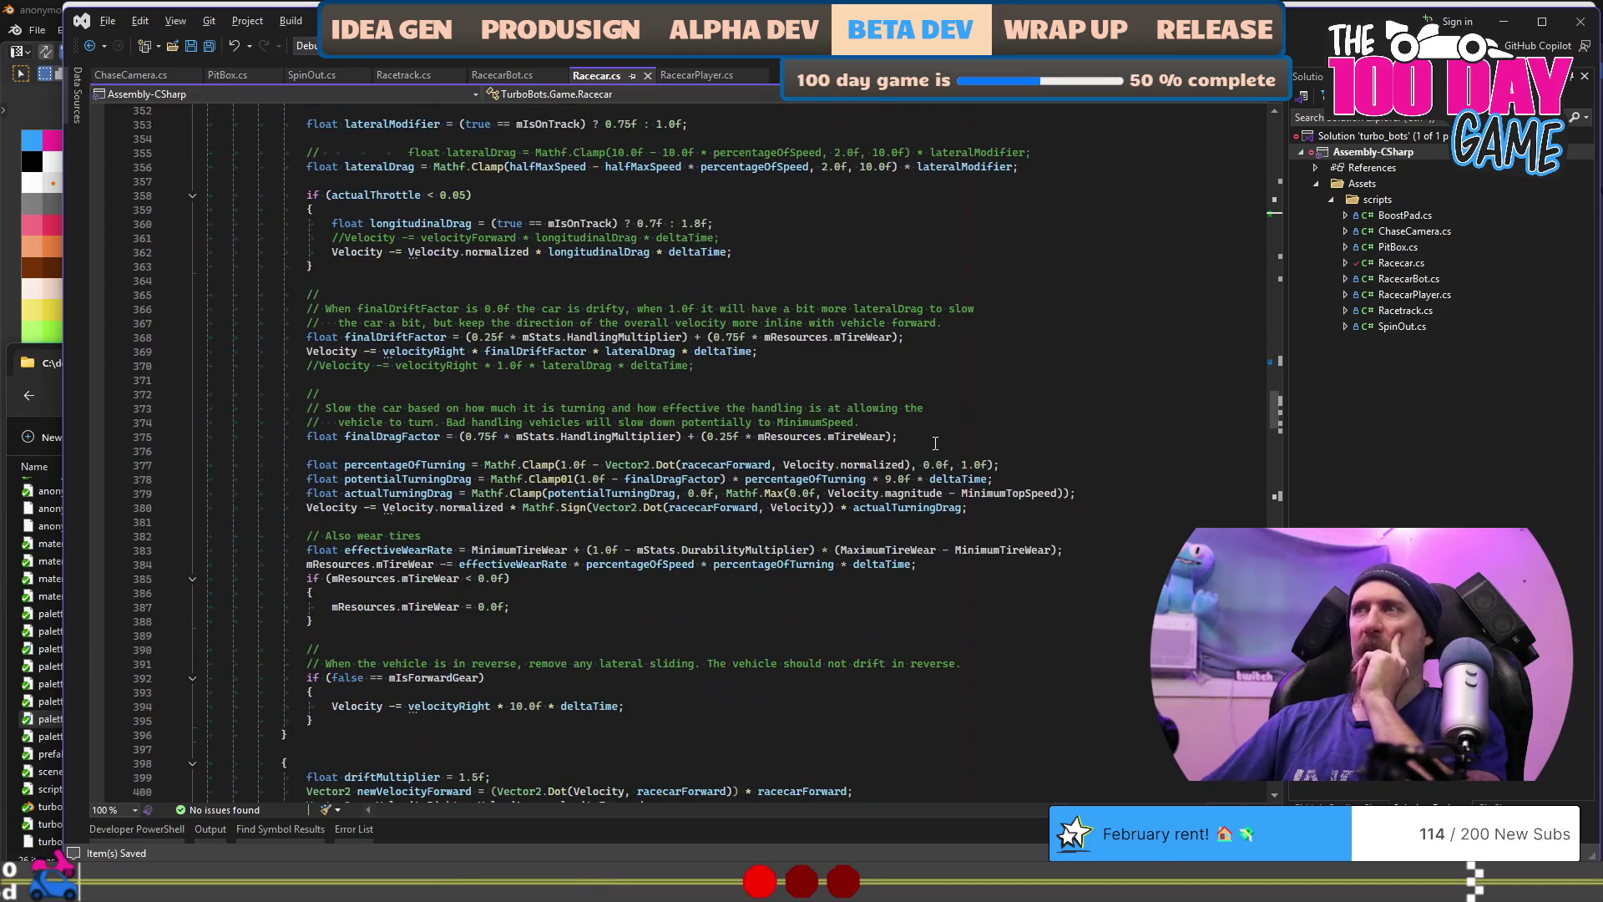
pyautogui.scroll(-6, 935, 442)
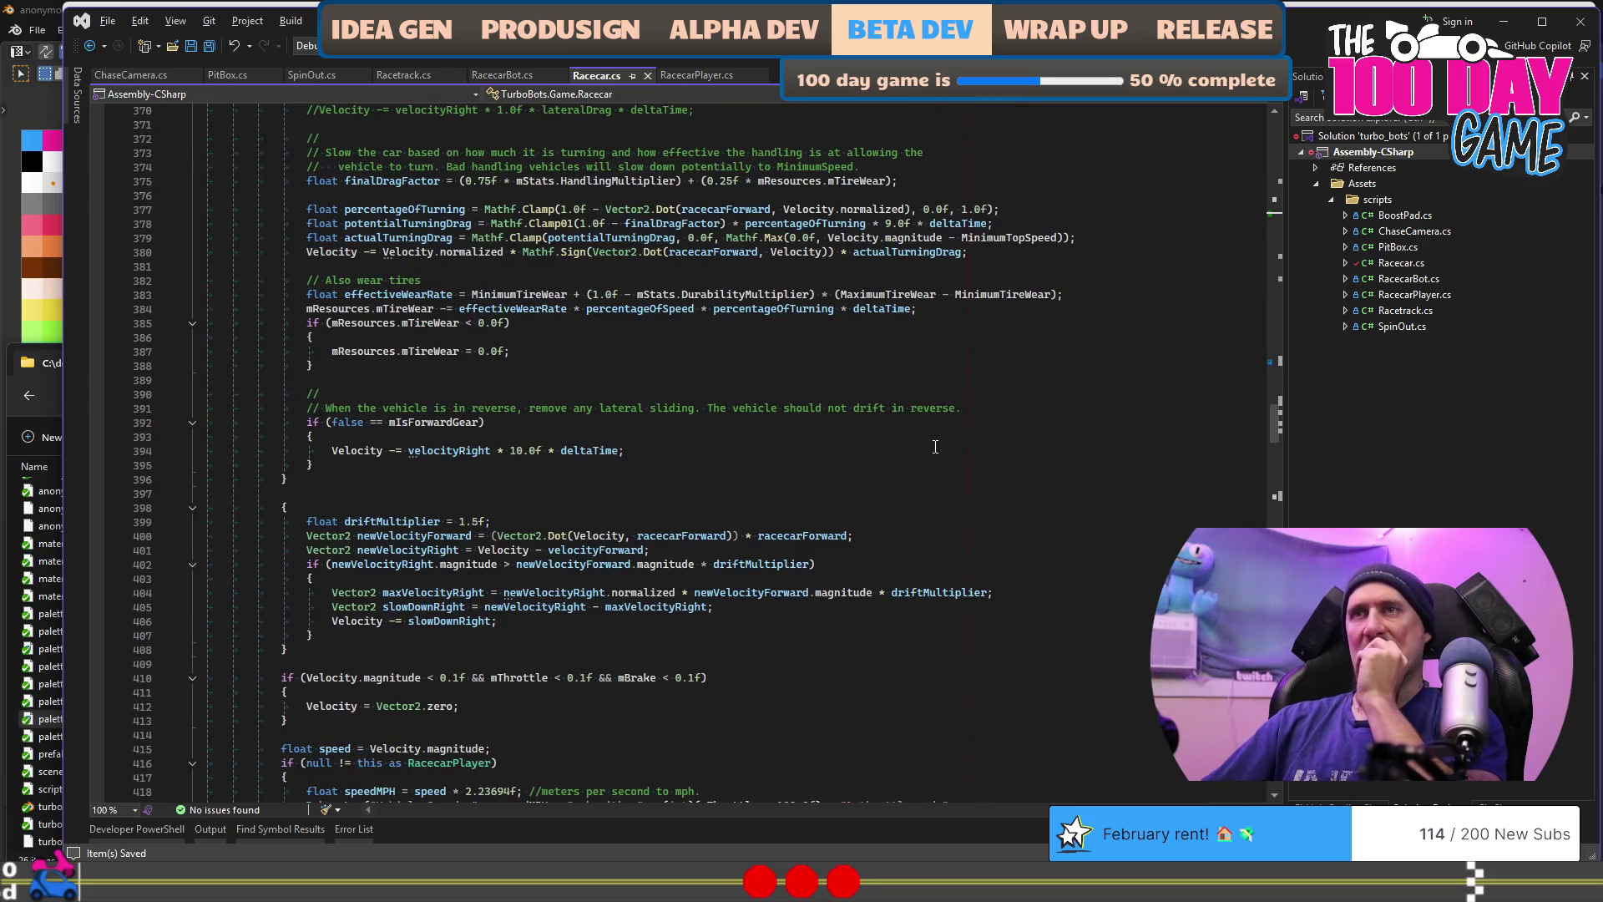
pyautogui.scroll(-12, 937, 444)
pyautogui.scroll(-6, 992, 398)
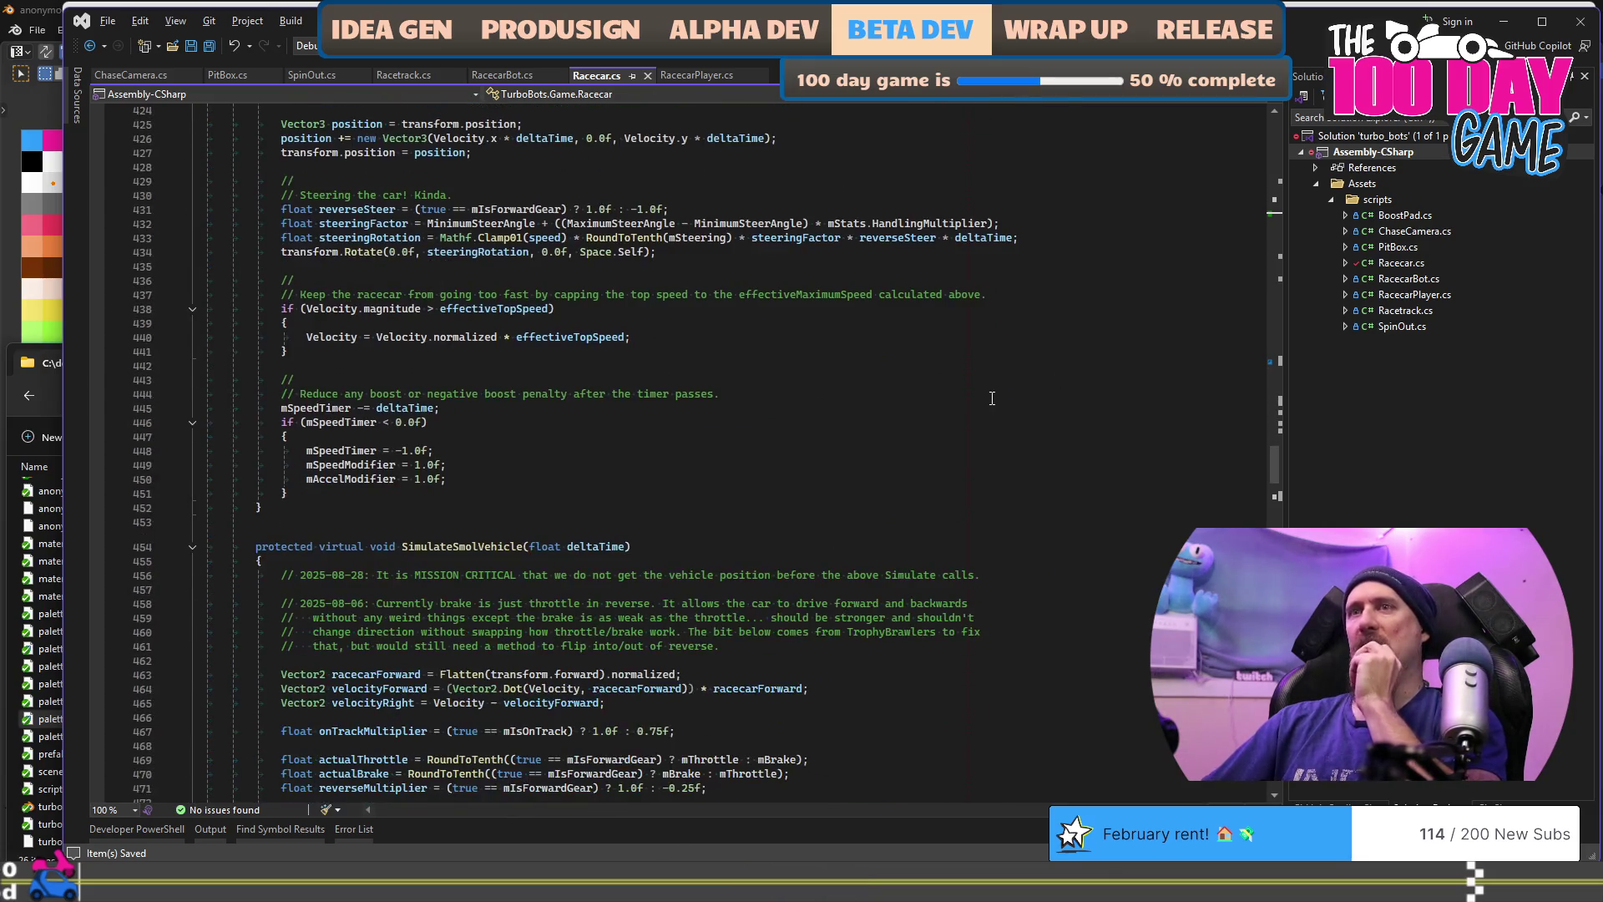
pyautogui.click(416, 492)
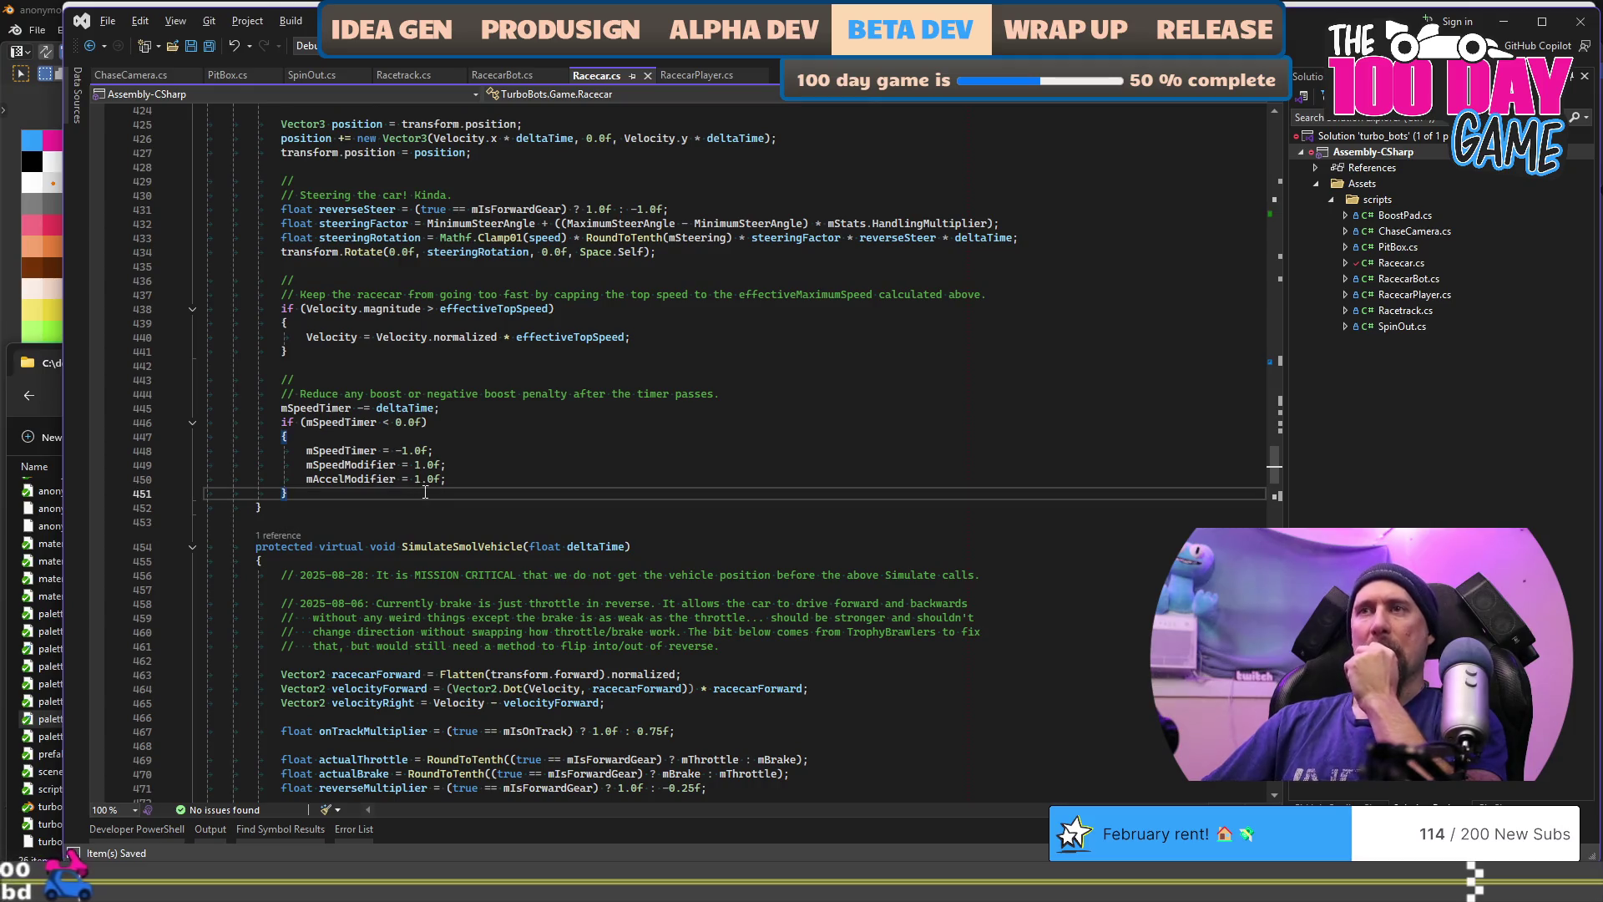
pyautogui.scroll(-5, 426, 493)
pyautogui.click(842, 338)
pyautogui.scroll(-6, 842, 340)
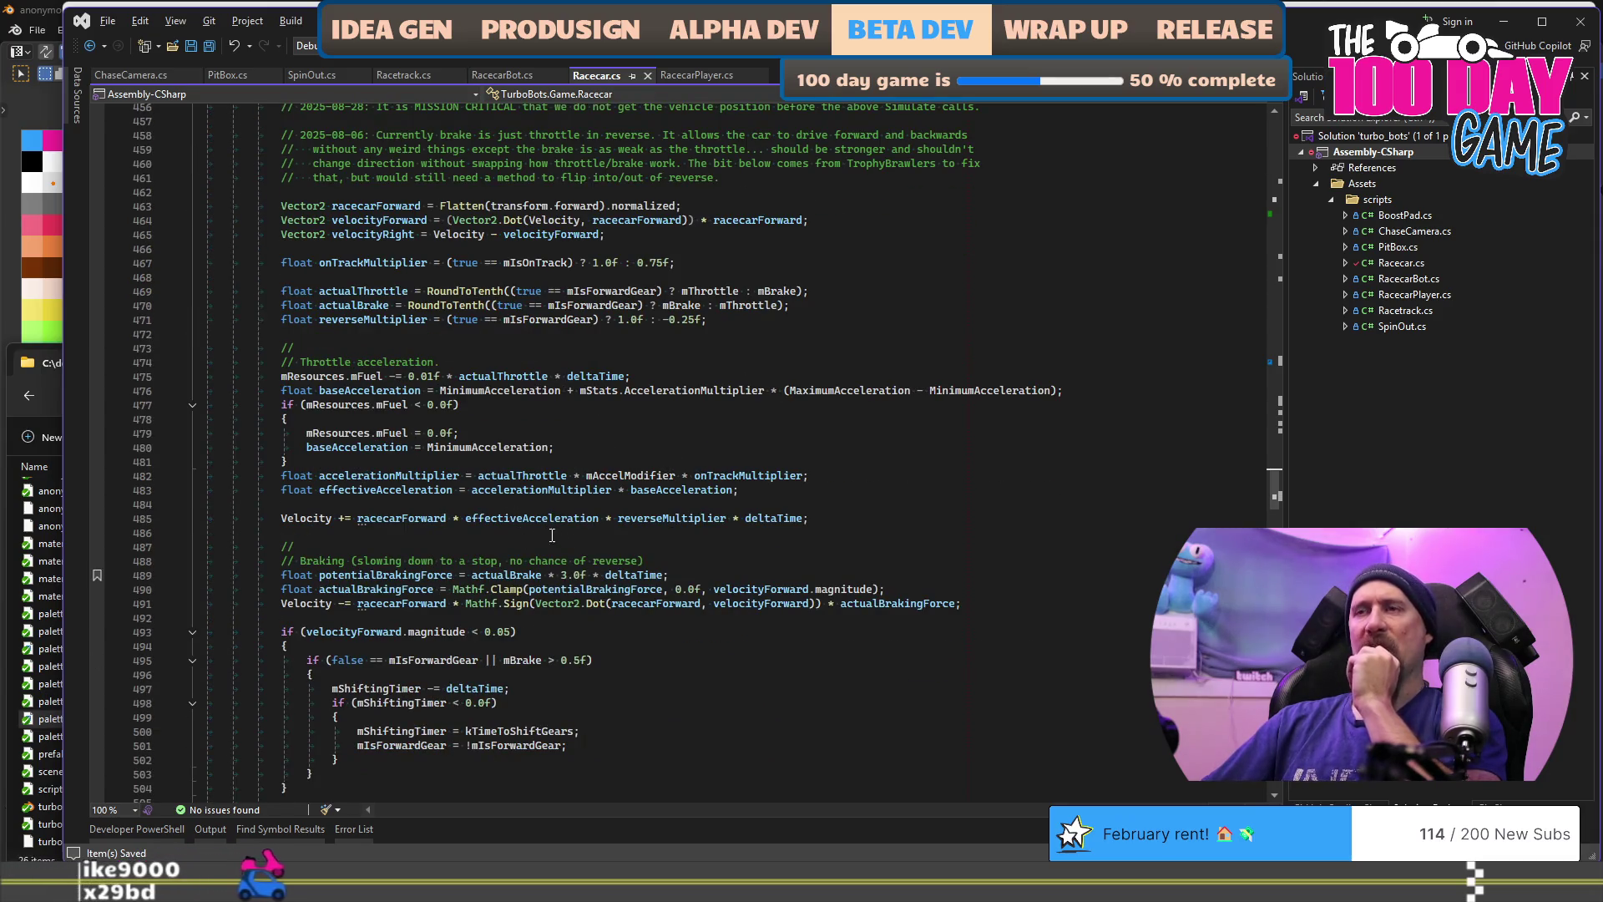
pyautogui.scroll(-6, 612, 555)
pyautogui.scroll(-6, 602, 501)
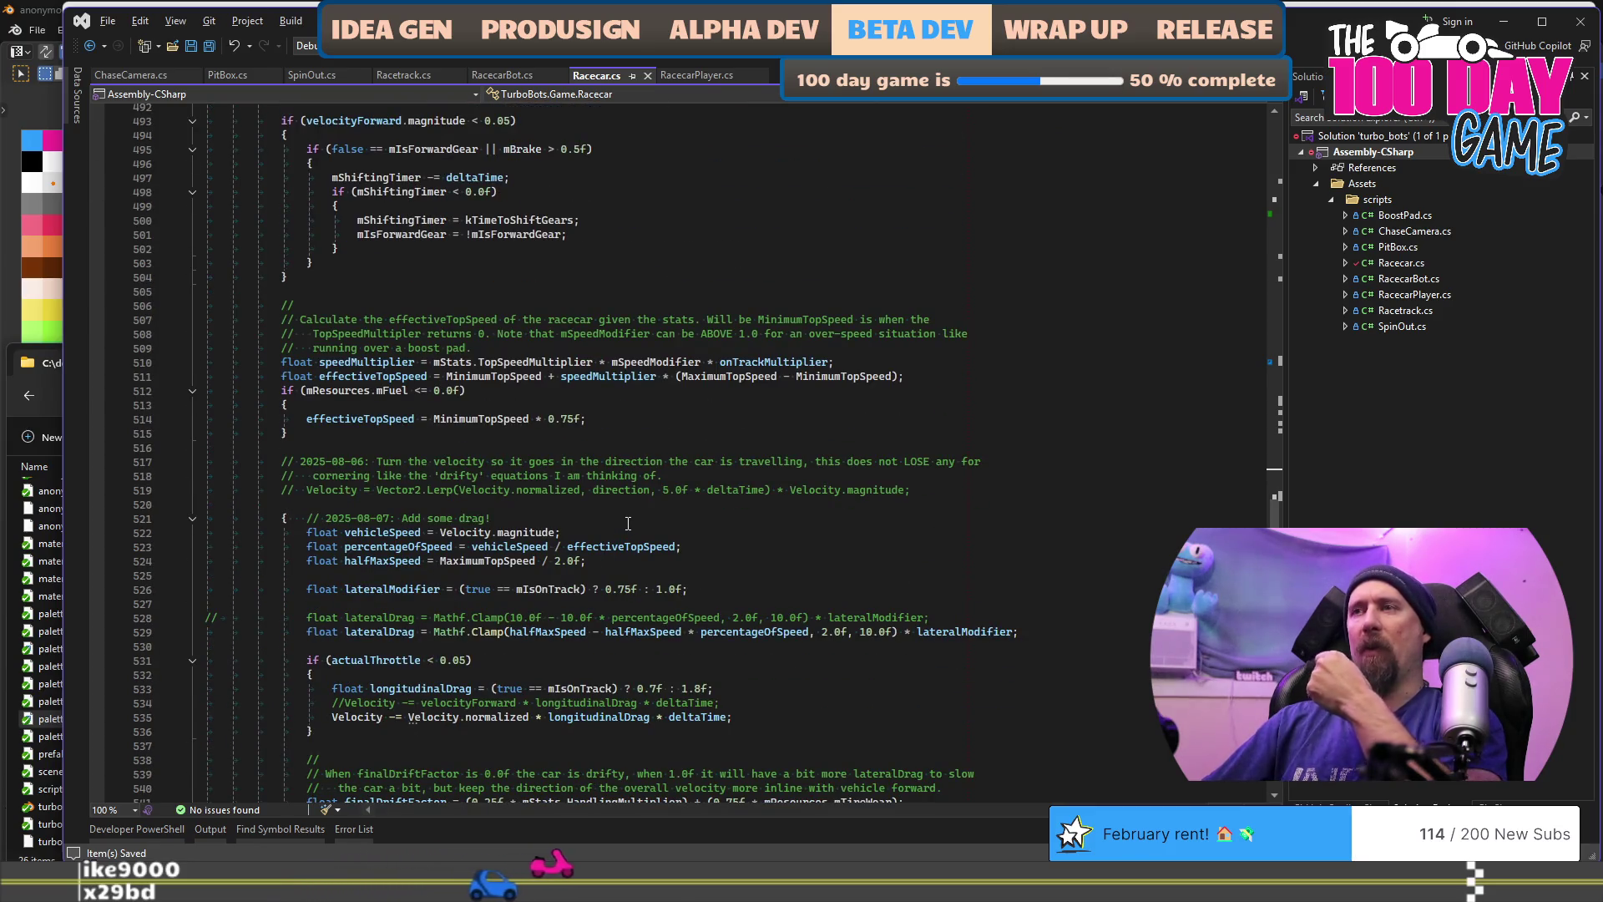
pyautogui.scroll(1, 628, 523)
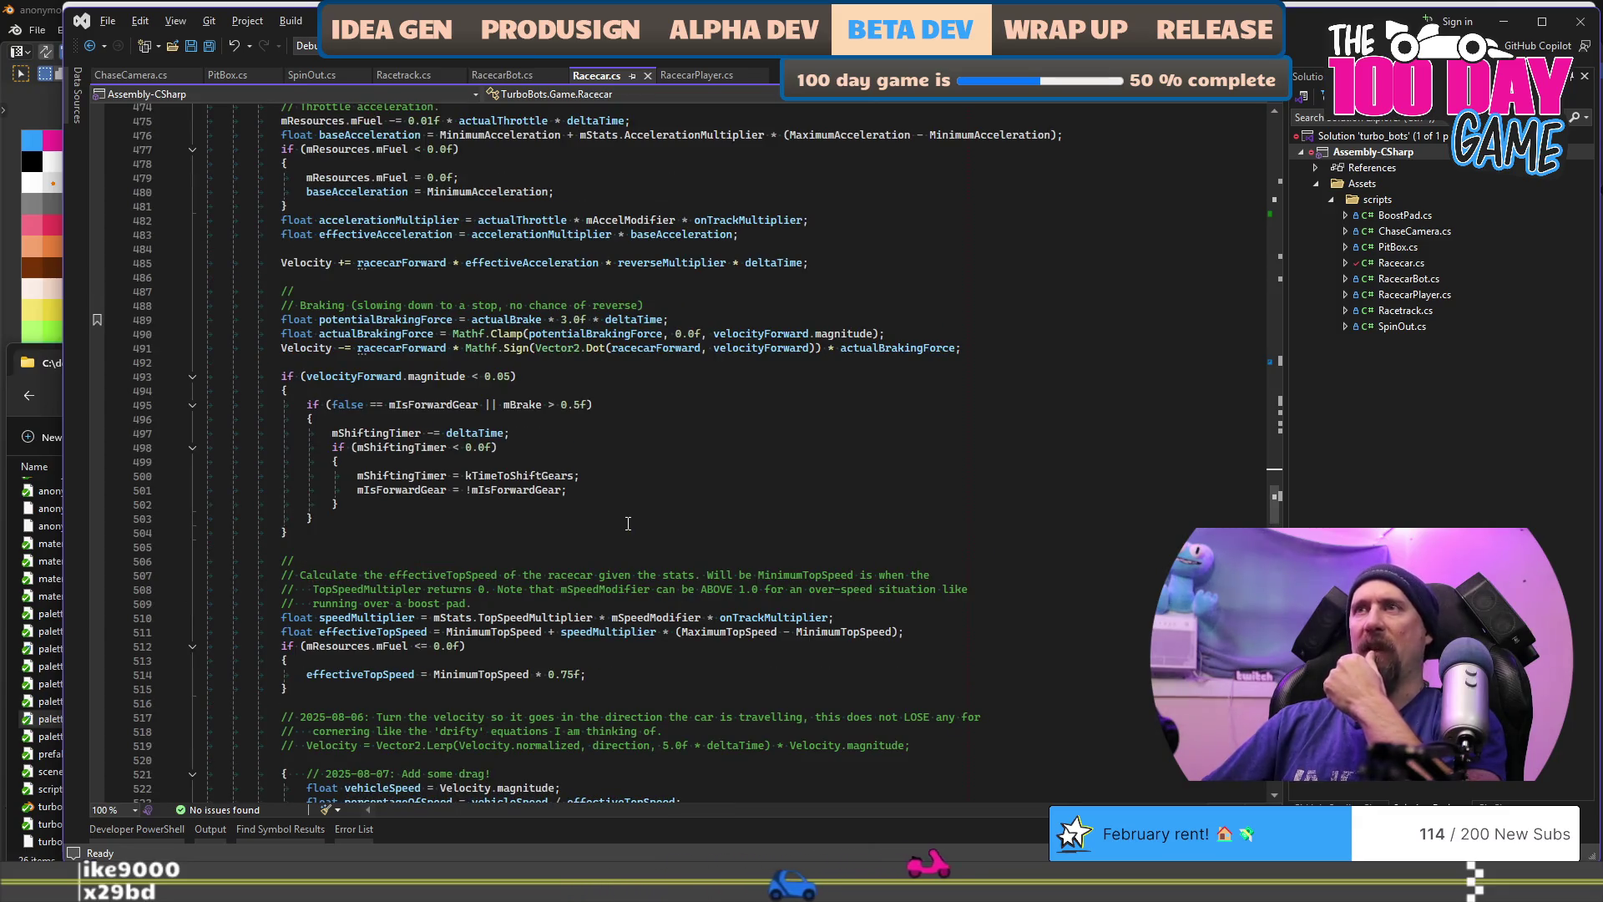
# Step: Replace the fixed 3.0f braking multiplier with BrakingForce and save Racecar.cs
pyautogui.doubleClick(649, 618)
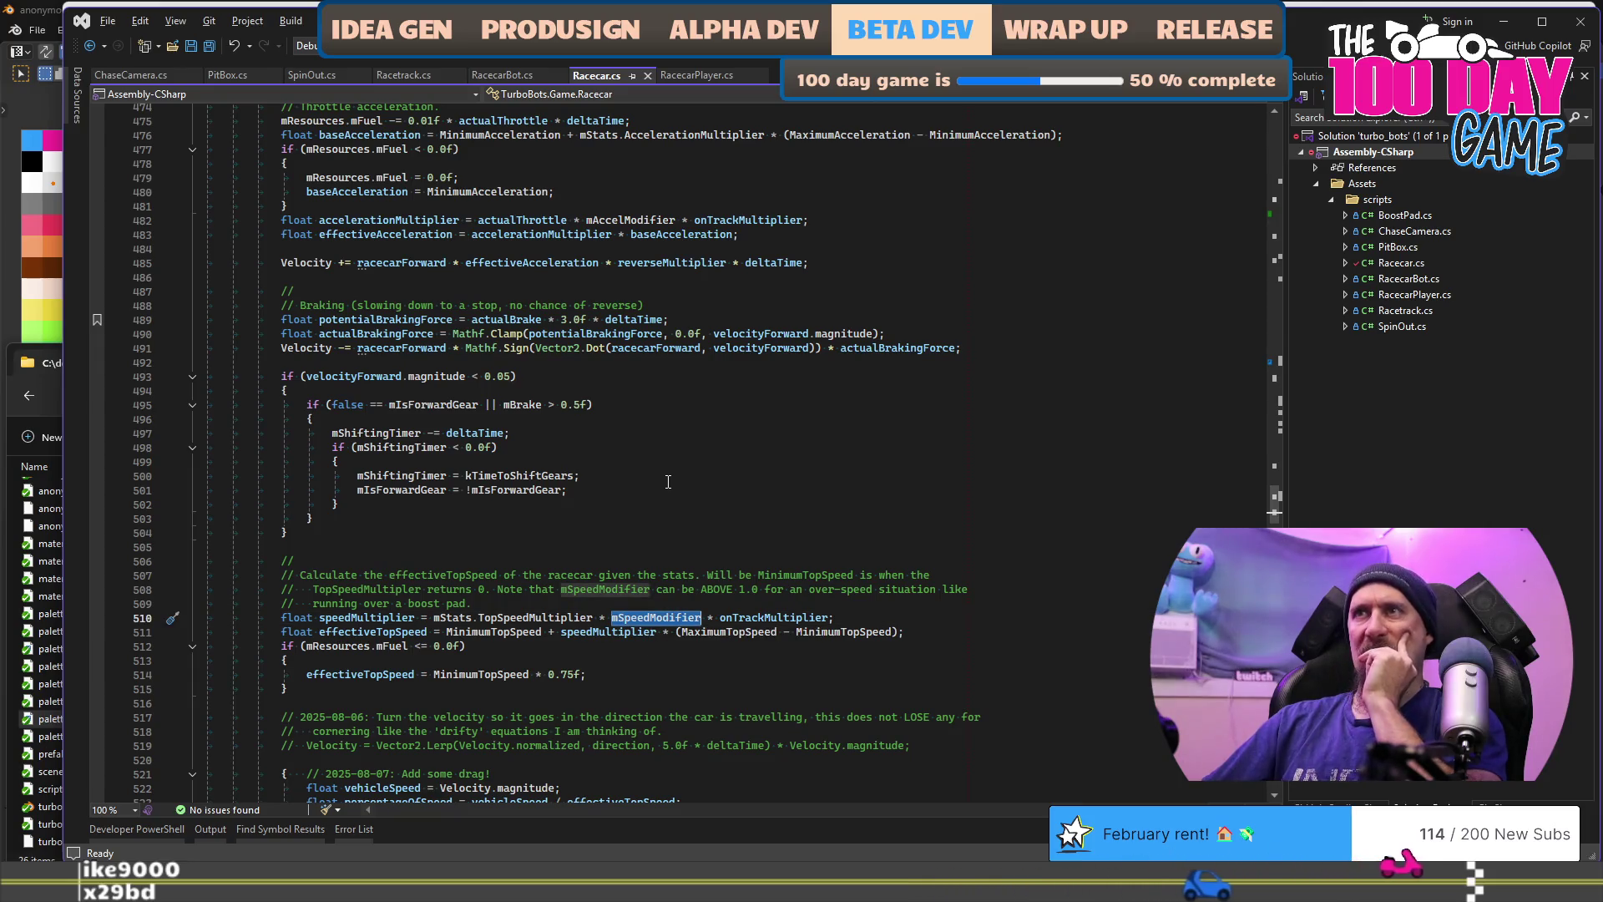
pyautogui.click(582, 309)
pyautogui.doubleClick(574, 319)
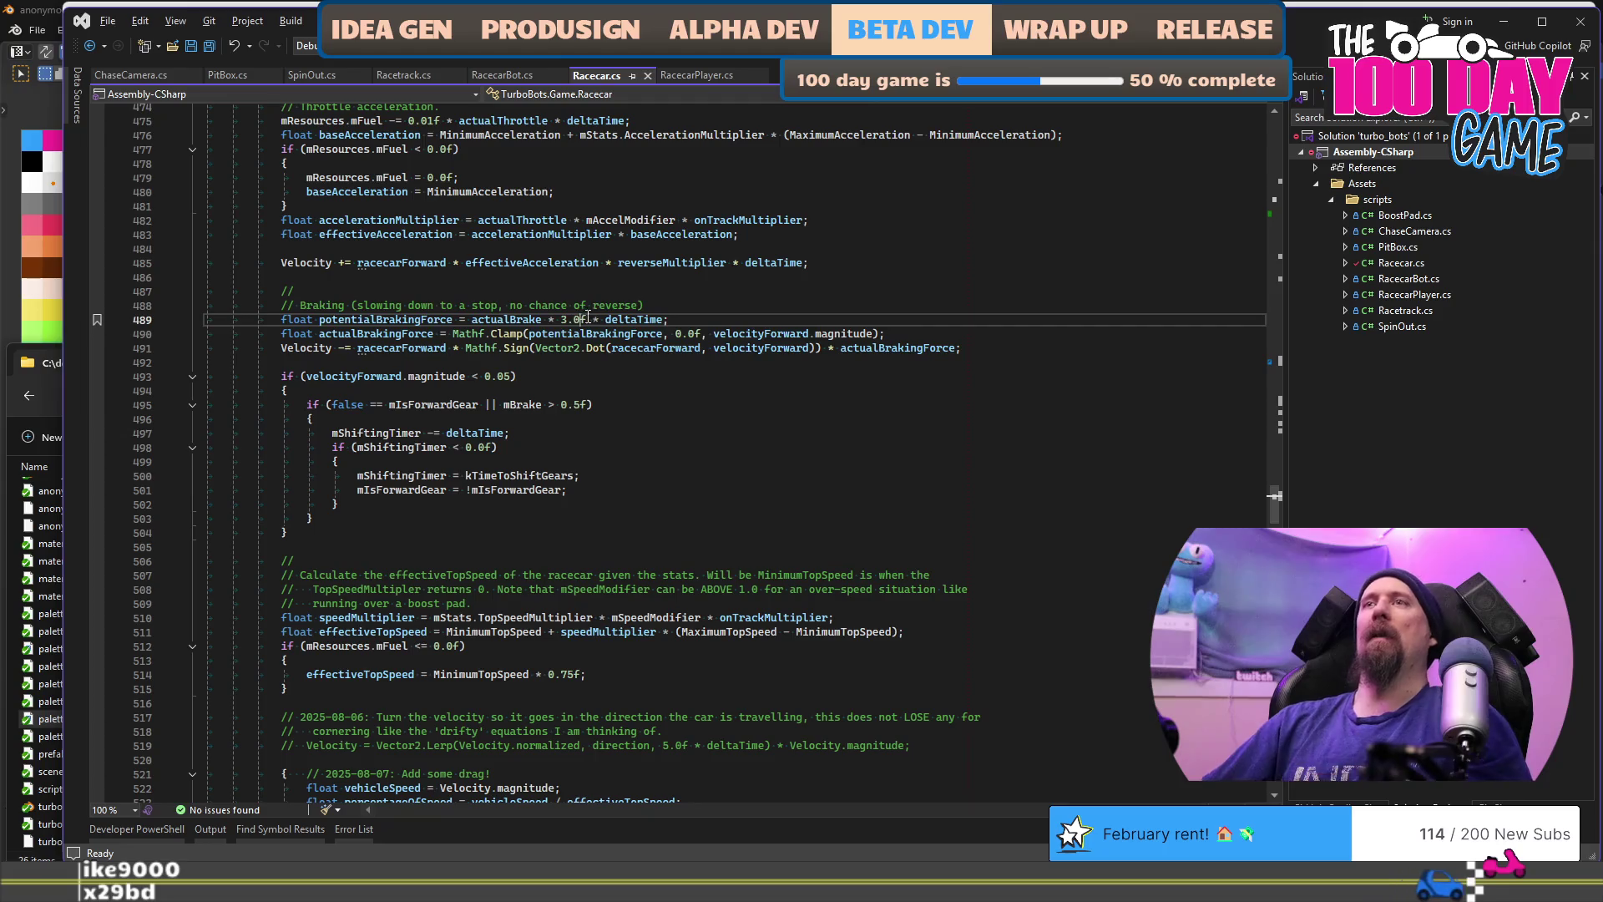
pyautogui.write('Brak')
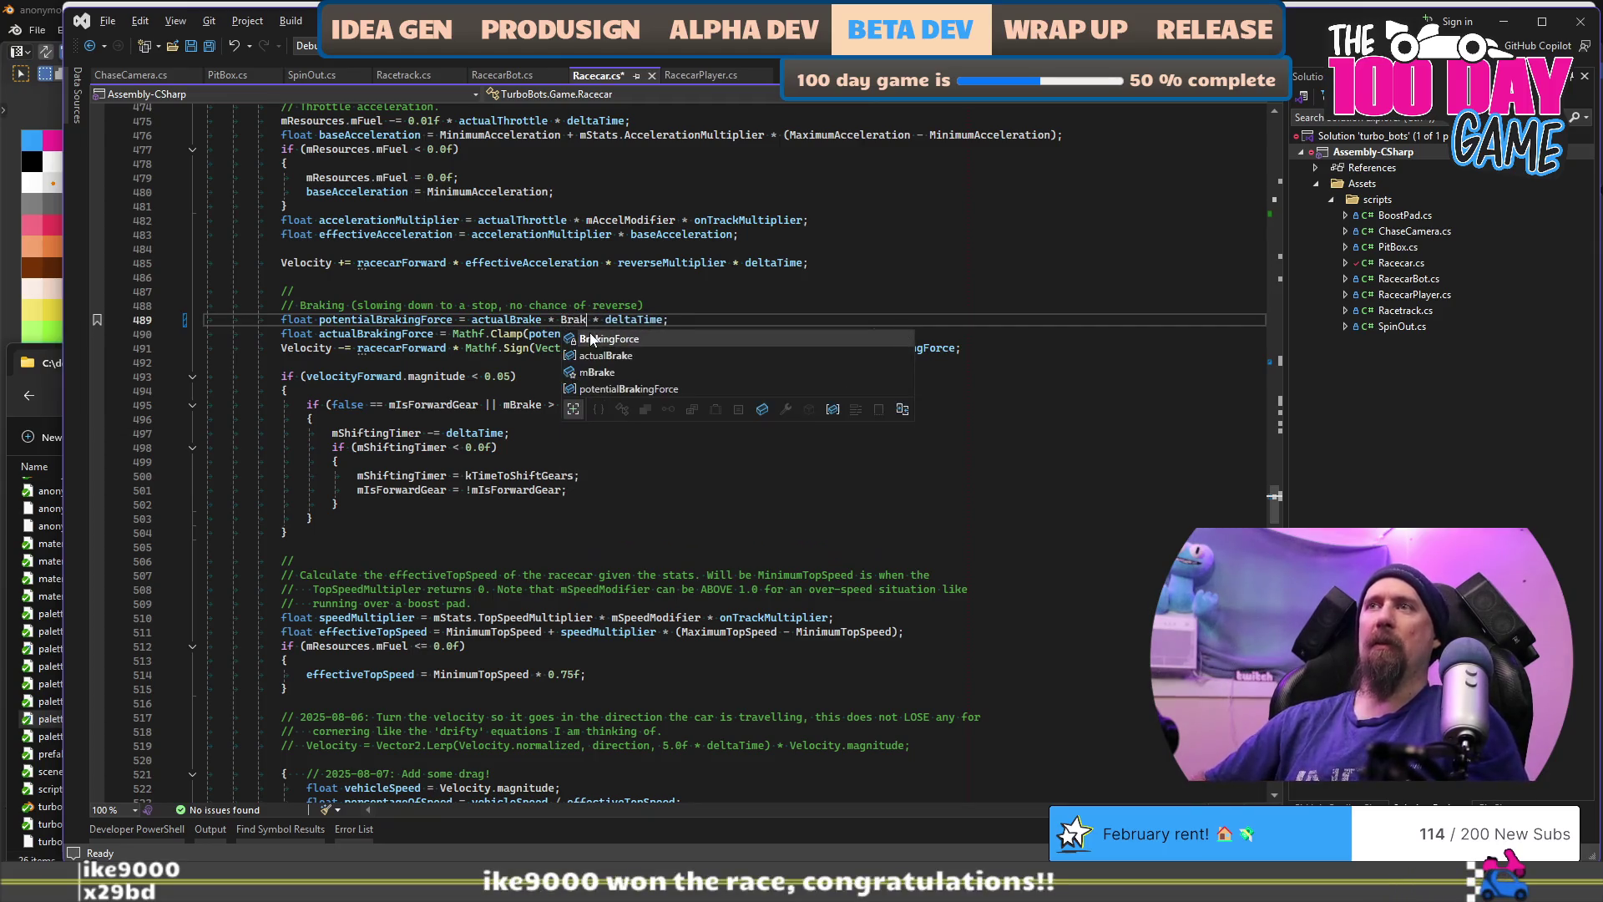
pyautogui.press('Tab')
pyautogui.hotkey('ctrl', 's')
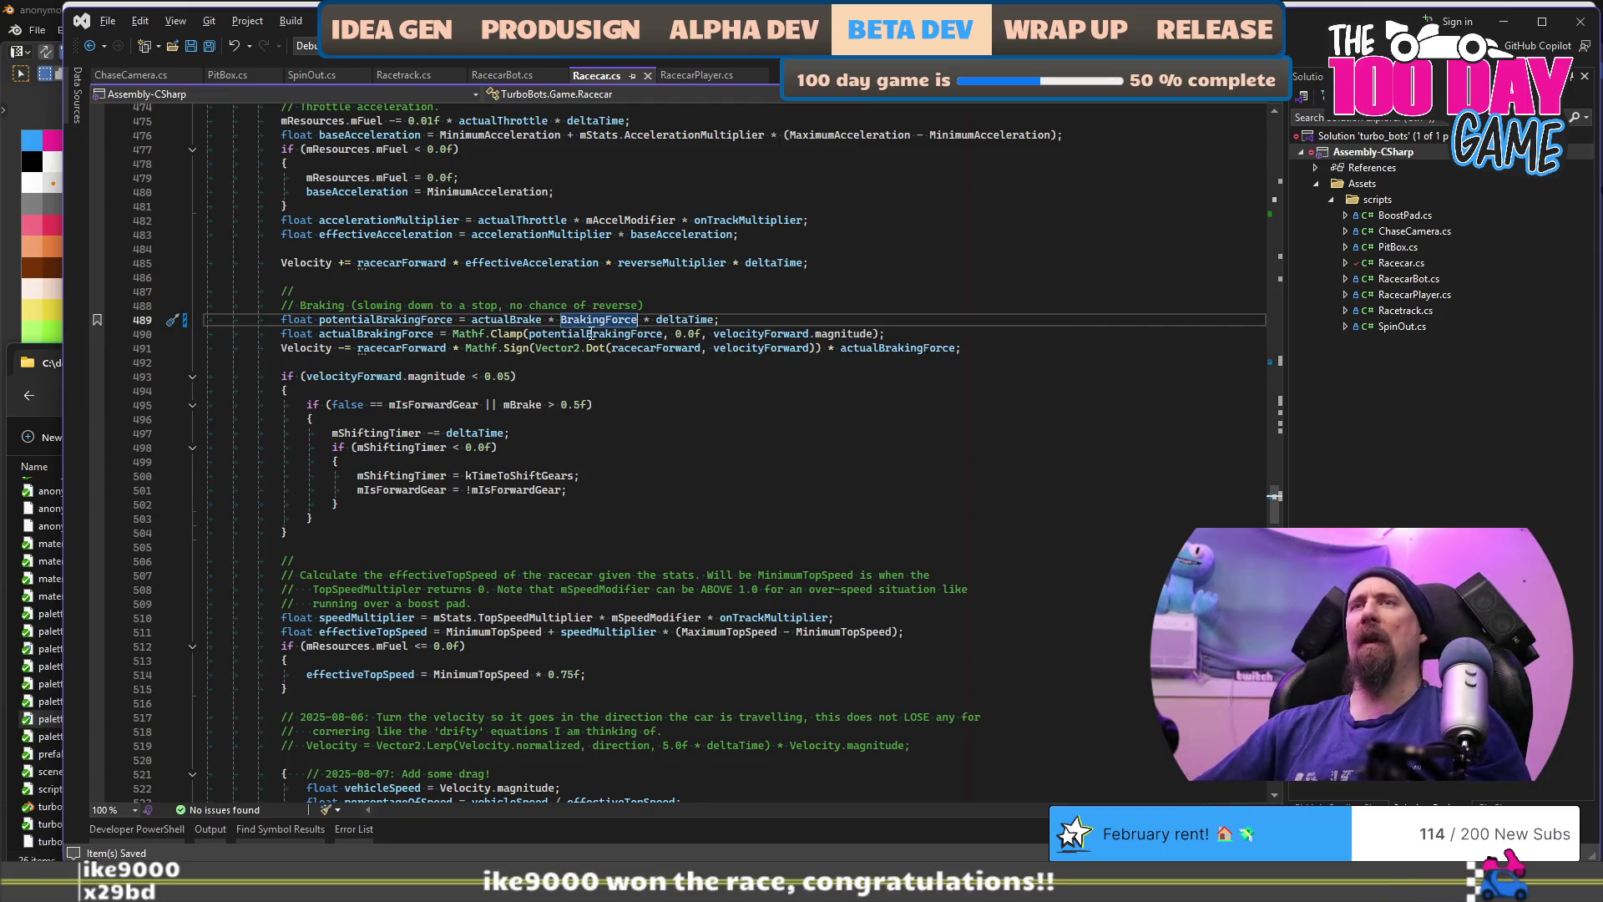
pyautogui.scroll(20, 749, 273)
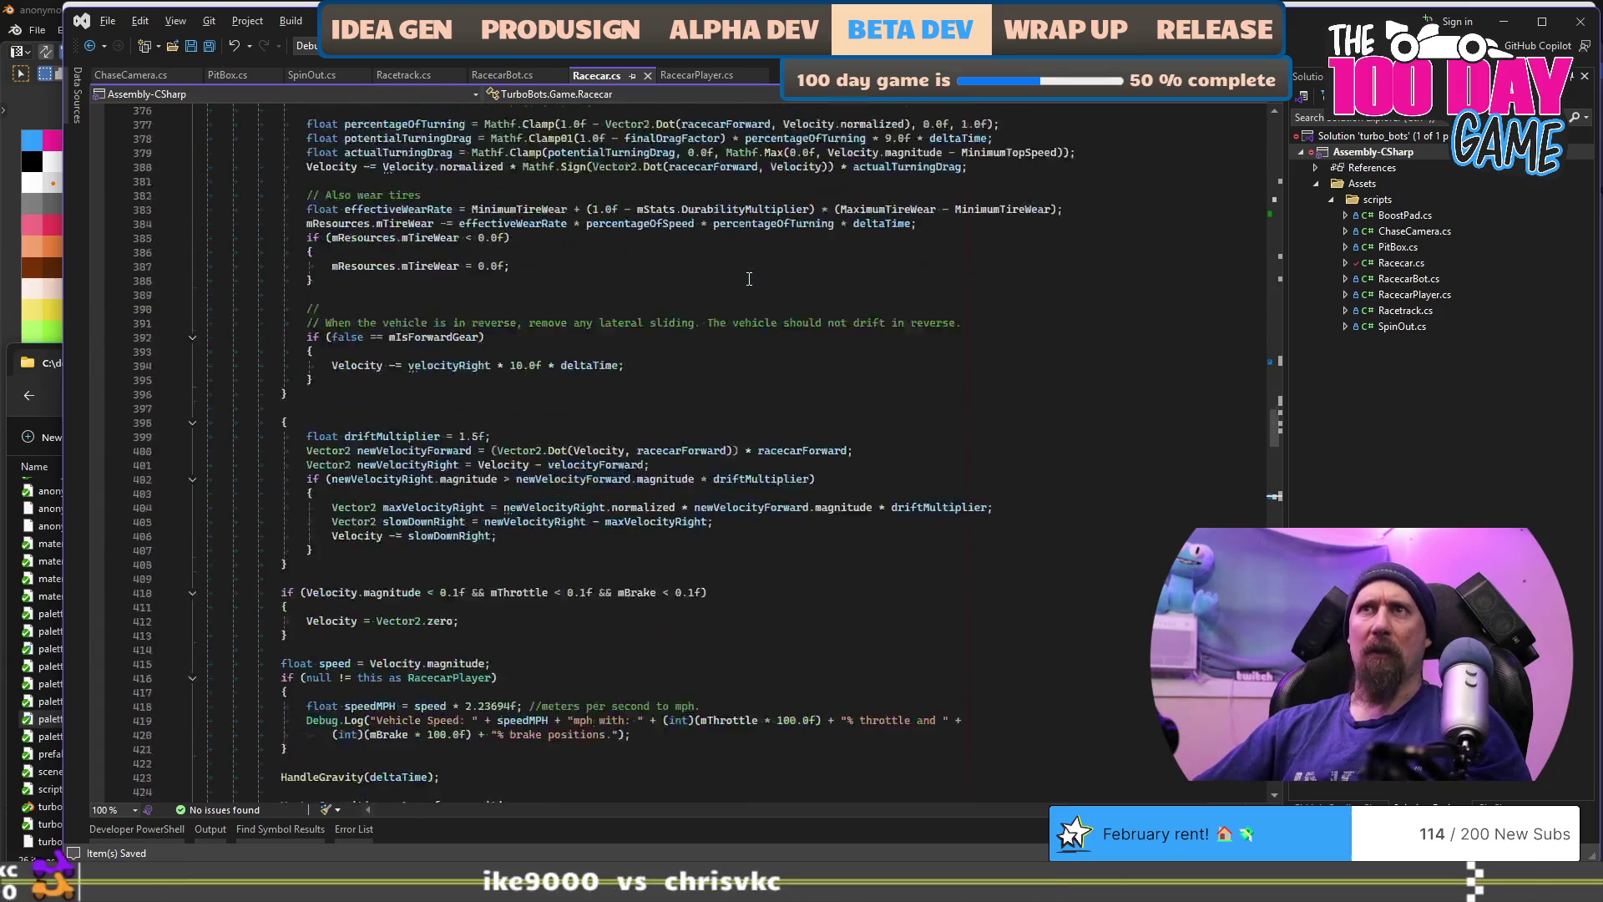
# Step: Select the whole SimulateRealVehicle function, through its closing brace on line 452, for copying
pyautogui.scroll(20, 750, 279)
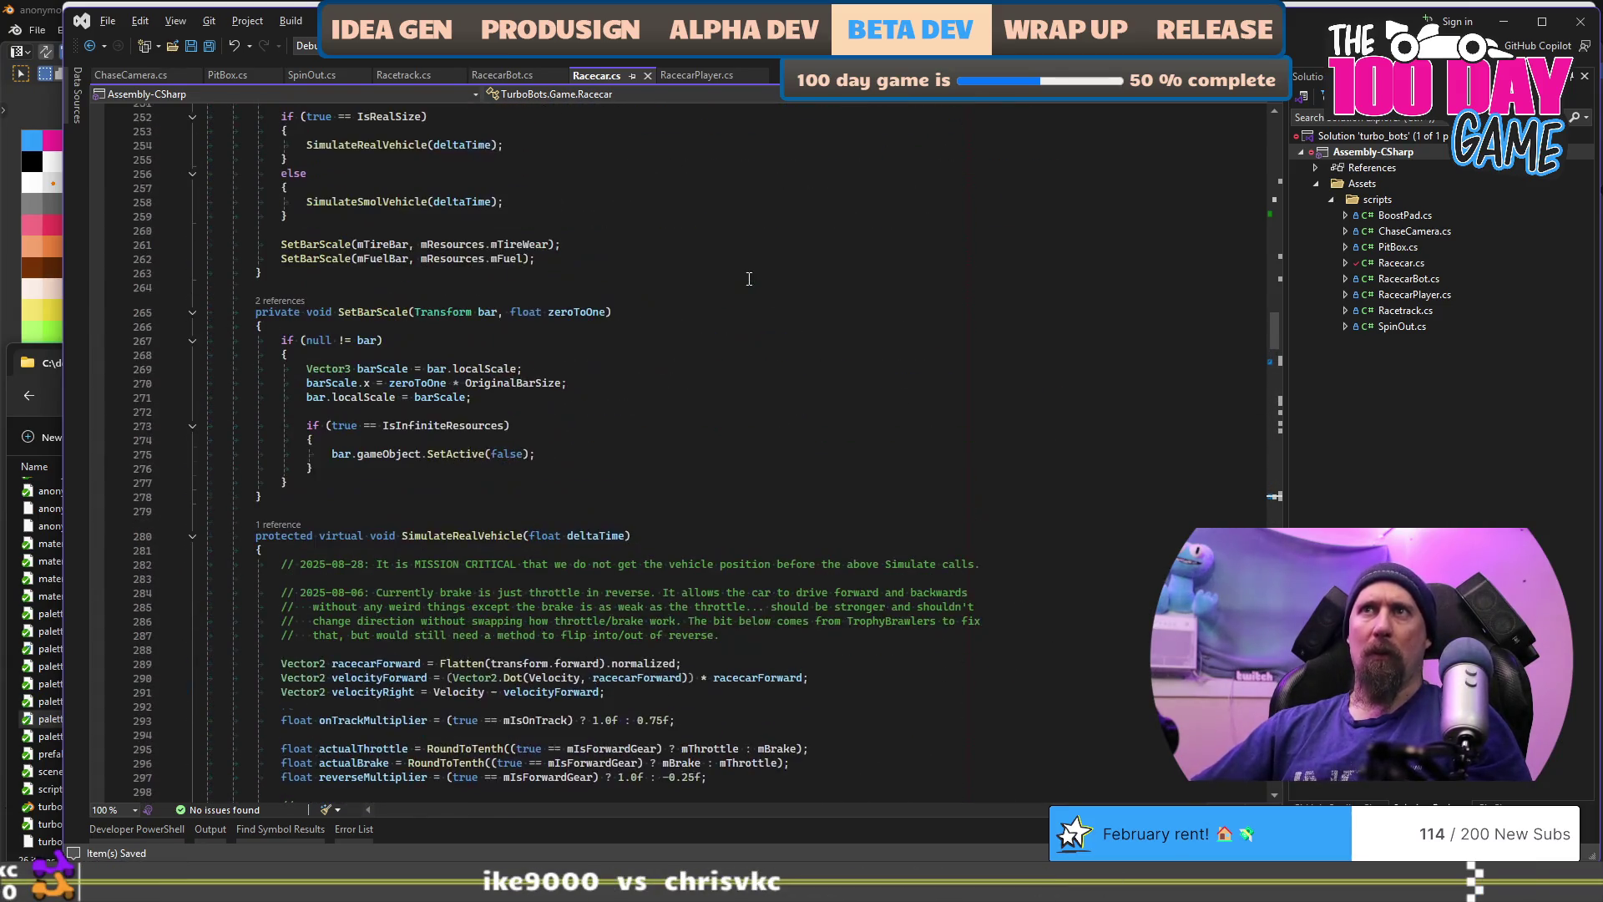
pyautogui.click(251, 535)
pyautogui.hotkey('shift', 'Down')
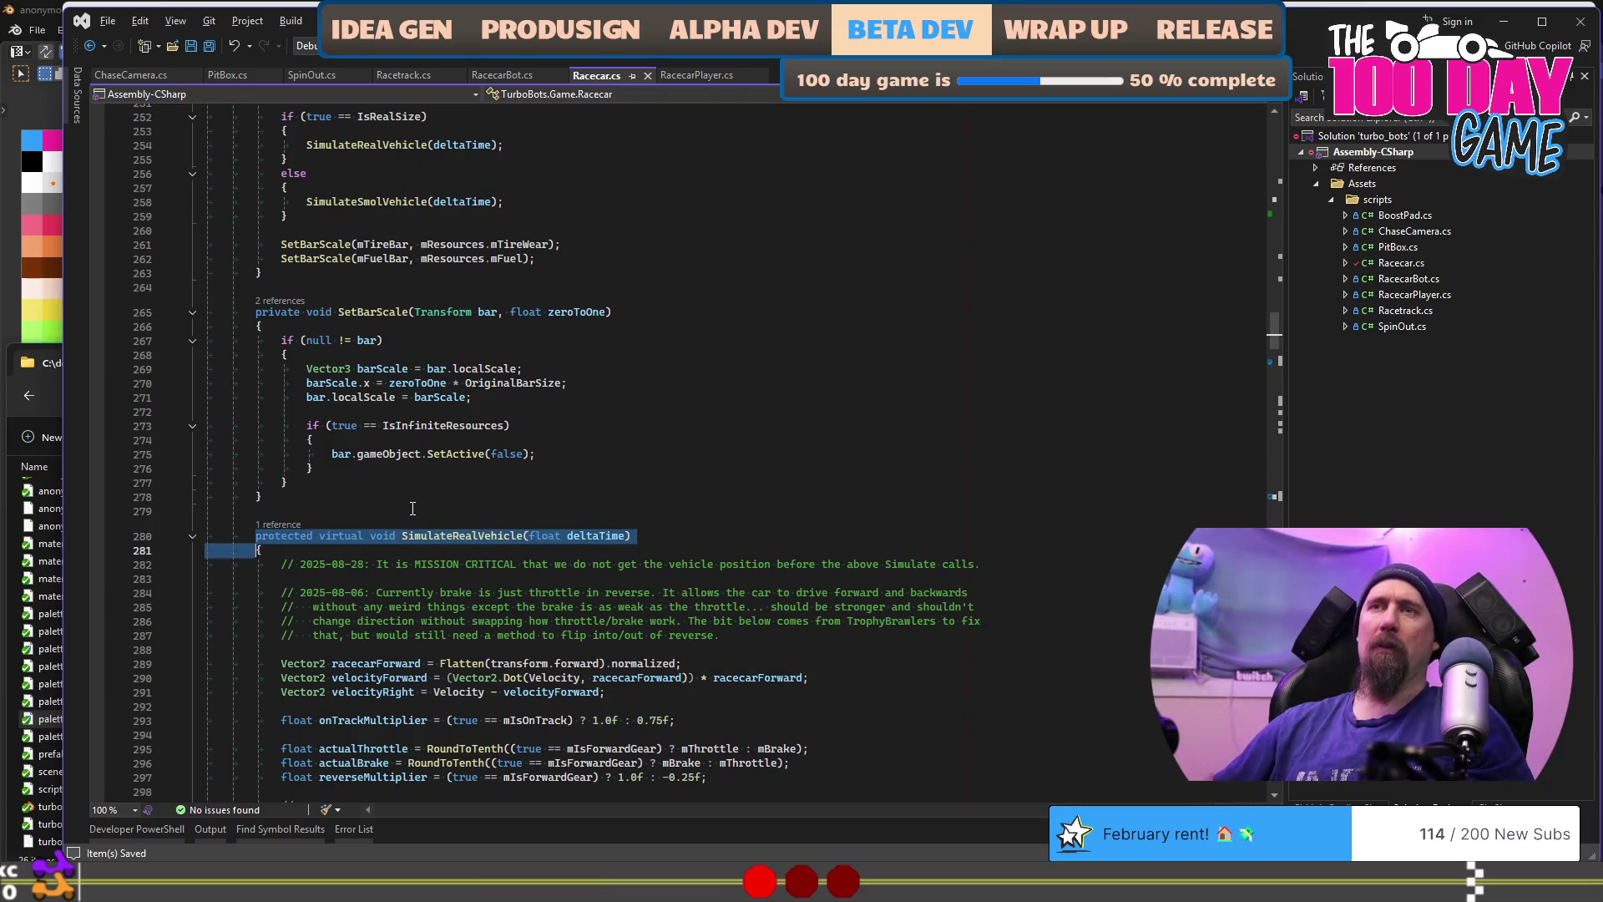
pyautogui.hotkey('ctrl', 'shift', ']')
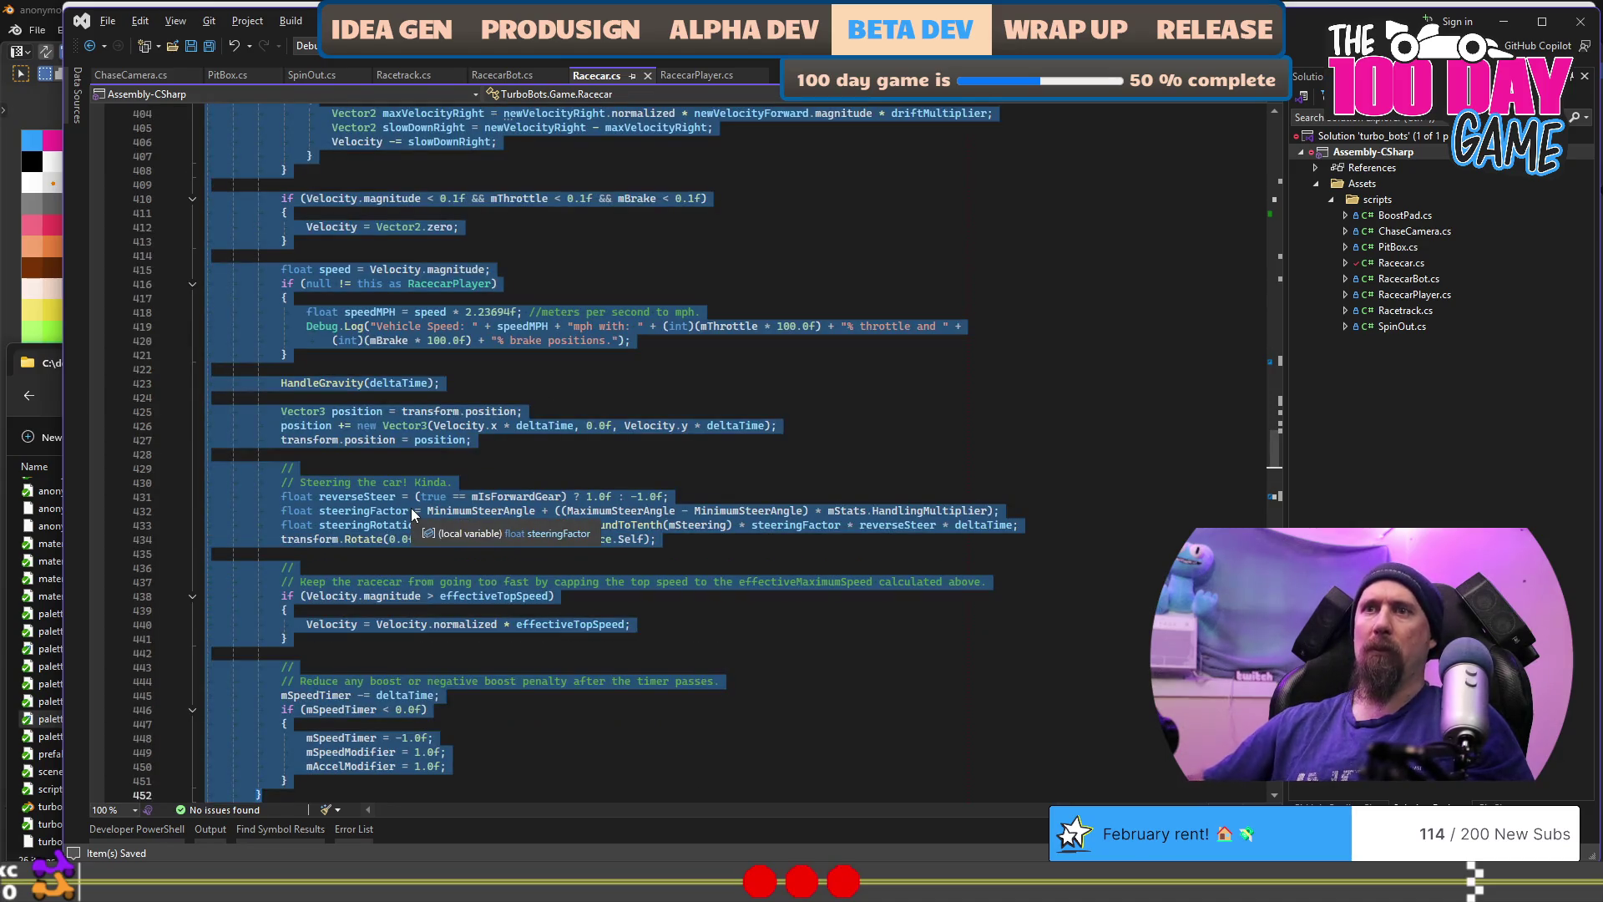
pyautogui.scroll(-5, 429, 510)
pyautogui.hotkey('alt', 'Tab')
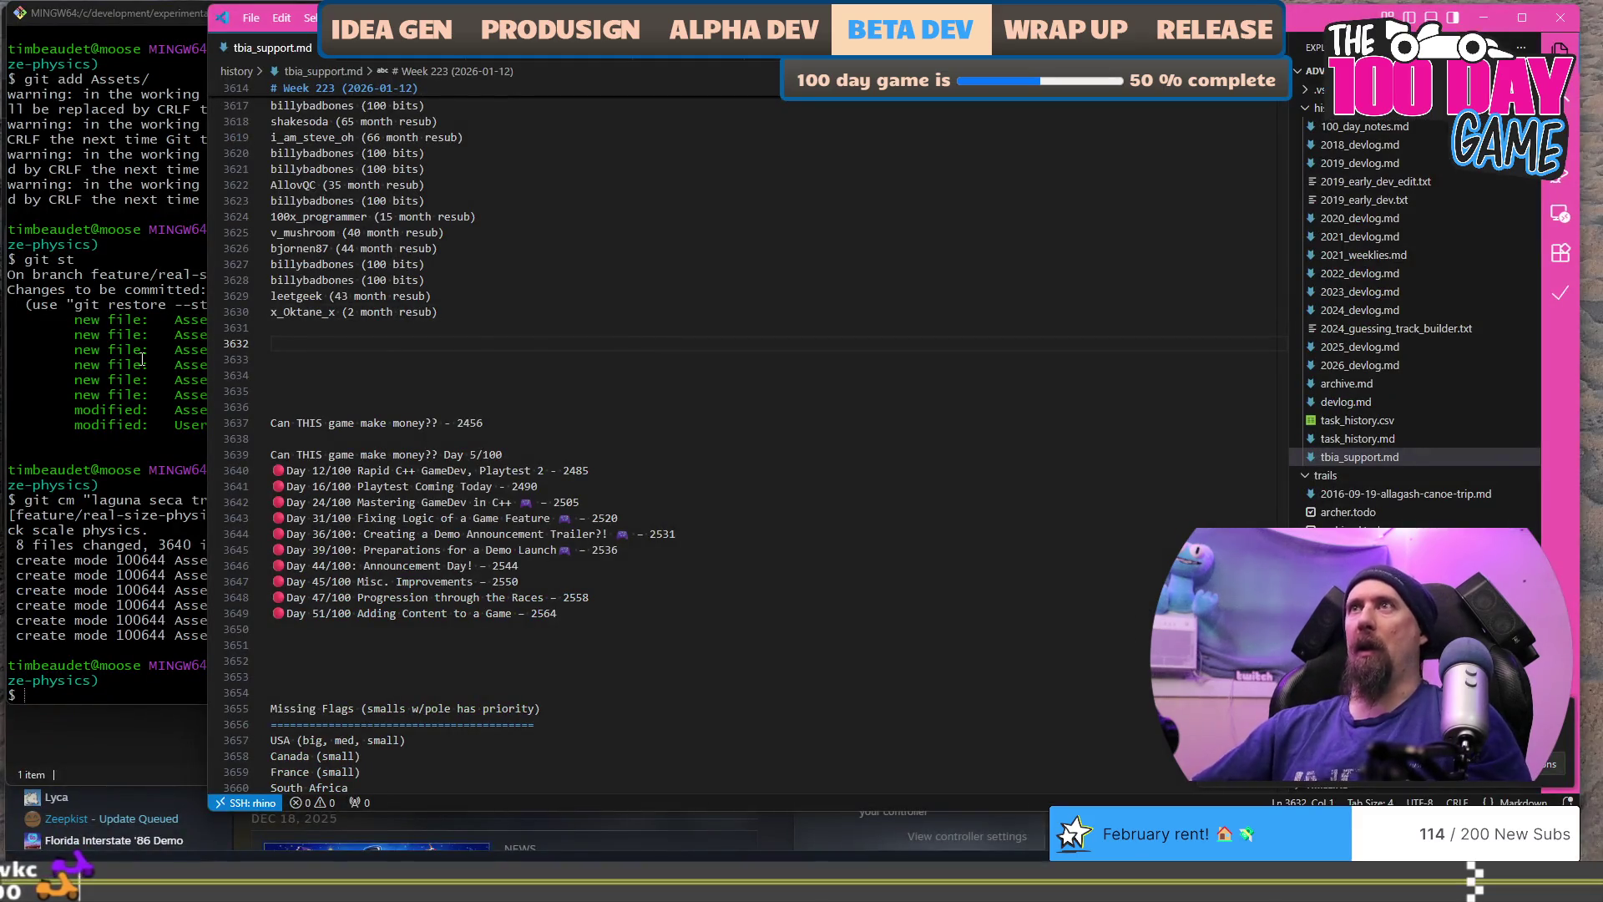
pyautogui.hotkey('alt', 'Tab')
pyautogui.click(969, 298)
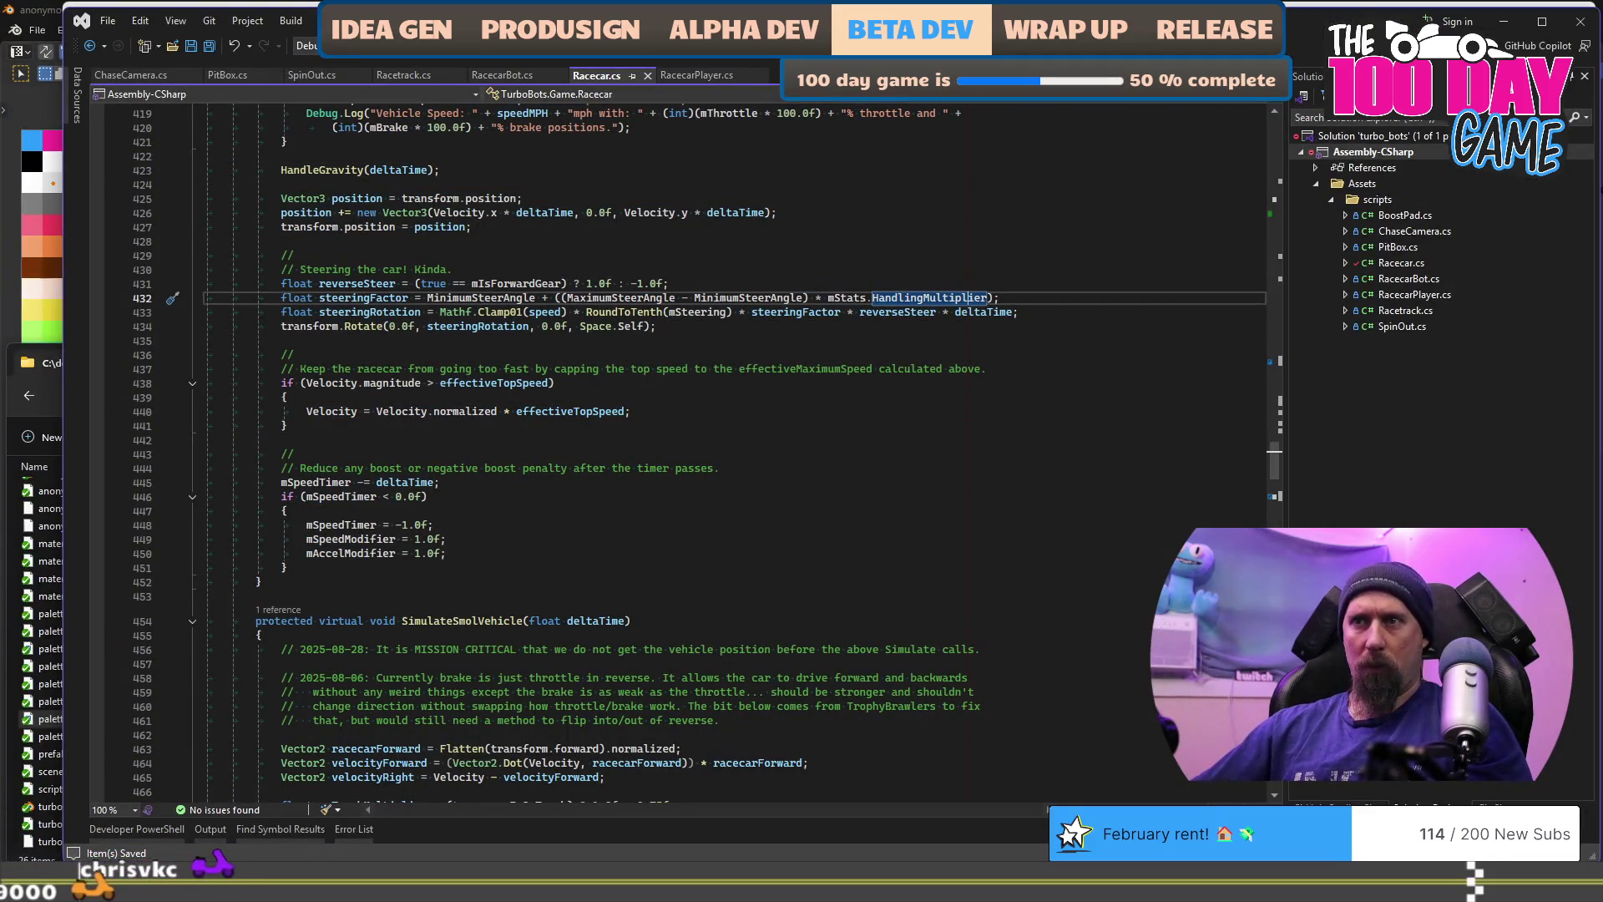
# Step: Launch VS Code with the trophy_brawlers folder
pyautogui.moveTo(246, 887)
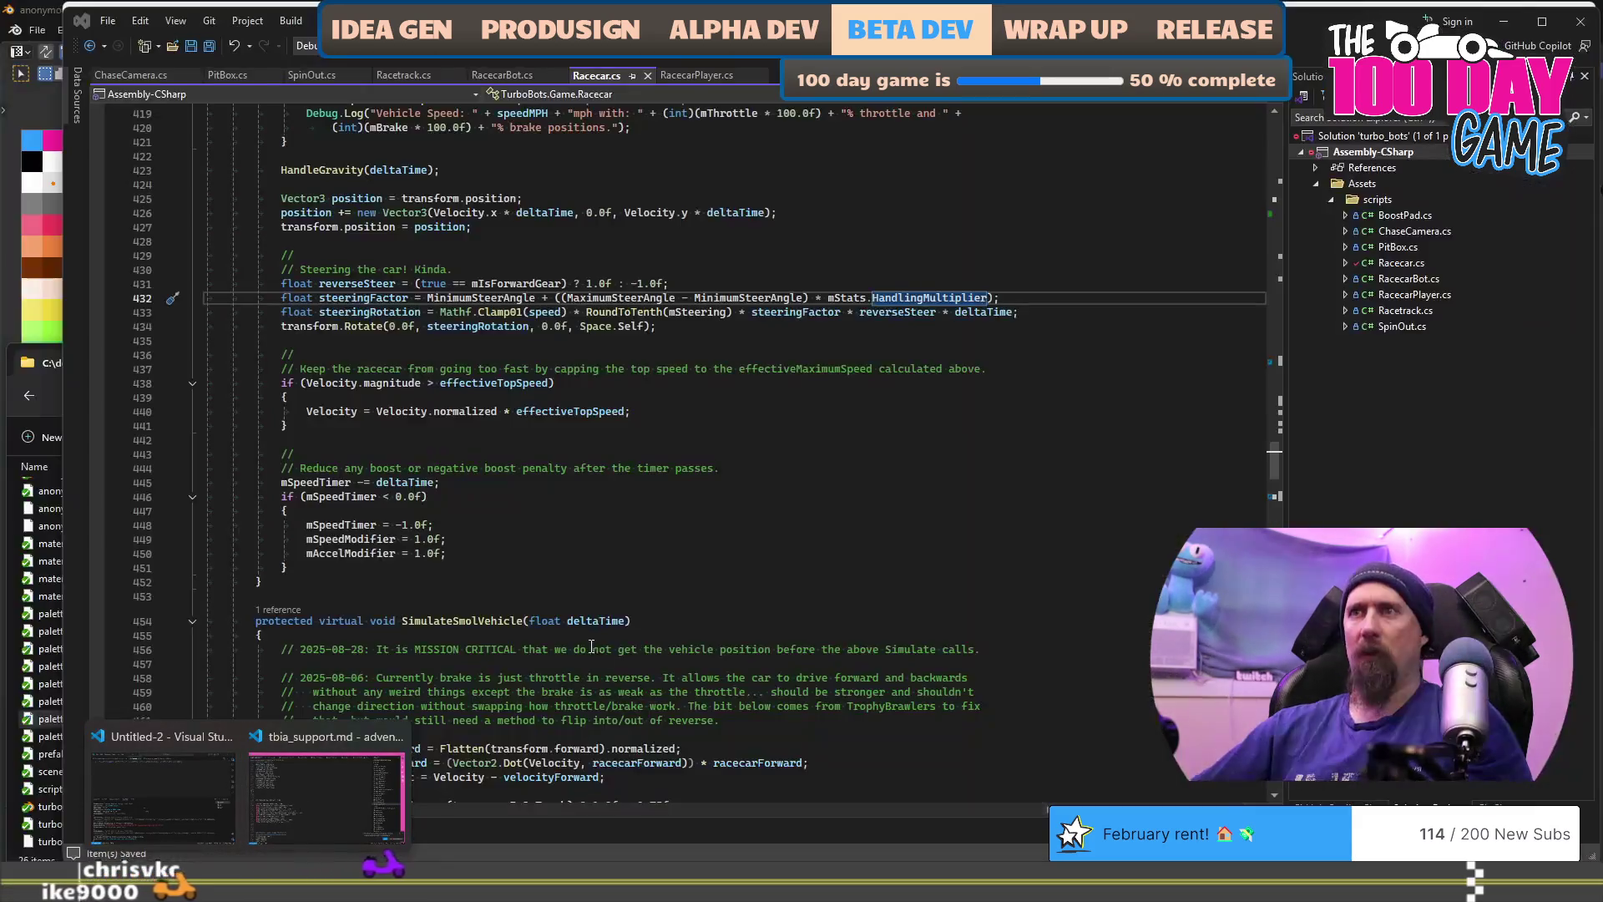
pyautogui.click(668, 572)
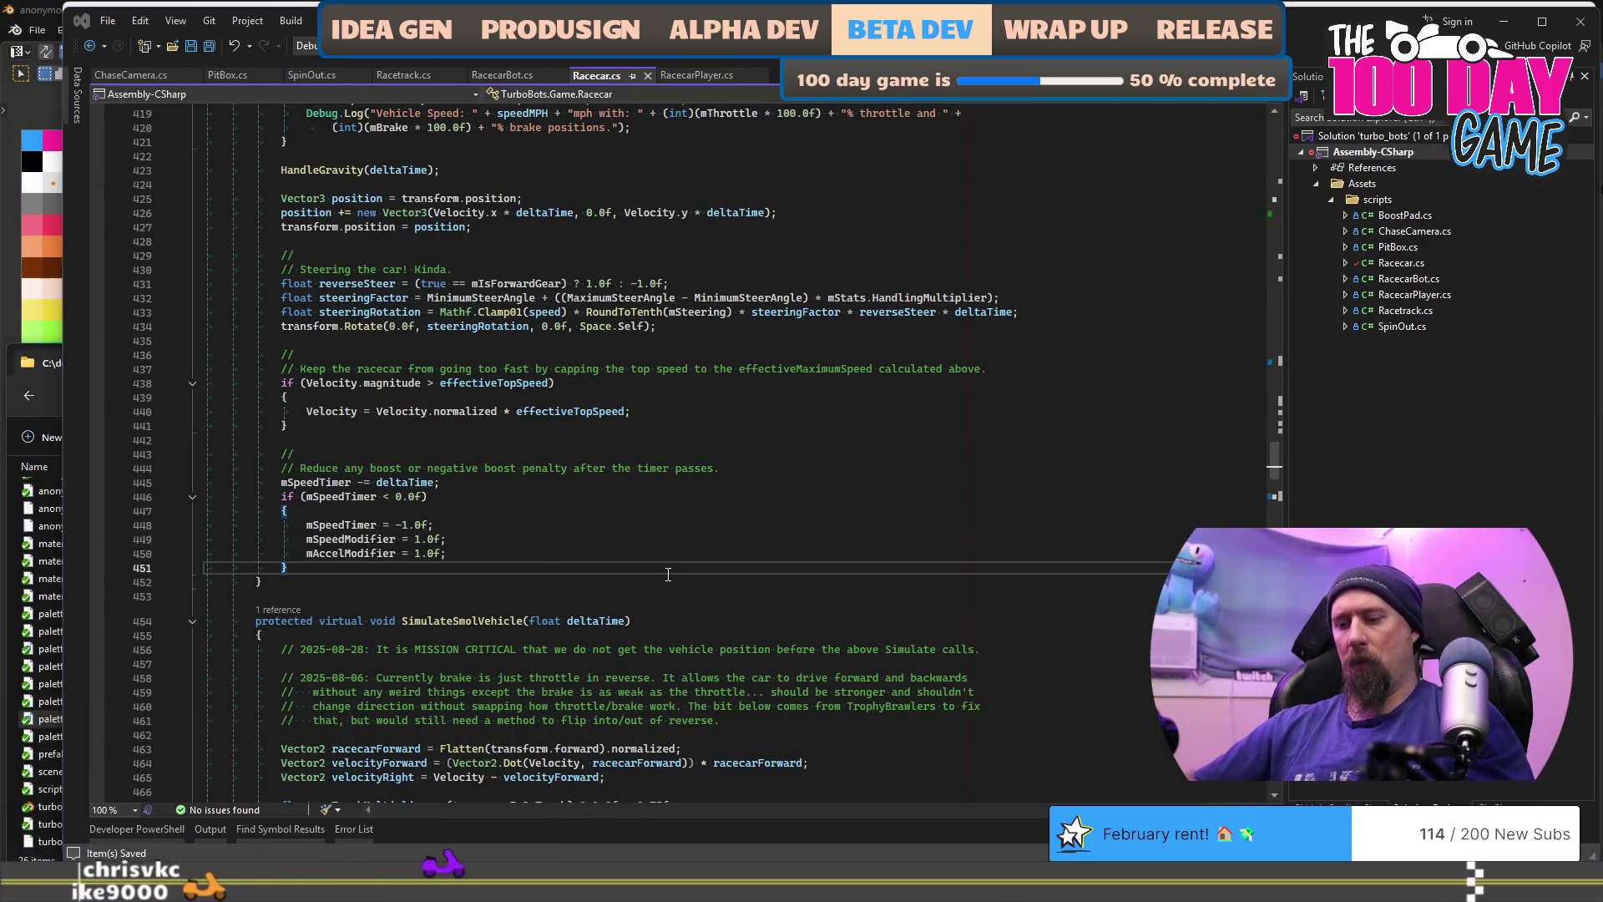
pyautogui.press('super')
pyautogui.write('vs')
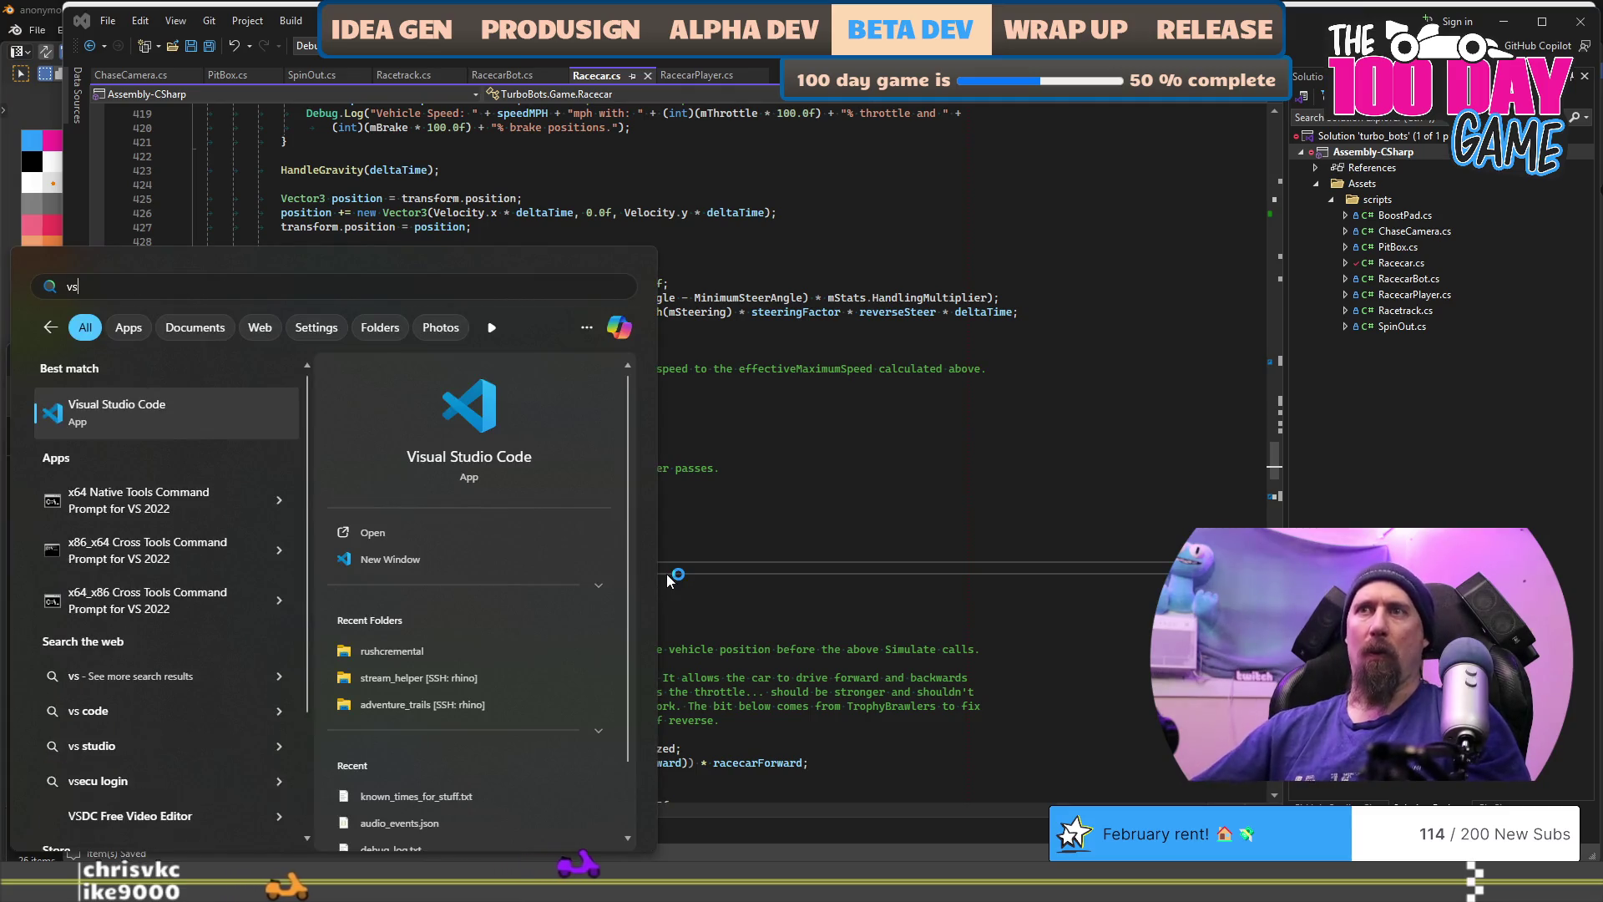
pyautogui.click(601, 733)
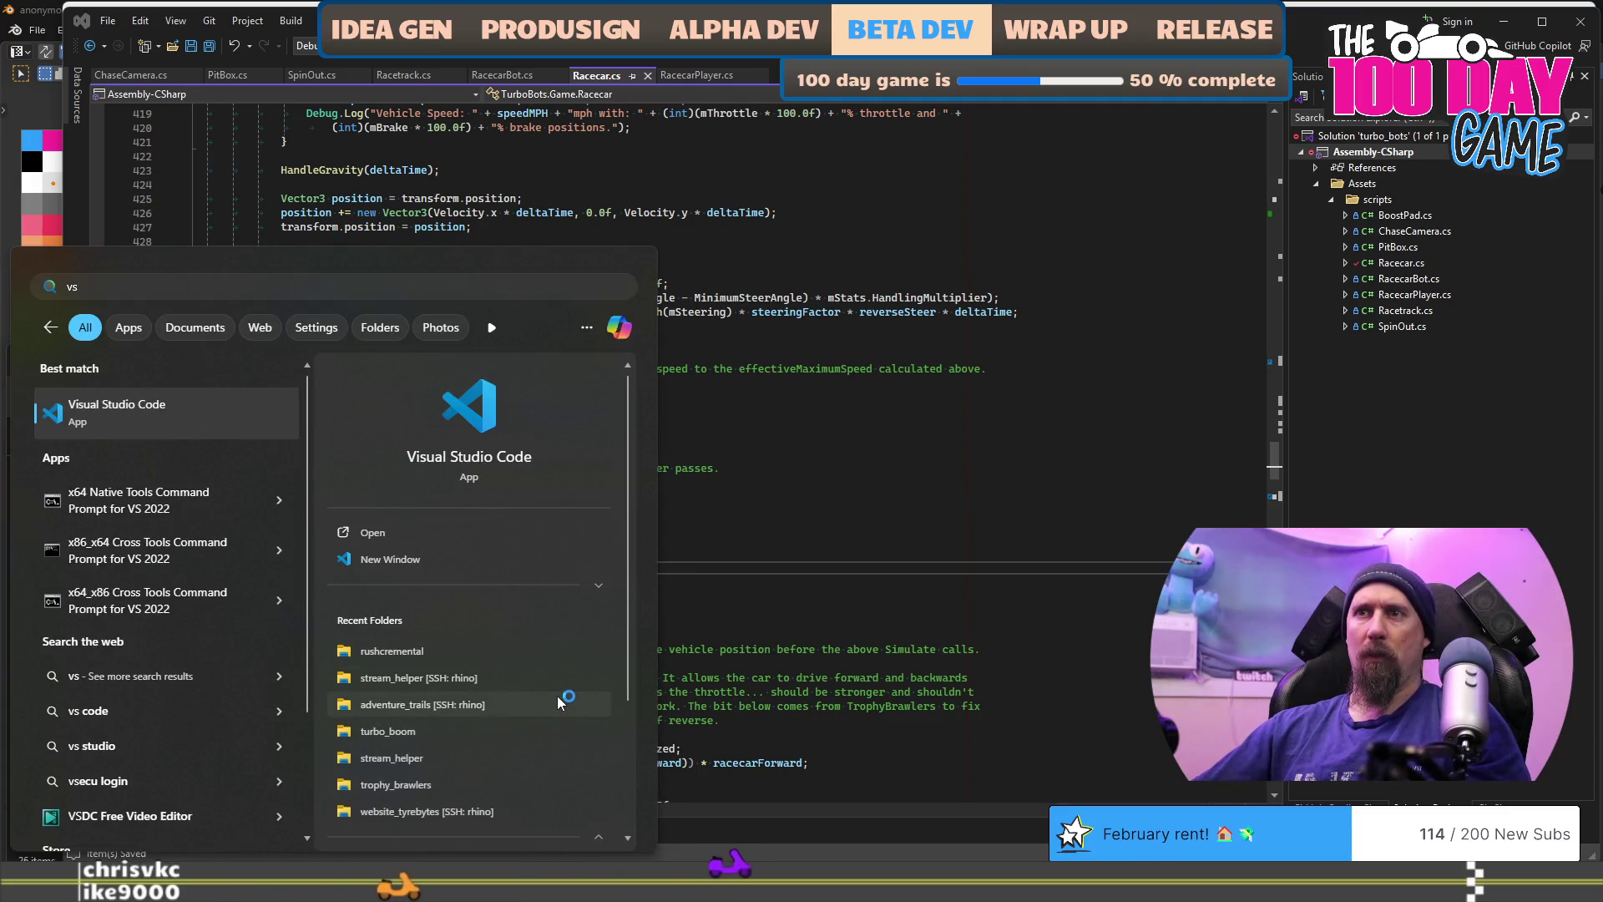
pyautogui.click(389, 703)
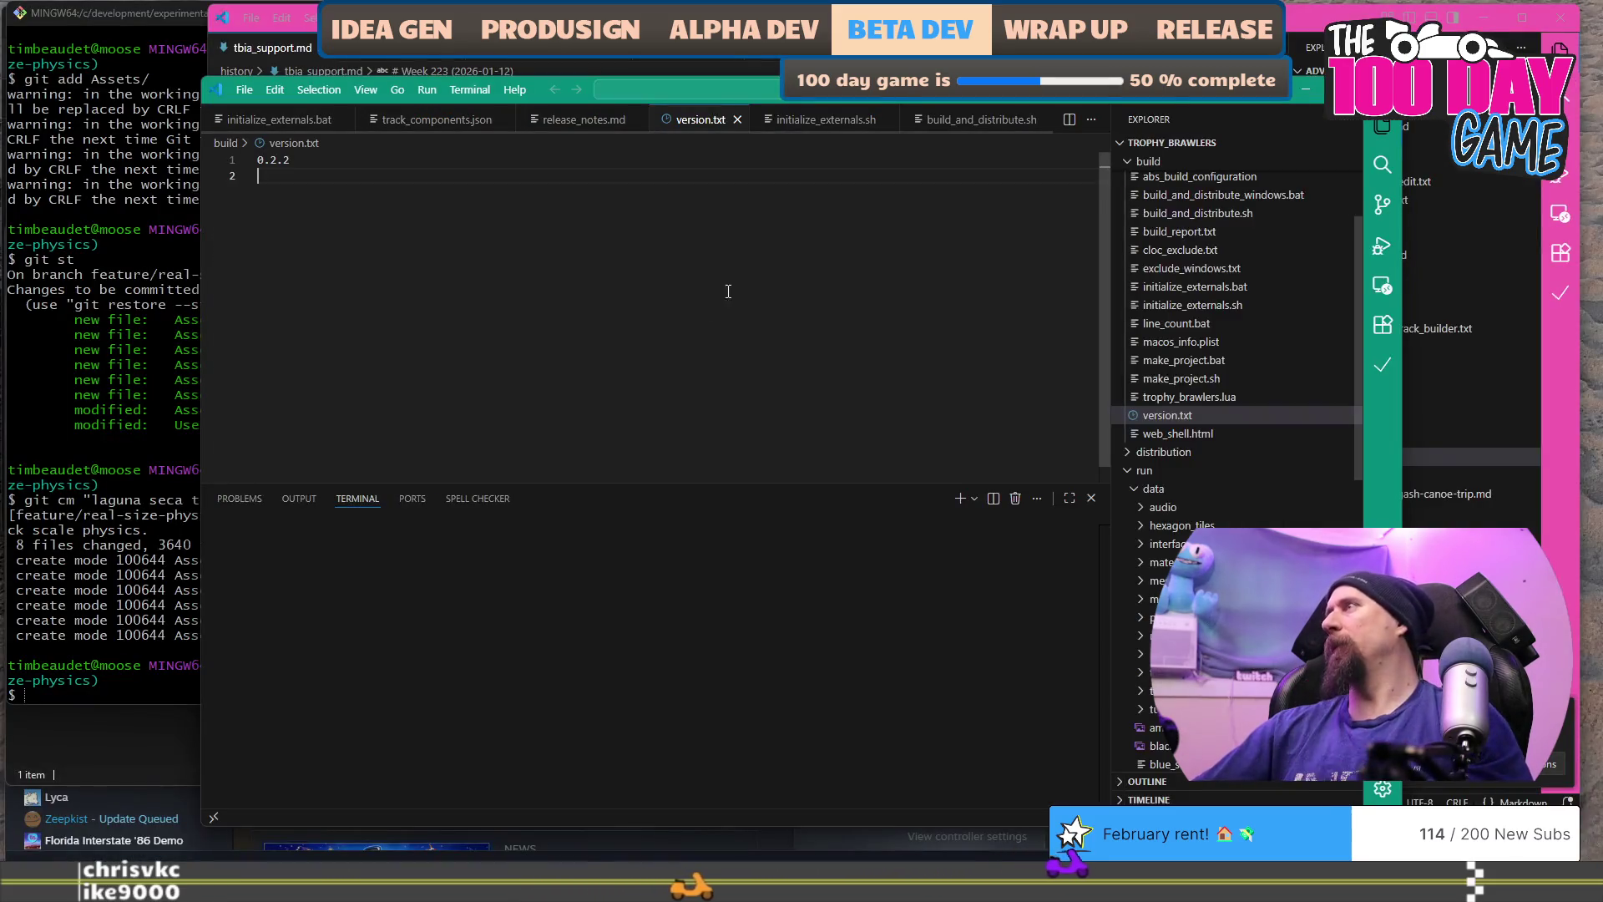
# Step: Paste the copied code into a new file saved as vehicle_real_size.txt in development\experimental
pyautogui.hotkey('ctrl', 'n')
pyautogui.hotkey('ctrl', 'v')
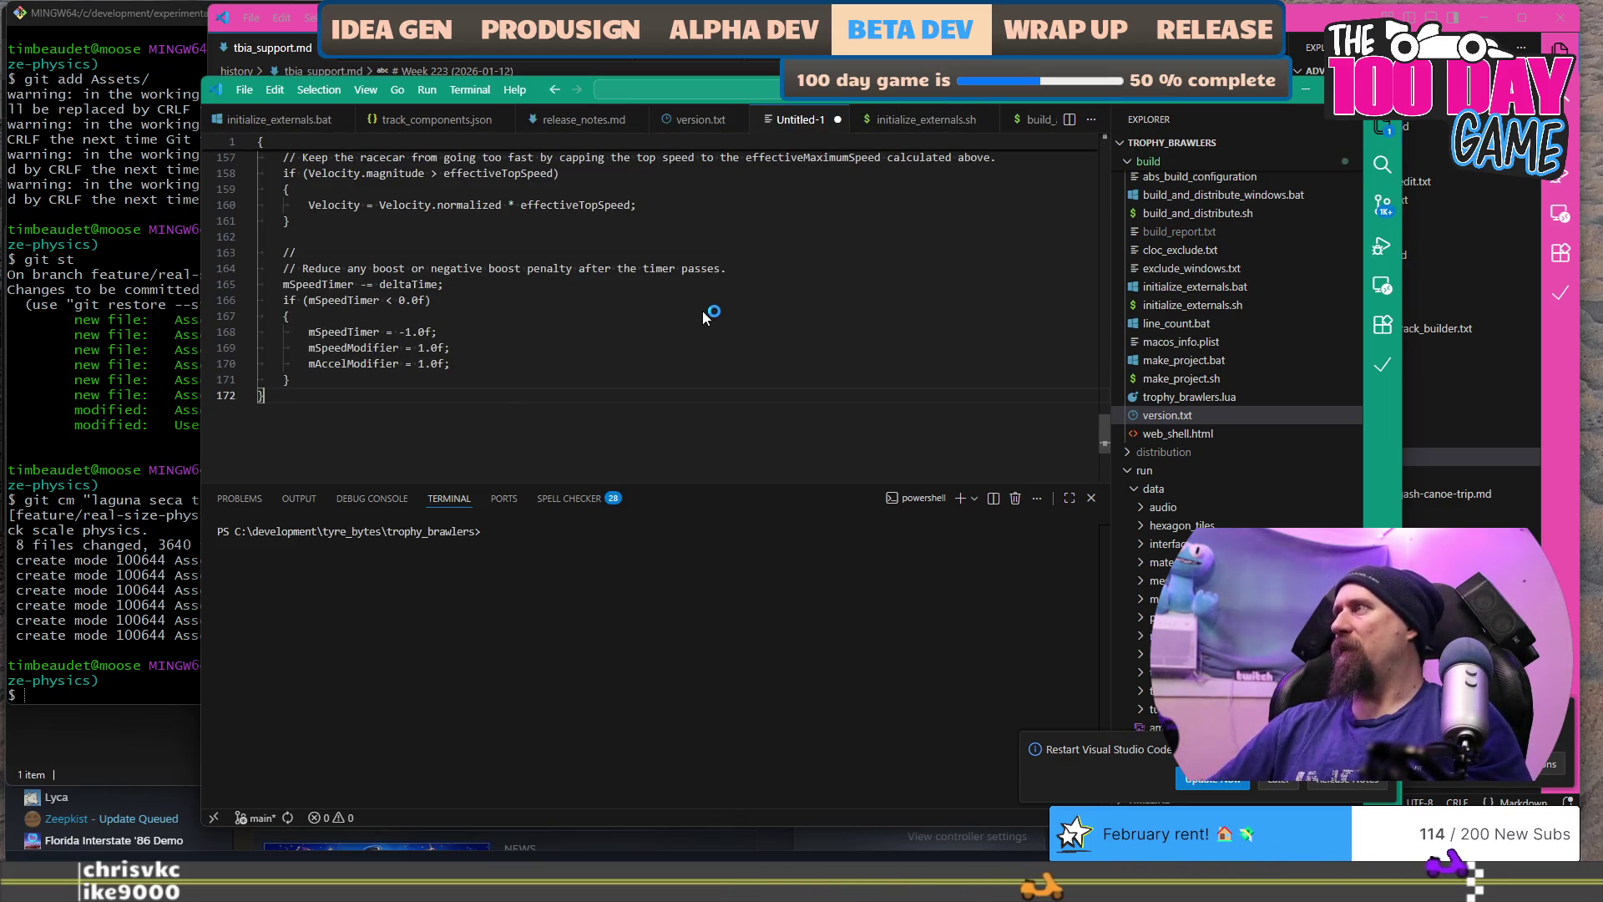
pyautogui.hotkey('ctrl', 's')
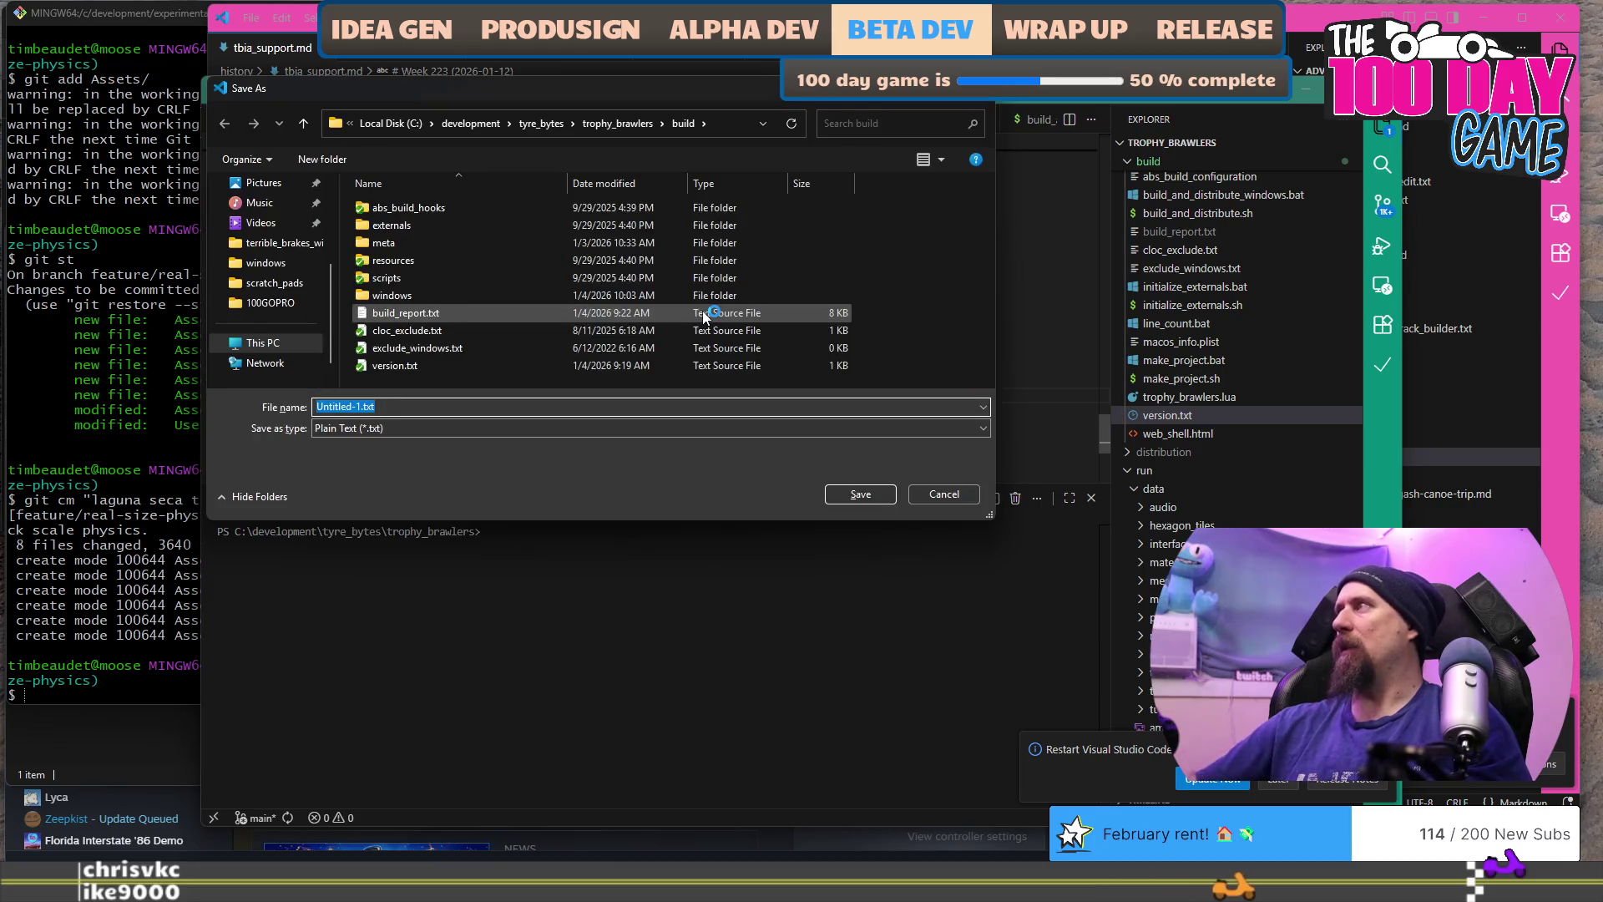
pyautogui.click(542, 124)
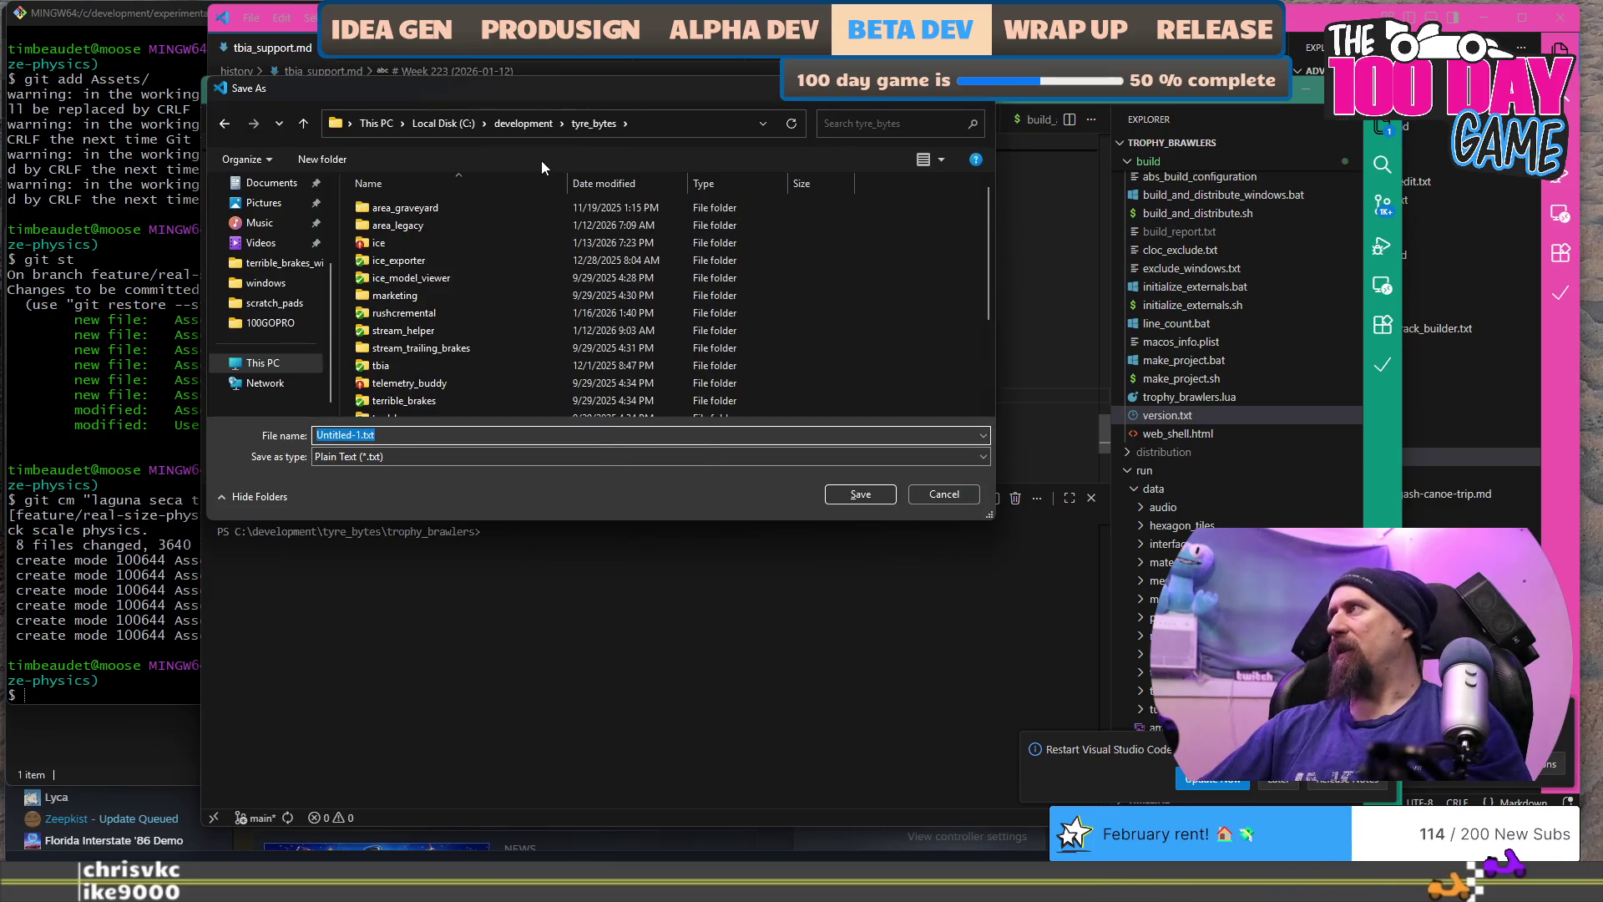
pyautogui.click(524, 124)
pyautogui.doubleClick(401, 225)
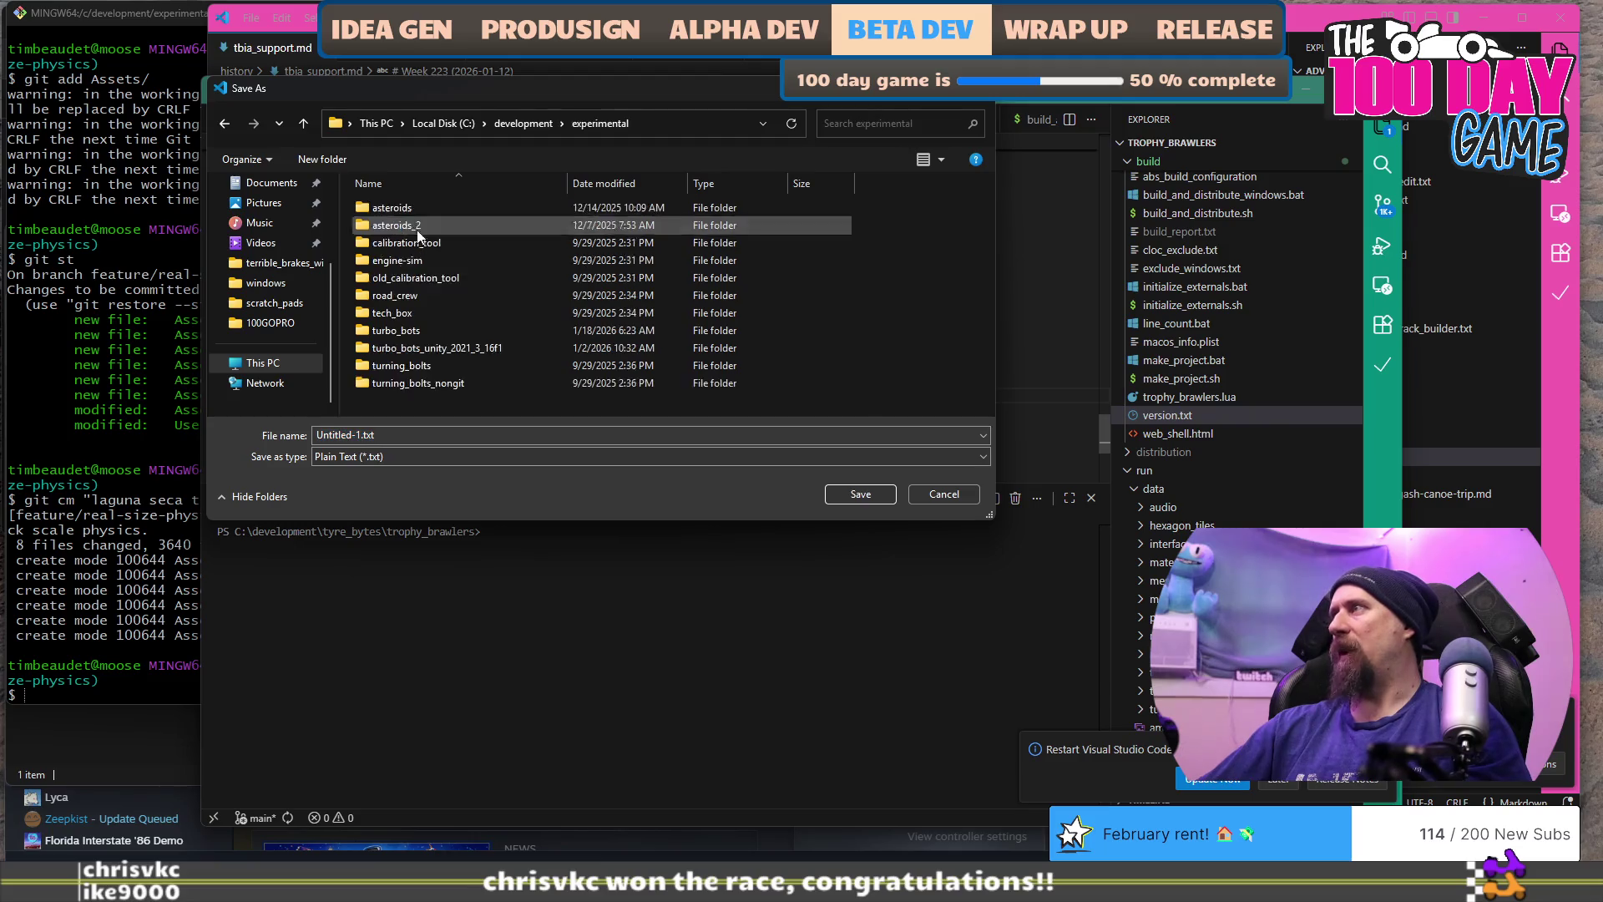
pyautogui.click(476, 435)
pyautogui.hotkey('ctrl', 'a')
pyautogui.click(481, 434)
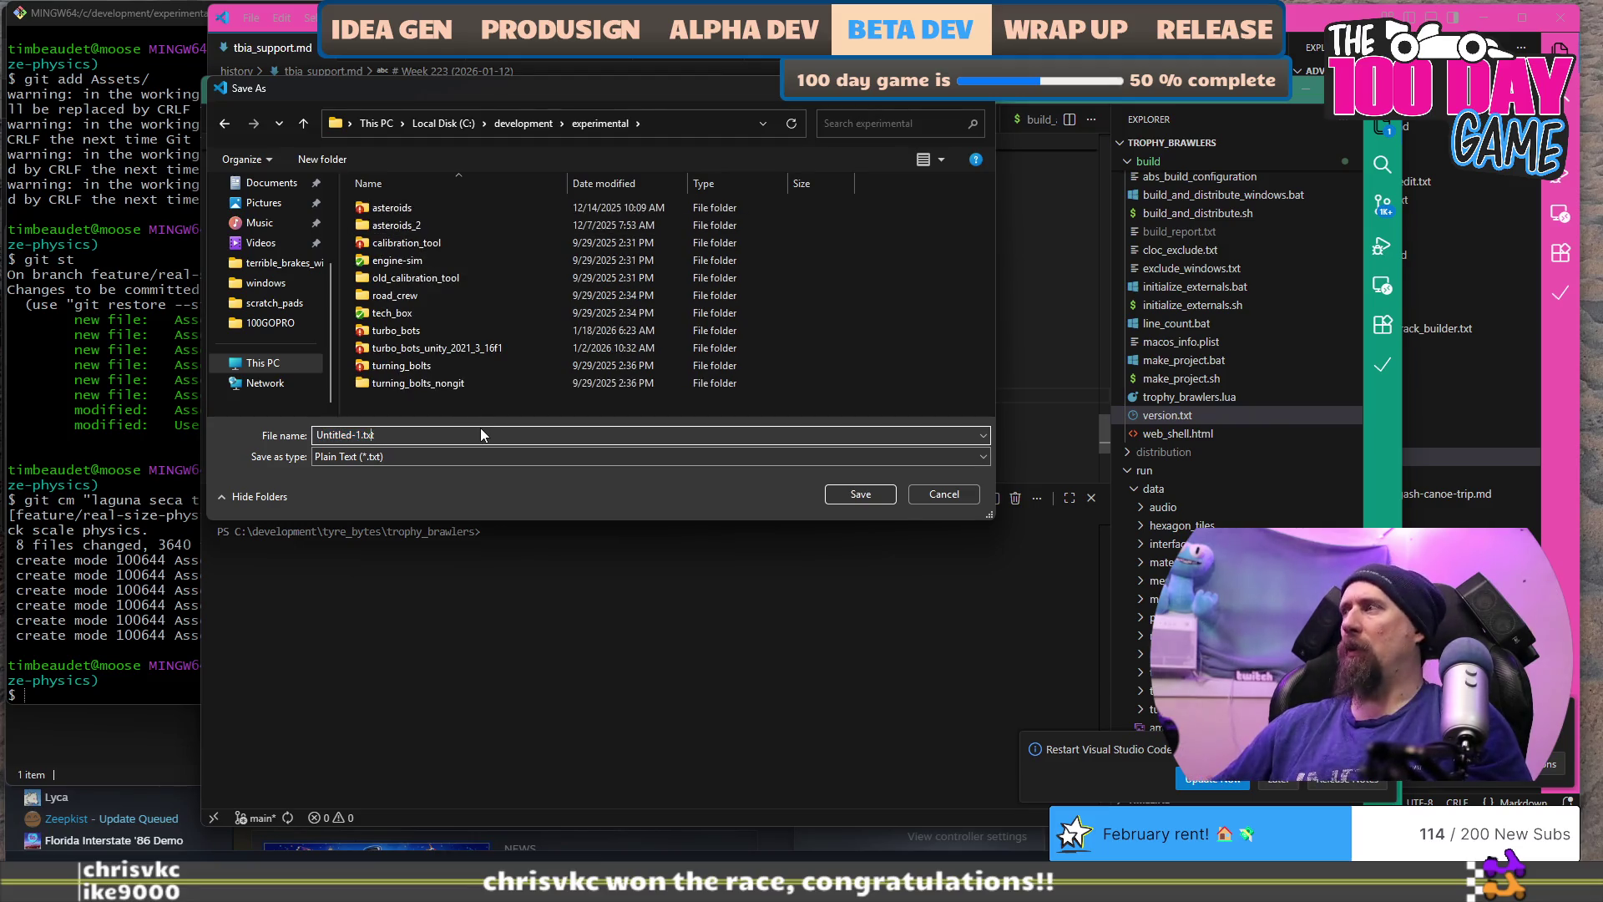
pyautogui.hotkey('shift', 'Home')
pyautogui.write('vehicl')
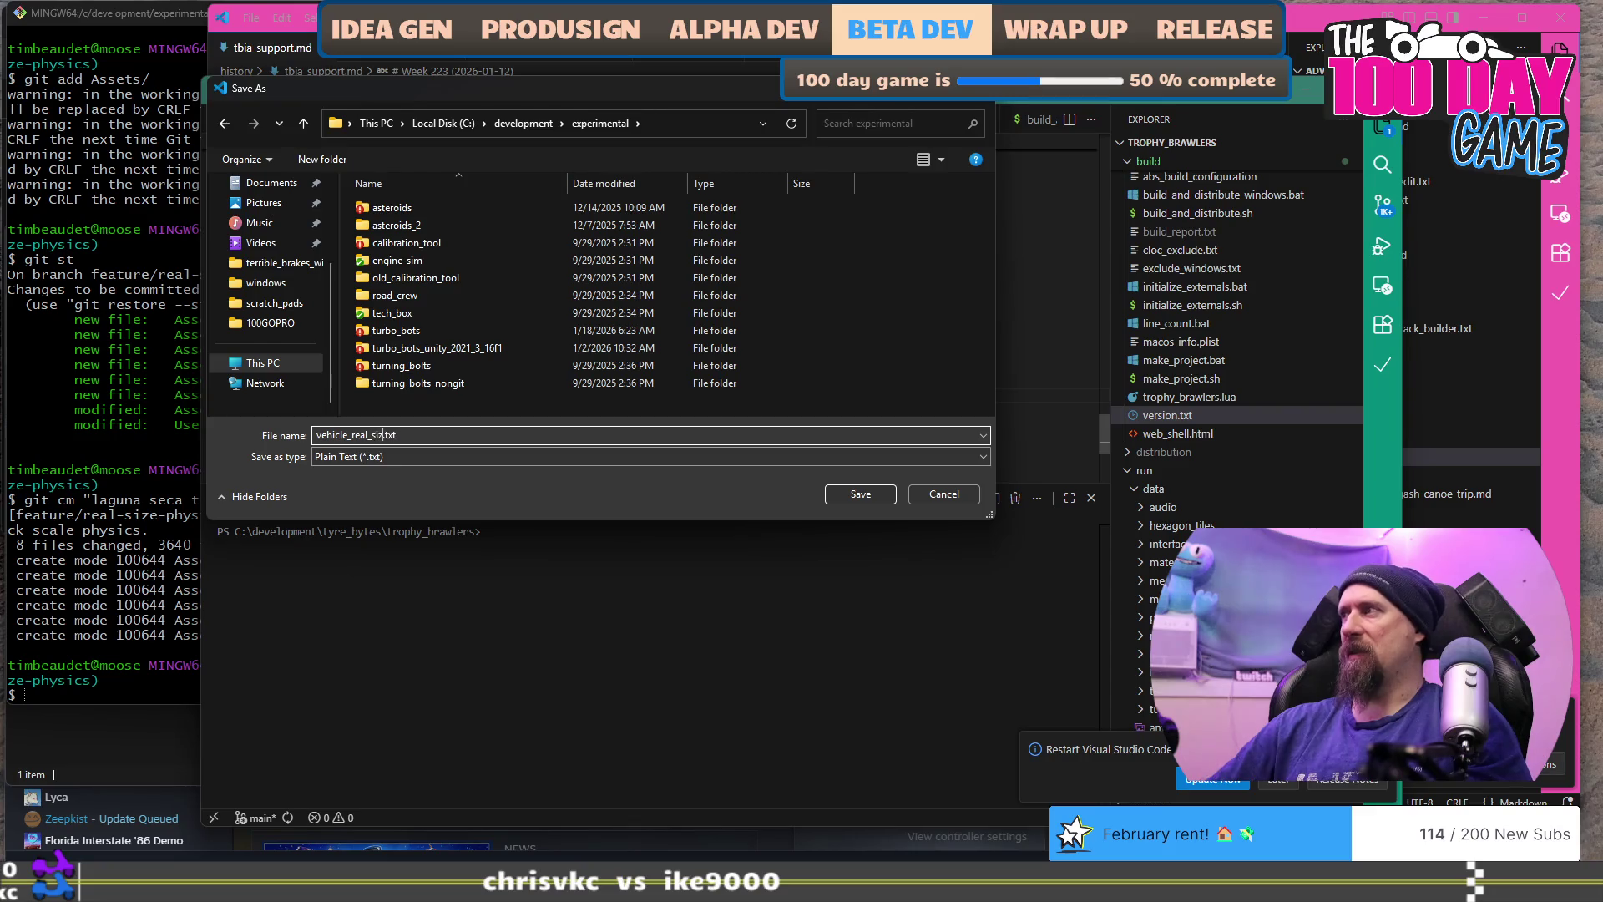
pyautogui.write('e')
pyautogui.press('Return')
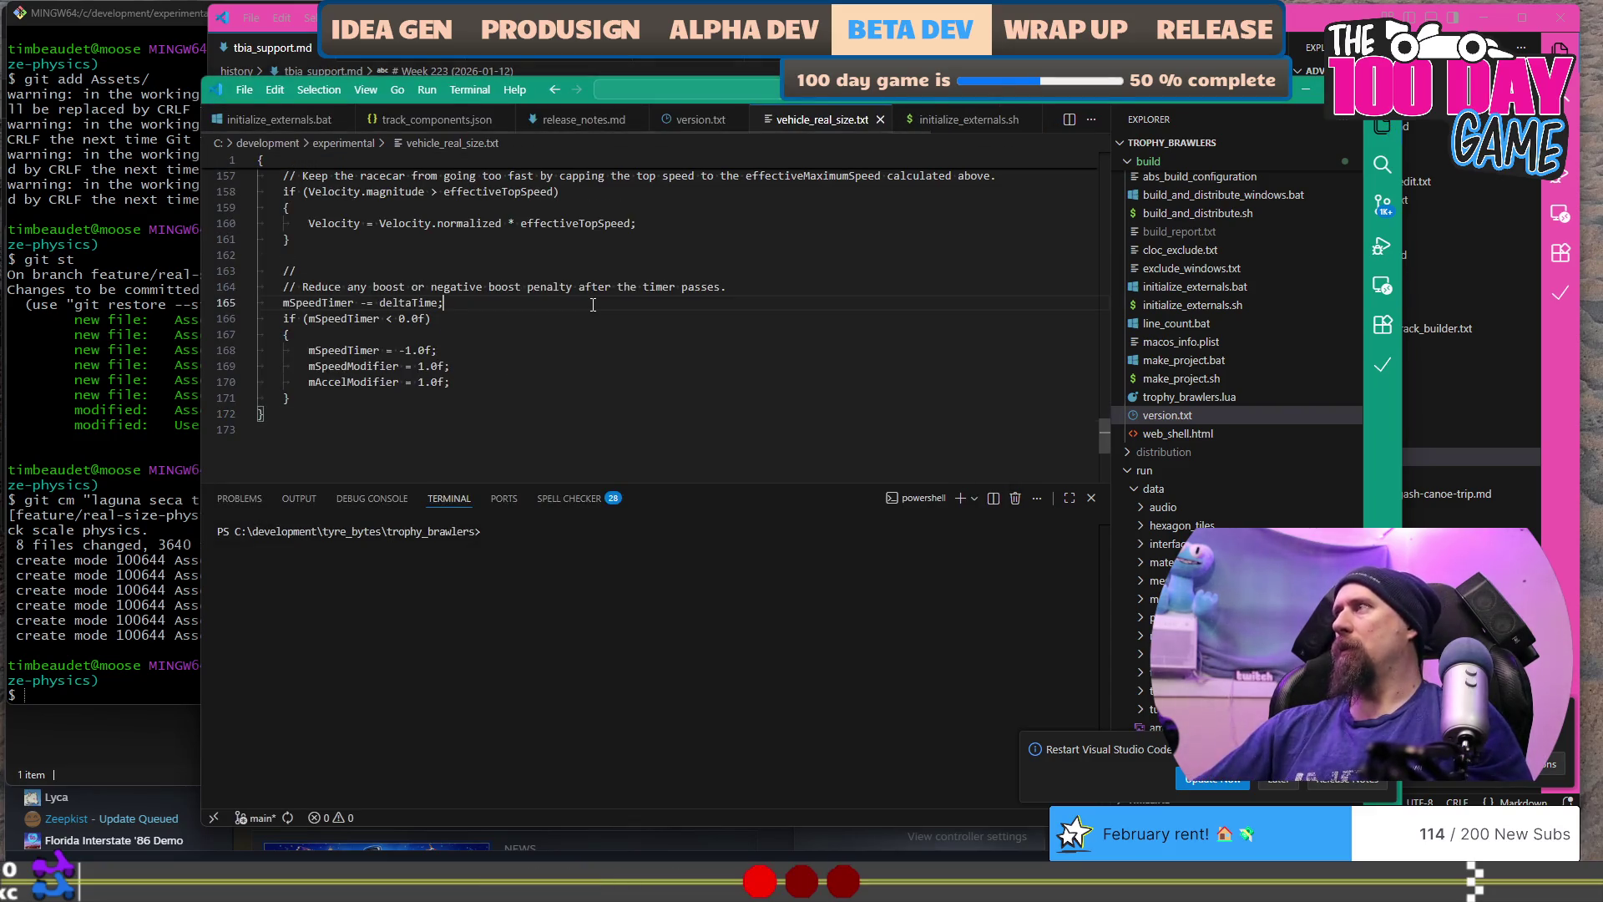
pyautogui.hotkey('alt', 'Tab')
pyautogui.click(252, 620)
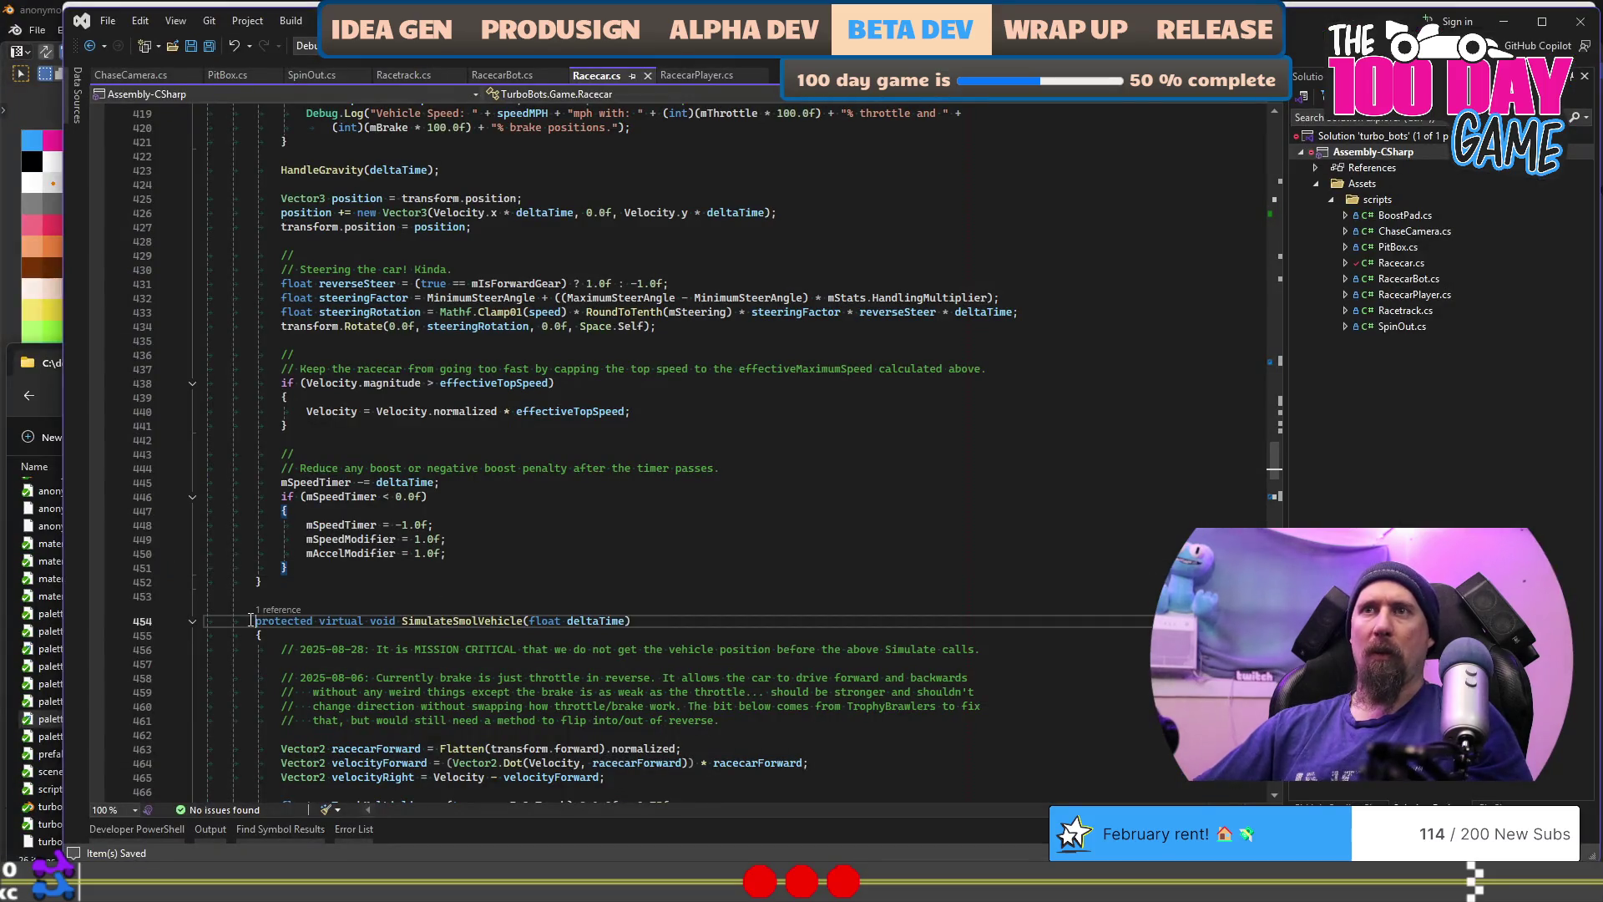
# Step: Select and copy the whole SimulateSmolVehicle function in Racecar.cs
pyautogui.hotkey('shift', 'Down')
pyautogui.hotkey('shift', 'Right')
pyautogui.hotkey('ctrl', 'shift', ']')
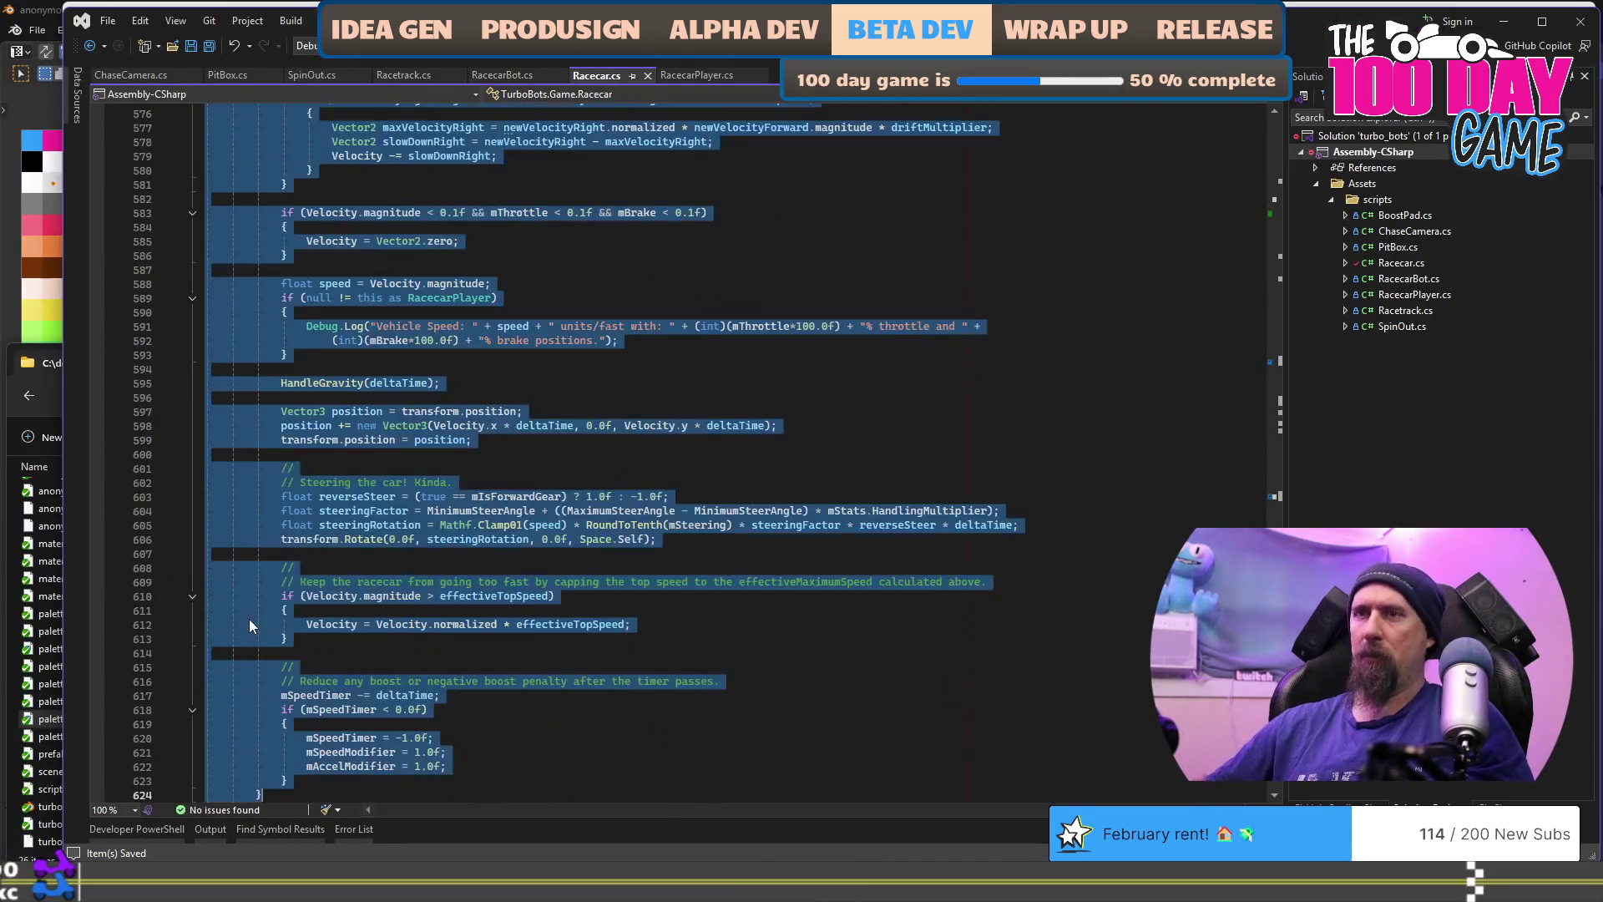
pyautogui.scroll(-5, 248, 618)
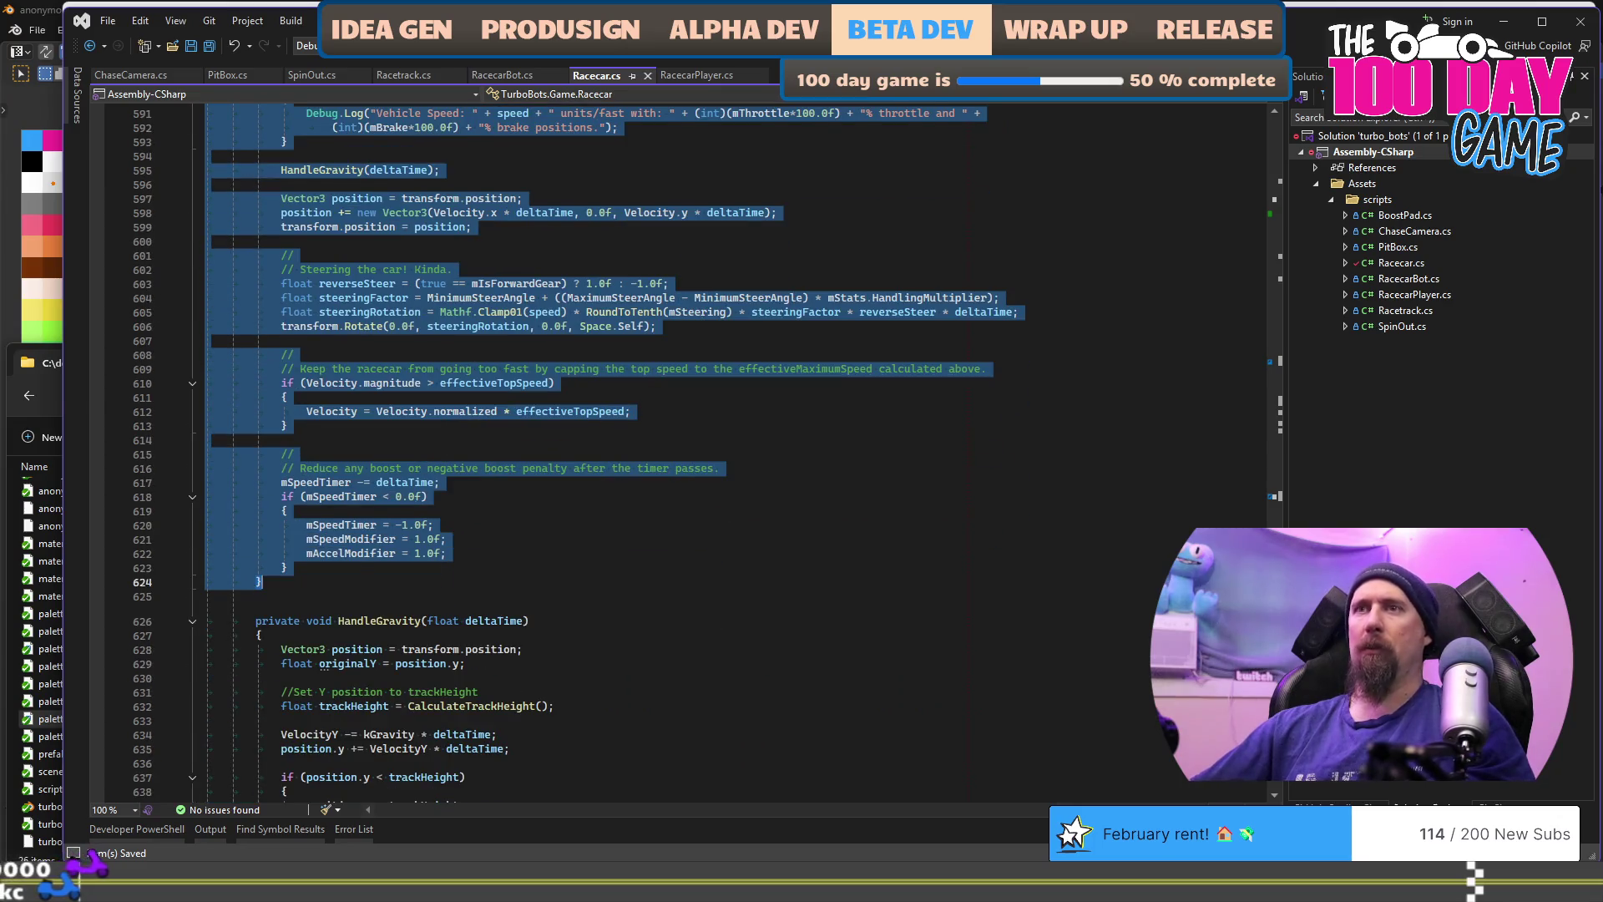
pyautogui.hotkey('alt', 'Tab')
# Step: Paste it into a new VS Code file saved as vehicle_smol_size.txt in experimental
pyautogui.hotkey('ctrl', 'n')
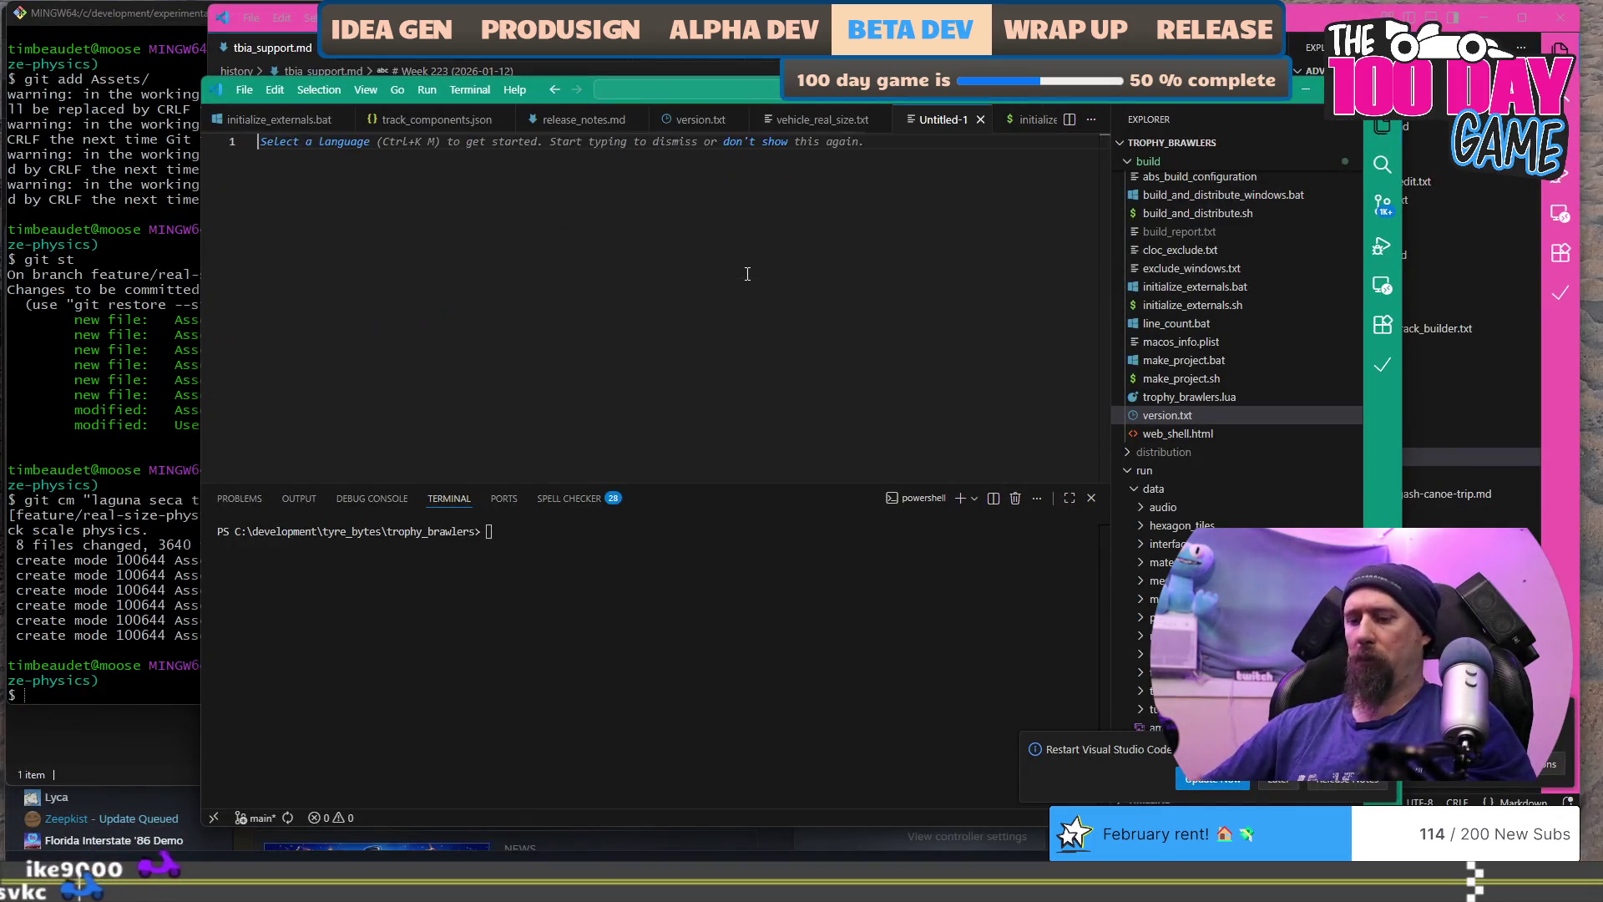
pyautogui.hotkey('ctrl', 'v')
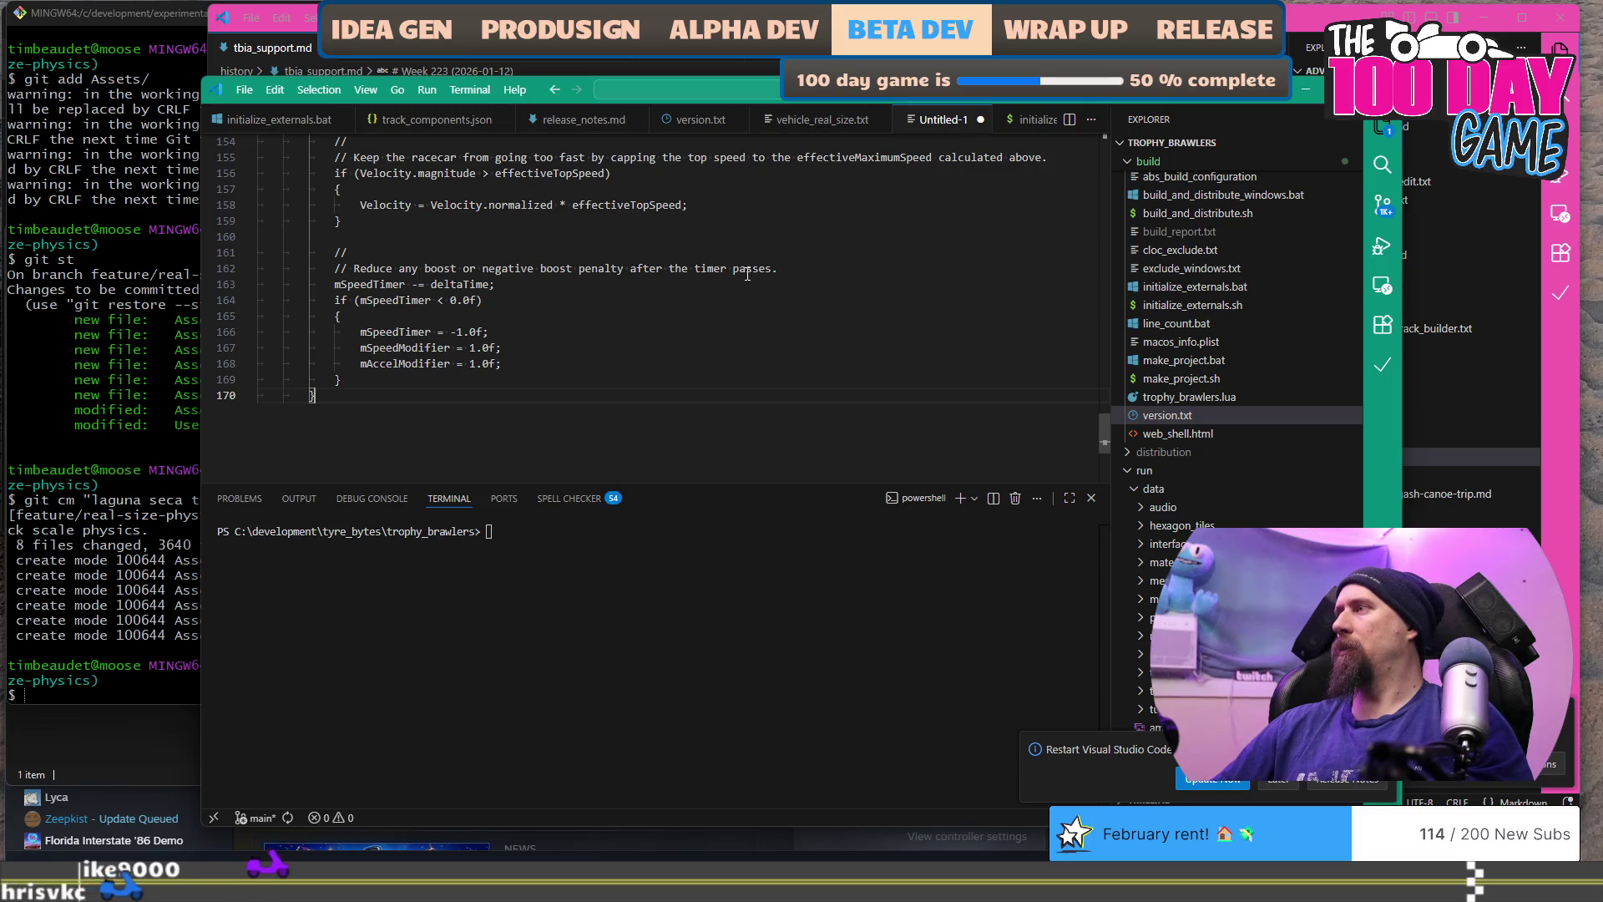
pyautogui.hotkey('ctrl', 's')
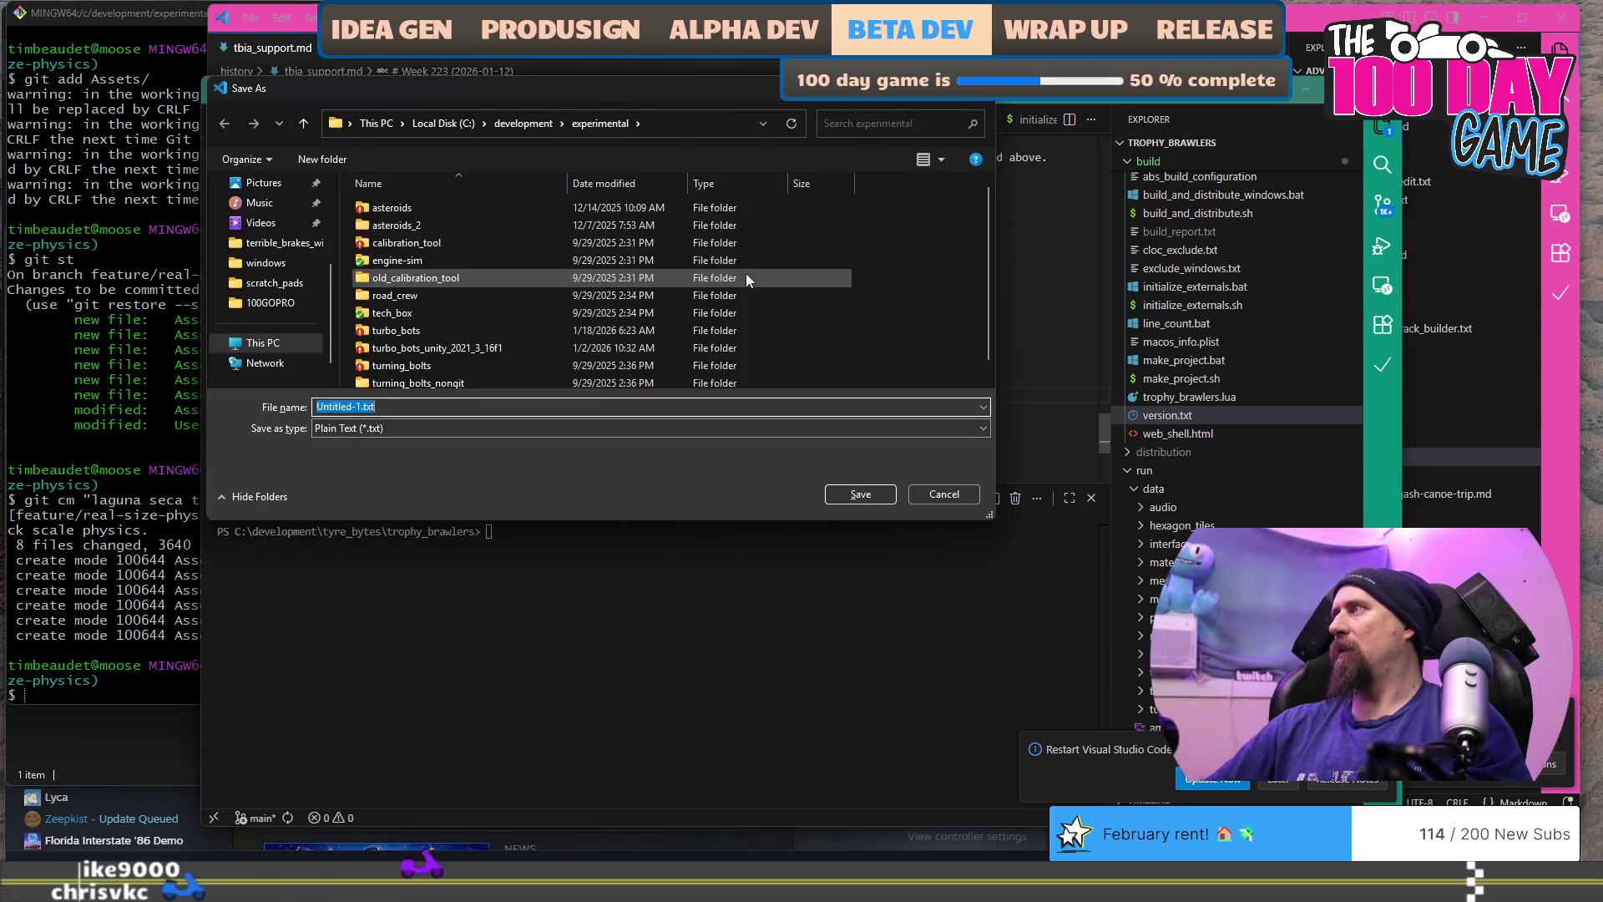
pyautogui.click(431, 381)
pyautogui.hotkey('ctrl', 'Left')
pyautogui.hotkey('ctrl', 'Left')
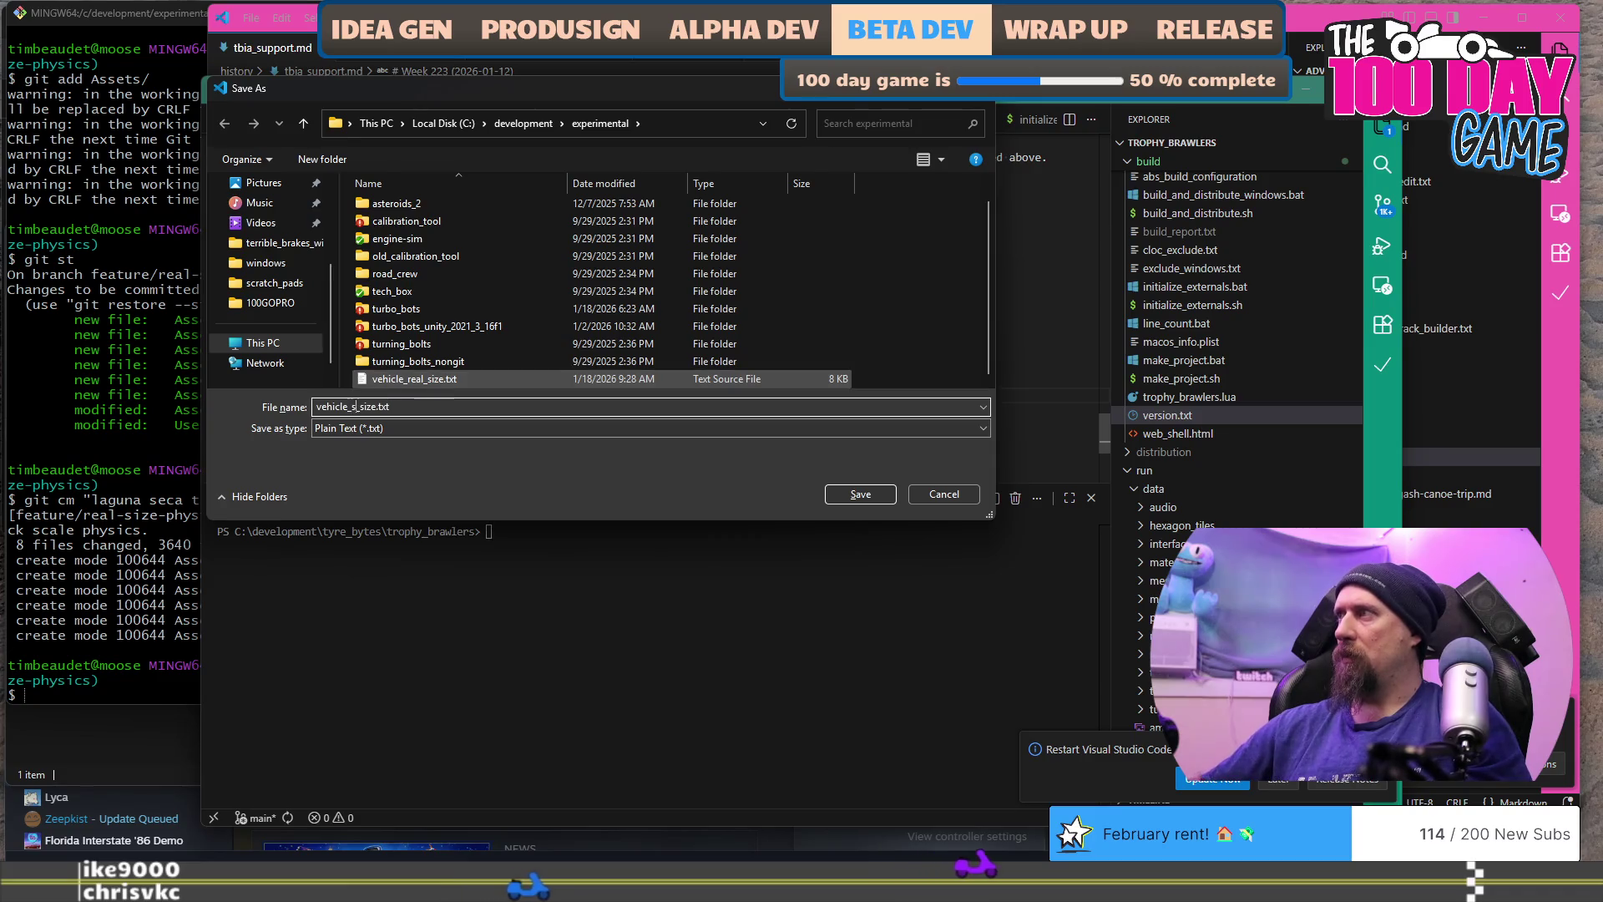
pyautogui.press('Escape')
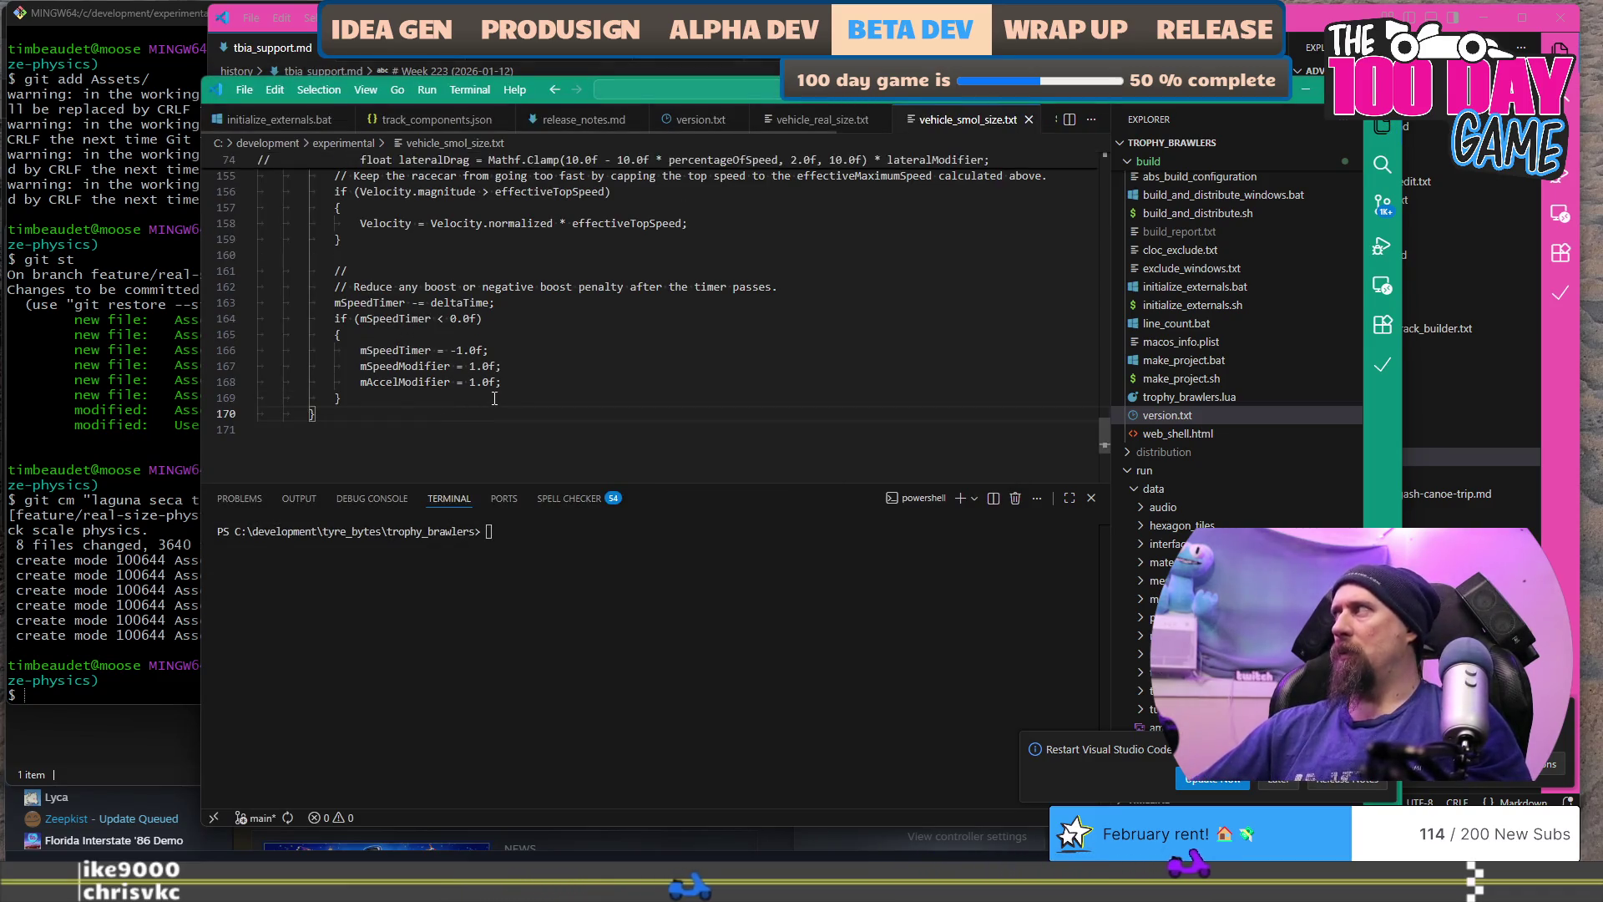
pyautogui.hotkey('alt', 'Tab')
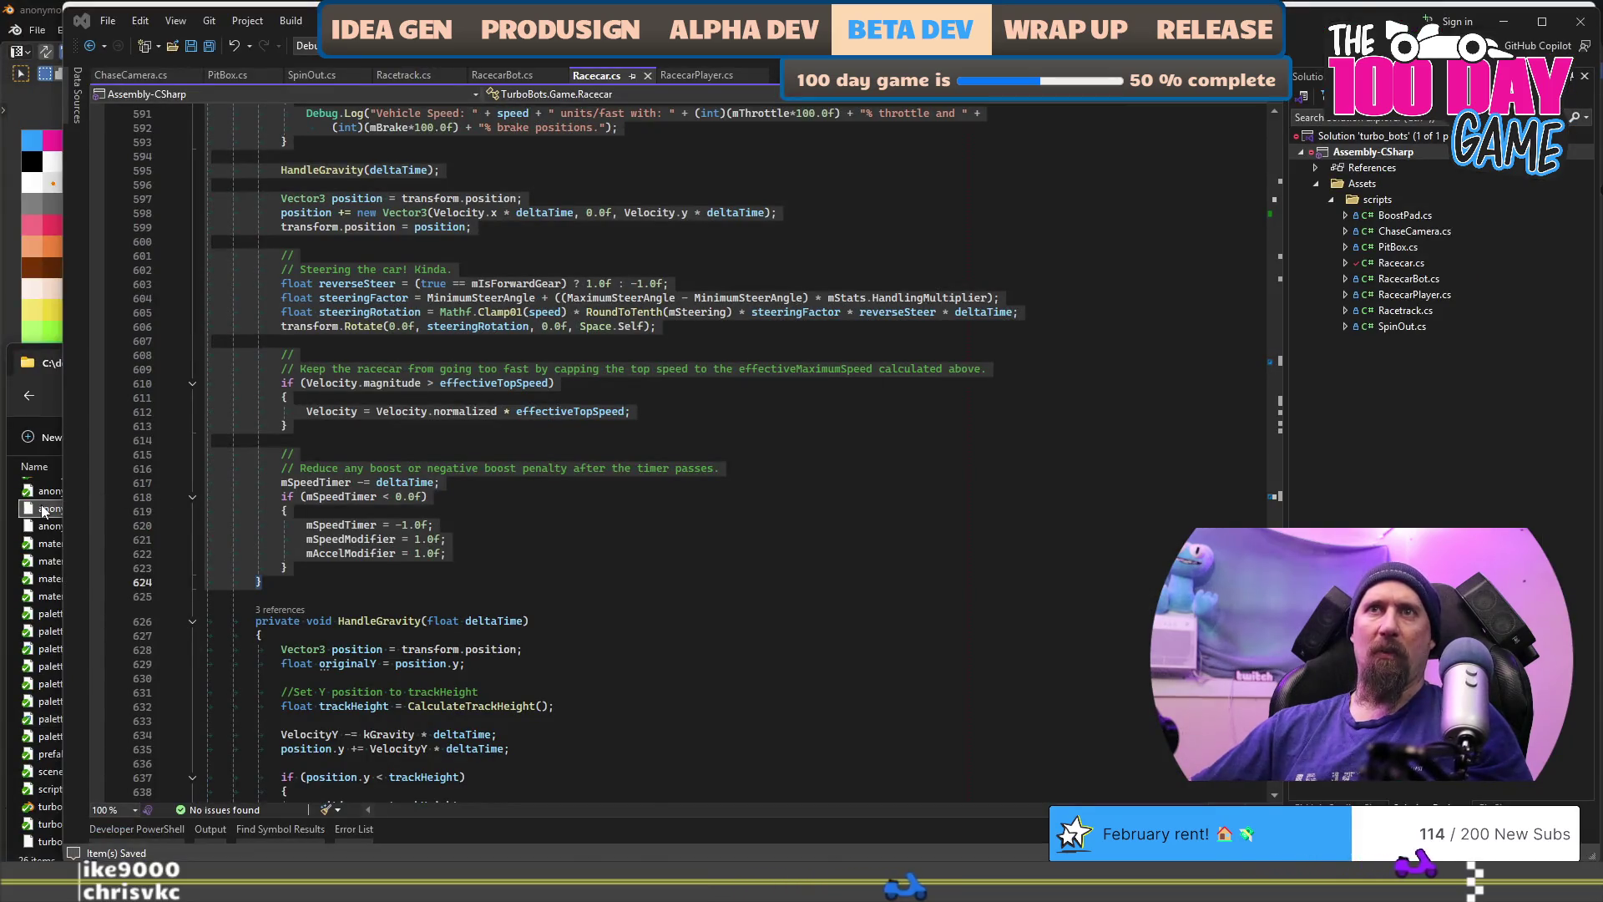
# Step: Run TortoiseSVN Diff on vehicle_real_size.txt and vehicle_smol_size.txt in the experimental folder
pyautogui.click(46, 508)
pyautogui.click(276, 399)
pyautogui.click(287, 395)
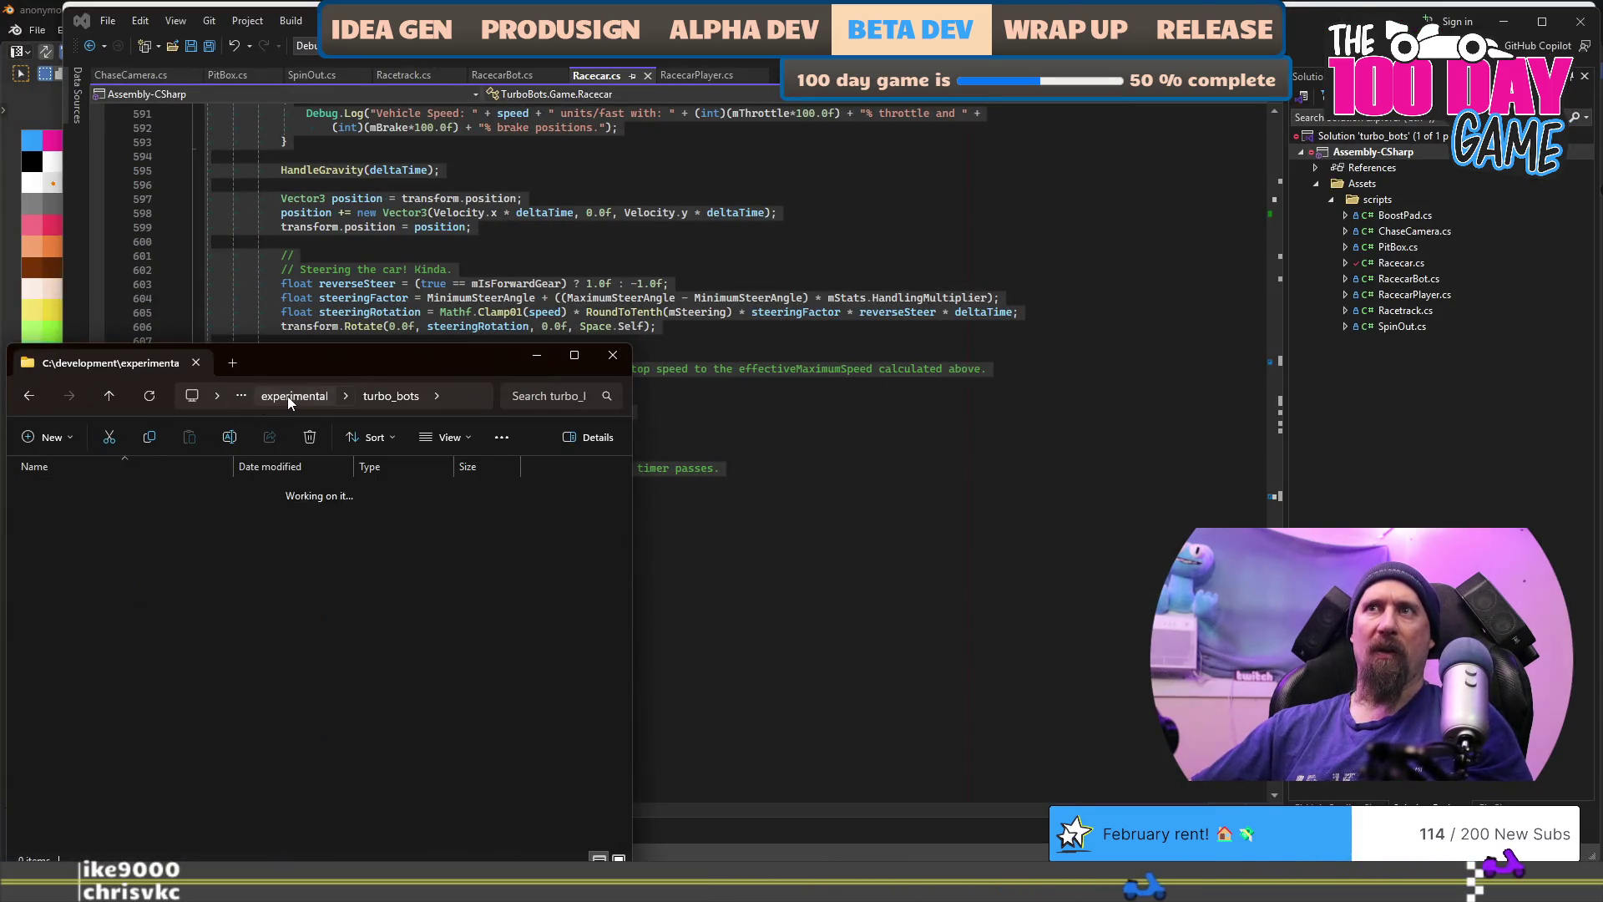
pyautogui.click(117, 688)
pyautogui.keyDown('shift'); pyautogui.click(113, 702); pyautogui.keyUp('shift')
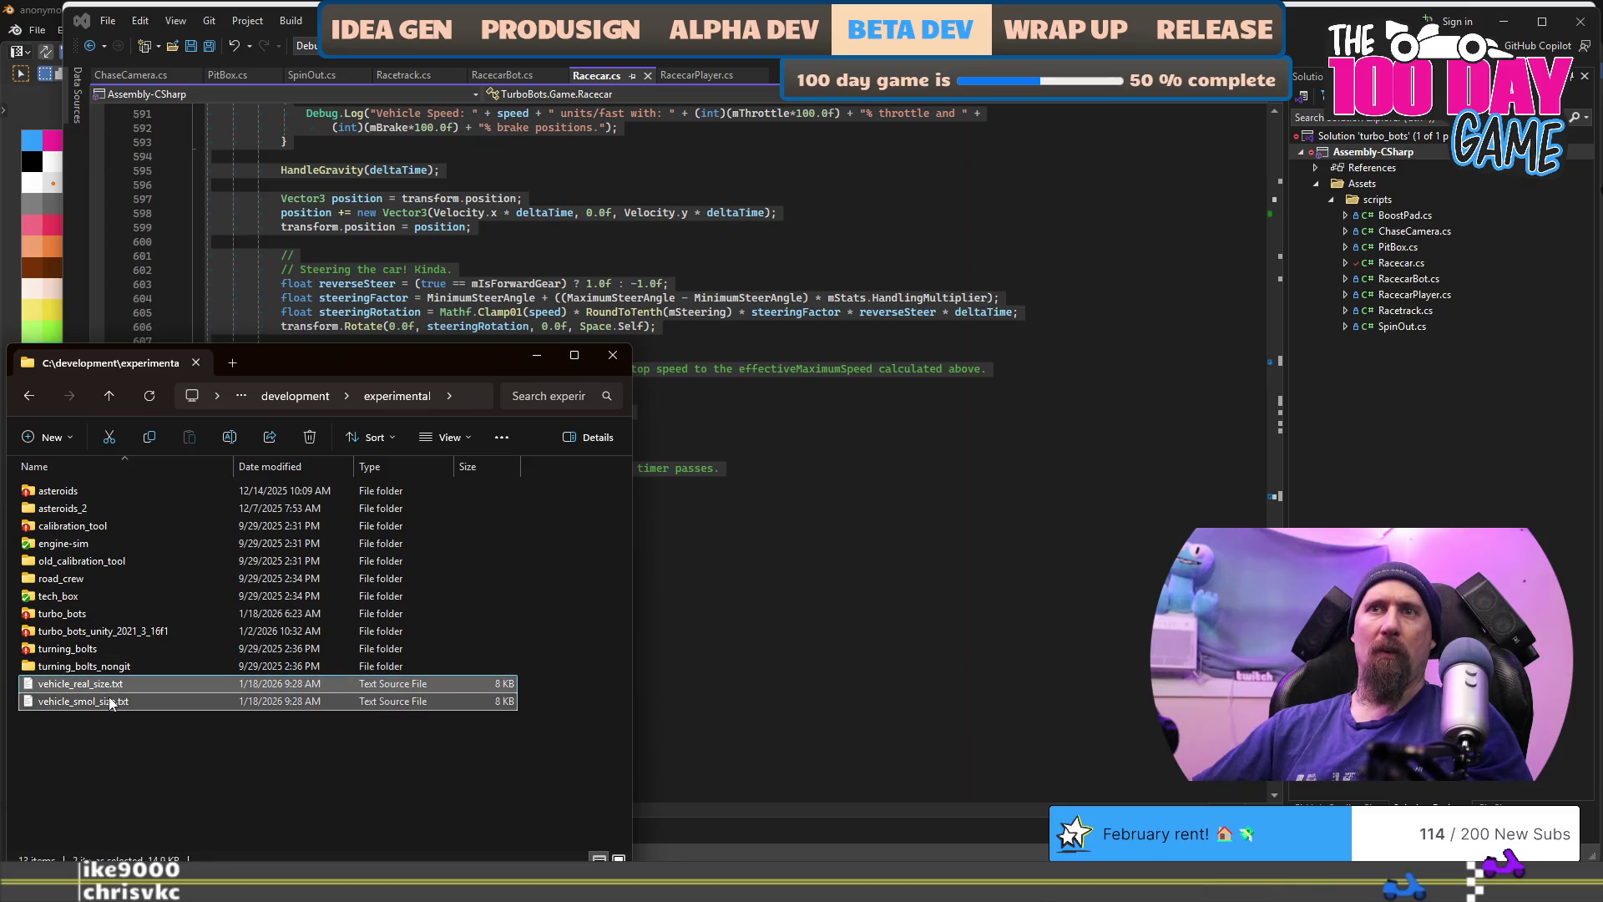
pyautogui.rightClick(111, 701)
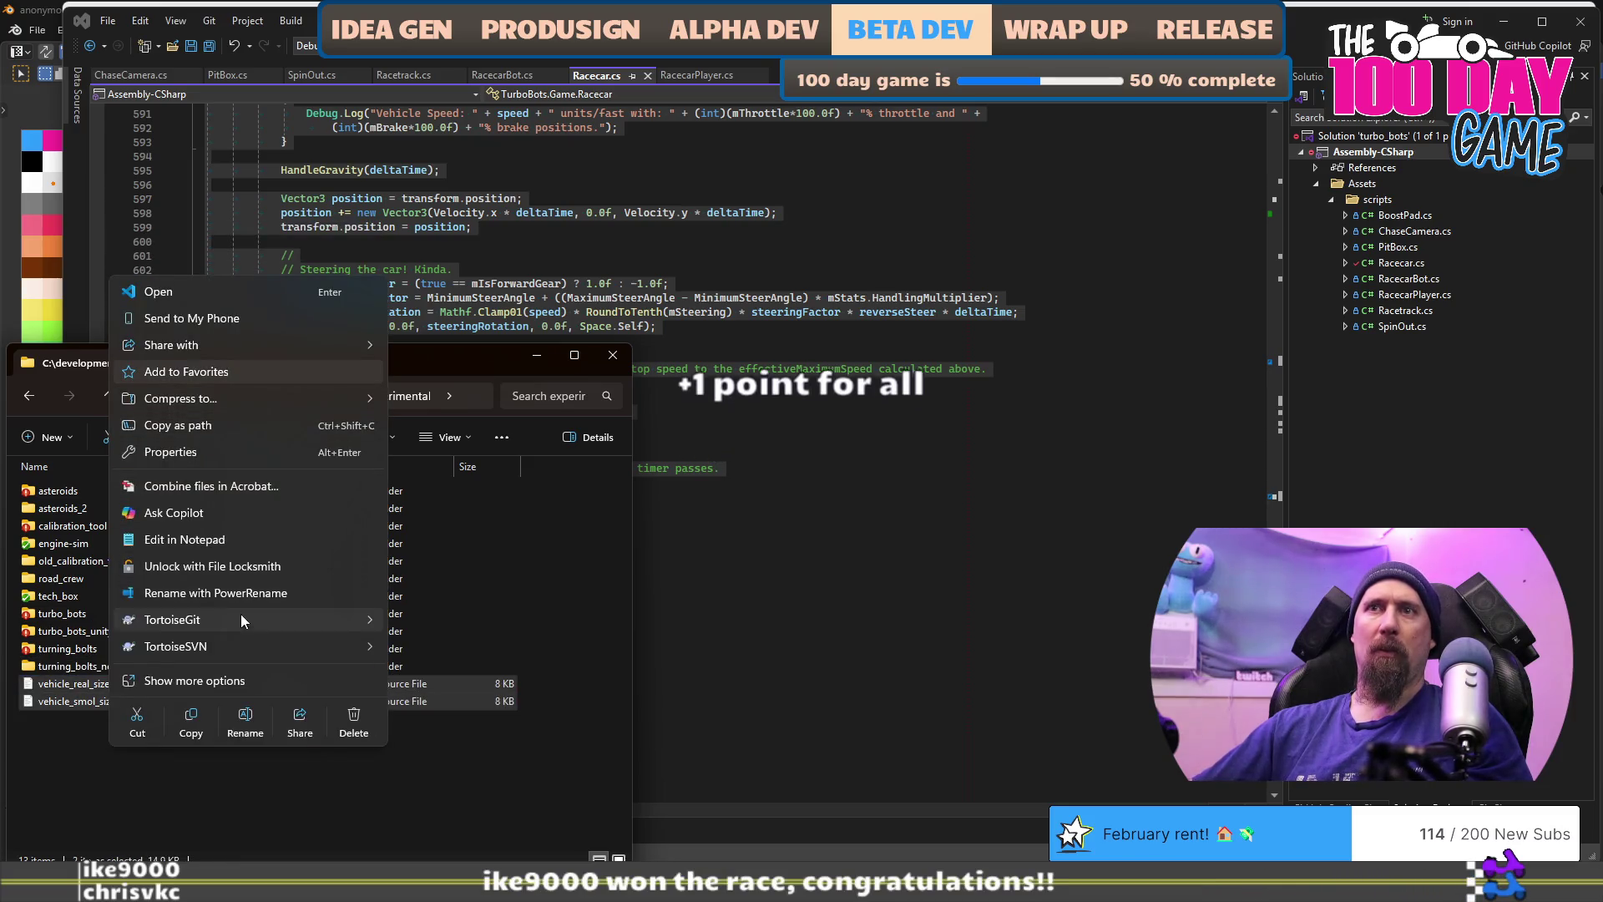
pyautogui.moveTo(313, 650)
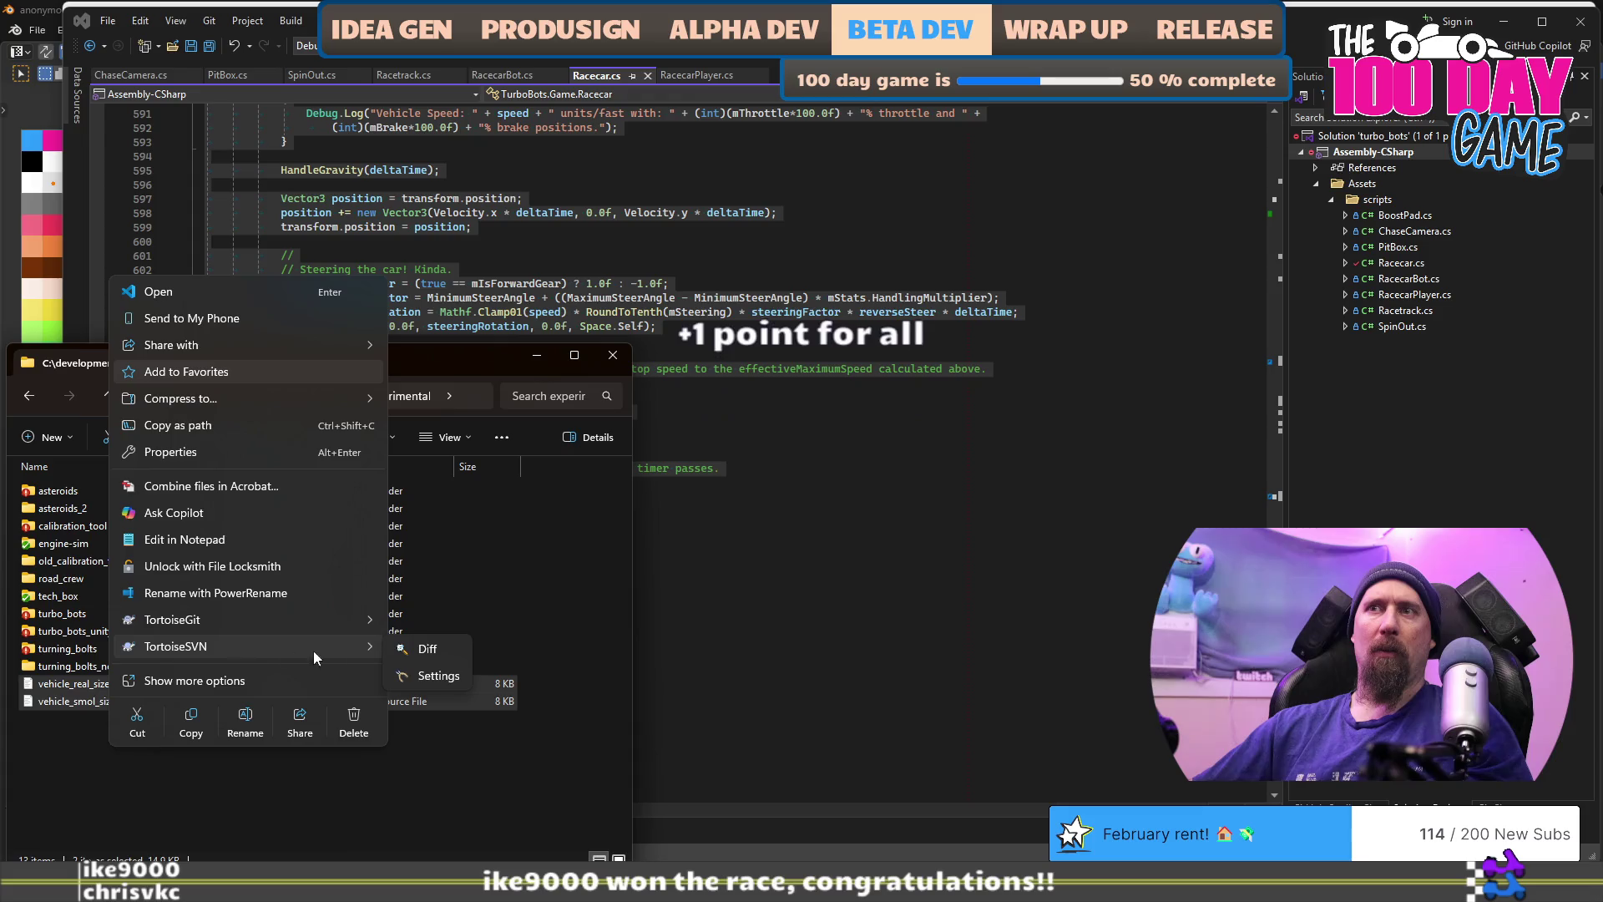
pyautogui.click(437, 651)
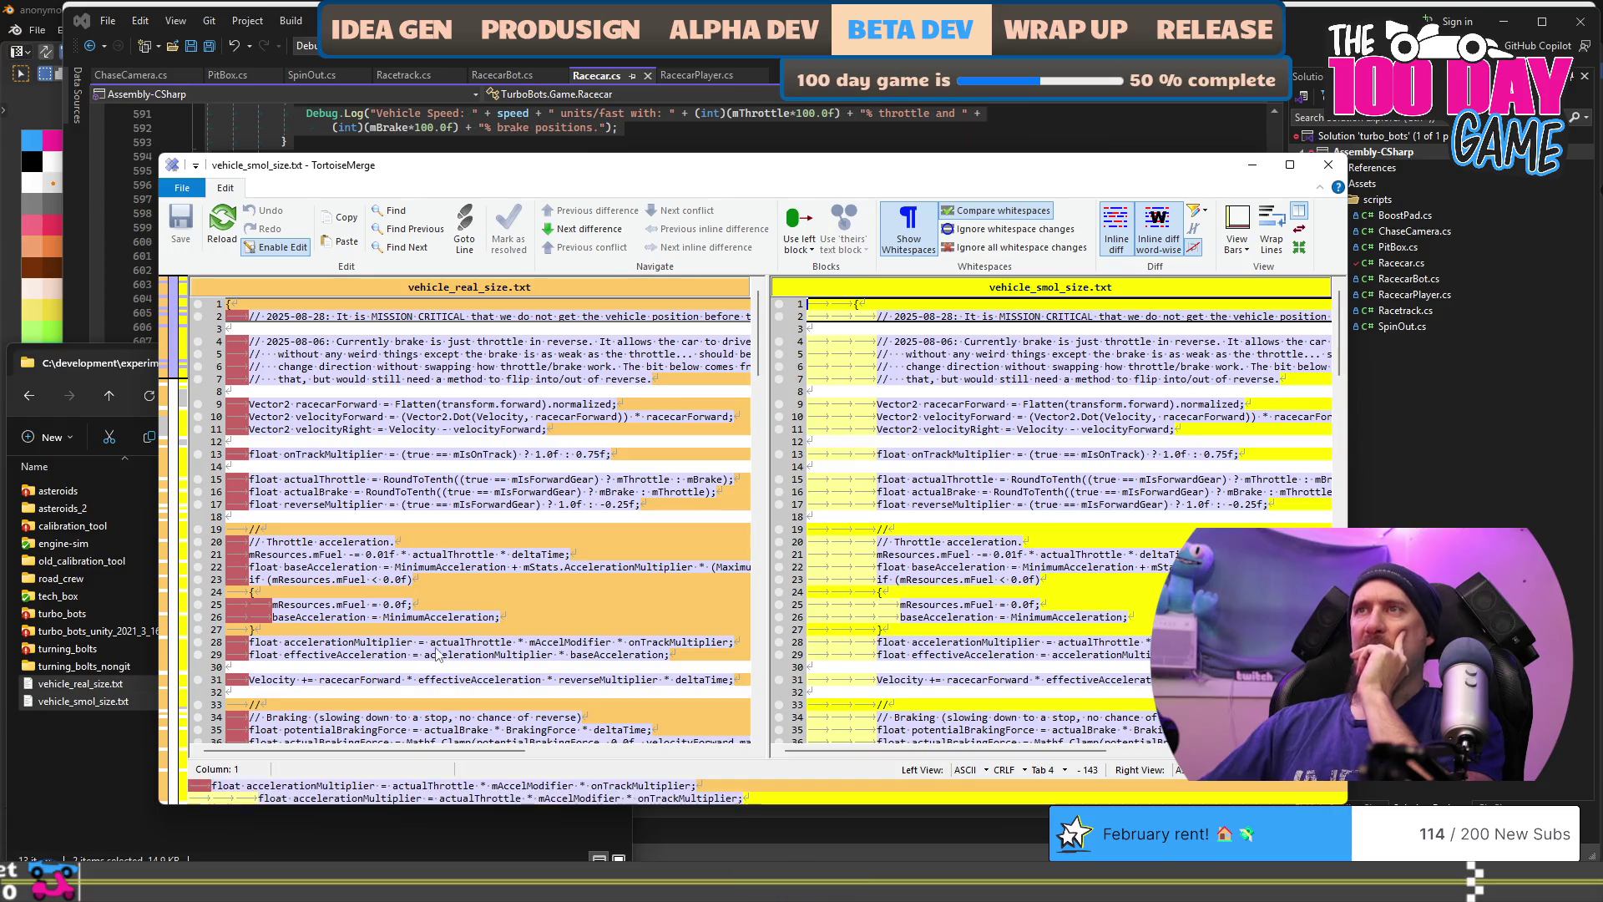
# Step: Enlarge the TortoiseMerge window, scroll through the real vs small vehicle differences, then close it
pyautogui.moveTo(810, 181)
pyautogui.mouseDown()
pyautogui.moveTo(901, 131)
pyautogui.moveTo(878, 146)
pyautogui.moveTo(778, 126)
pyautogui.moveTo(721, 75)
pyautogui.mouseUp()
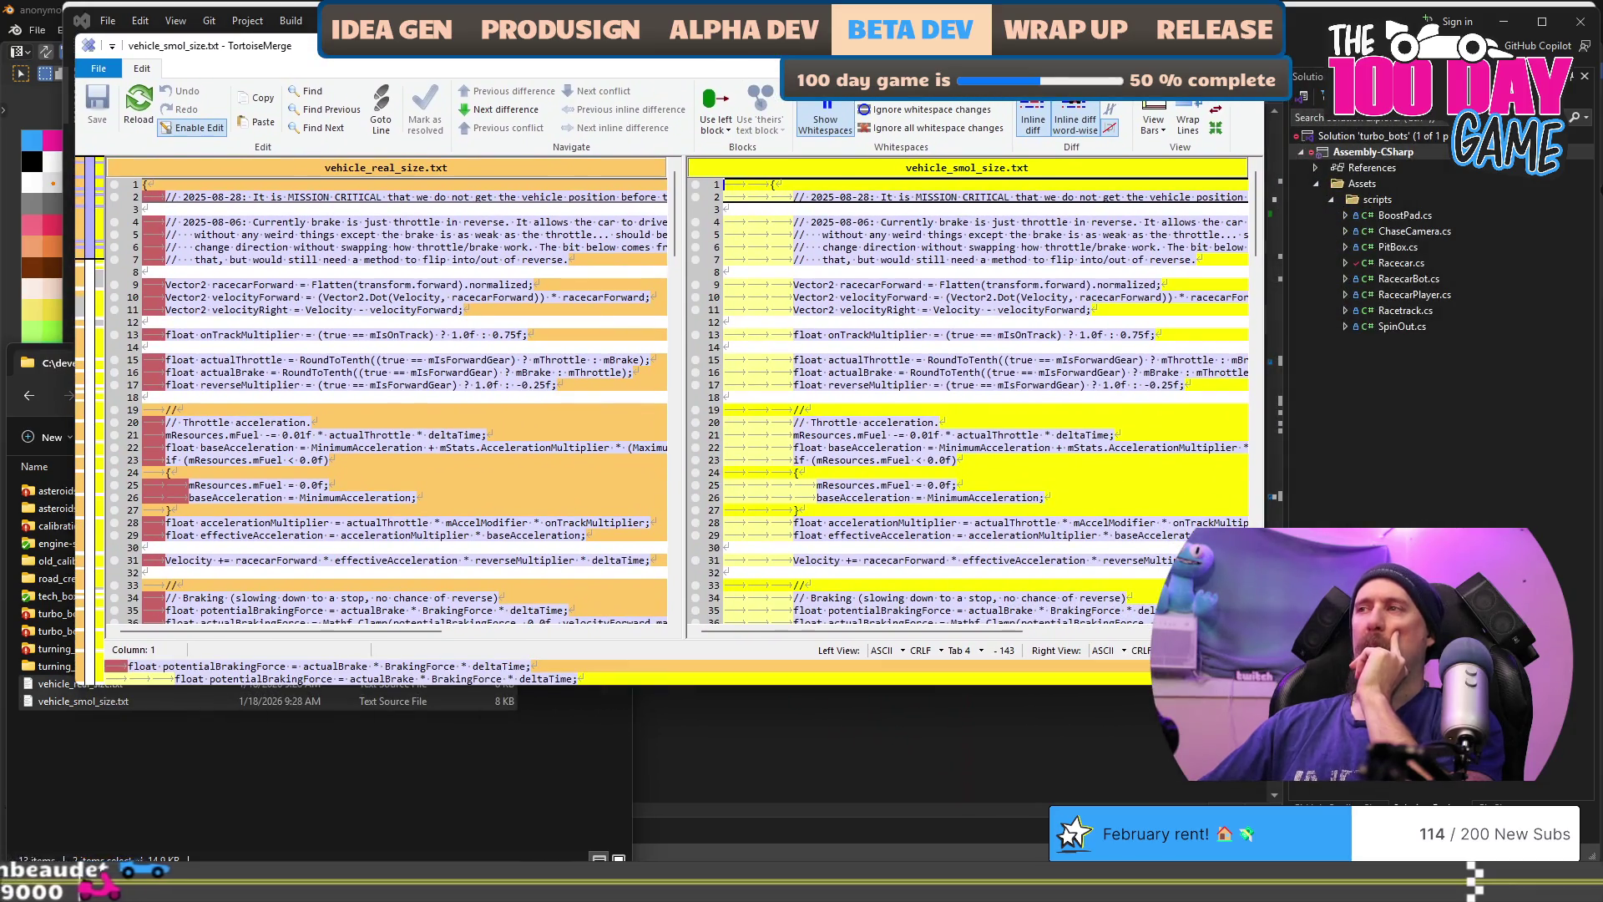
pyautogui.moveTo(1264, 685); pyautogui.dragTo(1354, 751)
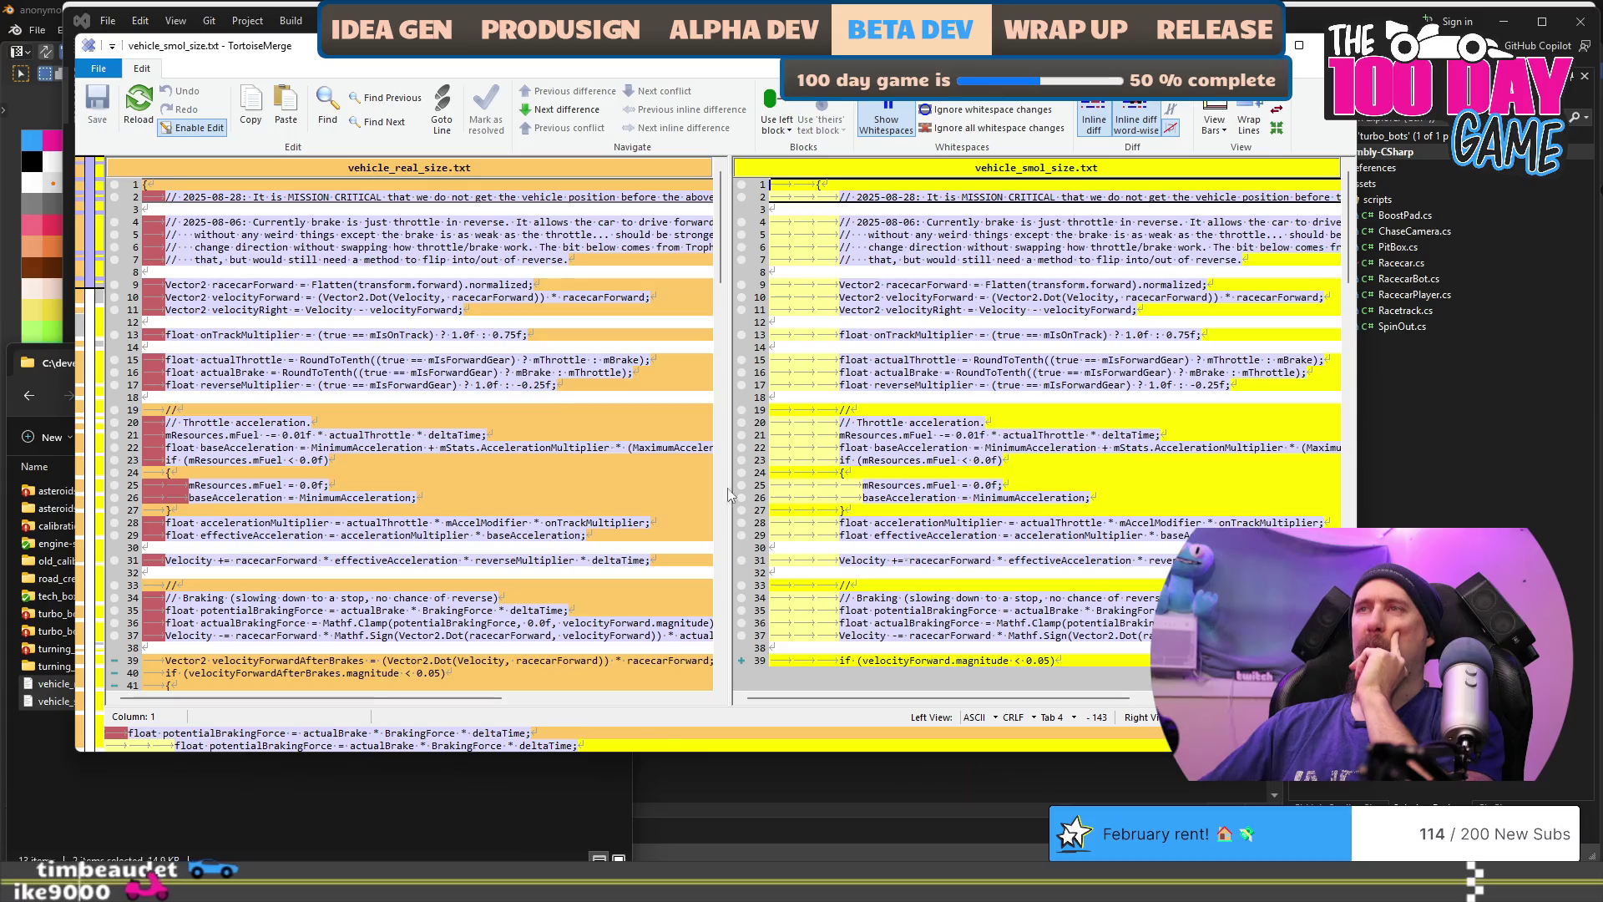
pyautogui.scroll(-1, 500, 385)
pyautogui.scroll(1, 498, 388)
pyautogui.scroll(-15, 499, 388)
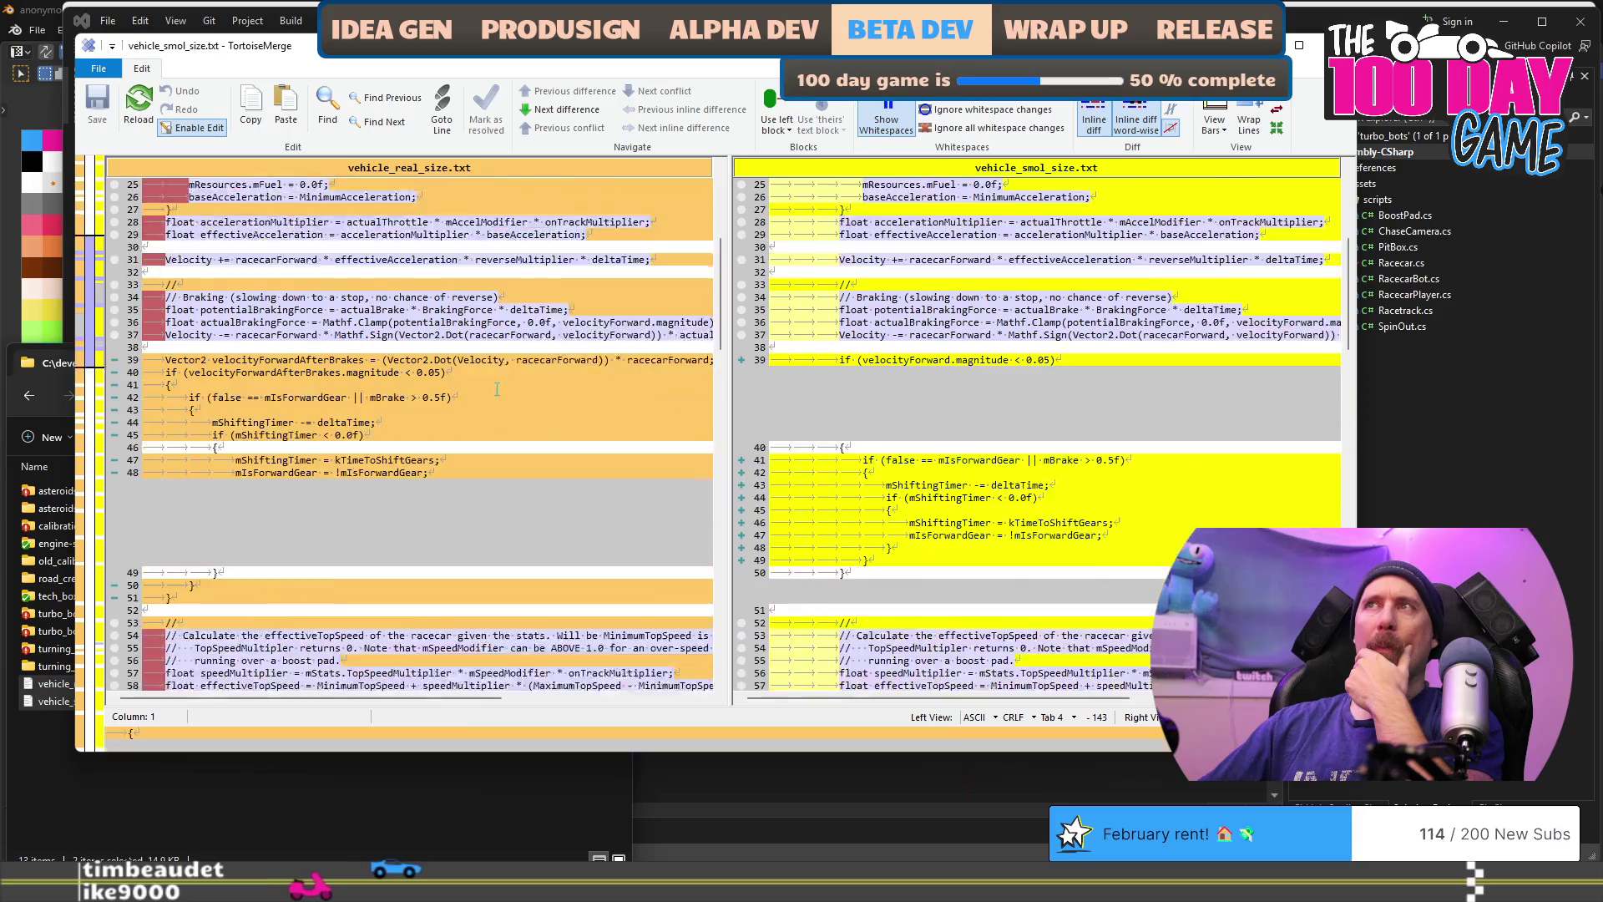
pyautogui.scroll(8, 499, 388)
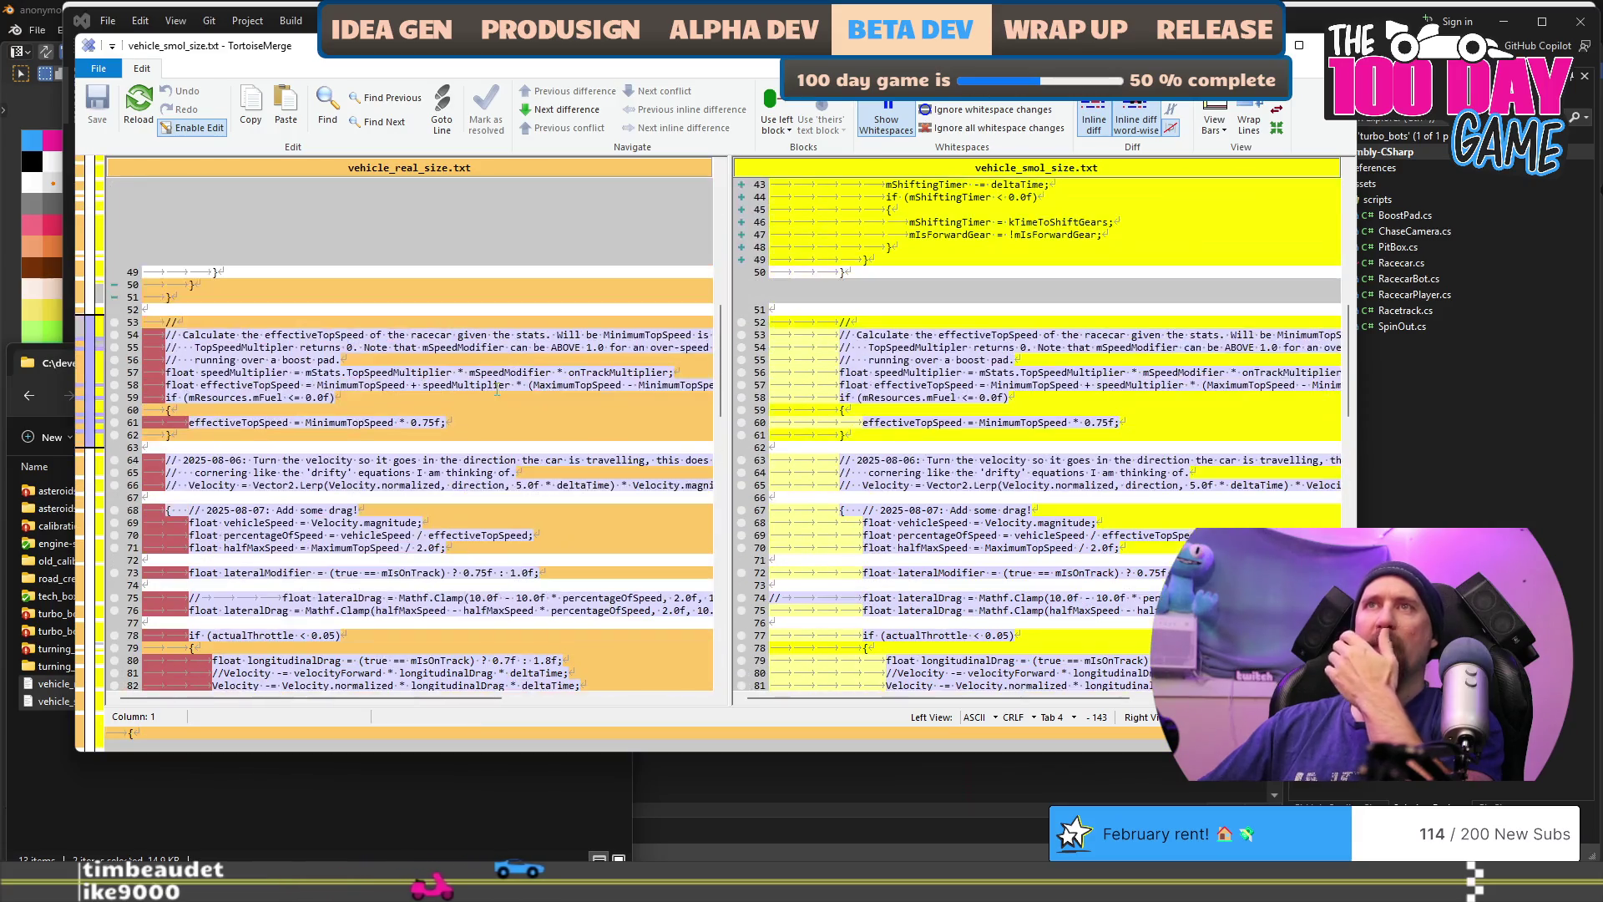
pyautogui.scroll(16, 498, 388)
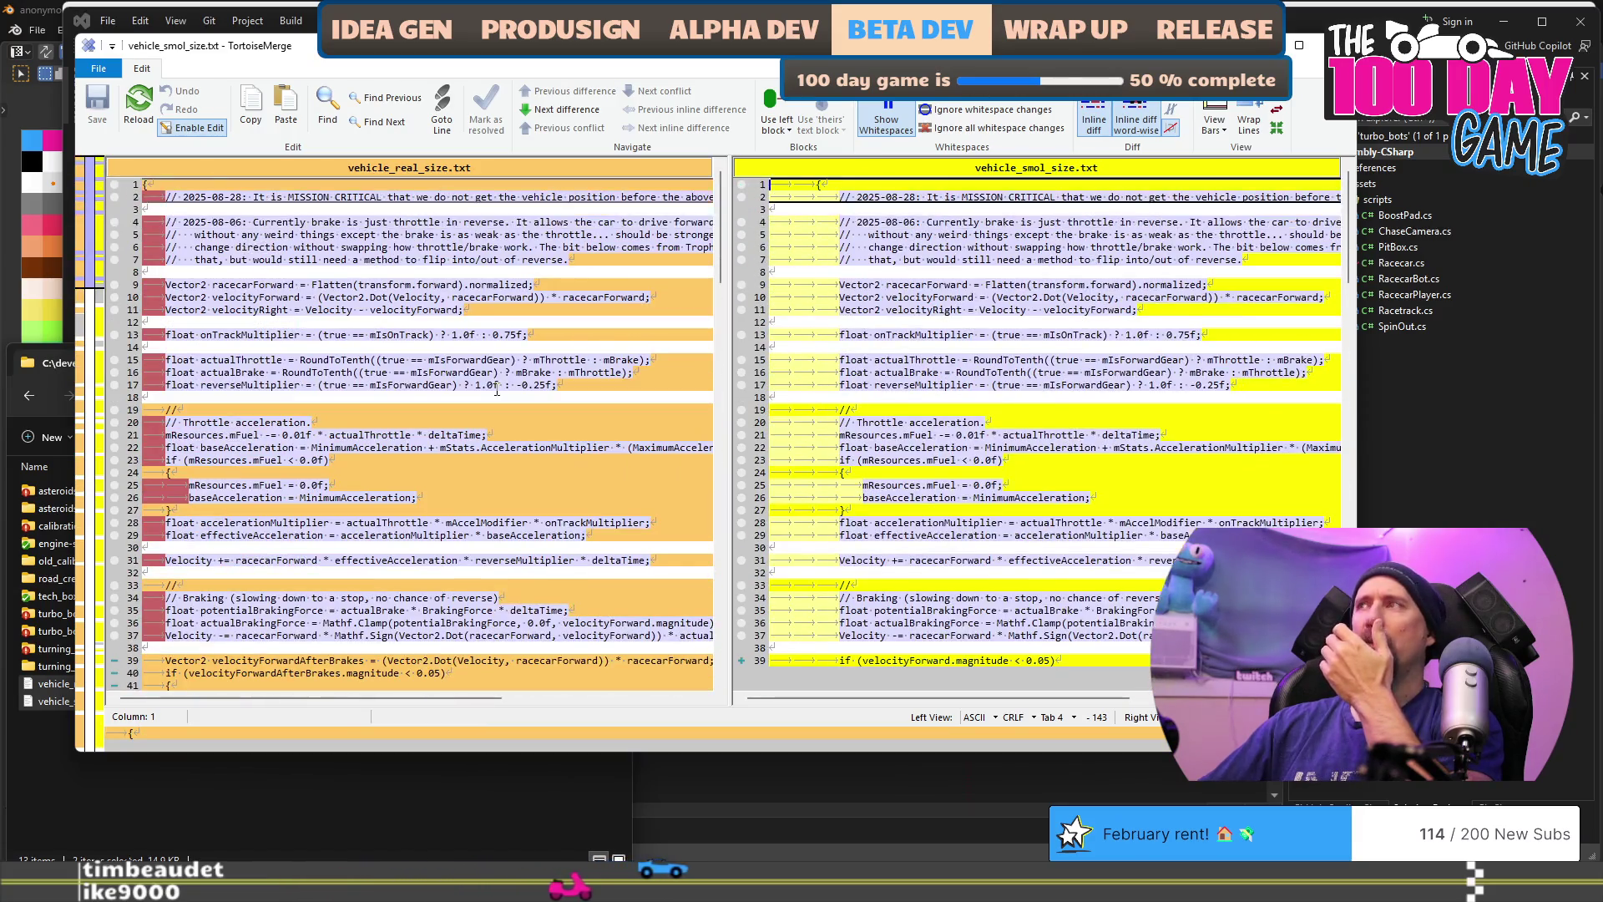
pyautogui.press('Escape')
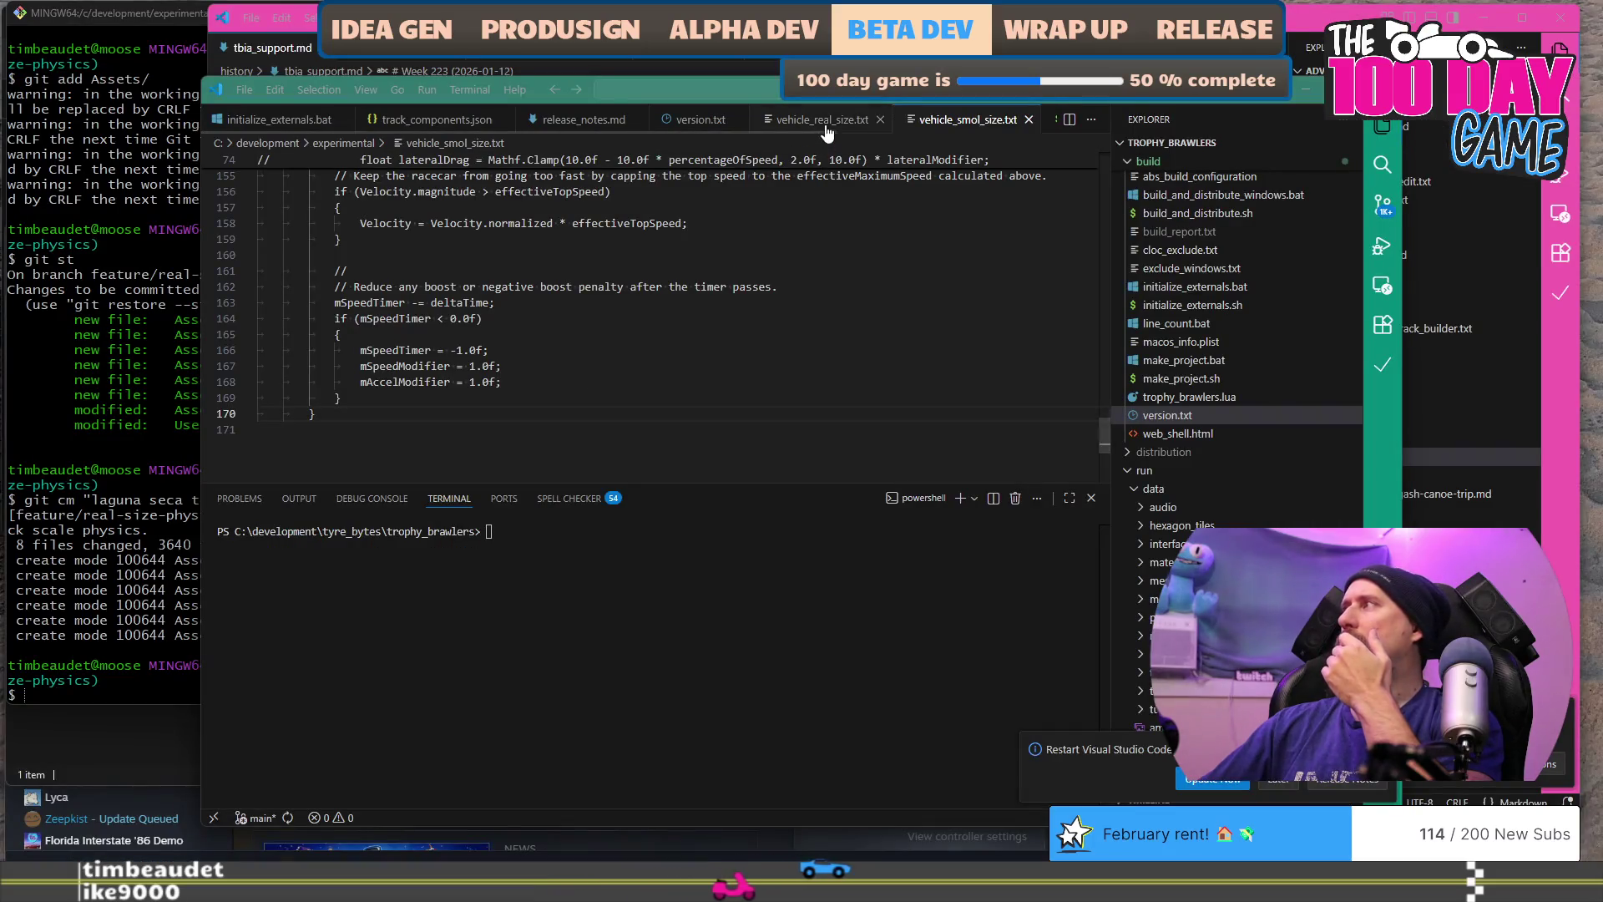
# Step: Select all of vehicle_smol_size.txt and shift its indentation left by two levels
pyautogui.click(960, 122)
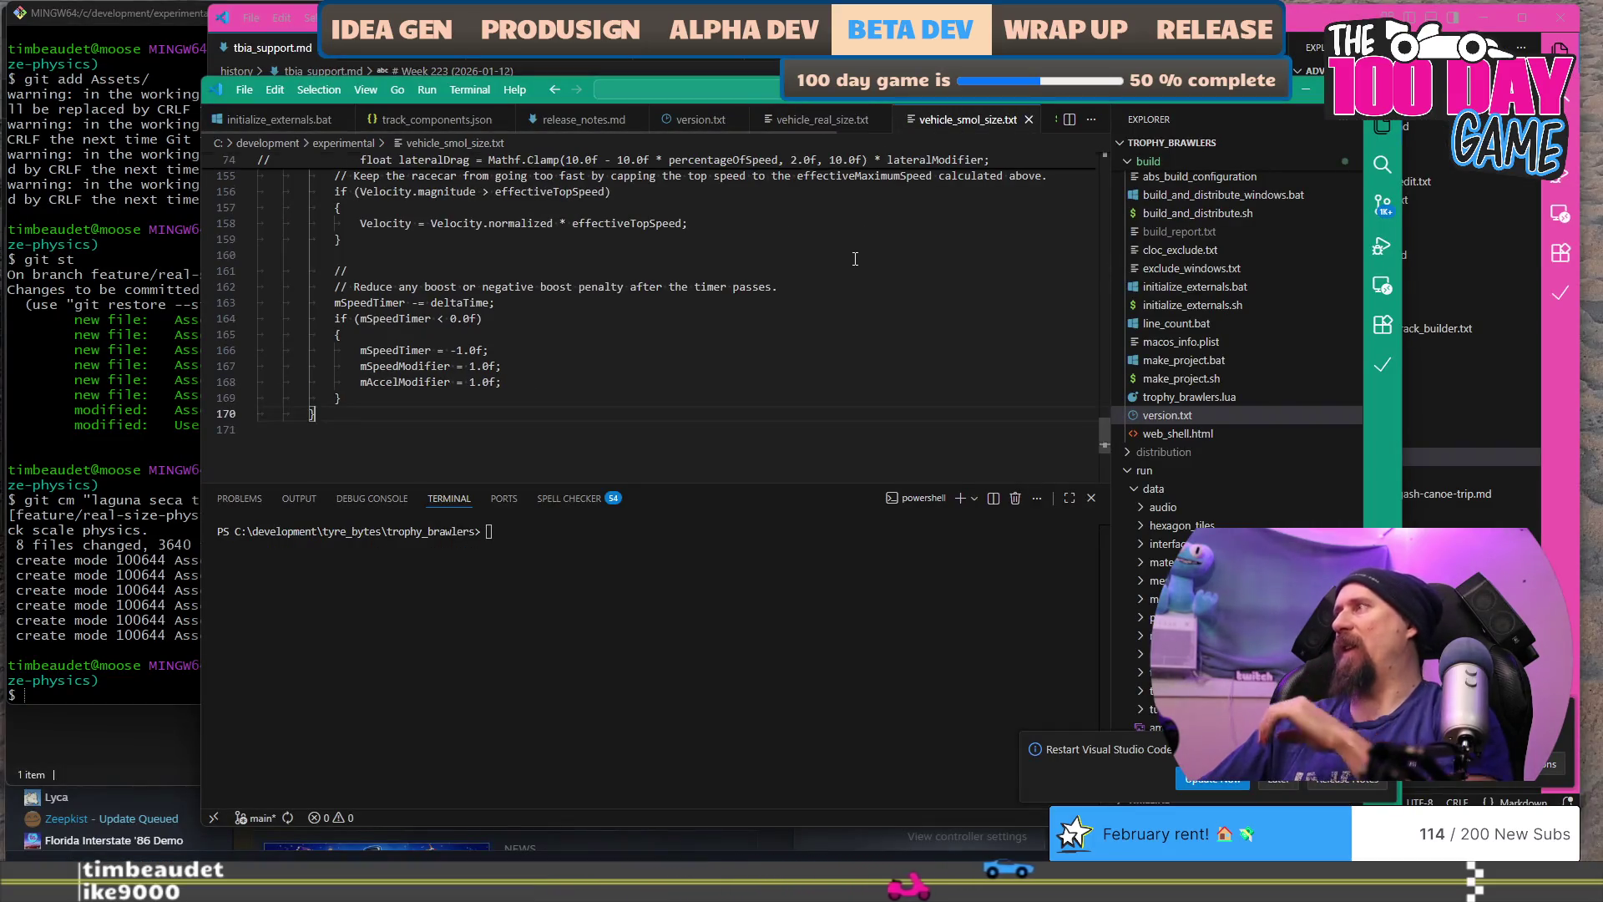
pyautogui.hotkey('ctrl', 'a')
pyautogui.hotkey('shift', 'Tab')
pyautogui.hotkey('shift', 'Tab')
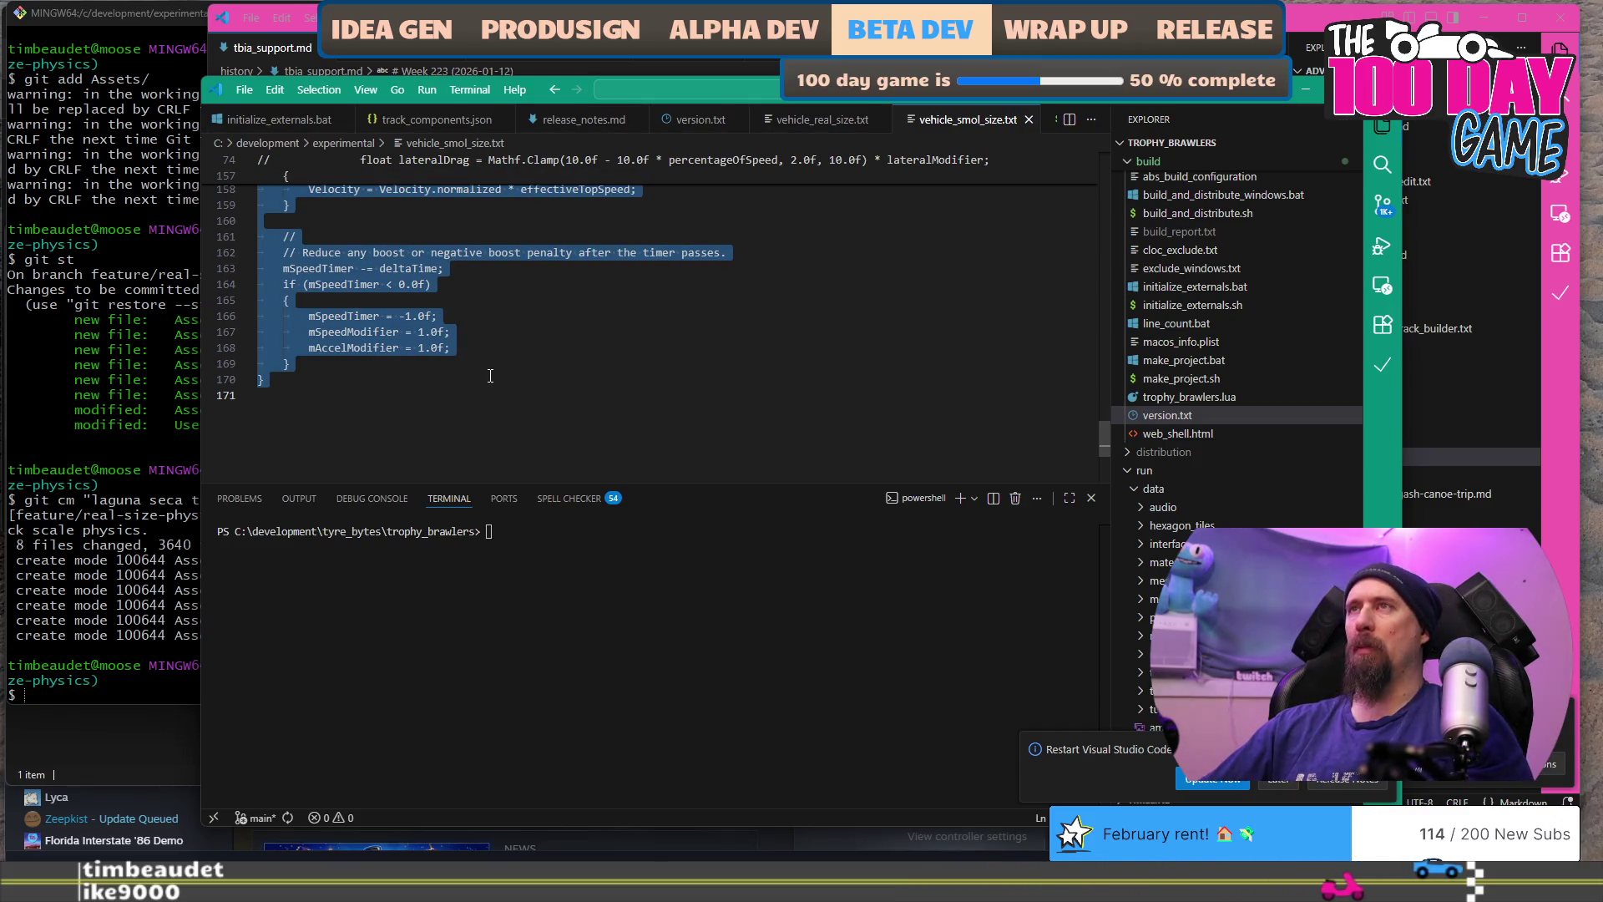
pyautogui.hotkey('alt', 'Tab')
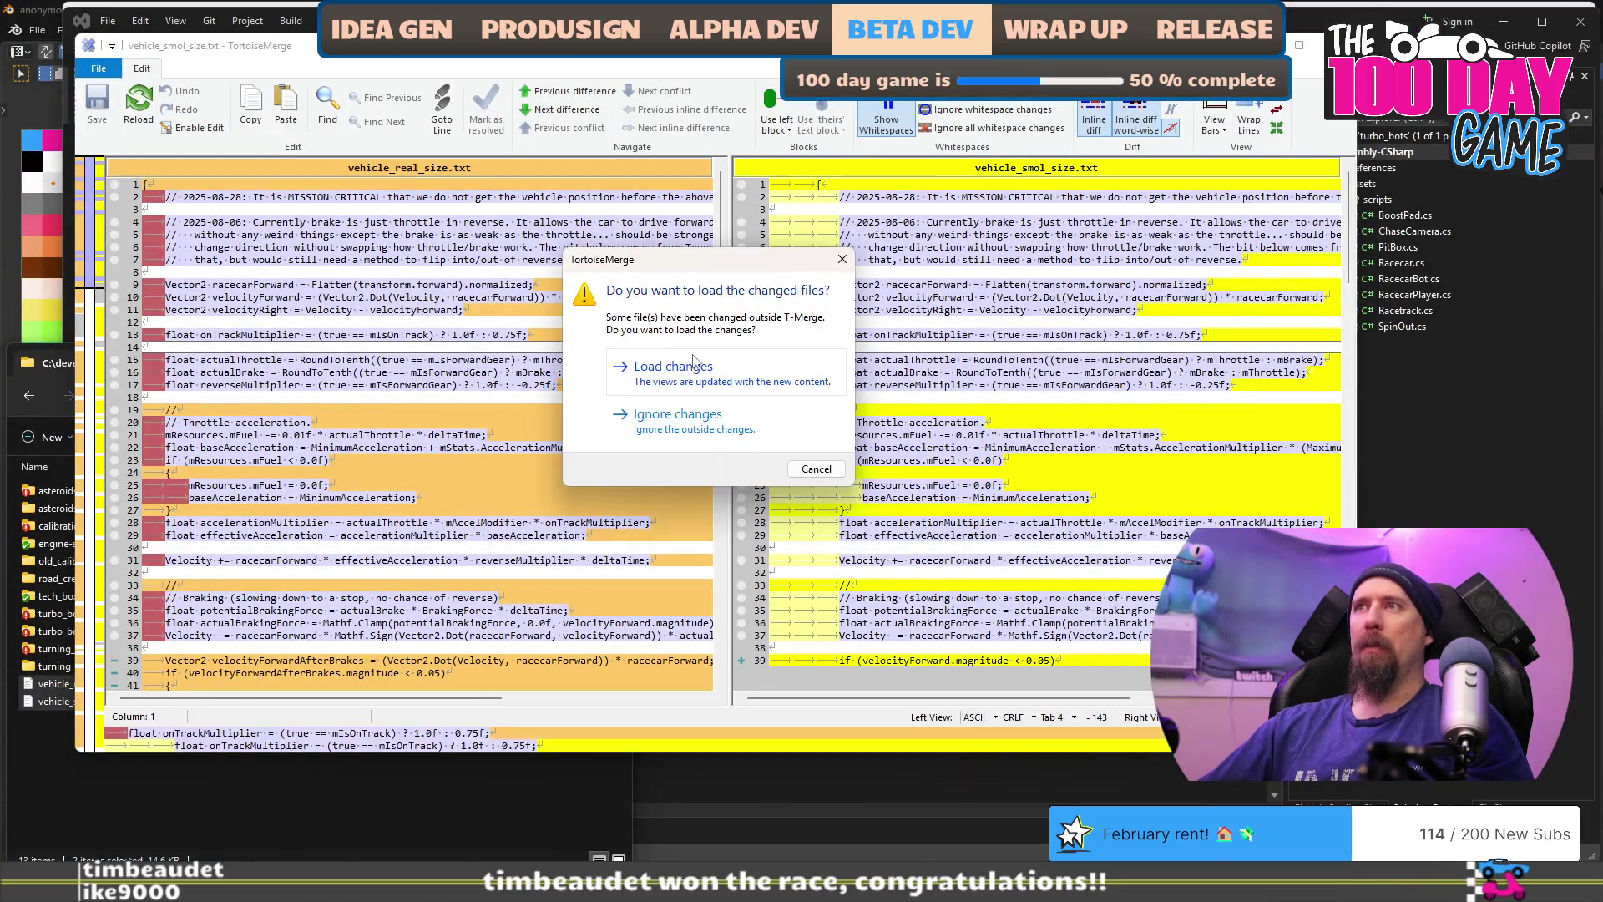
# Step: Reload the edited files, scroll through the newly aligned diff, and close TortoiseMerge
pyautogui.click(739, 380)
pyautogui.scroll(-4, 690, 353)
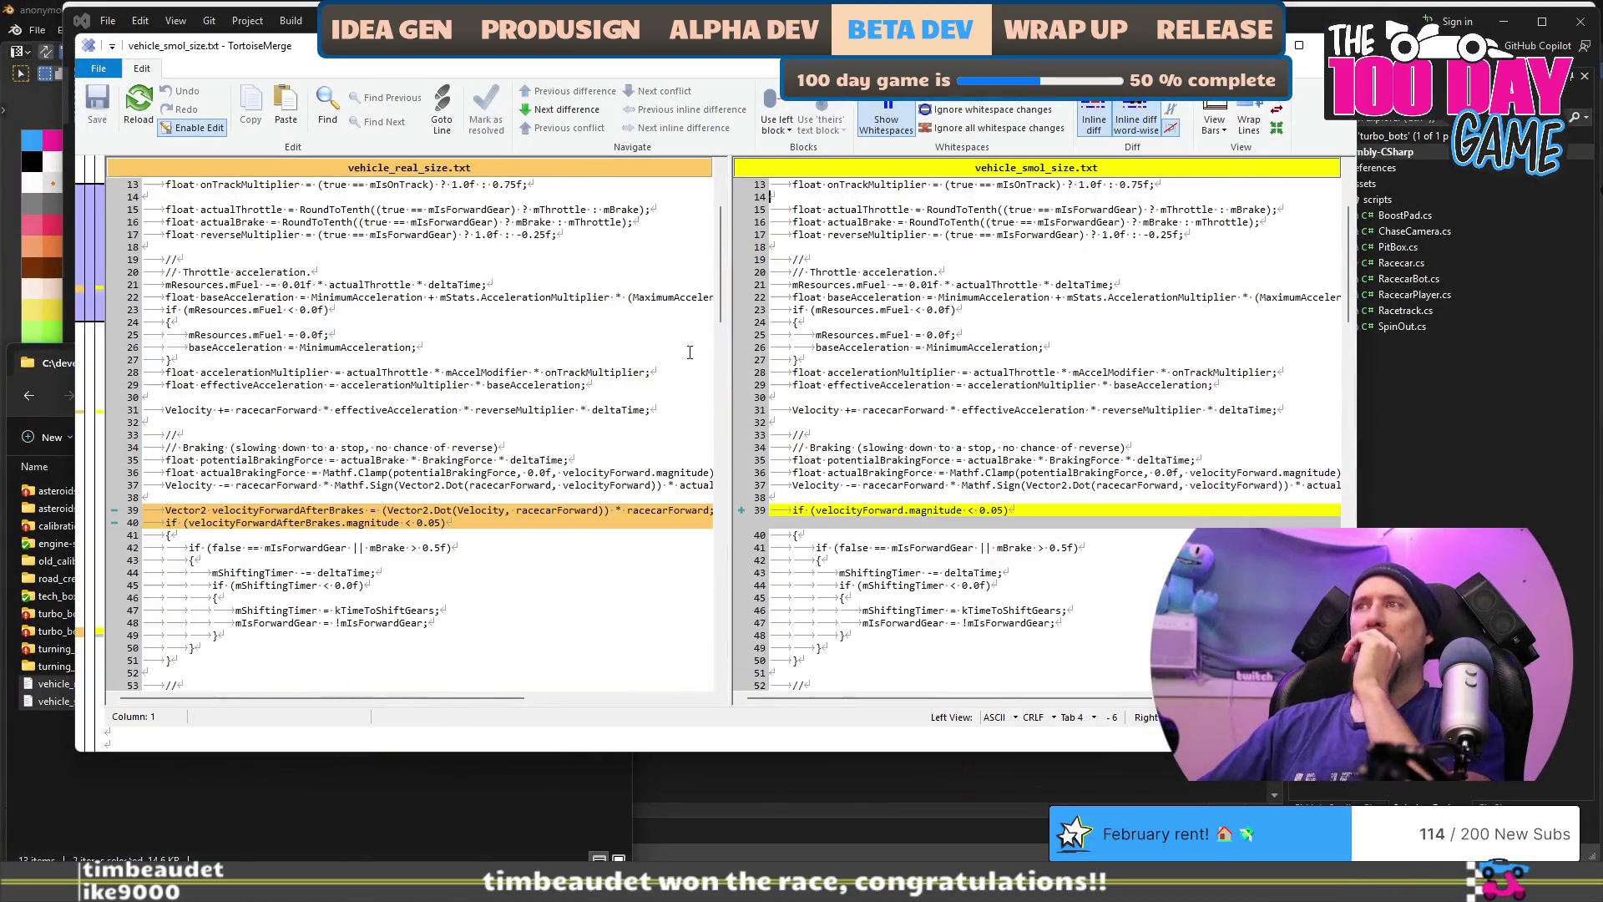
pyautogui.scroll(-16, 690, 352)
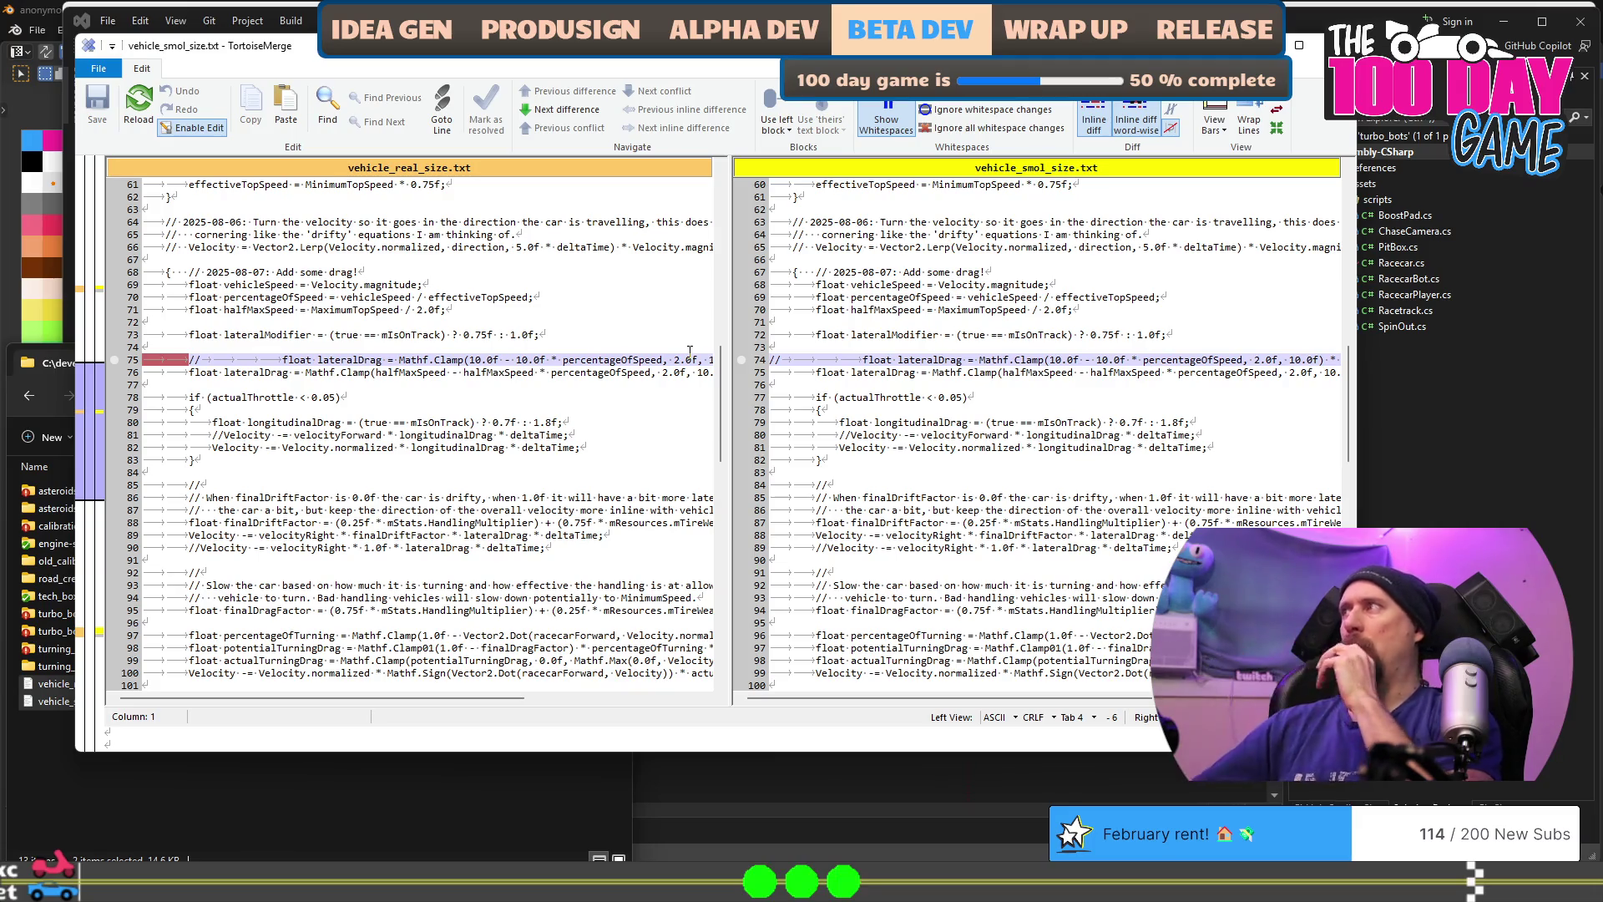
pyautogui.hotkey('alt', 'F4')
pyautogui.scroll(10, 632, 331)
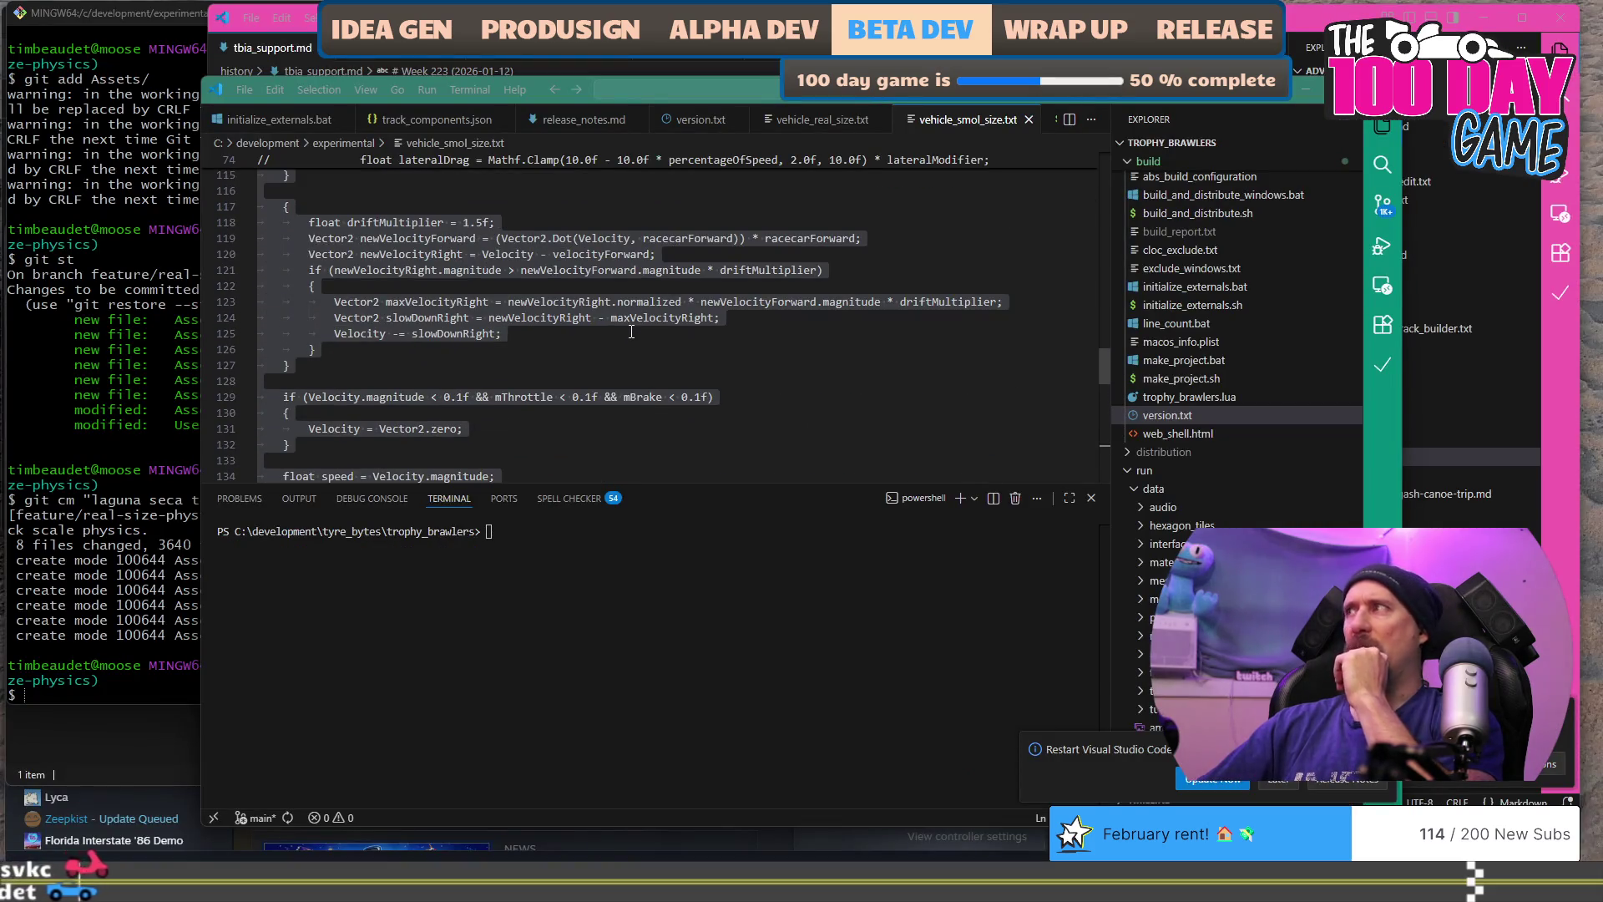
# Step: In vehicle_real_size.txt, remove the indentation so line 75's commented lateralDrag // starts the line
pyautogui.scroll(15, 633, 332)
pyautogui.hotkey('alt', 'Tab')
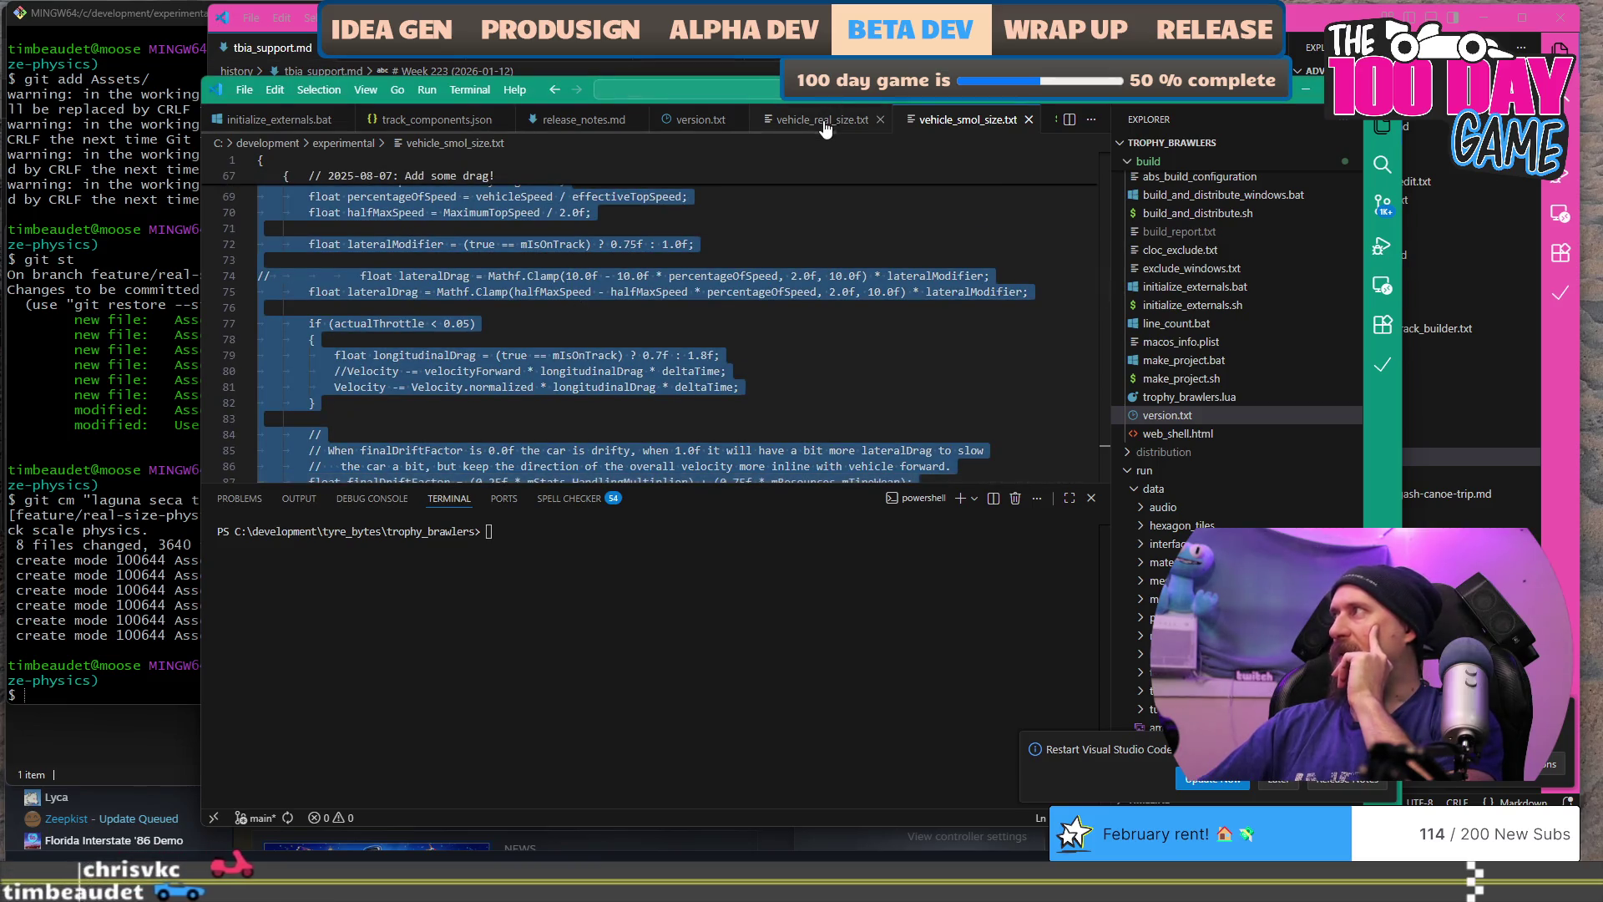
pyautogui.click(825, 127)
pyautogui.scroll(10, 625, 326)
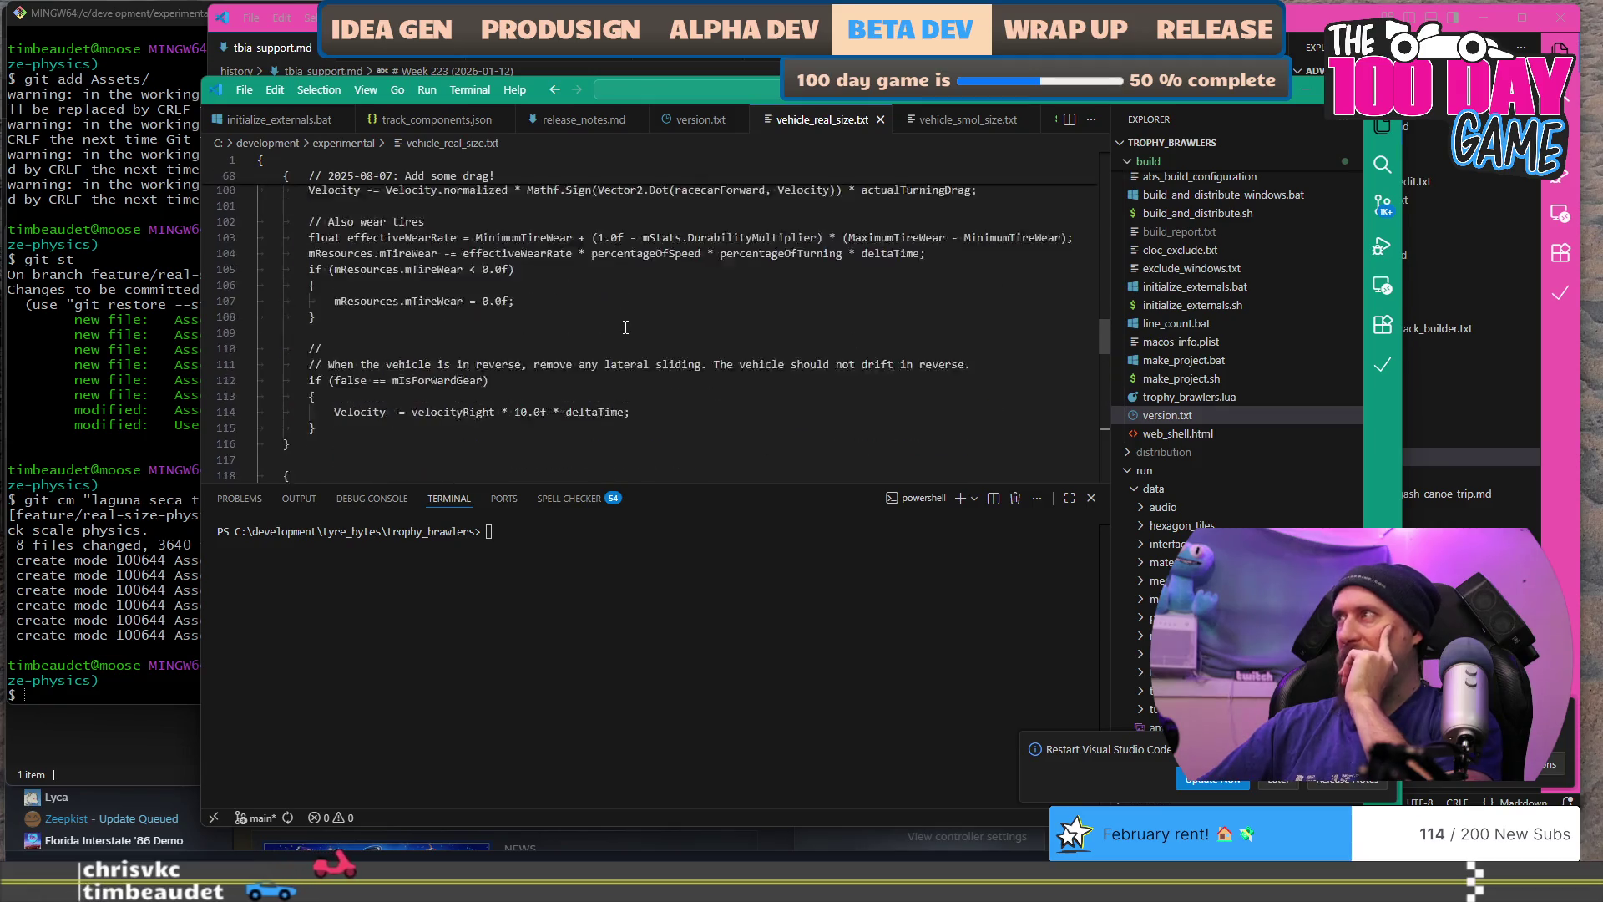
pyautogui.scroll(13, 625, 327)
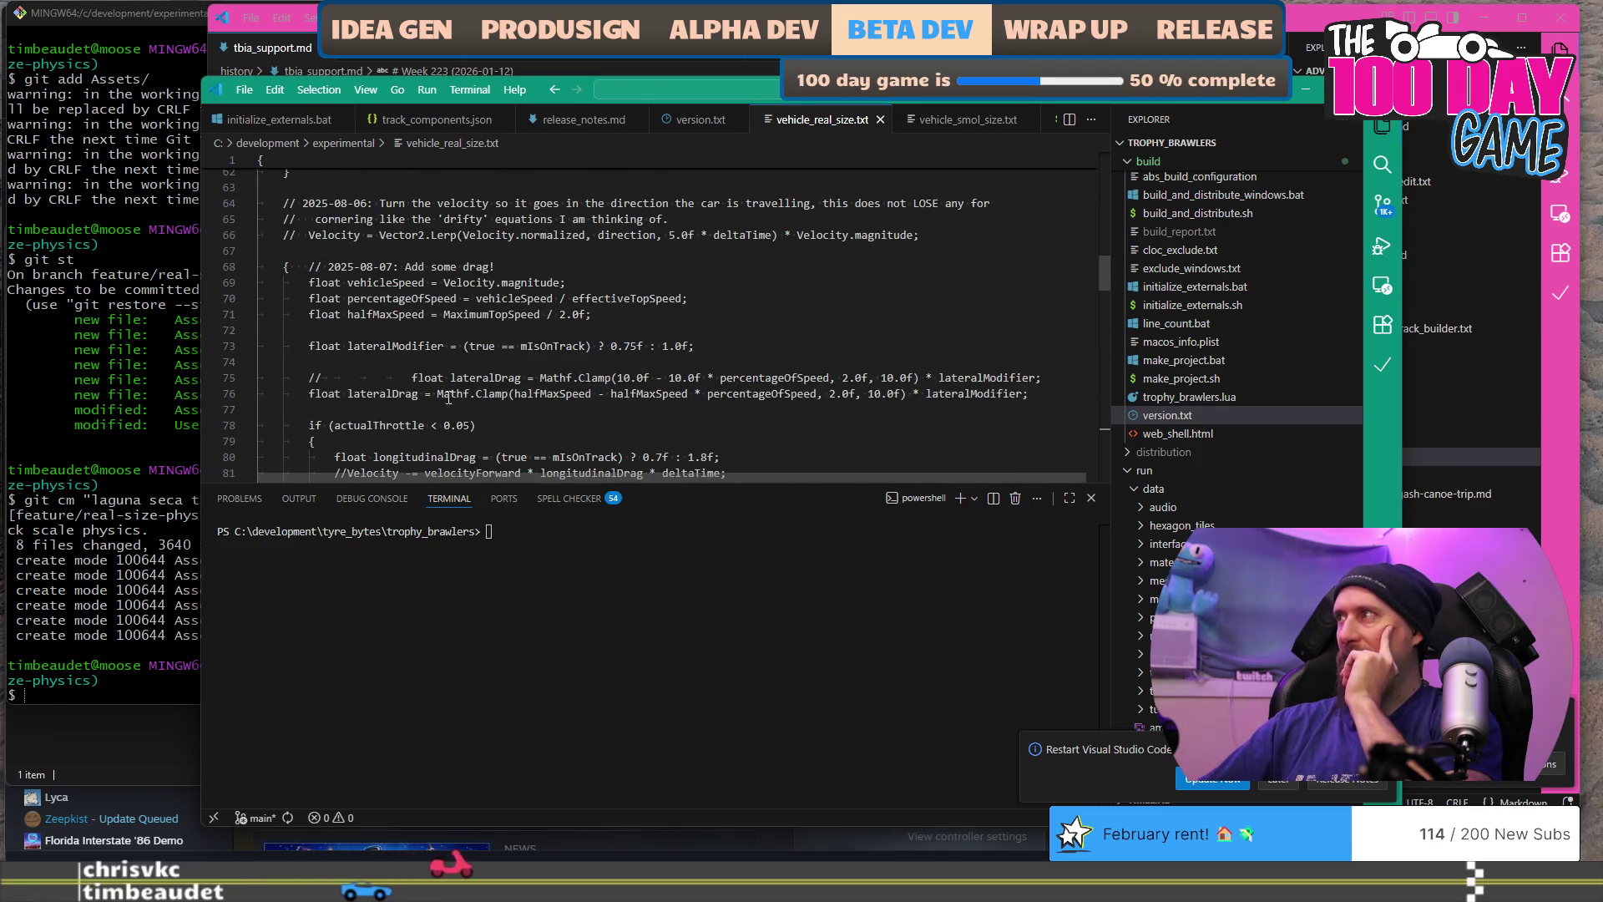
pyautogui.click(310, 378)
pyautogui.press('BackSpace')
pyautogui.press('BackSpace')
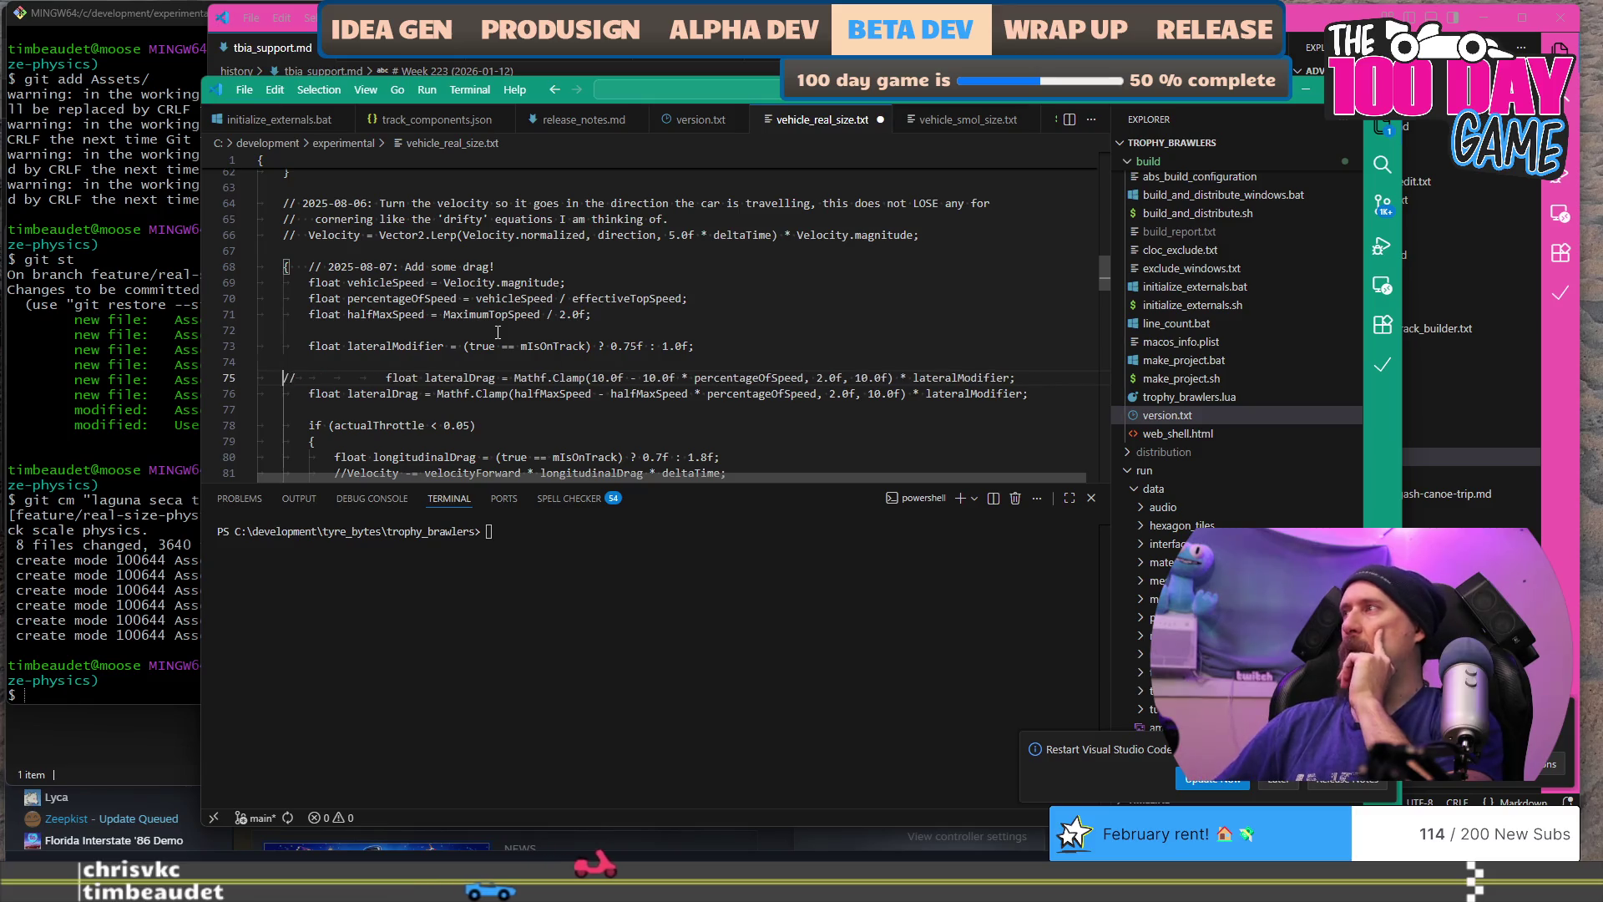
pyautogui.hotkey('alt', 'Tab')
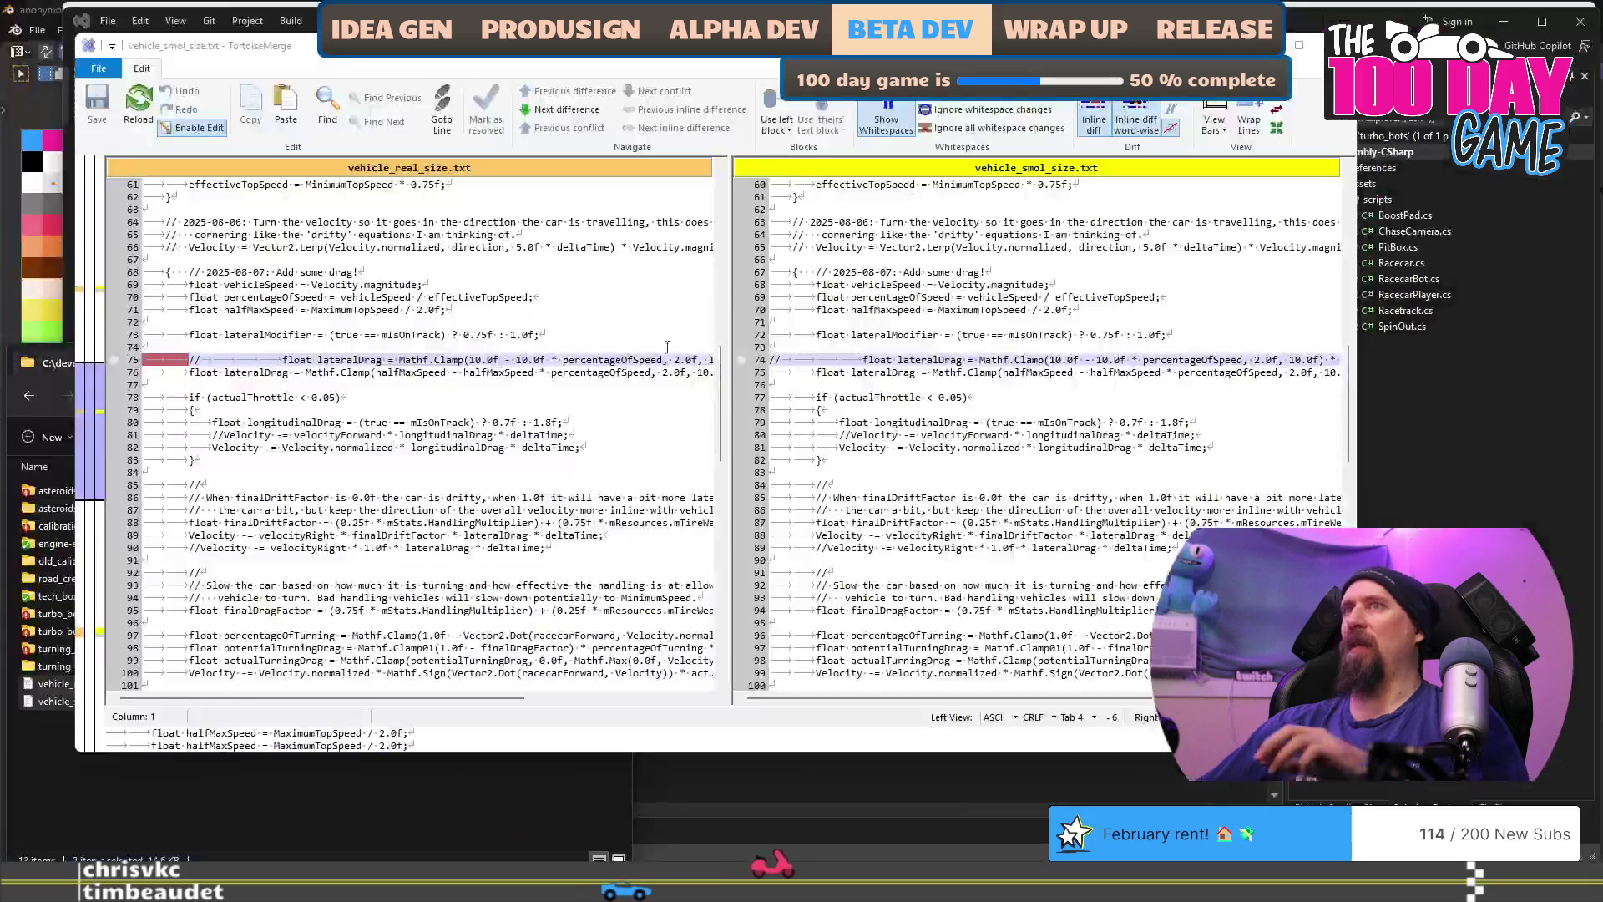
# Step: Reload the files and review the diff: lateralDrag now matches, and the speedMPH Debug.Log lines still differ
pyautogui.click(673, 367)
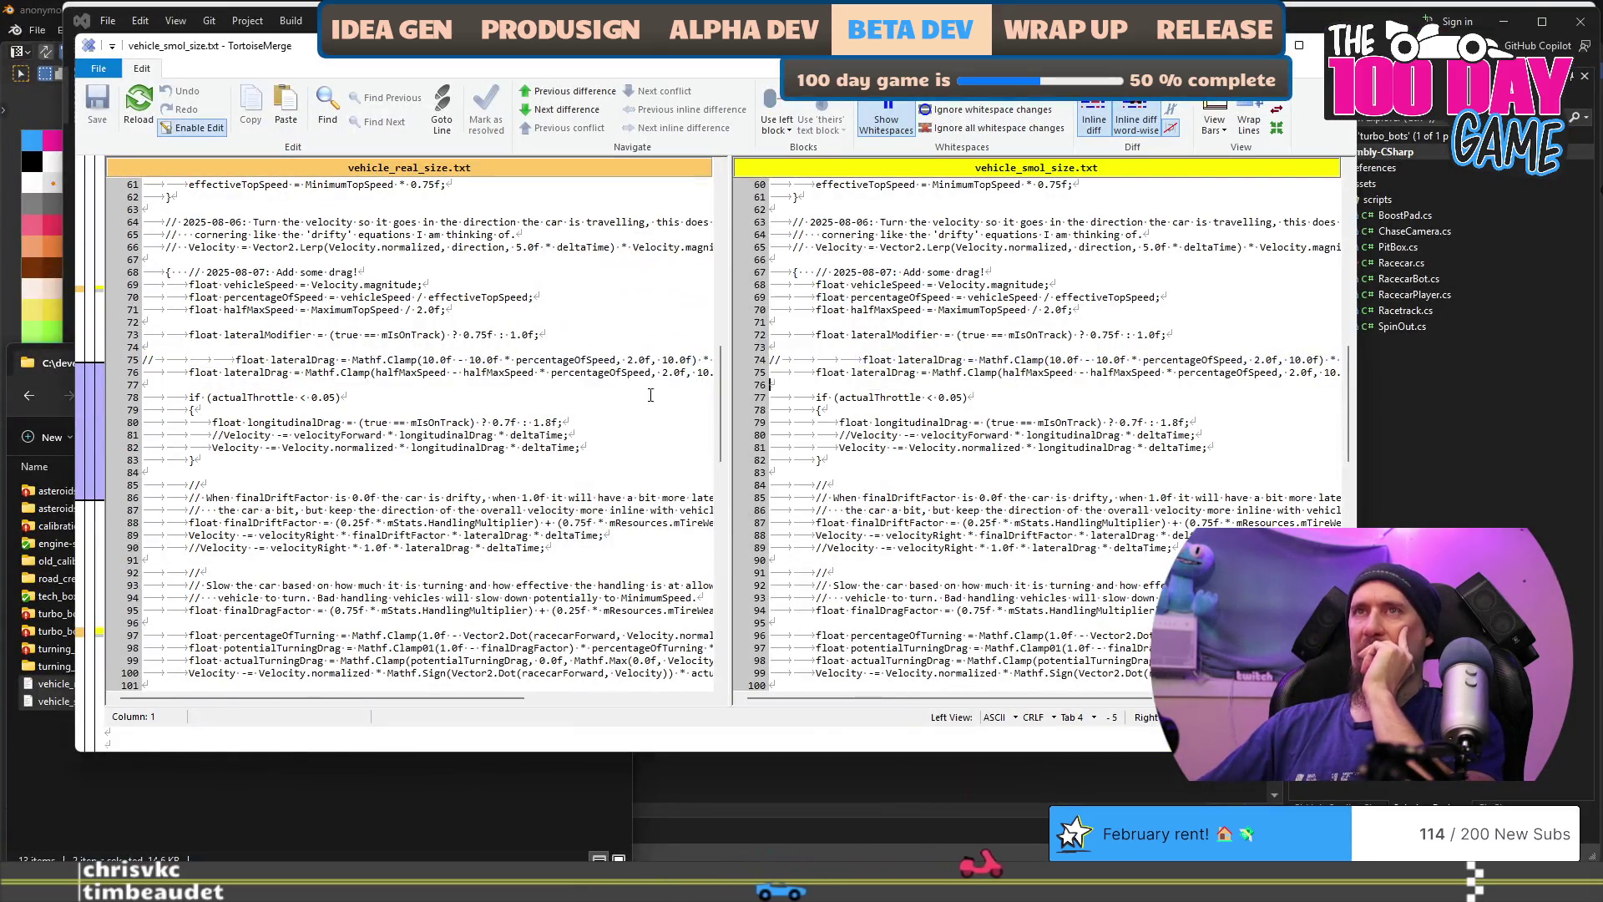
pyautogui.scroll(-9, 587, 411)
pyautogui.scroll(-10, 587, 410)
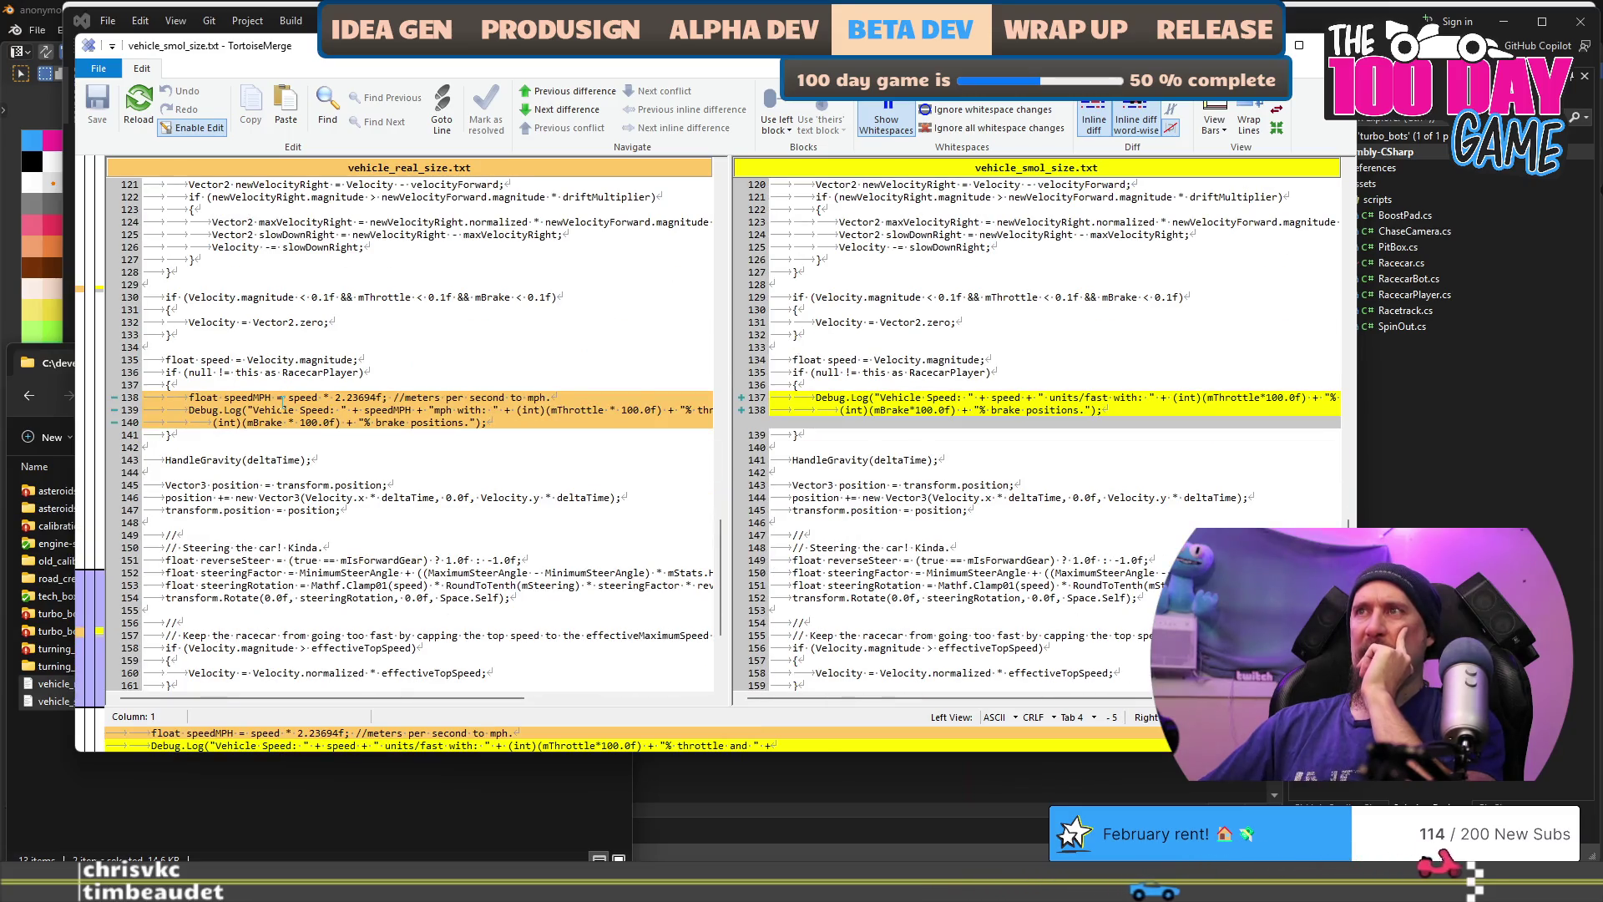
pyautogui.scroll(-9, 590, 431)
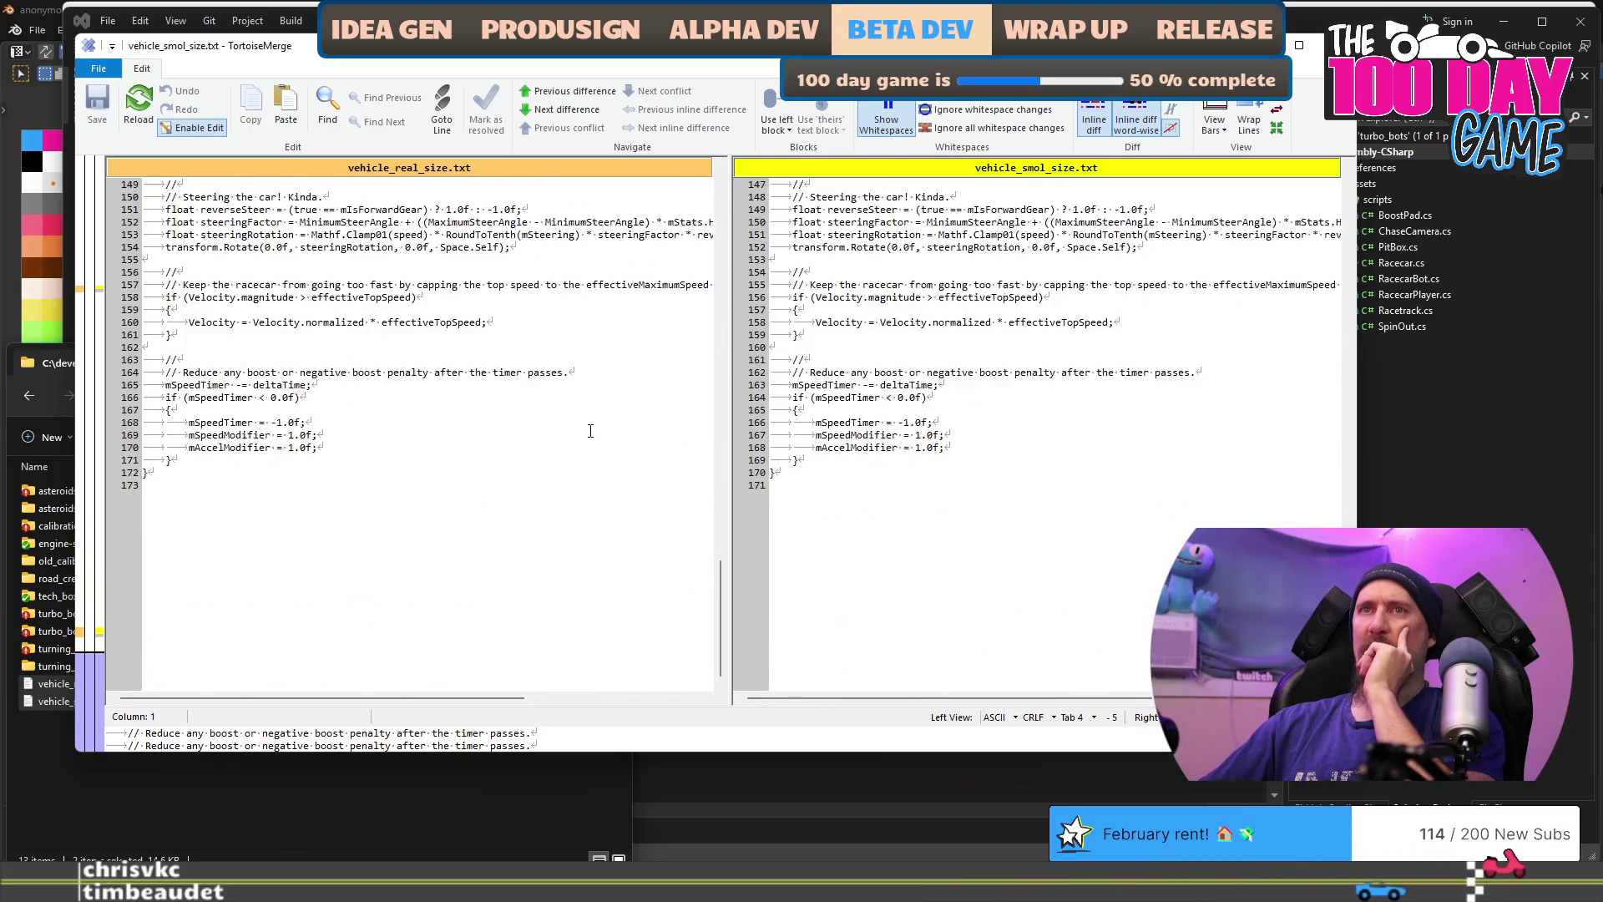
pyautogui.scroll(20, 591, 431)
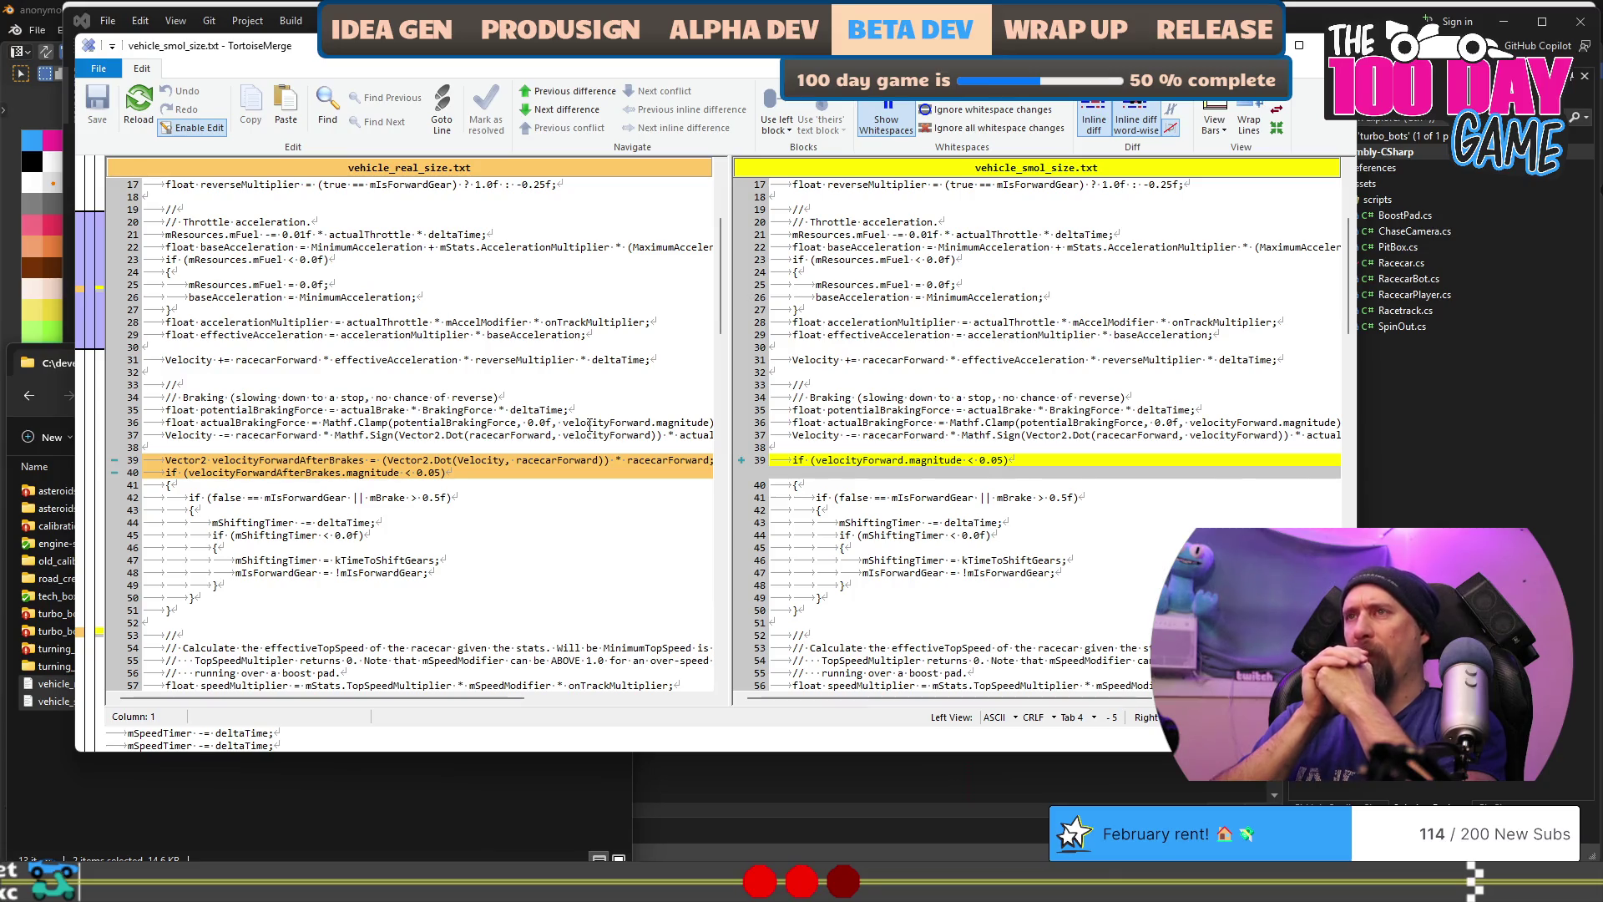
# Step: Copy the real-size velocityForwardAfterBrakes declaration and magnitude check from left-pane lines 39–40
pyautogui.click(981, 478)
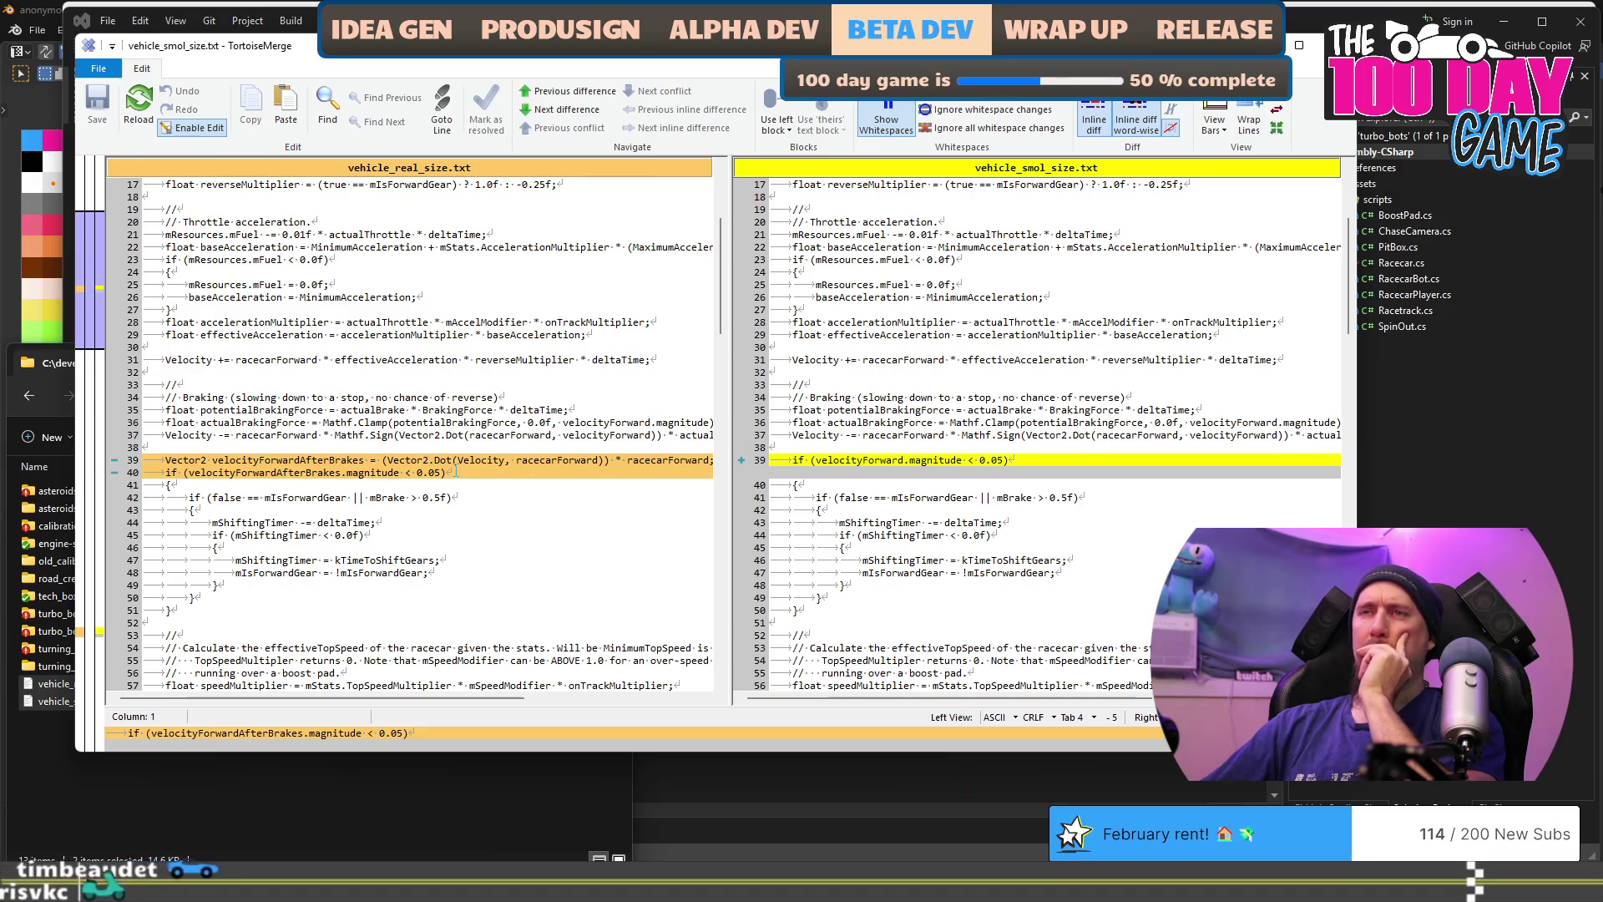
pyautogui.moveTo(449, 472); pyautogui.dragTo(368, 461)
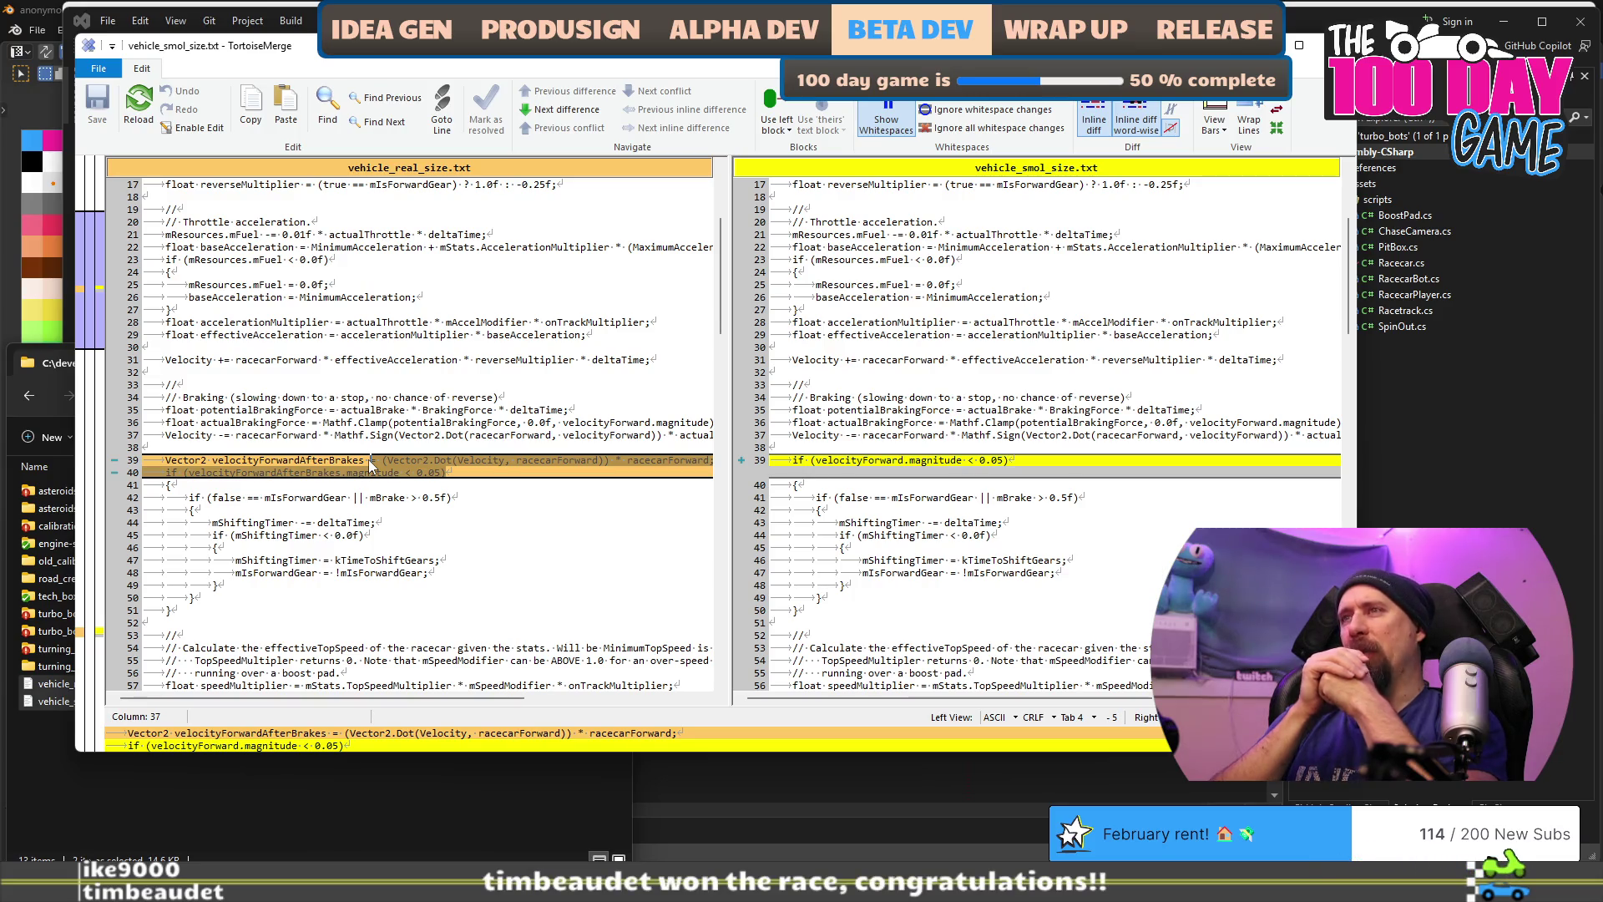
pyautogui.moveTo(325, 480)
pyautogui.mouseDown()
pyautogui.moveTo(167, 461)
pyautogui.moveTo(254, 476)
pyautogui.mouseUp()
pyautogui.hotkey('alt', 'Tab')
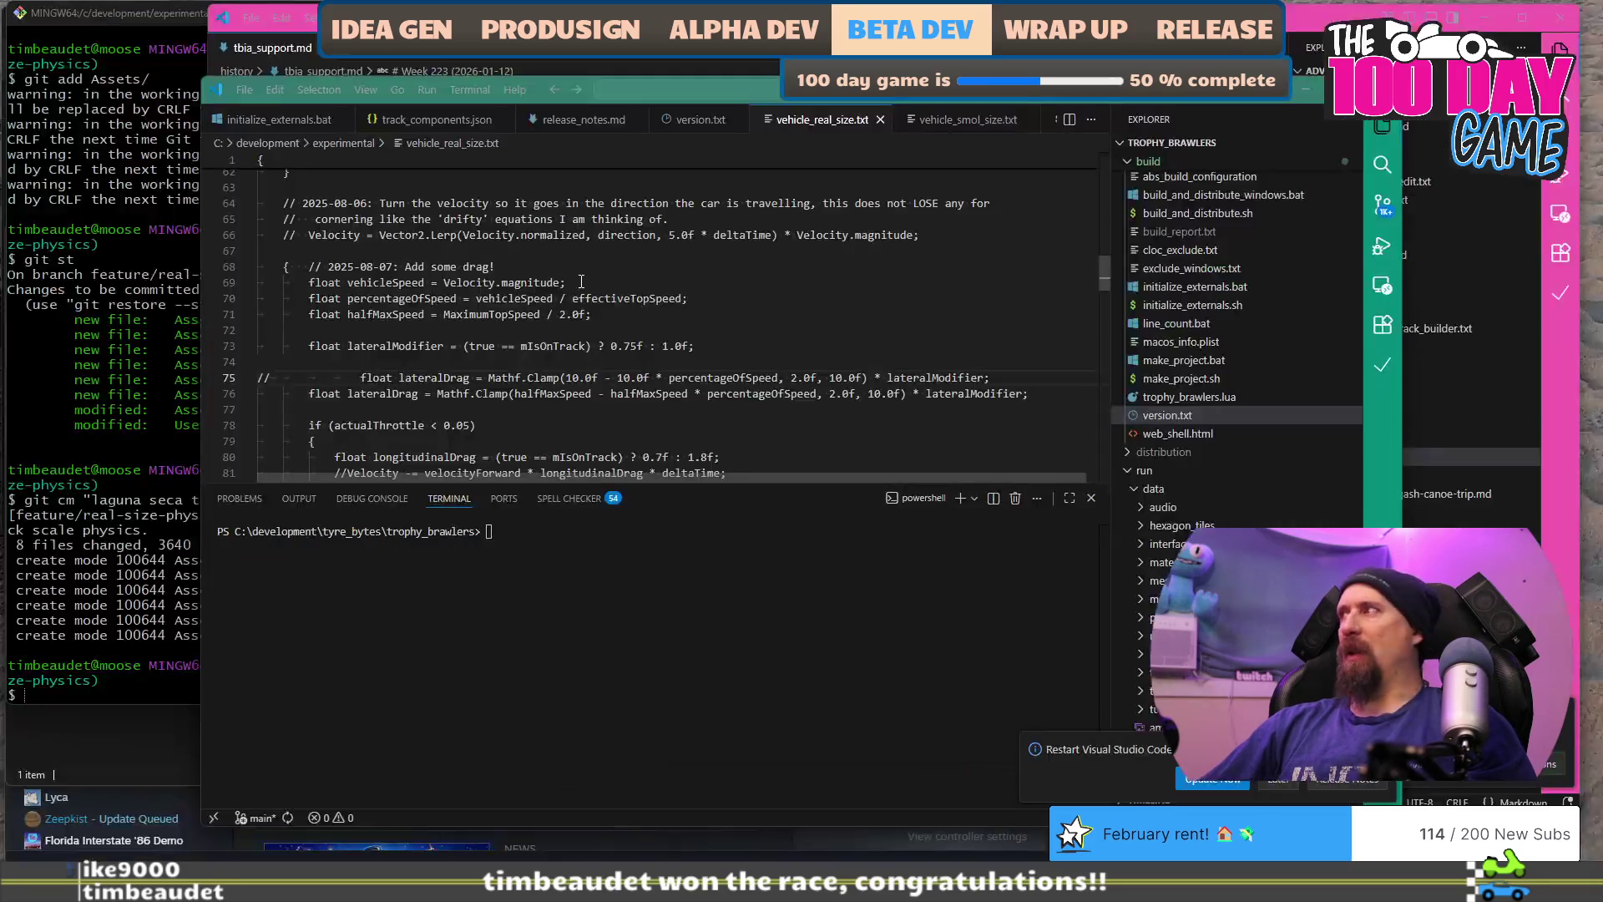
# Step: Open vehicle_smol_size.txt and scroll to the old velocityForward braking check near line 41
pyautogui.hotkey('ctrl', 'a')
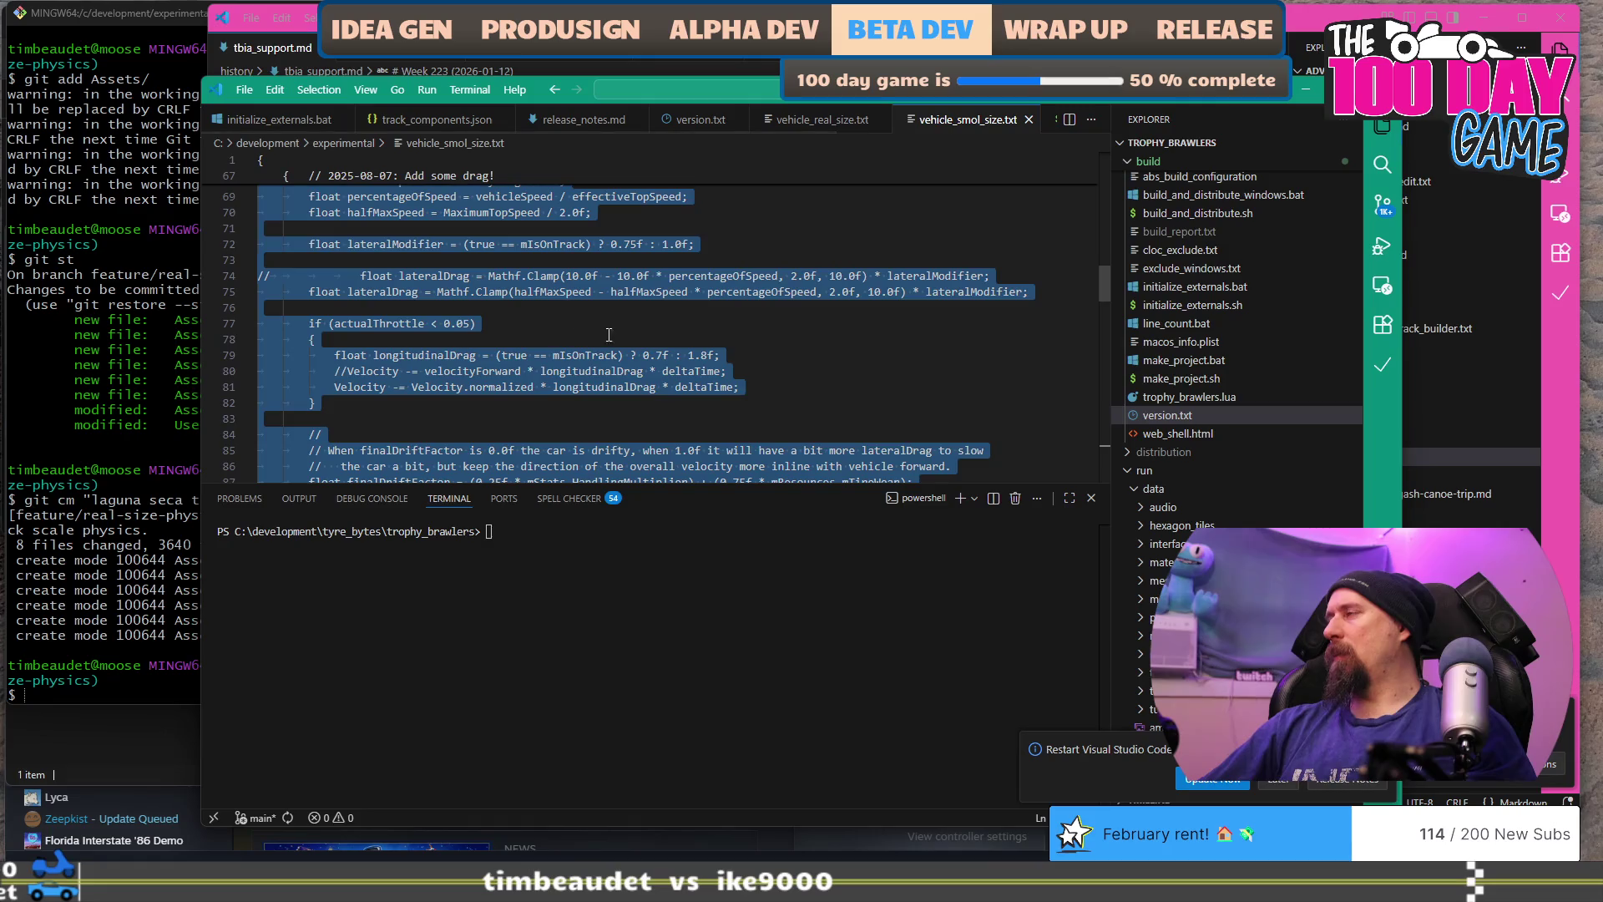
pyautogui.click(630, 335)
pyautogui.scroll(2, 630, 335)
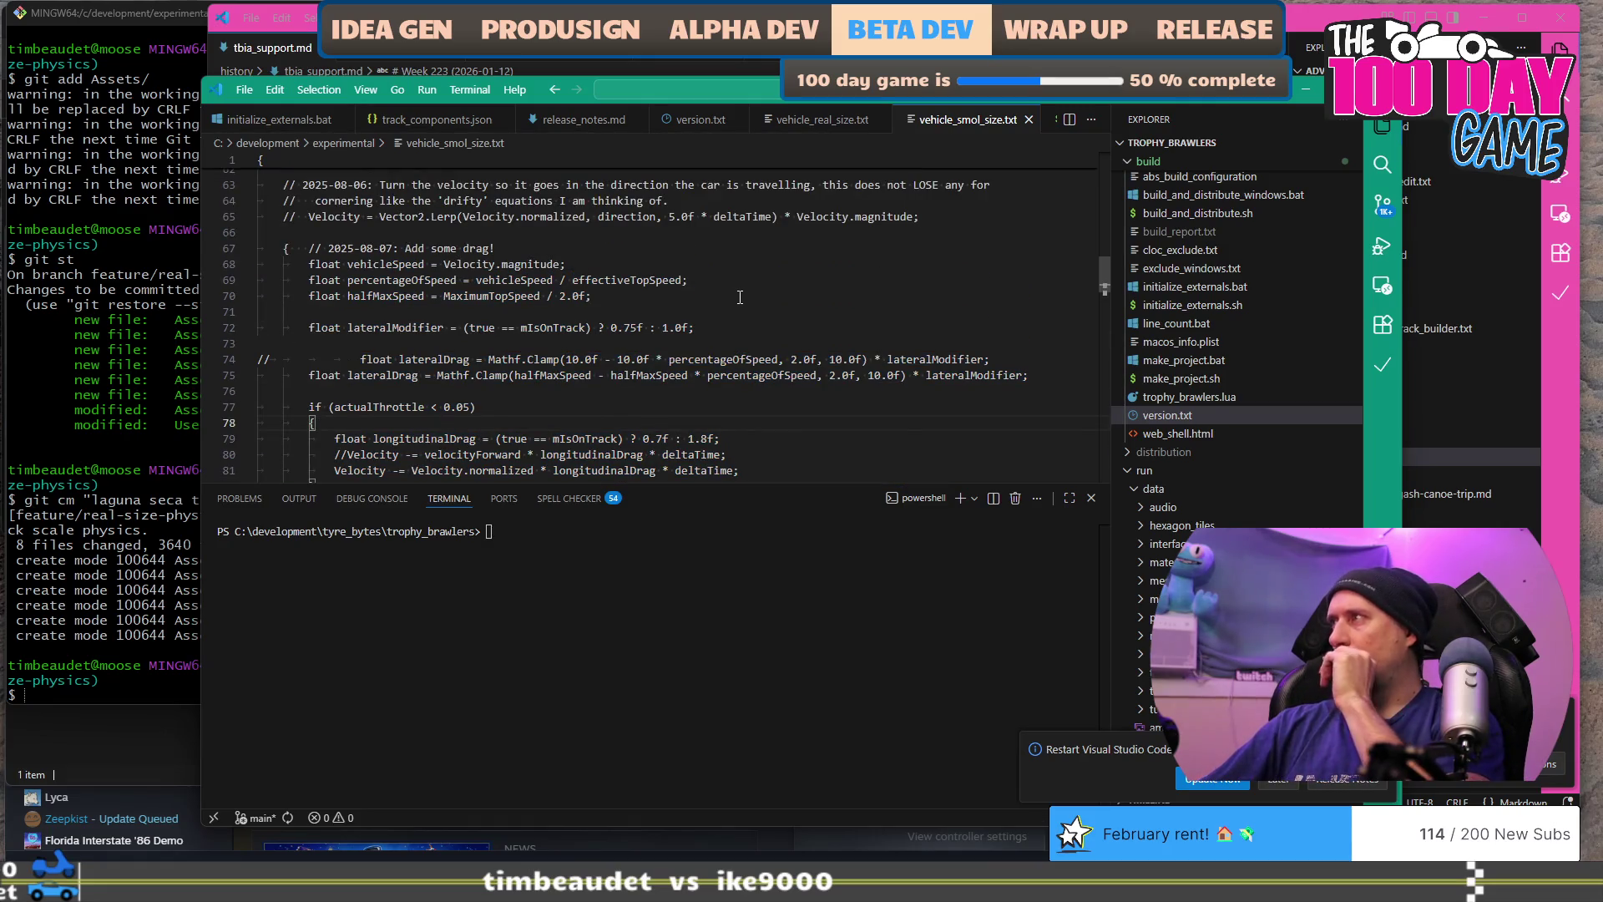
pyautogui.scroll(-5, 737, 319)
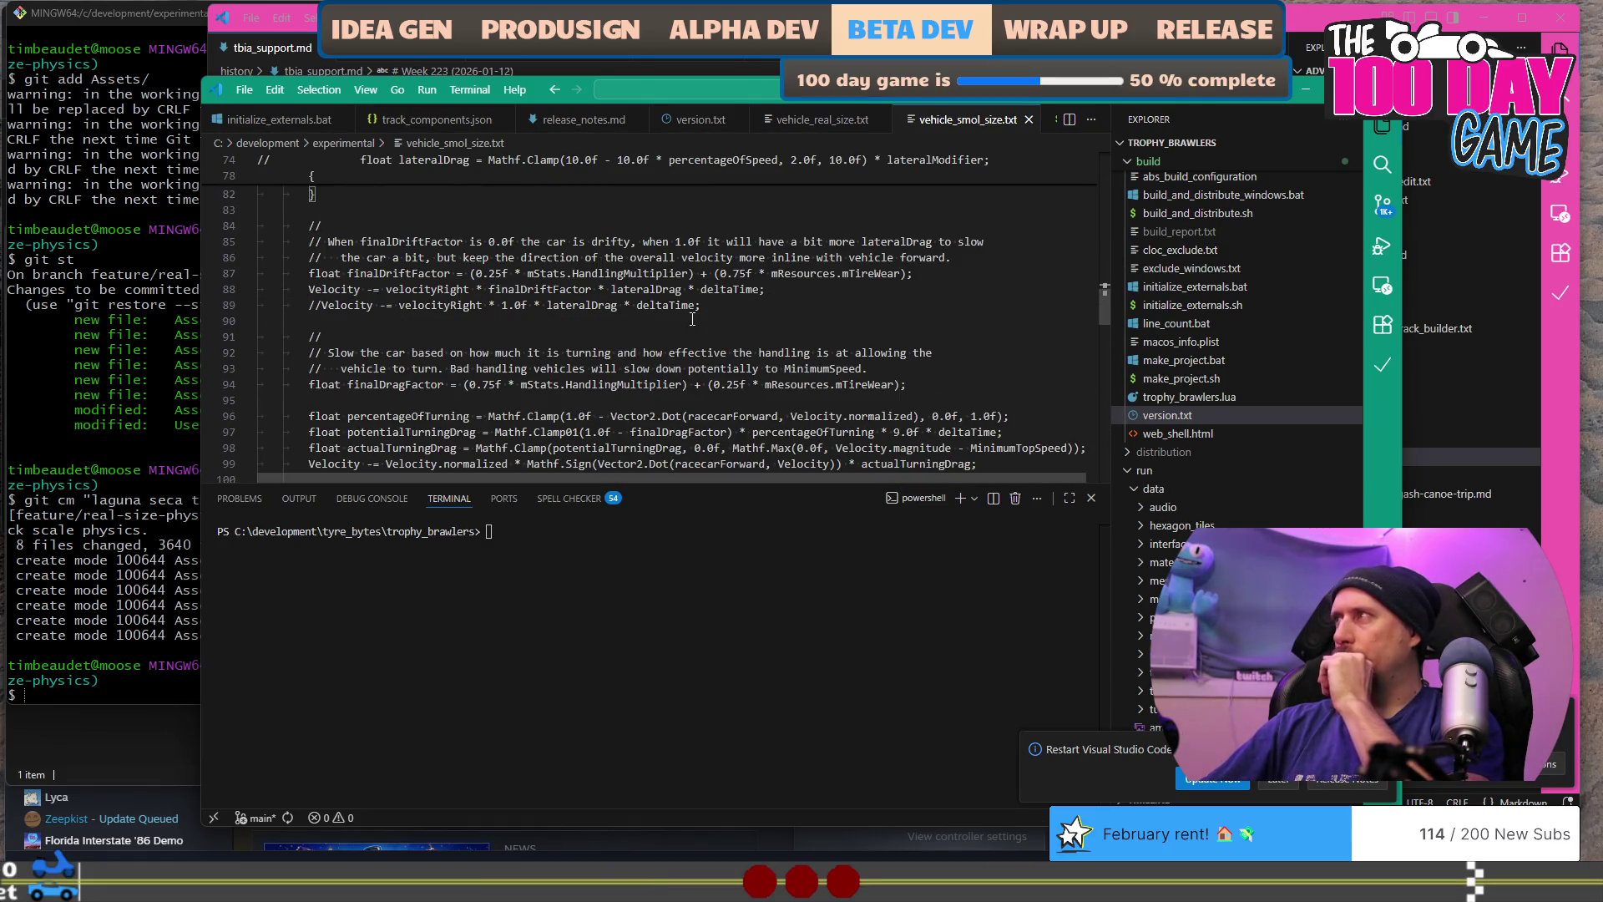
pyautogui.scroll(-3, 692, 319)
pyautogui.scroll(-3, 651, 318)
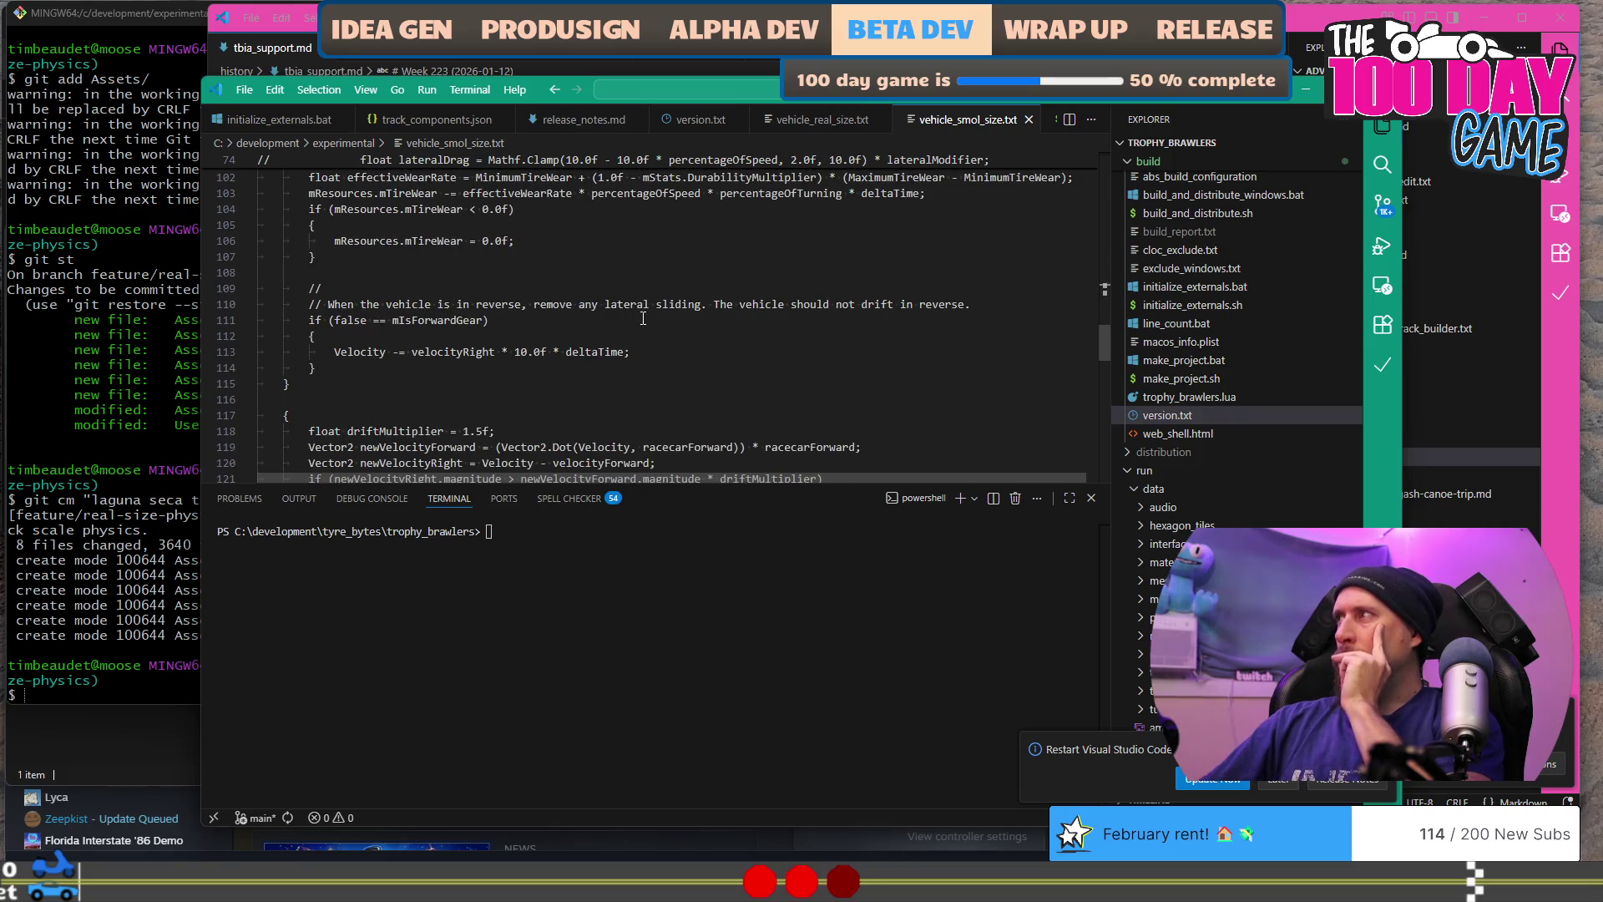
pyautogui.scroll(20, 643, 318)
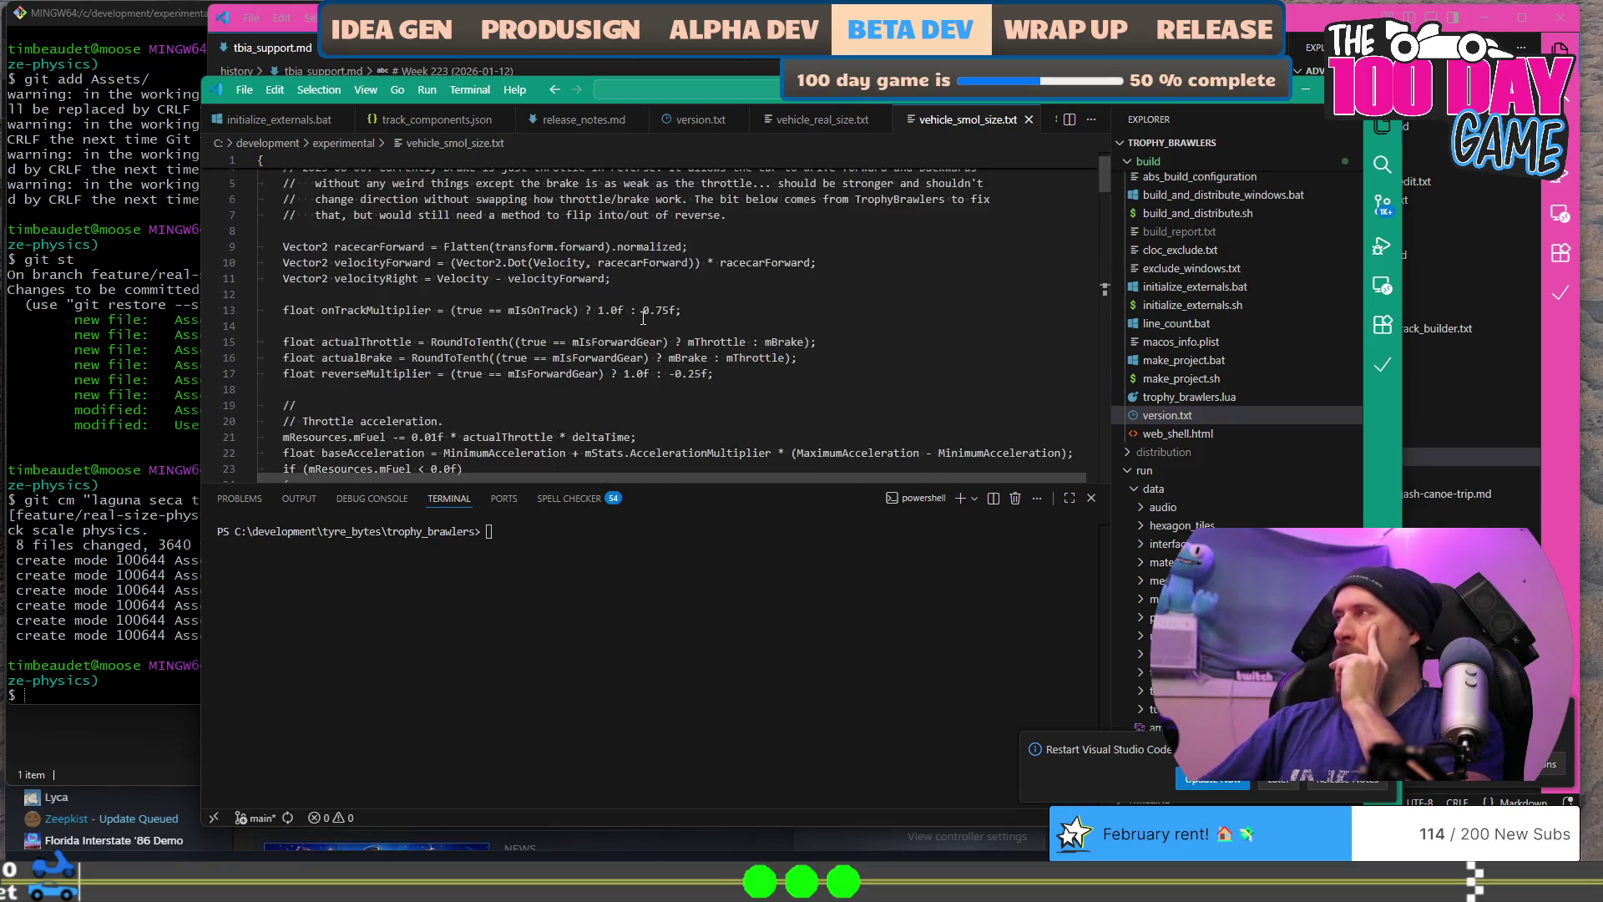
pyautogui.scroll(-3, 584, 326)
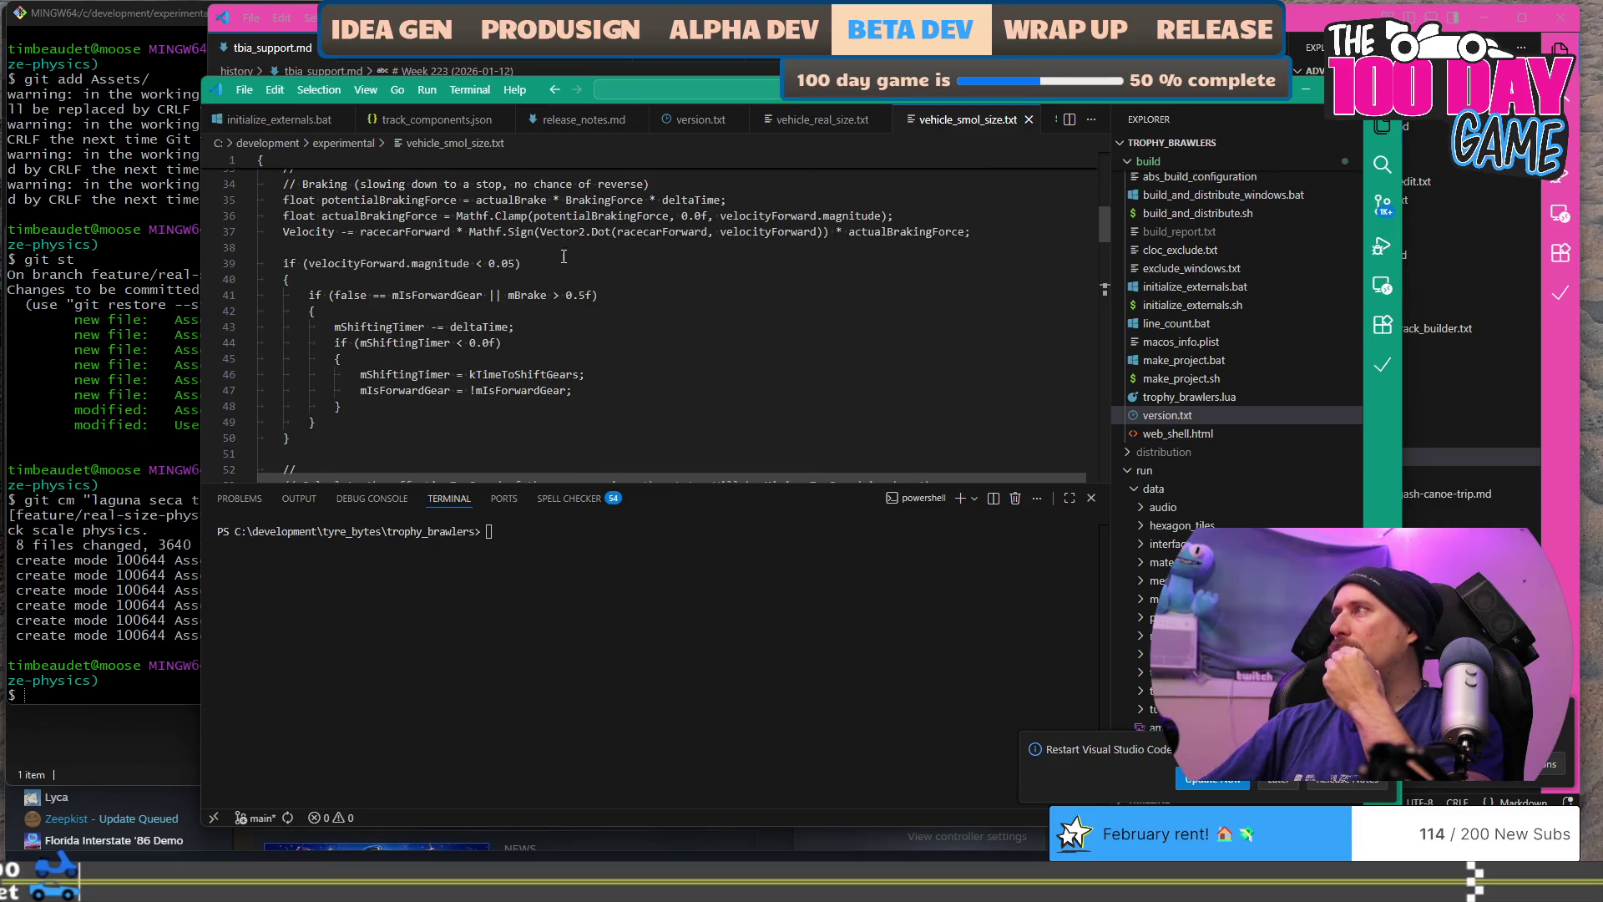
# Step: Paste the velocityForwardAfterBrakes lines, indent the declaration, and delete the old velocityForward check
pyautogui.hotkey('ctrl', 'v')
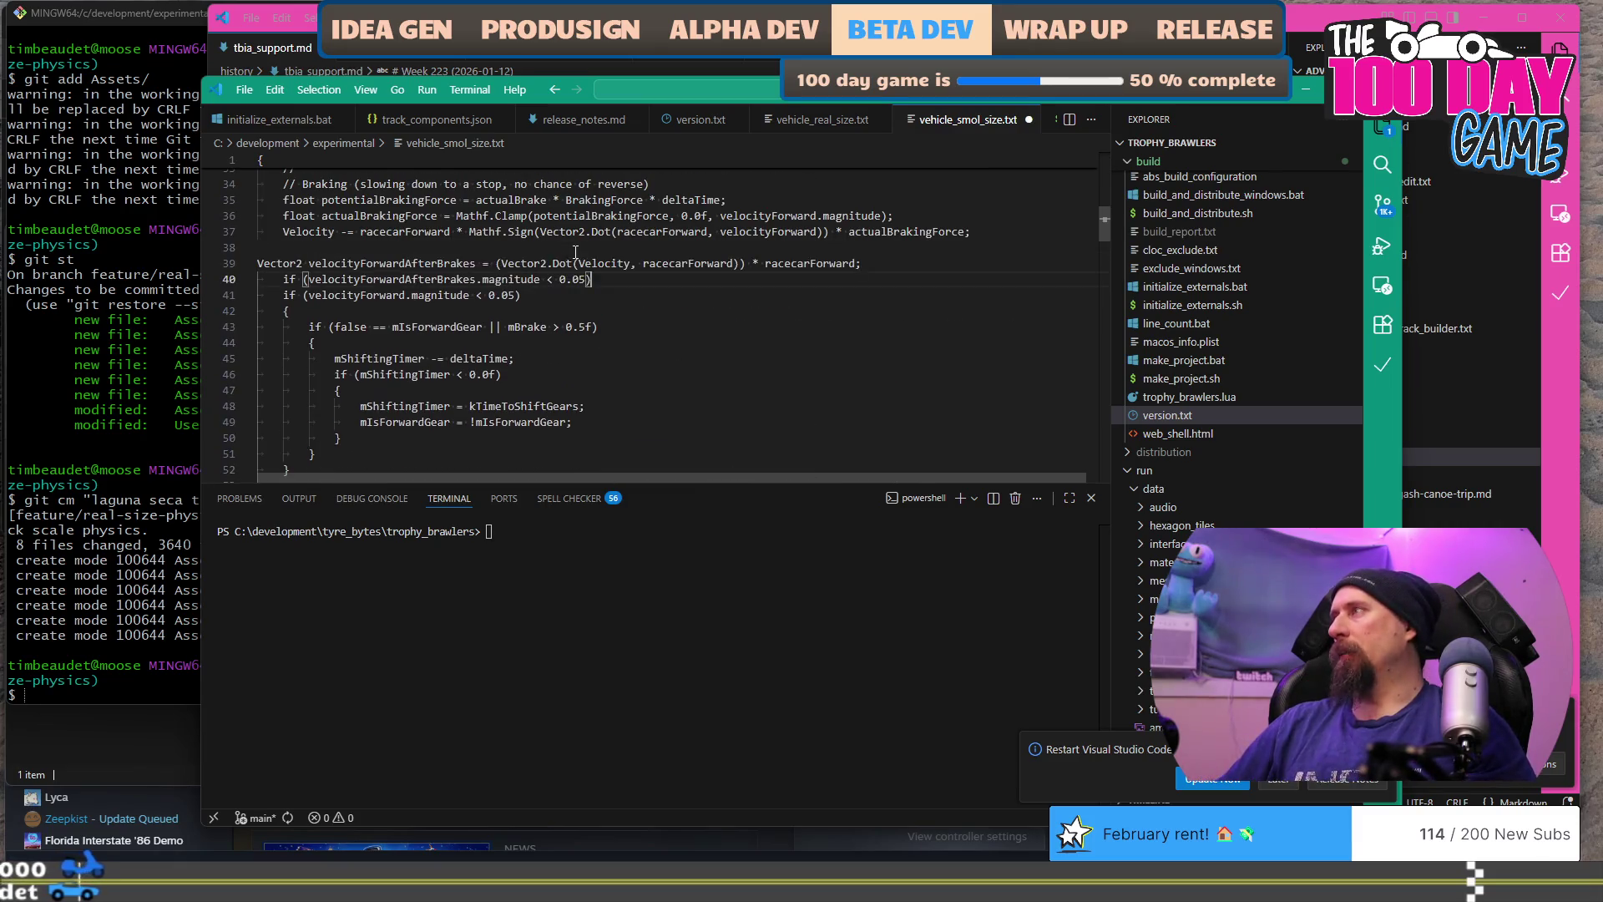
pyautogui.press('Up')
pyautogui.press('Home')
pyautogui.press('Tab')
pyautogui.press('Down')
pyautogui.press('Down')
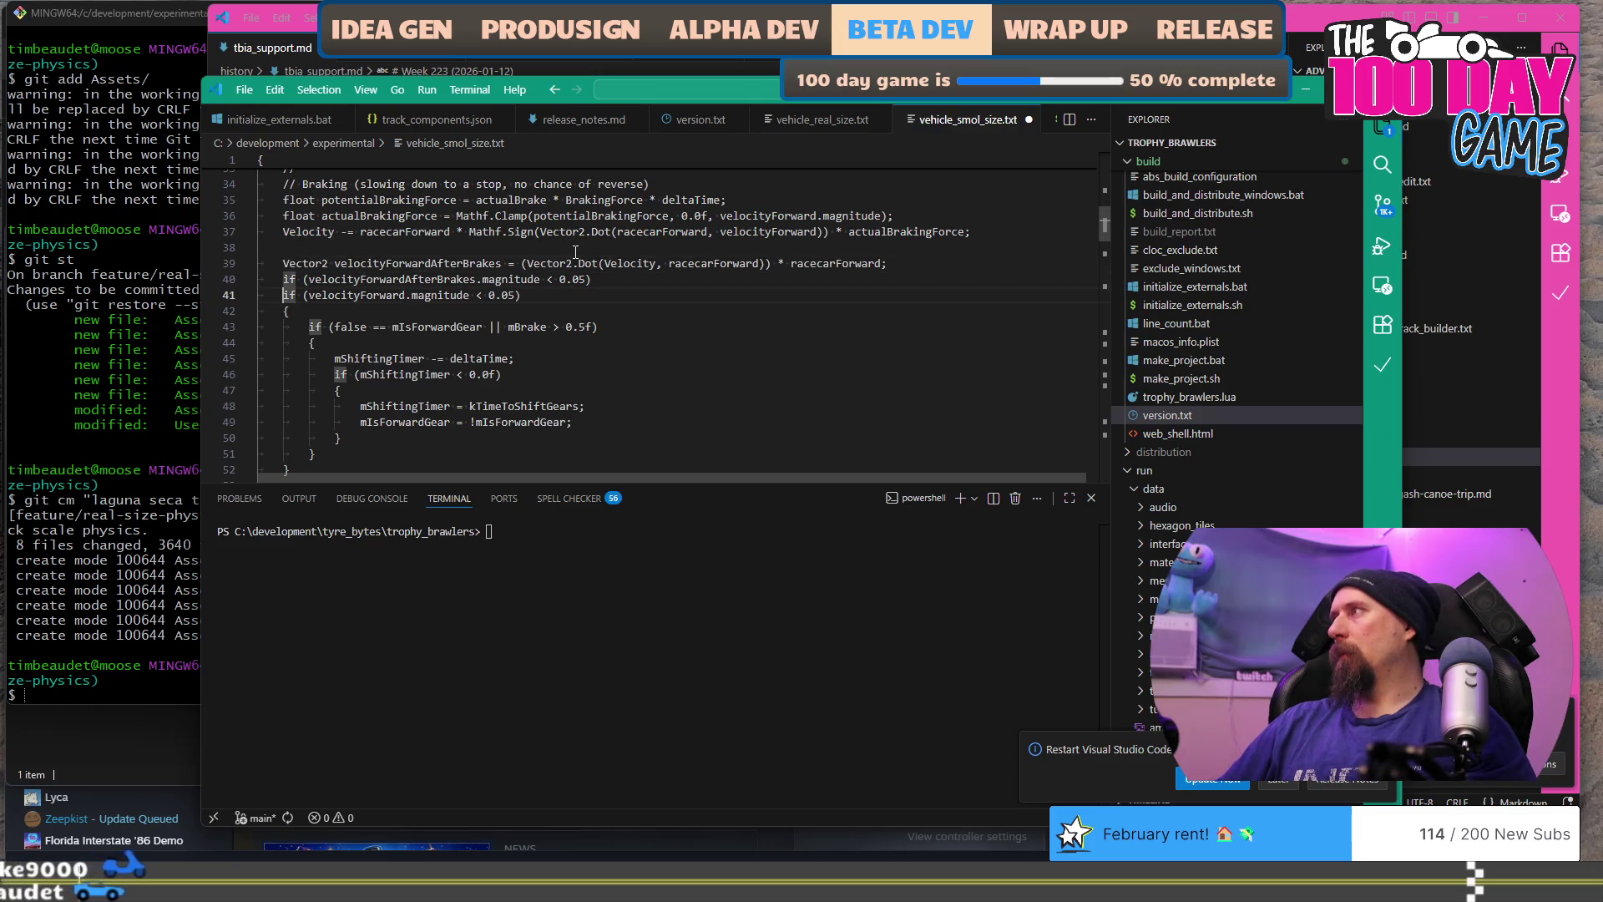
pyautogui.hotkey('shift', 'End')
pyautogui.press('BackSpace')
pyautogui.press('BackSpace')
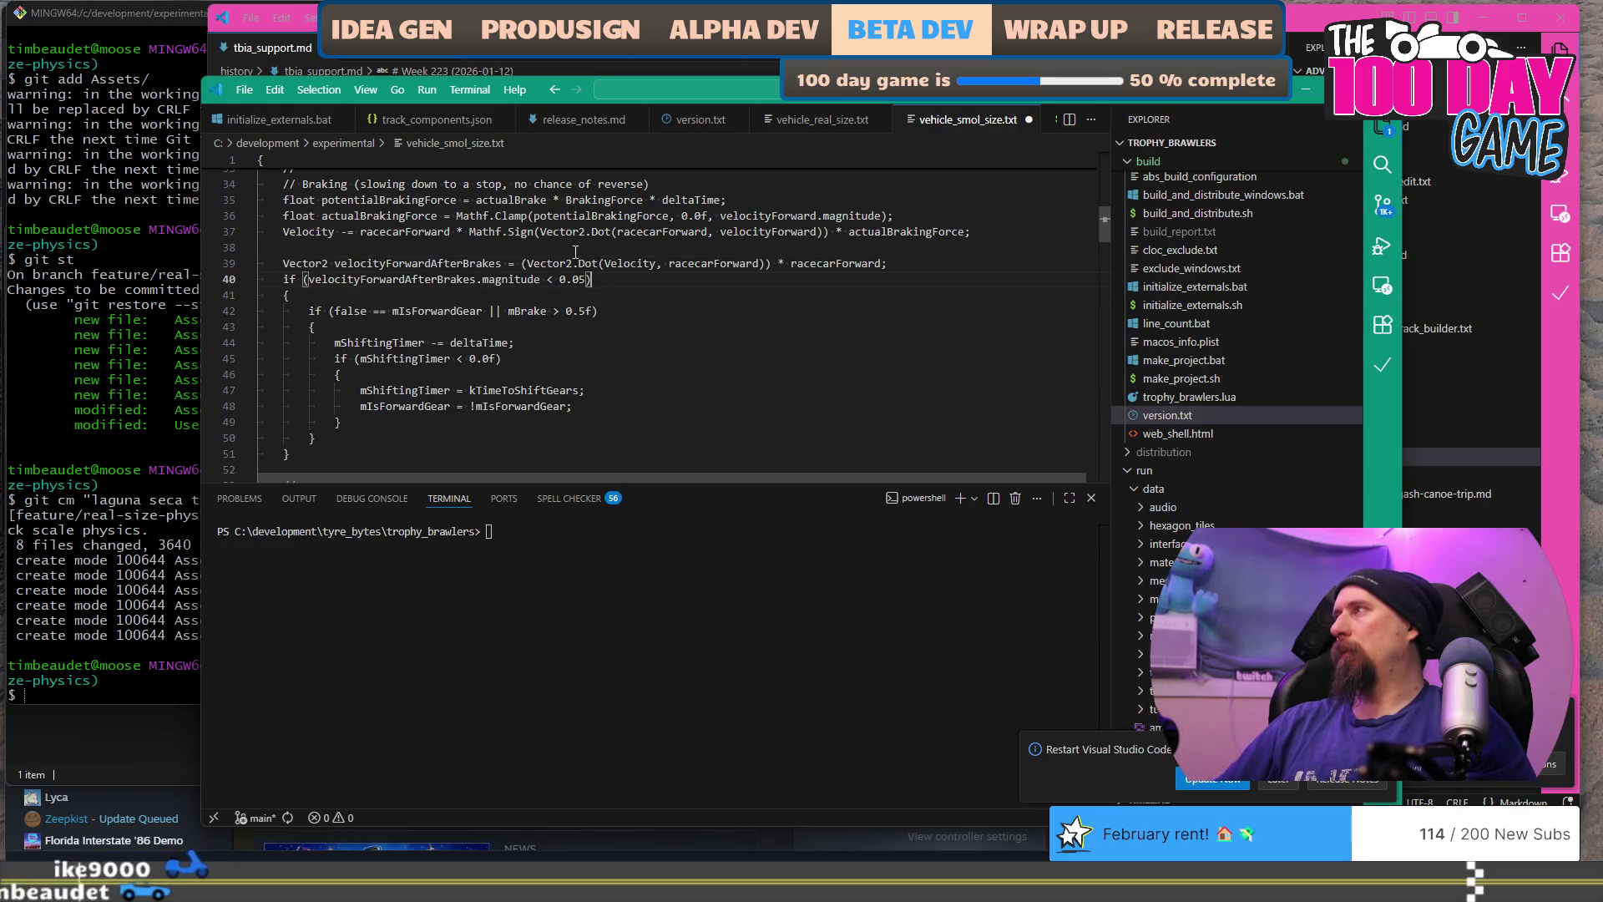
pyautogui.hotkey('alt', 'Tab')
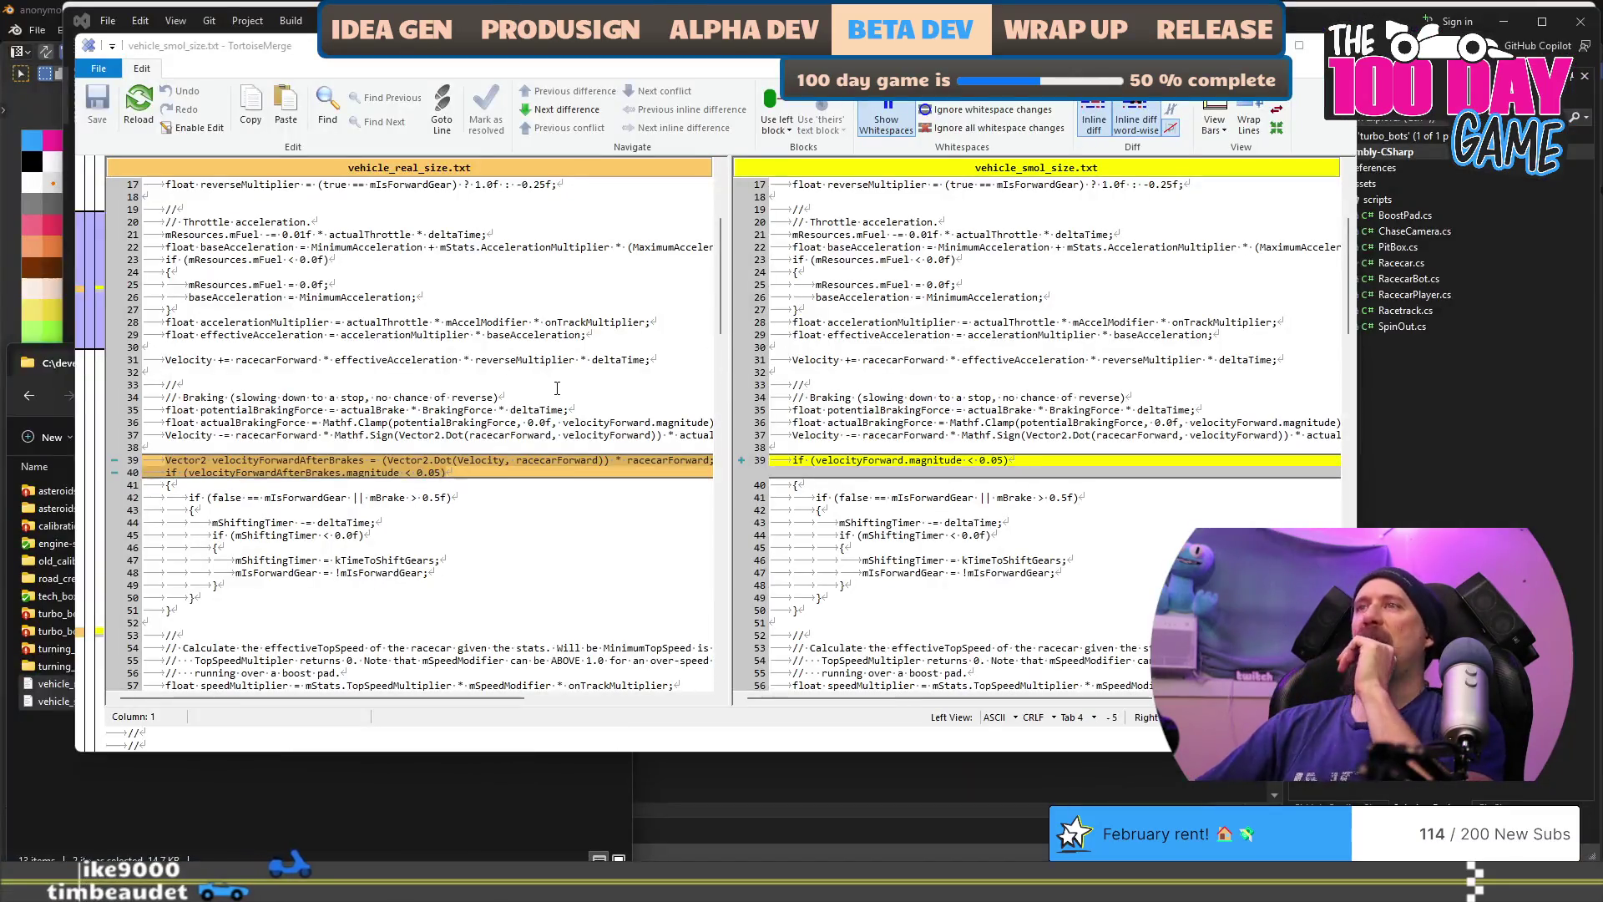
# Step: Reload the diff to confirm the braking lines match, review the Debug.Log difference, and return to Racecar.cs
pyautogui.click(668, 378)
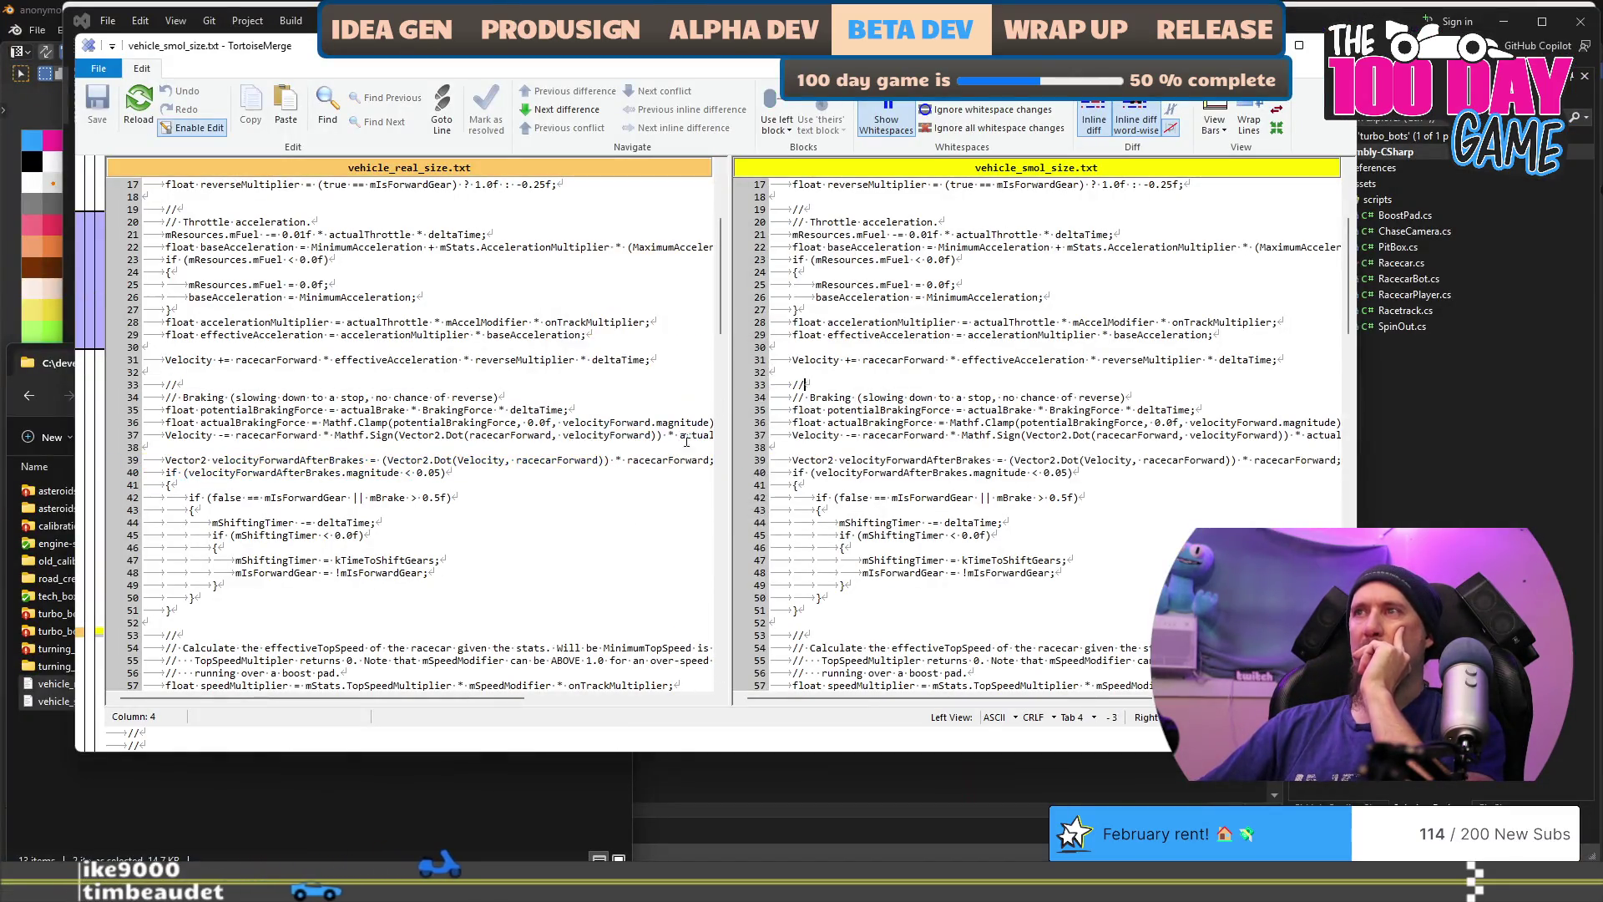
pyautogui.scroll(5, 602, 470)
pyautogui.scroll(-20, 602, 470)
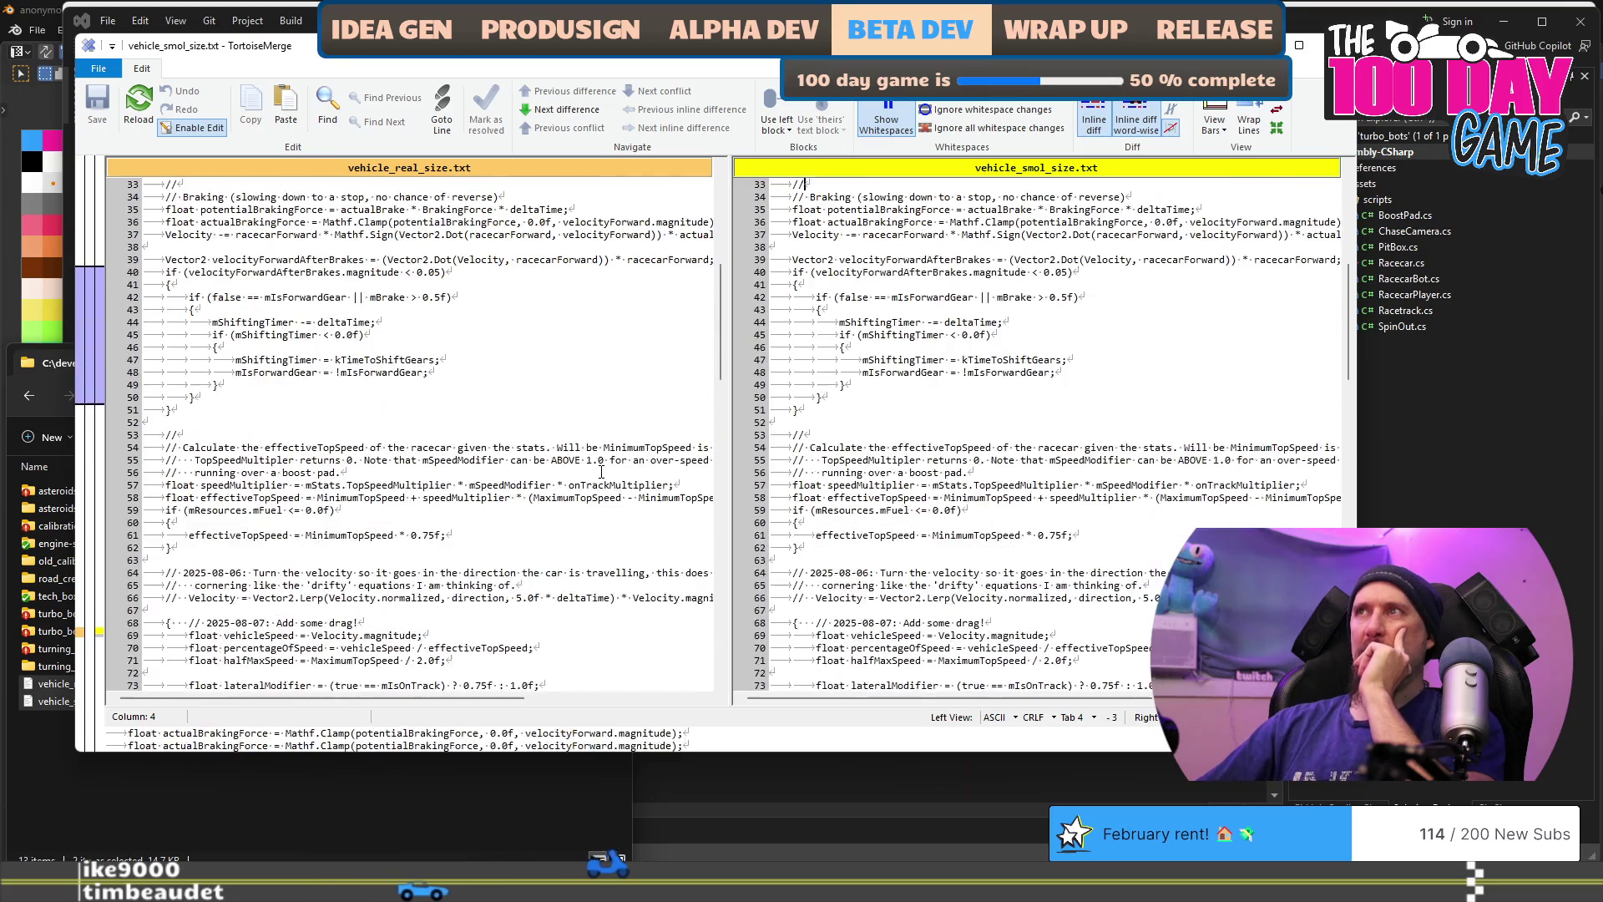
pyautogui.scroll(-5, 599, 463)
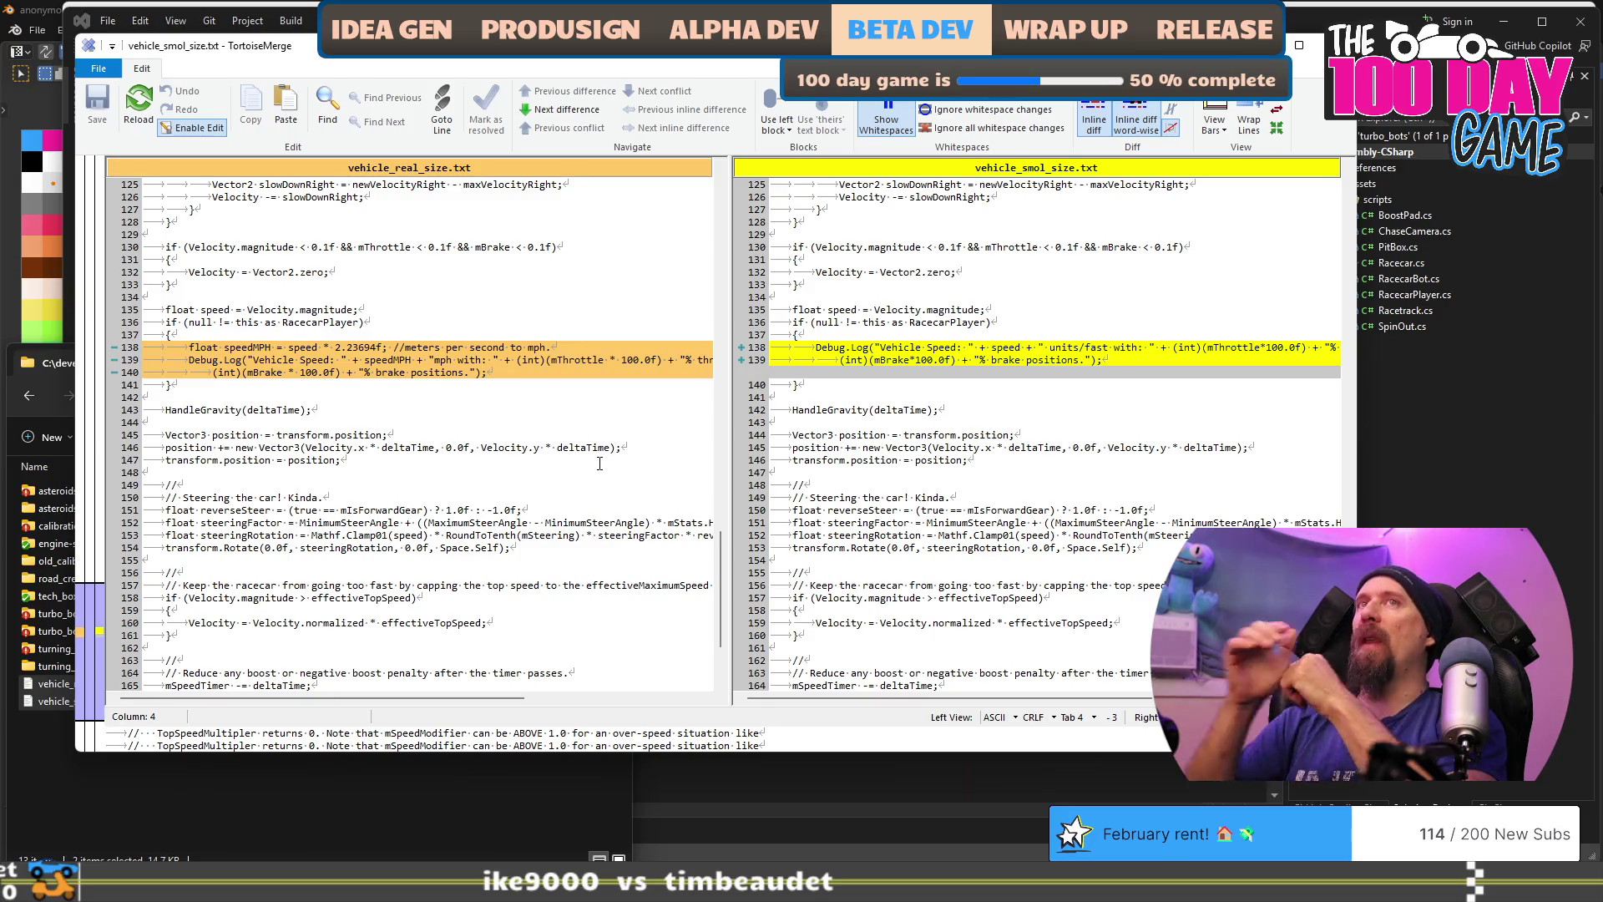
pyautogui.hotkey('alt', 'Tab')
pyautogui.click(794, 202)
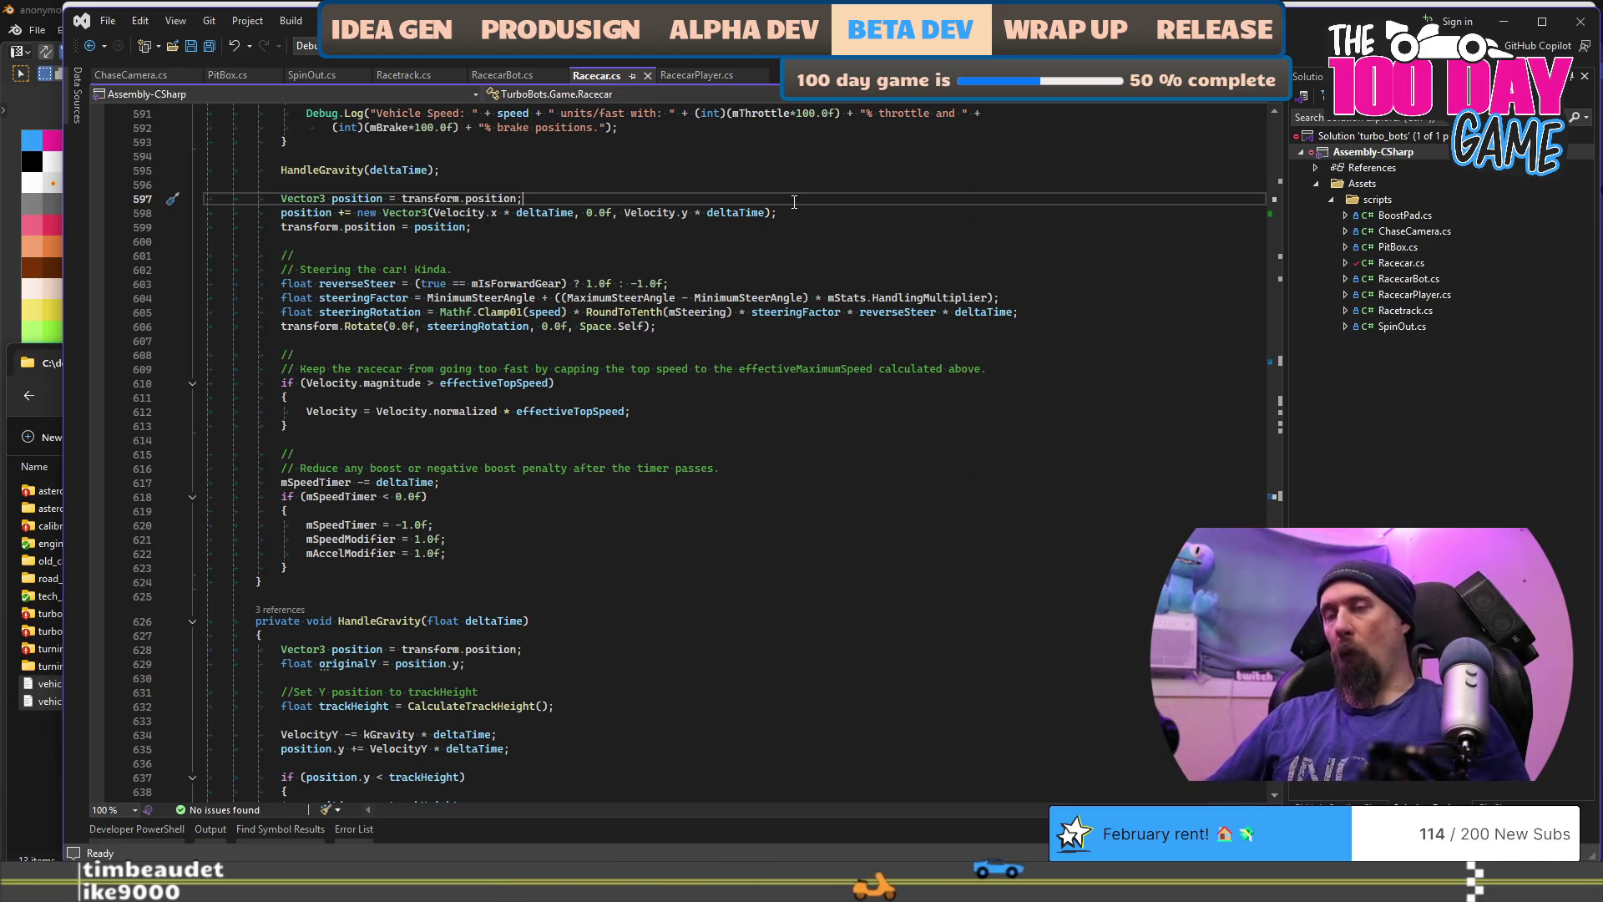
# Step: Build and briefly debug Racecar.cs with F5, stop it, then bring up the Unity racing scene
pyautogui.hotkey('alt', 'Tab')
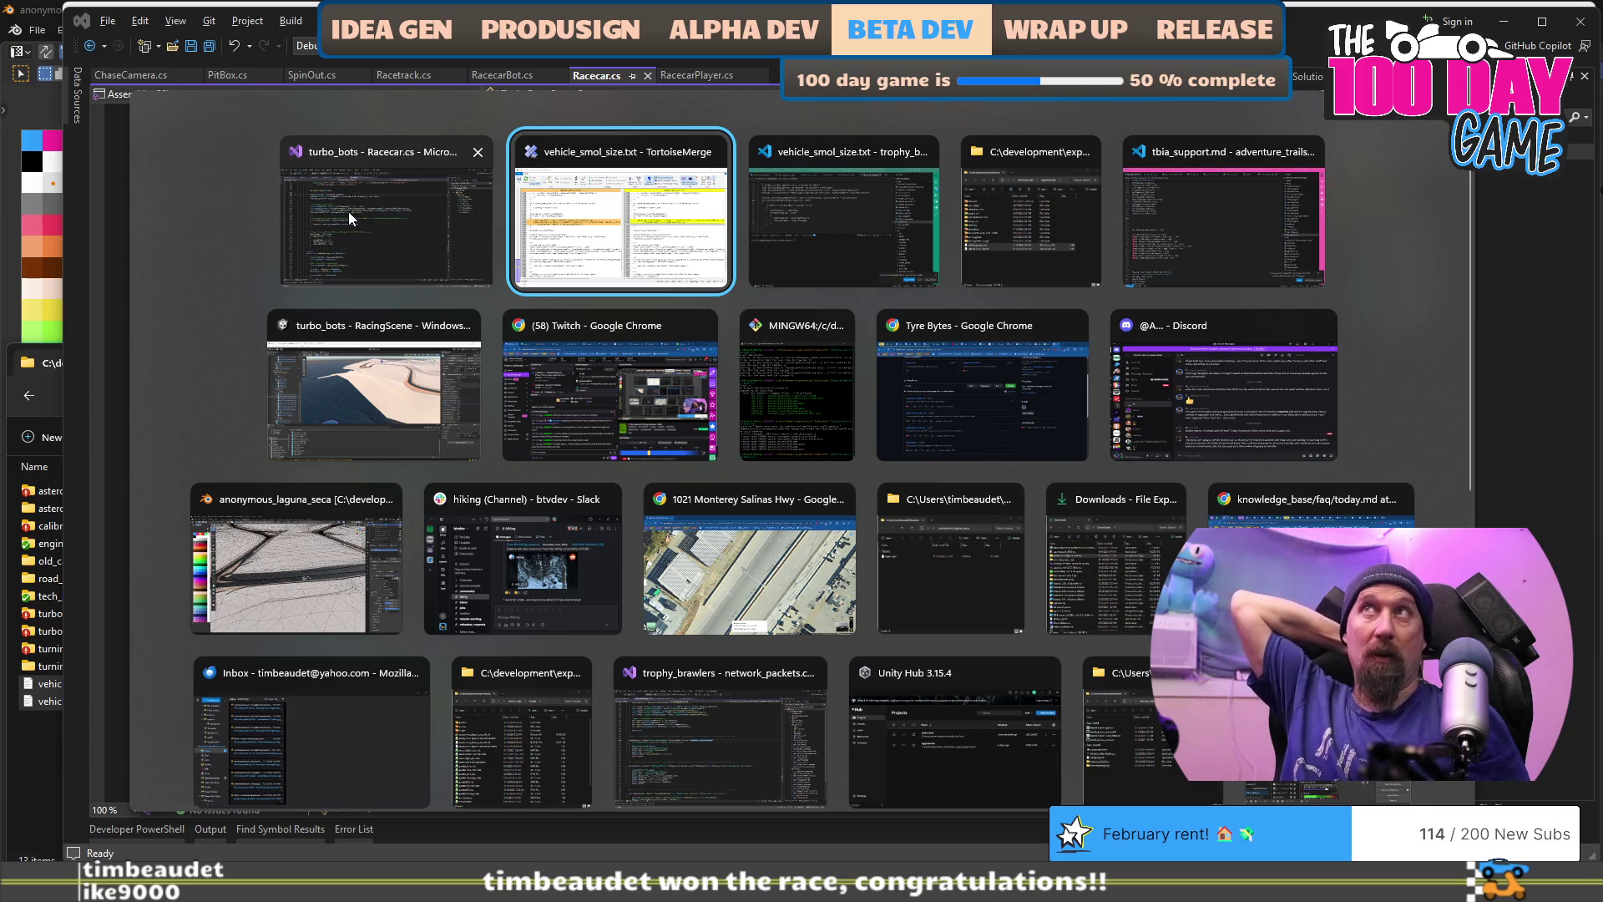
pyautogui.hotkey('alt', 'shift', 'Tab')
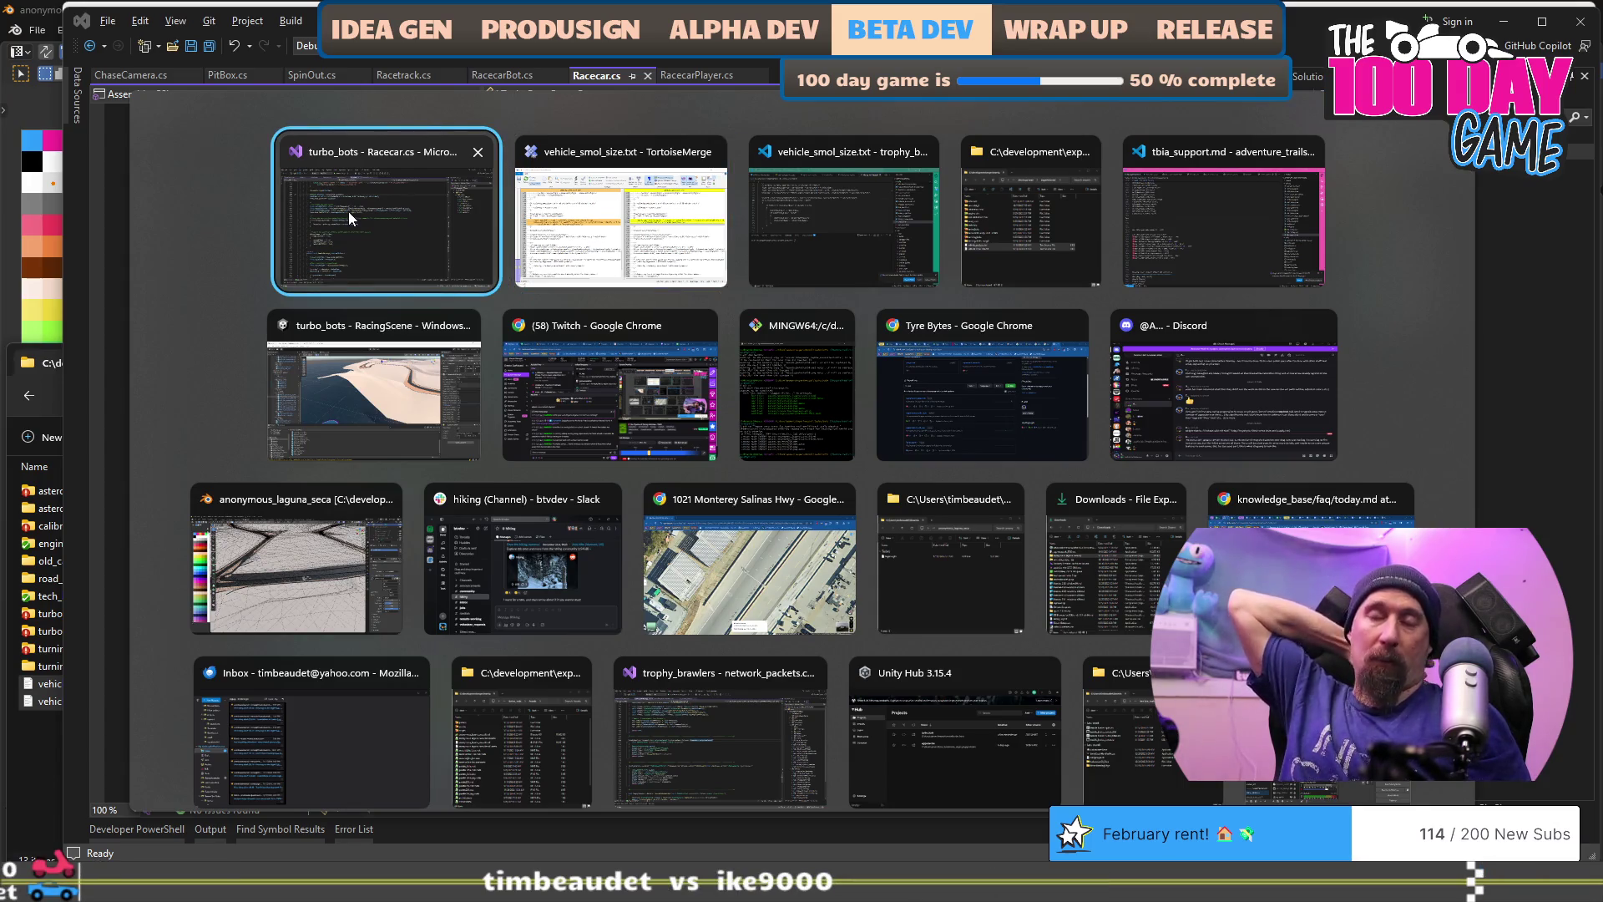
pyautogui.click(349, 212)
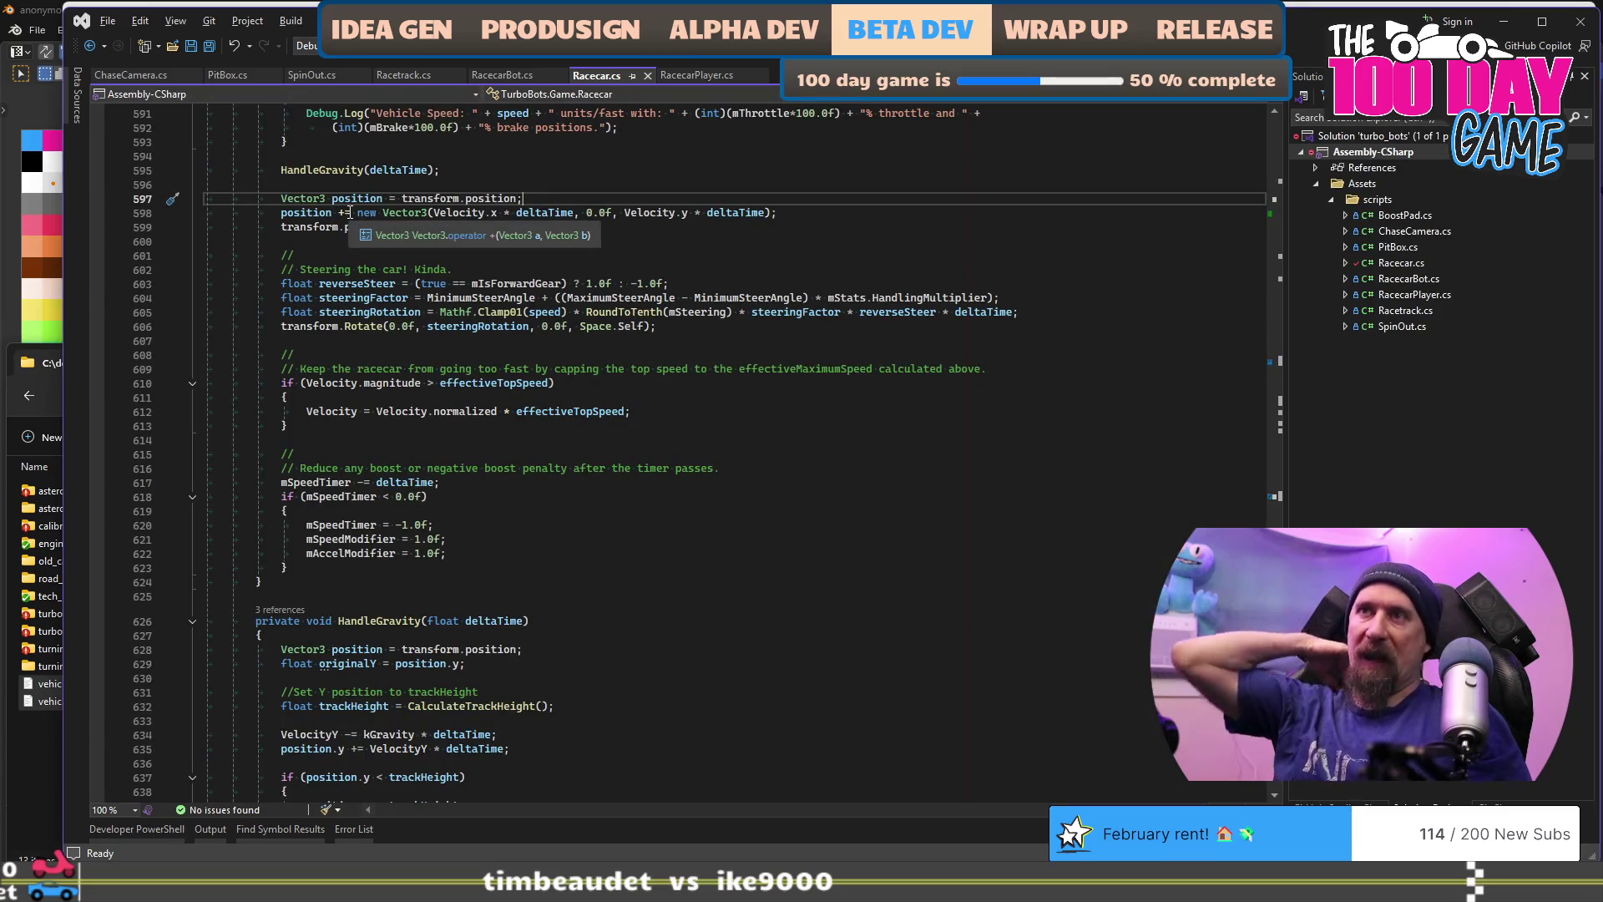
pyautogui.press('F5')
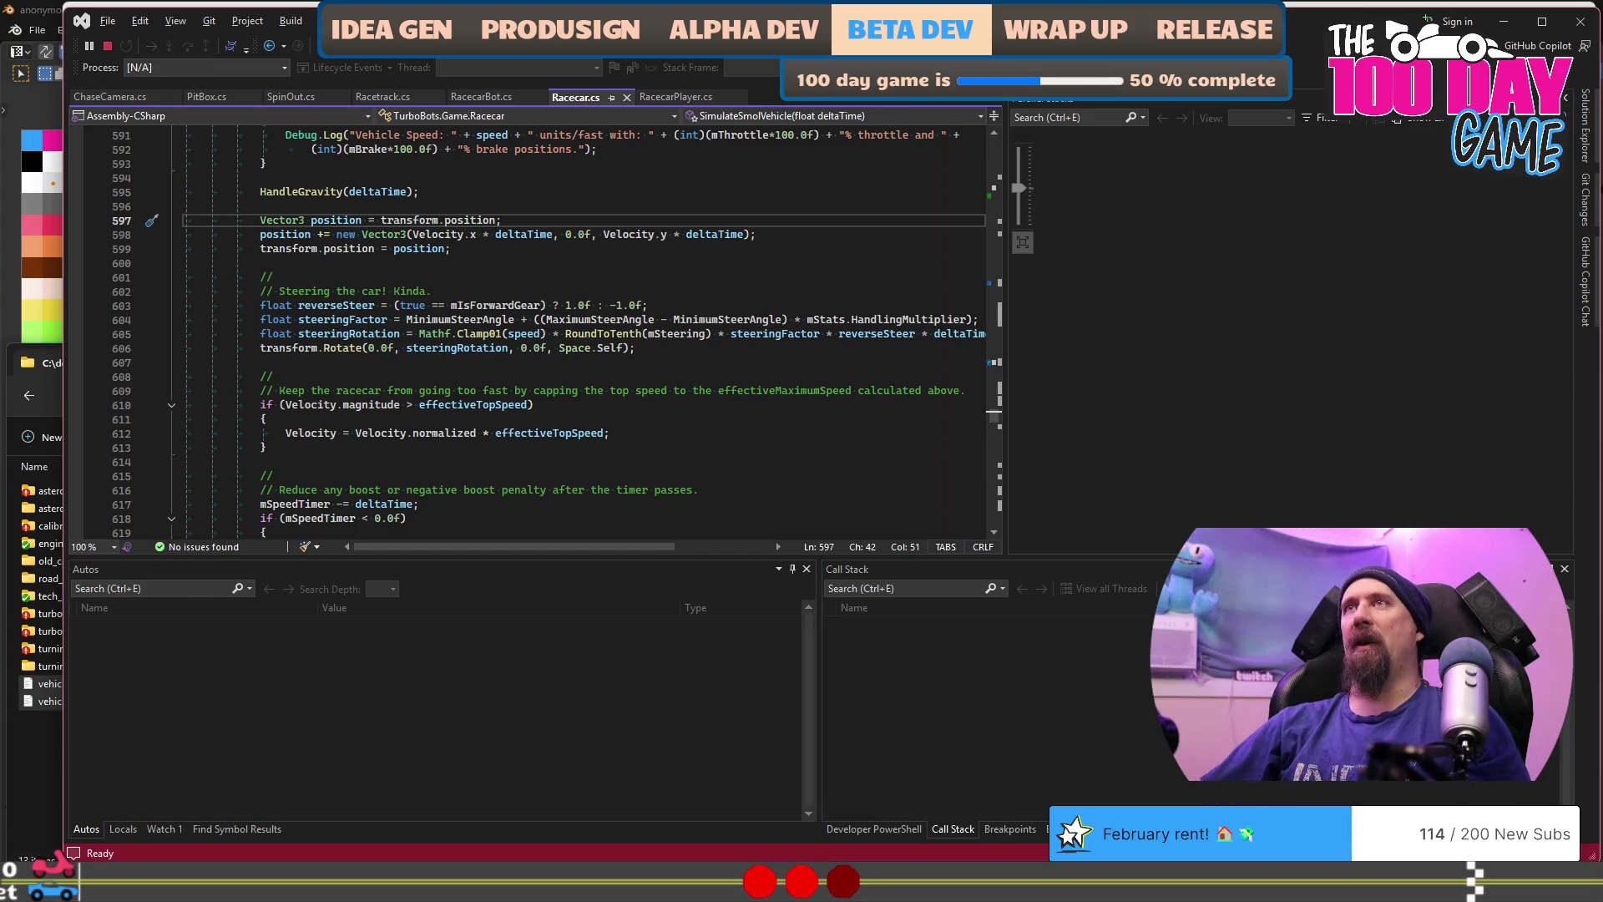
pyautogui.click(108, 43)
pyautogui.hotkey('alt', 'Tab')
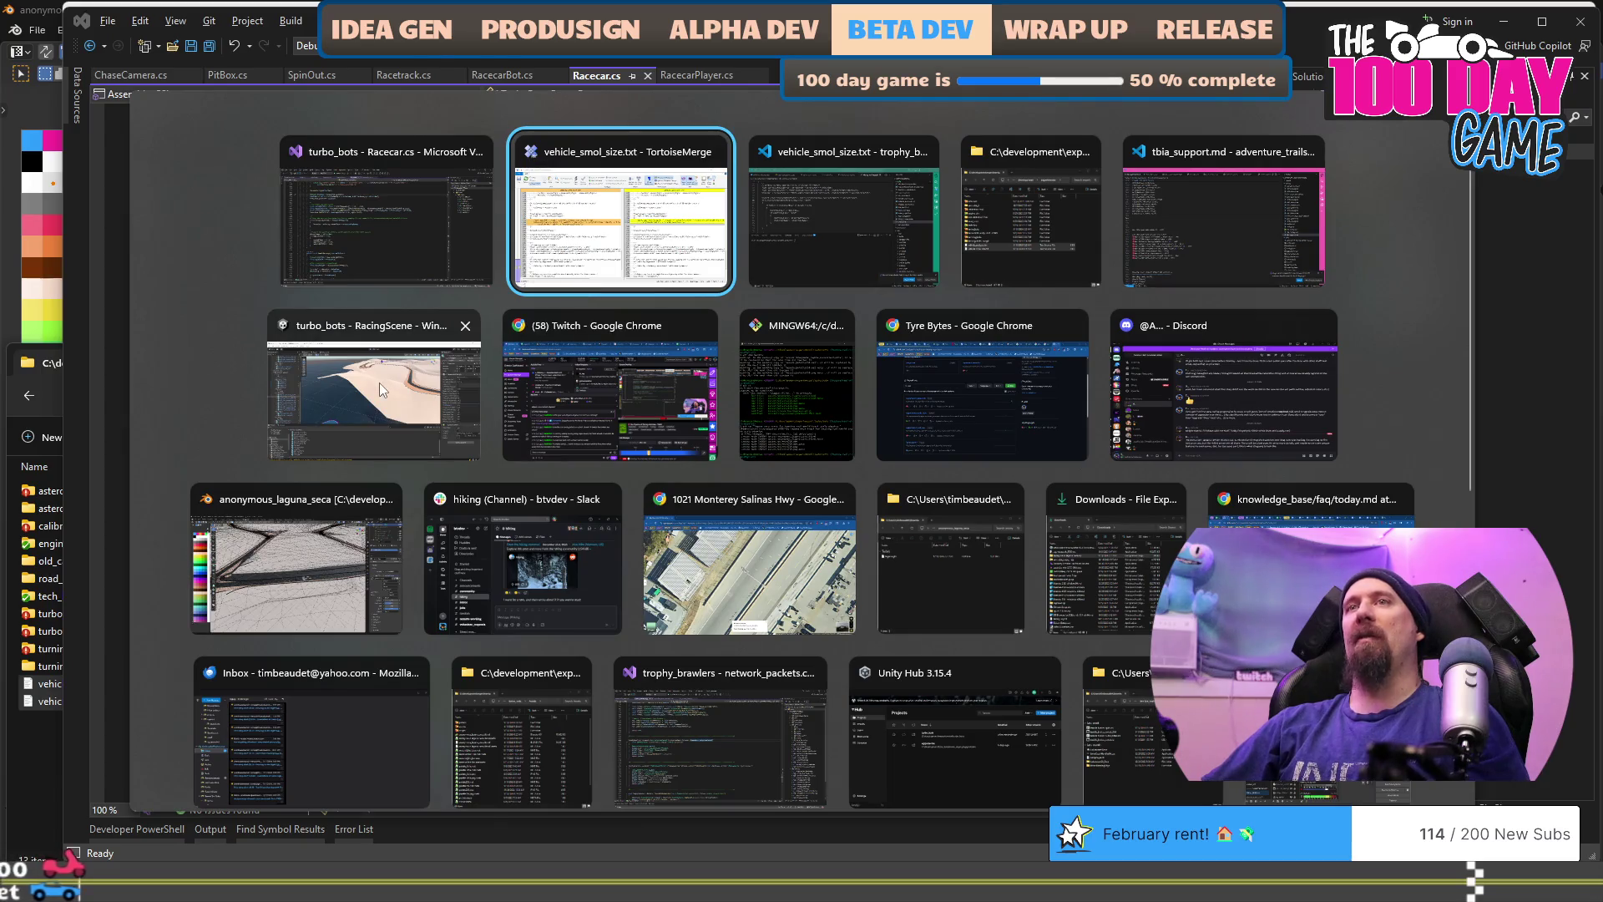
pyautogui.click(379, 383)
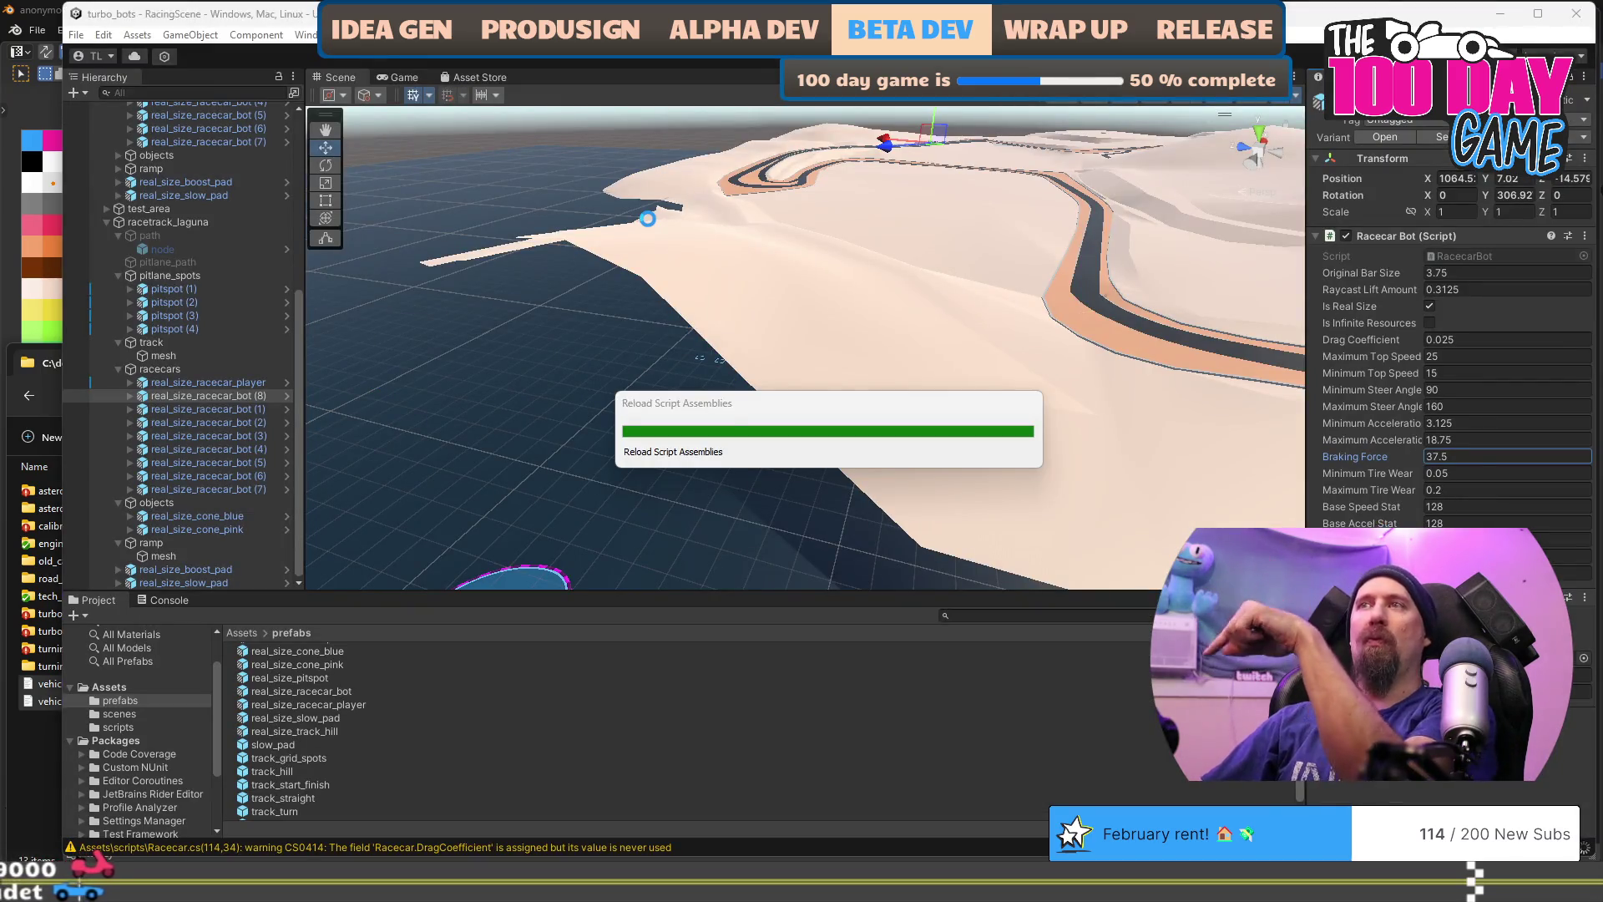
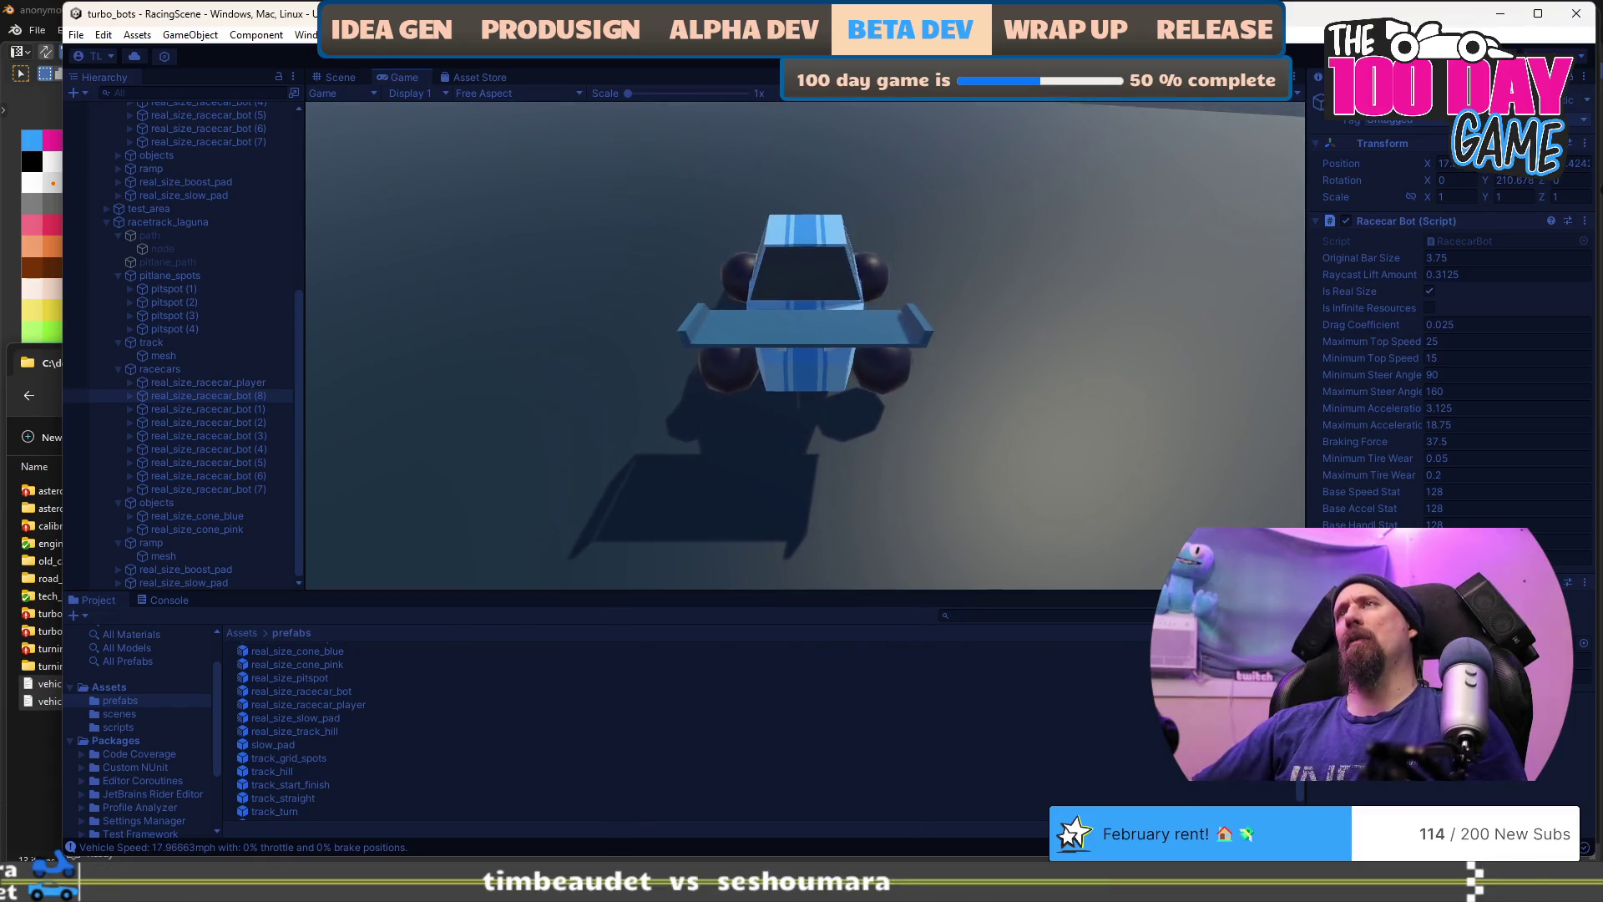
# Step: Toggle from the car's chase-camera Game view back to the Scene view of the track
pyautogui.click(336, 77)
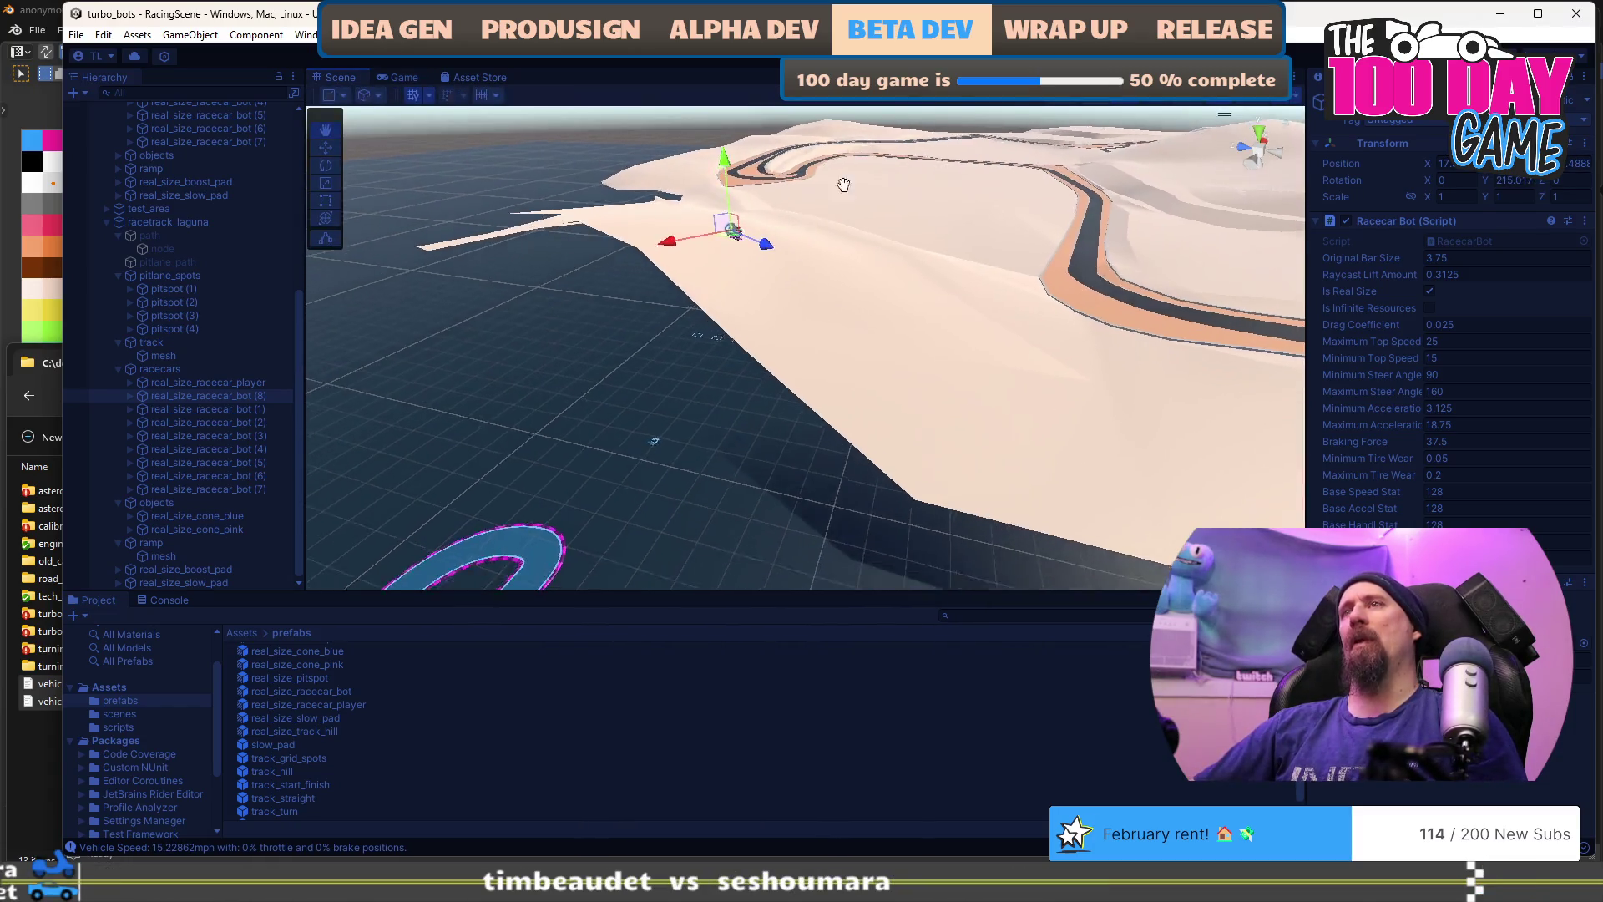
pyautogui.click(398, 77)
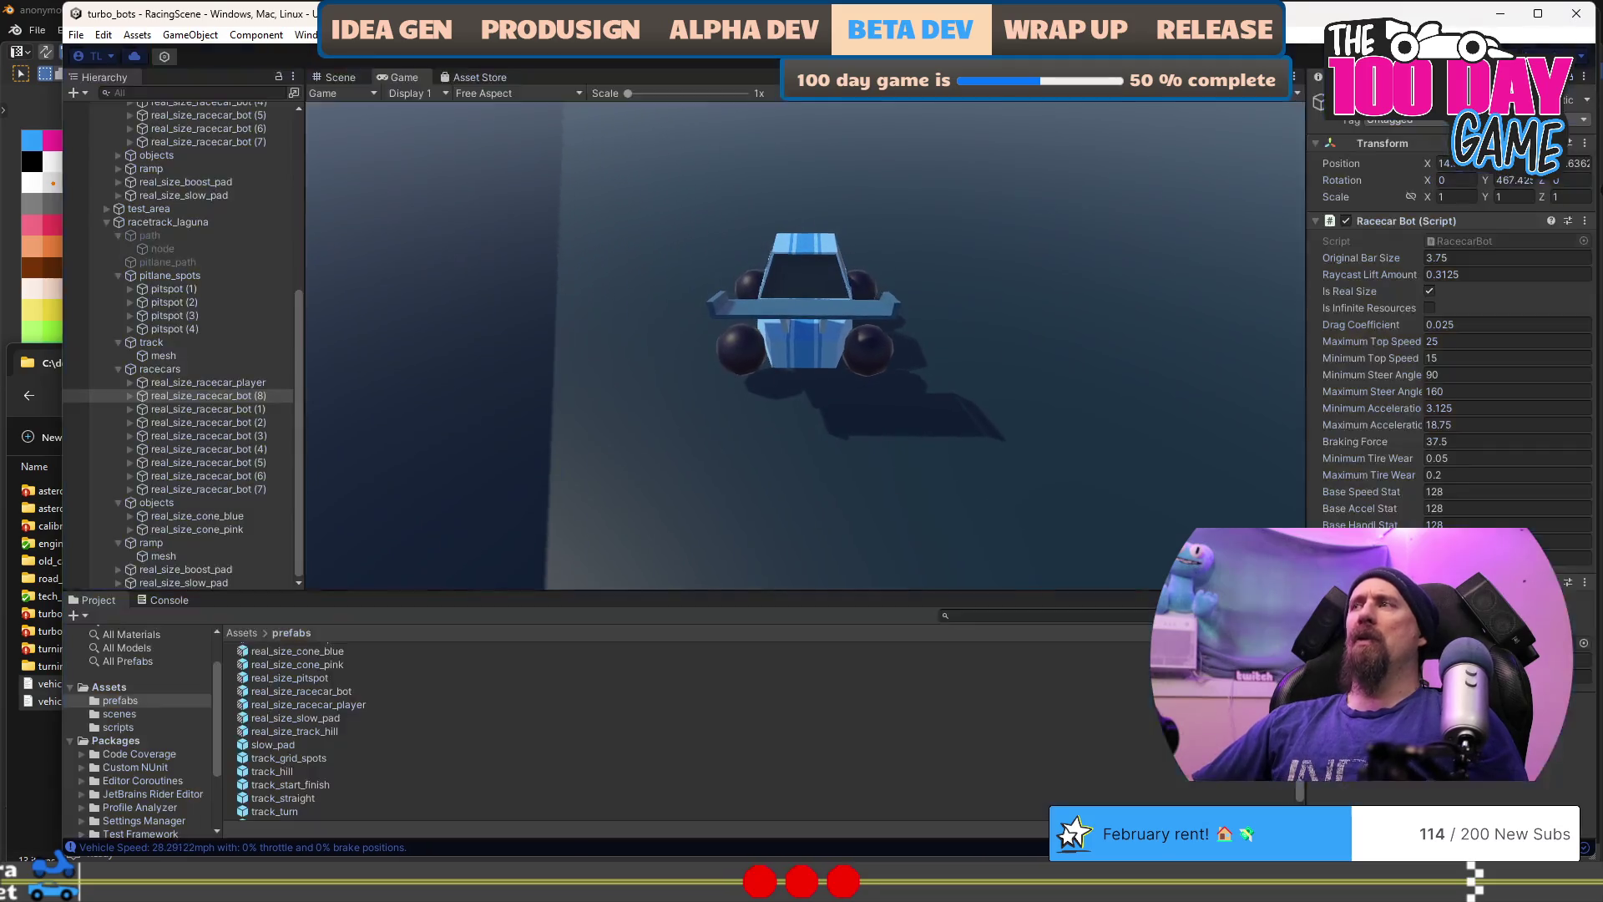
pyautogui.click(336, 77)
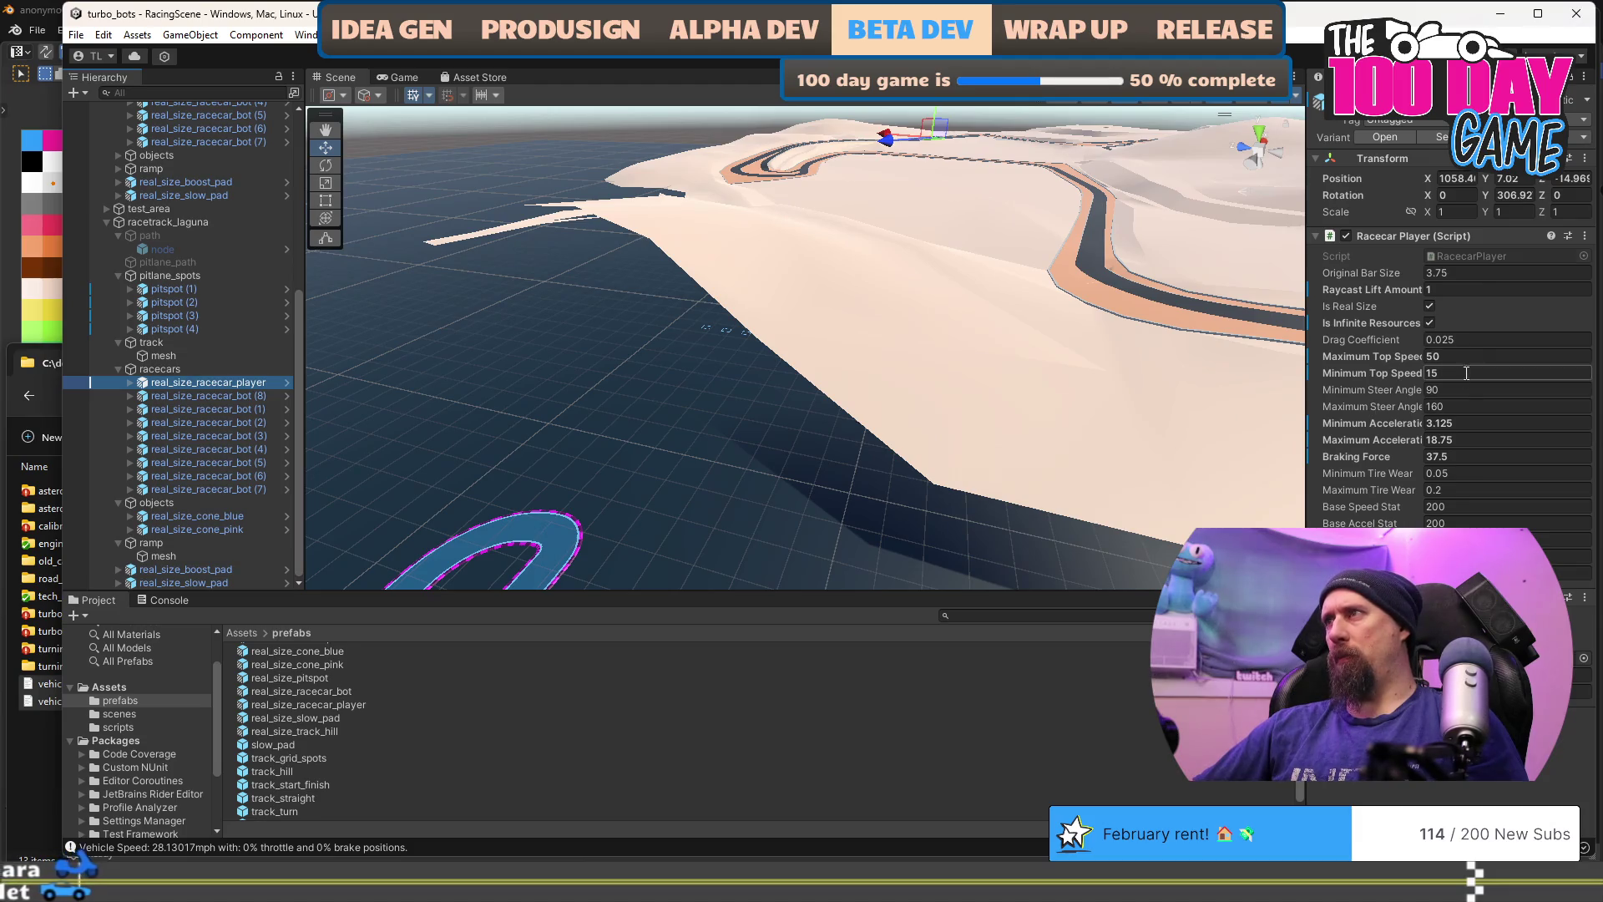
# Step: Set the player racecar's Maximum Top Speed to 25 and view the track from above
pyautogui.click(1467, 357)
pyautogui.write('25')
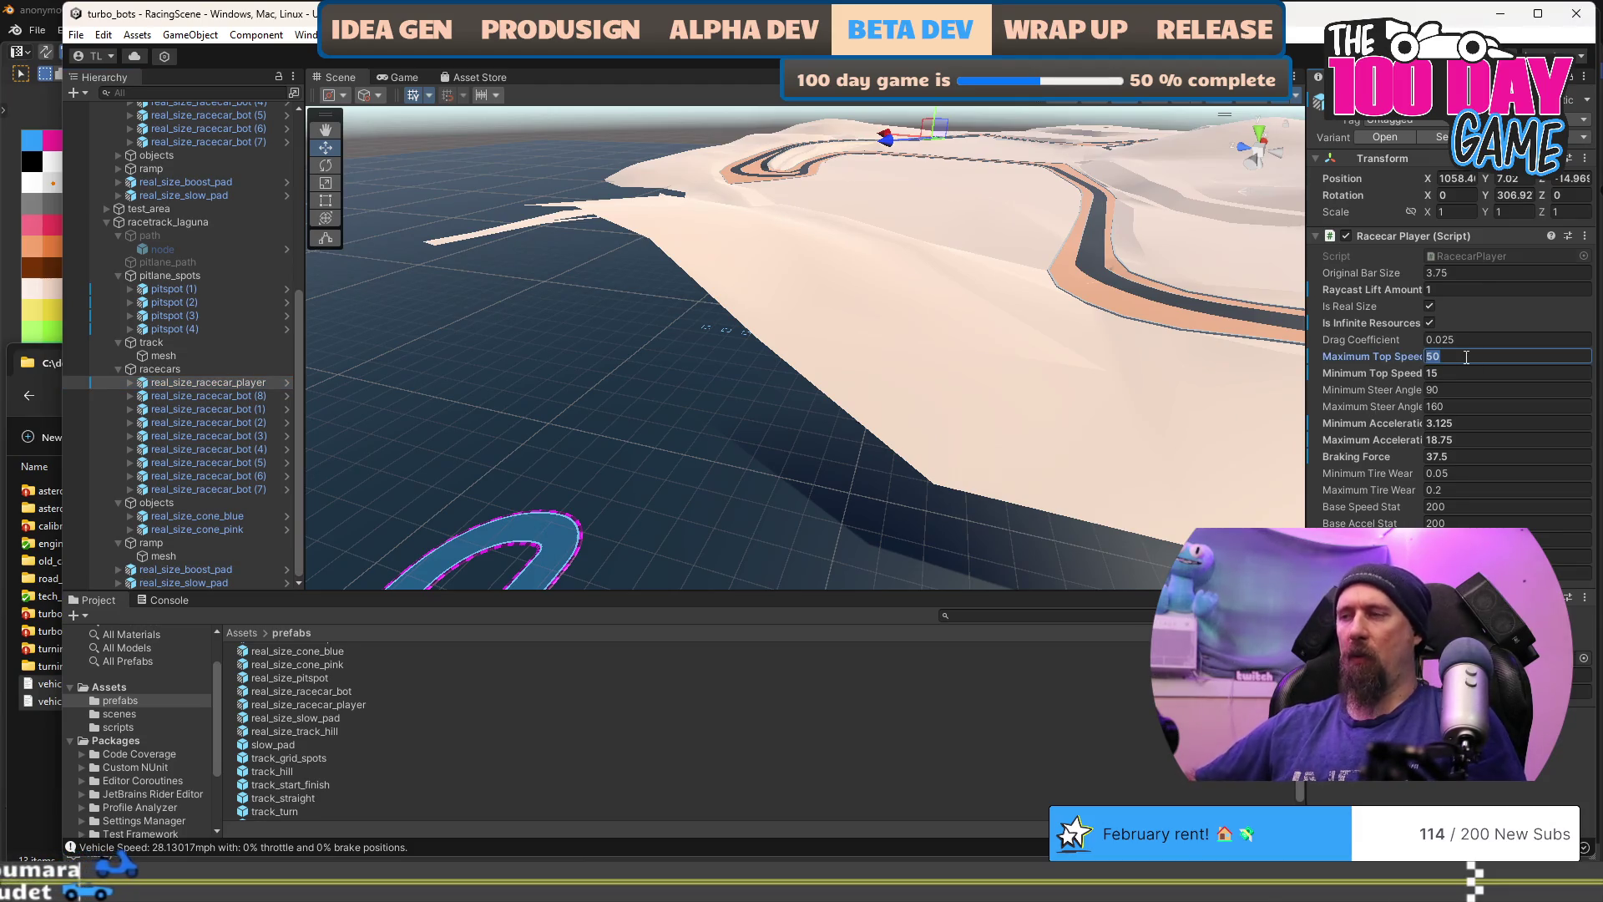
pyautogui.press('Return')
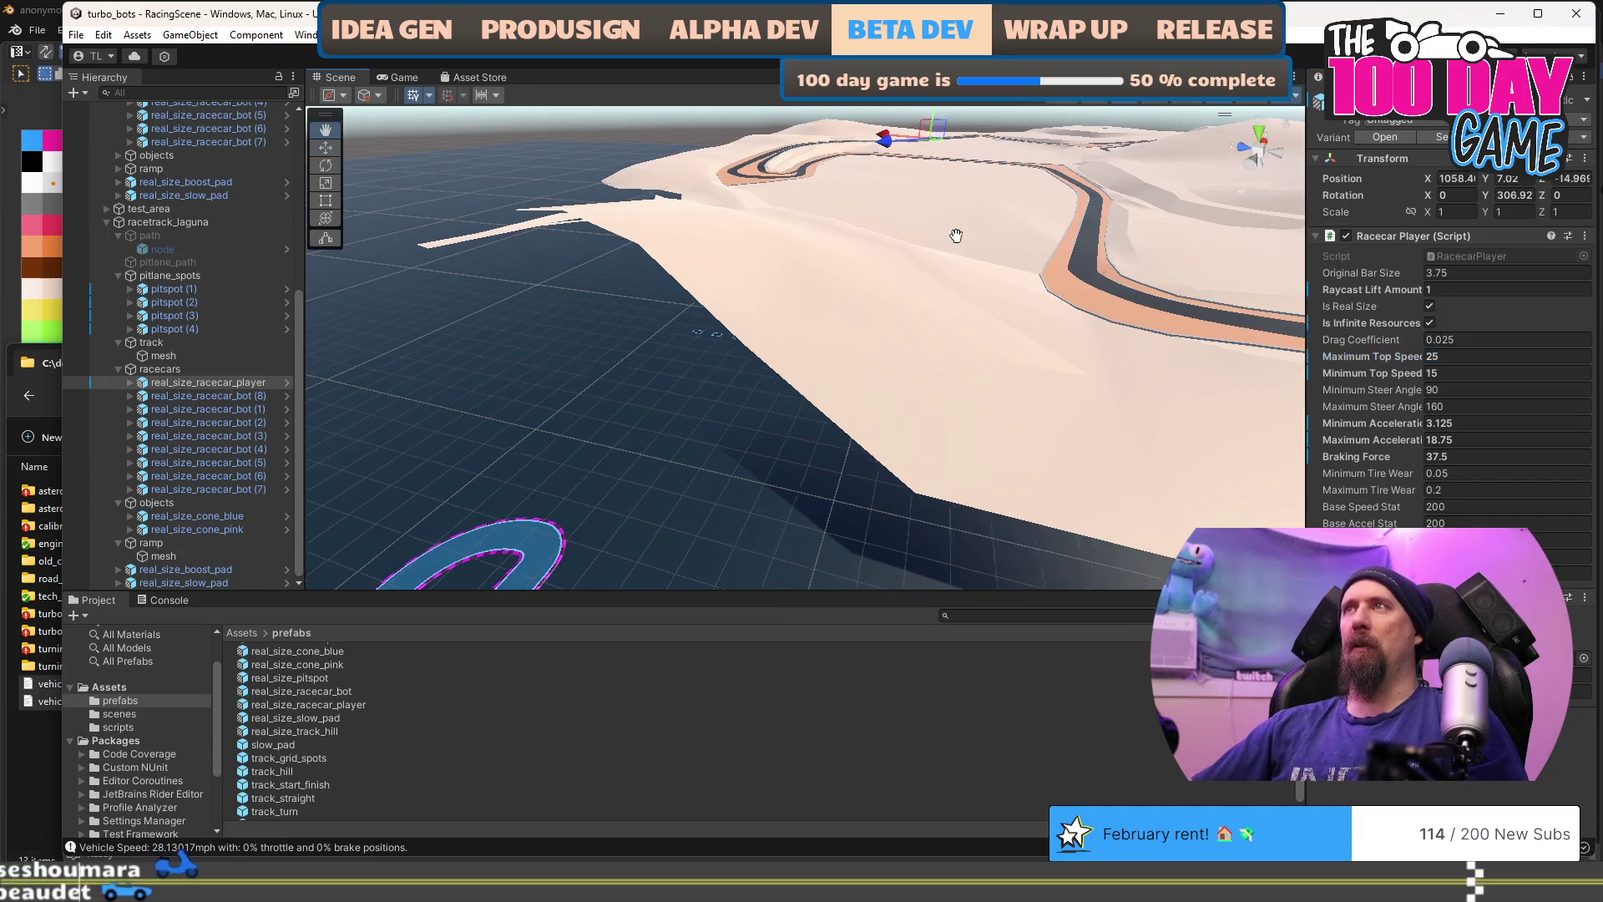
pyautogui.moveTo(907, 264)
pyautogui.mouseDown()
pyautogui.moveTo(609, 308)
pyautogui.moveTo(679, 323)
pyautogui.moveTo(806, 407)
pyautogui.moveTo(907, 336)
pyautogui.mouseUp()
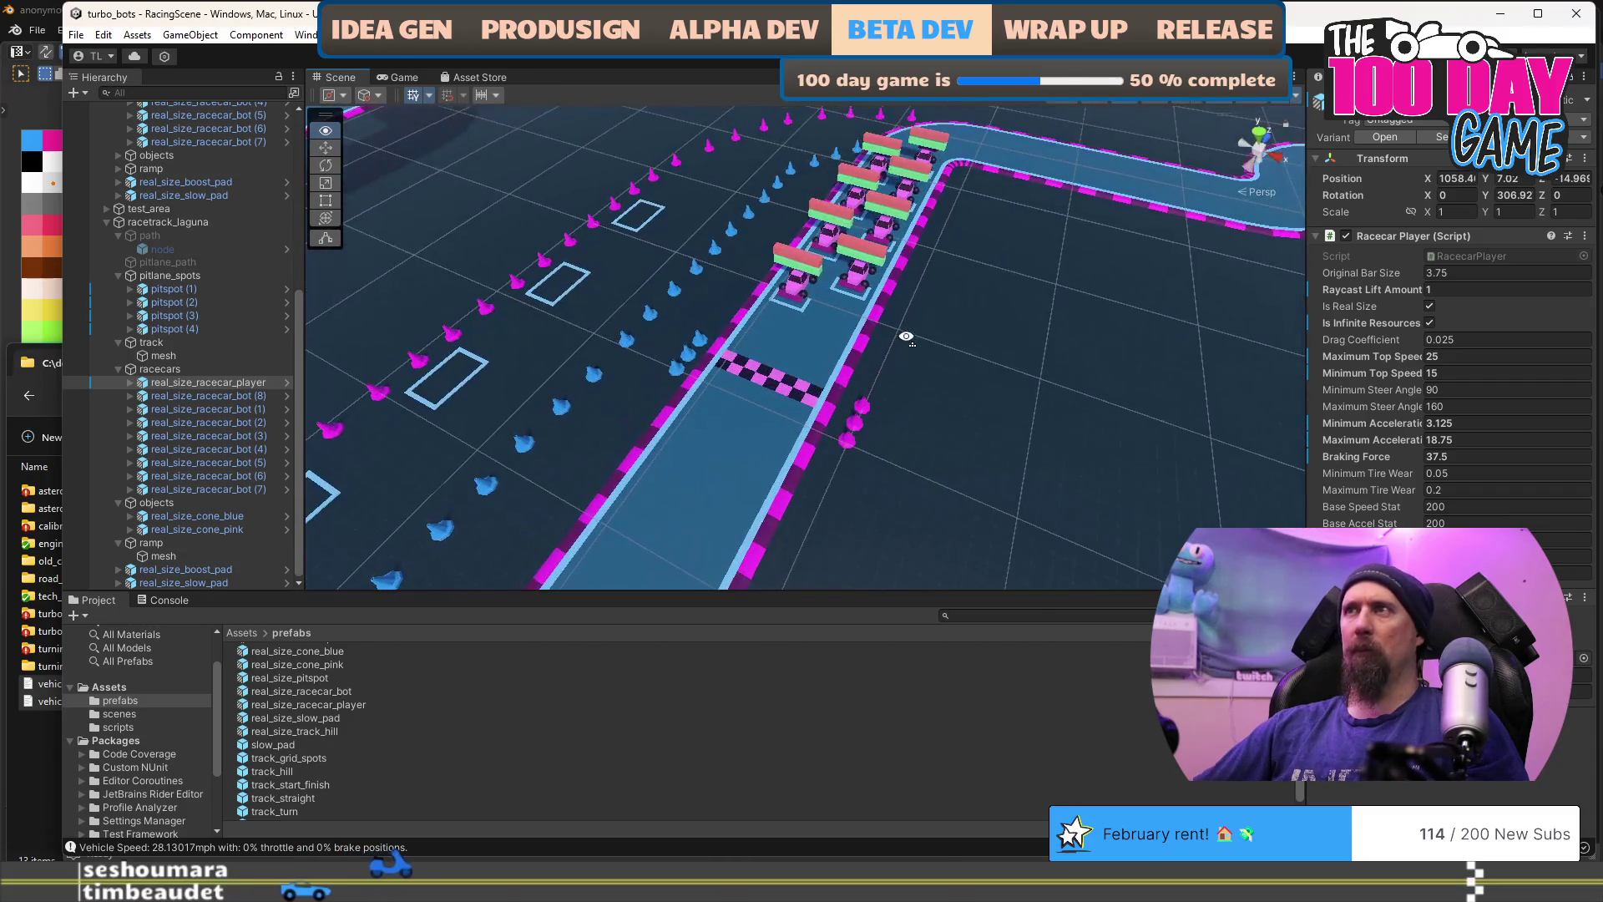
# Step: Select racecar bot (8) on the starting grid and reveal its prefab asset in the project
pyautogui.click(1016, 338)
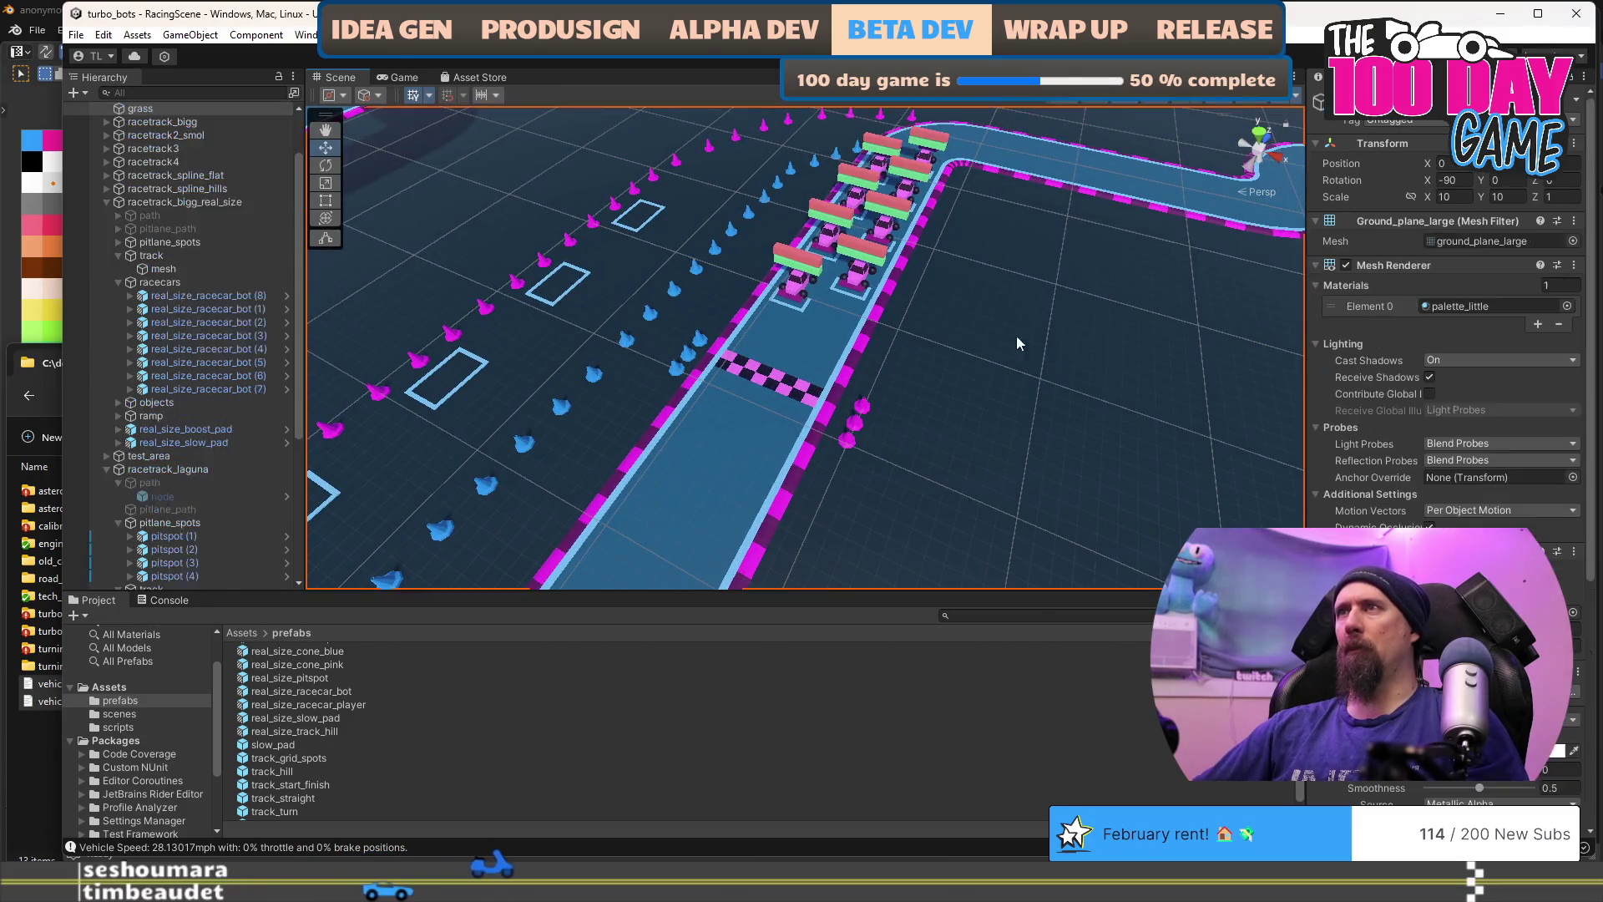
pyautogui.click(797, 294)
pyautogui.rightClick(1392, 164)
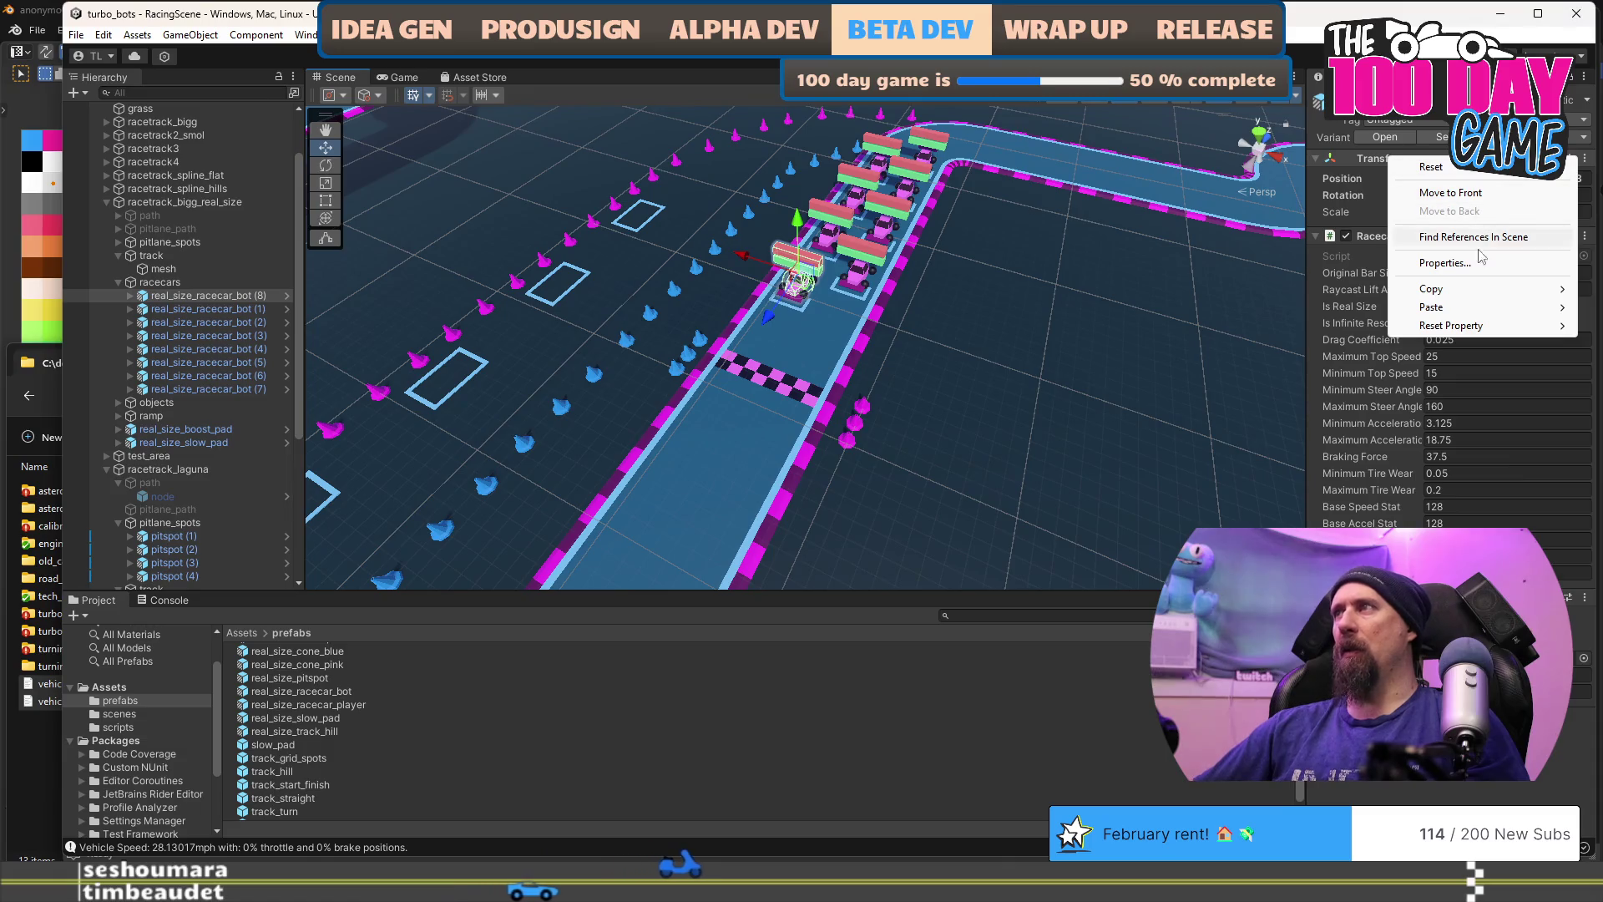
pyautogui.moveTo(1468, 297)
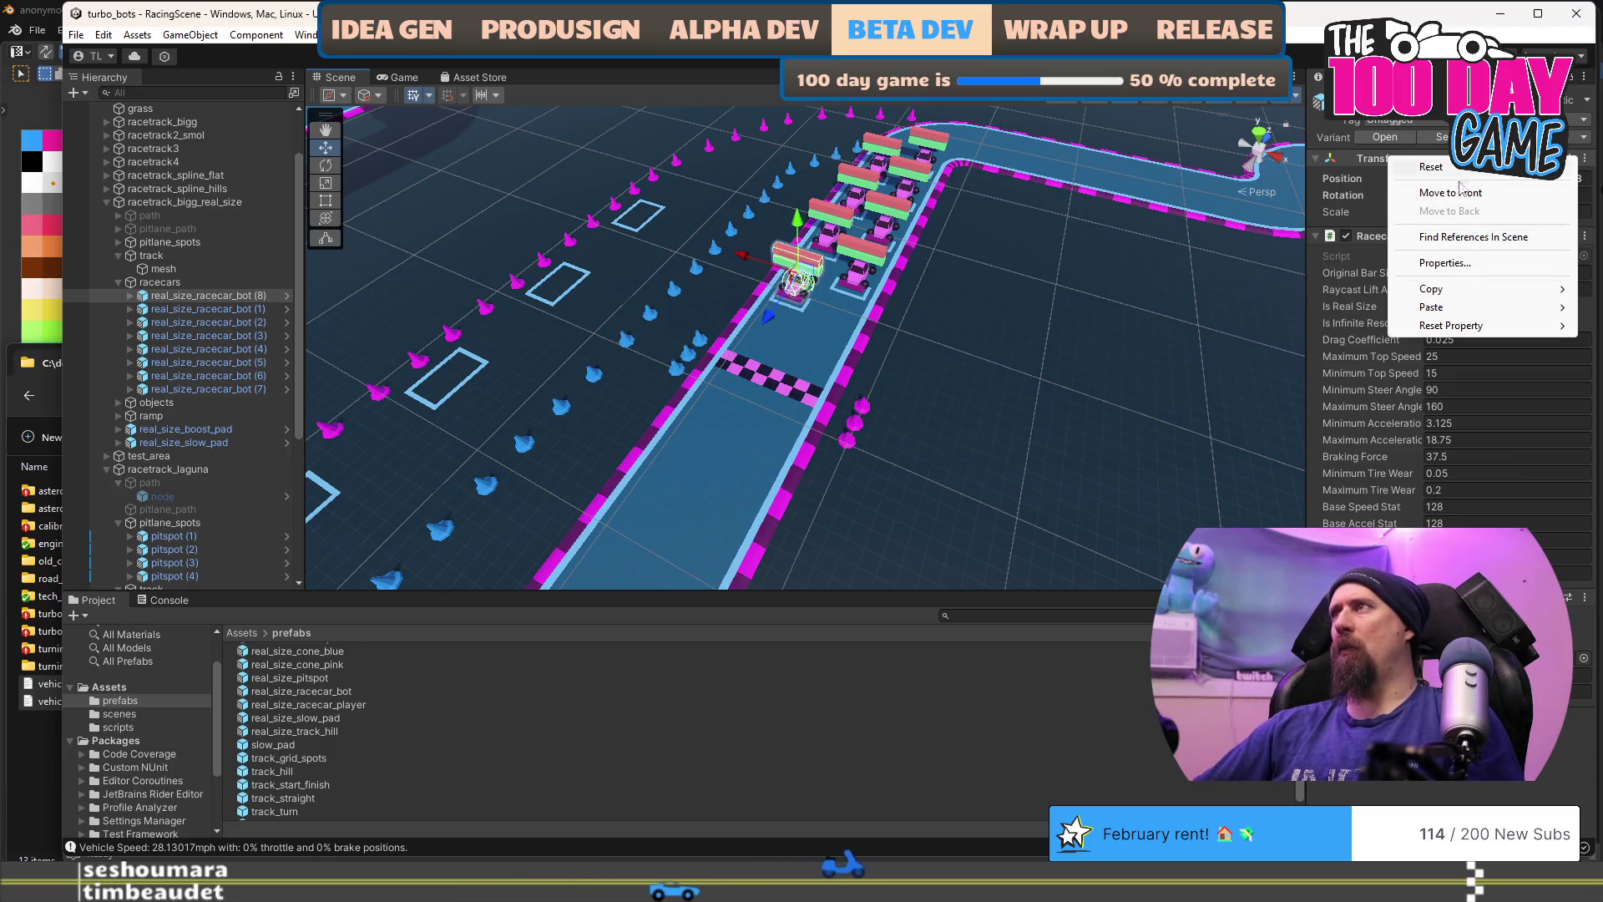
pyautogui.click(1421, 142)
pyautogui.click(1421, 142)
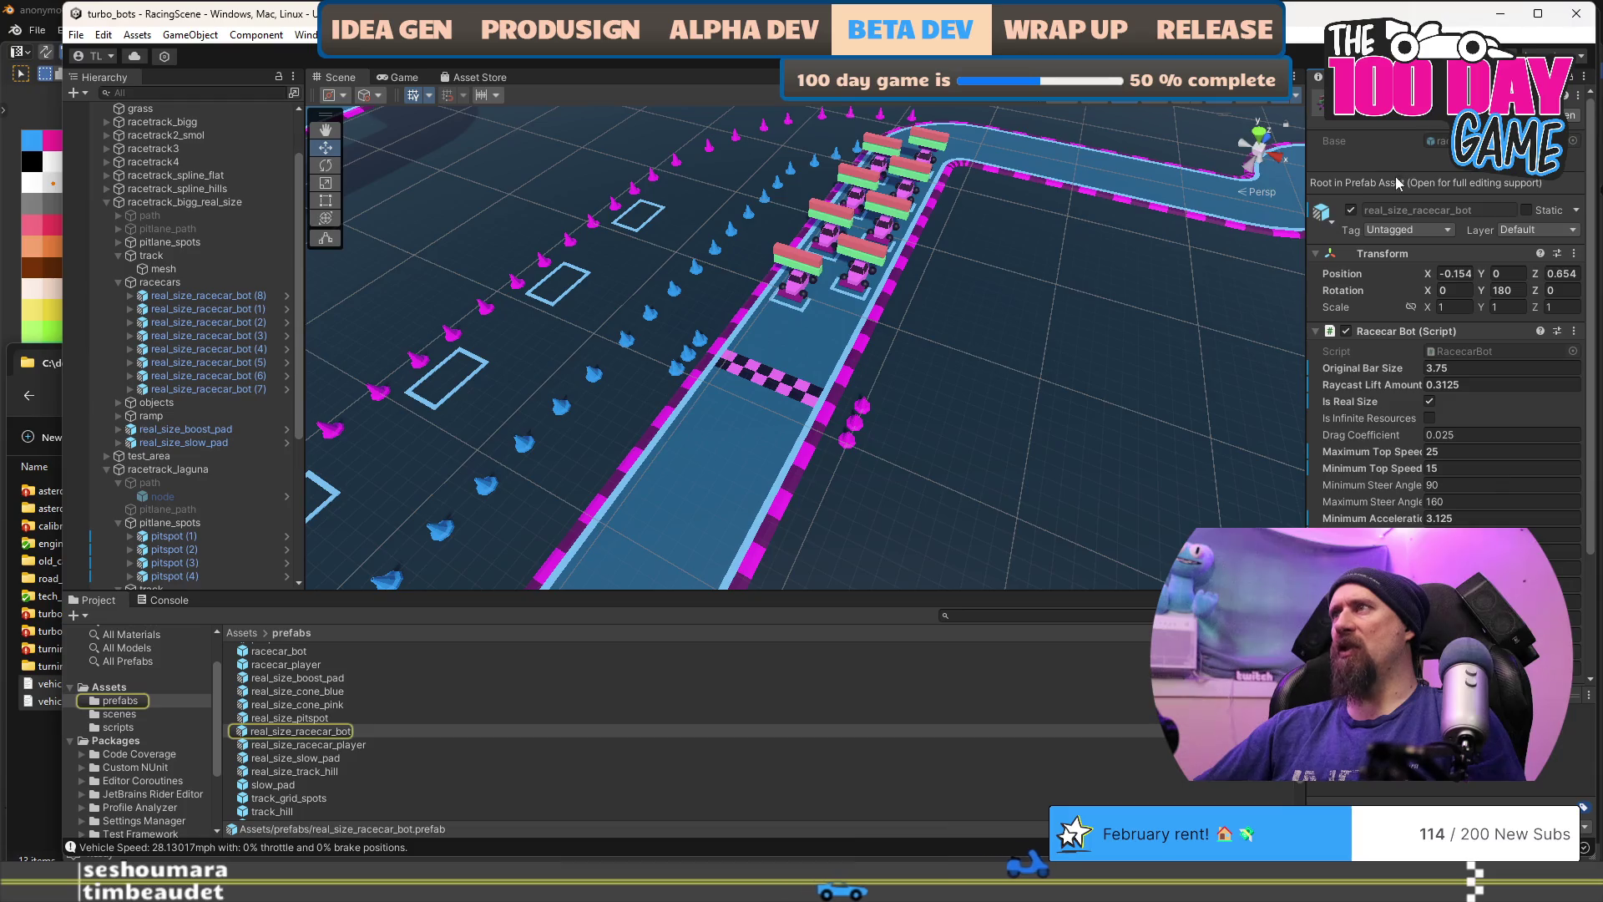
# Step: Copy bot (8)'s world position from its Transform menu, then select the player racecar
pyautogui.click(802, 283)
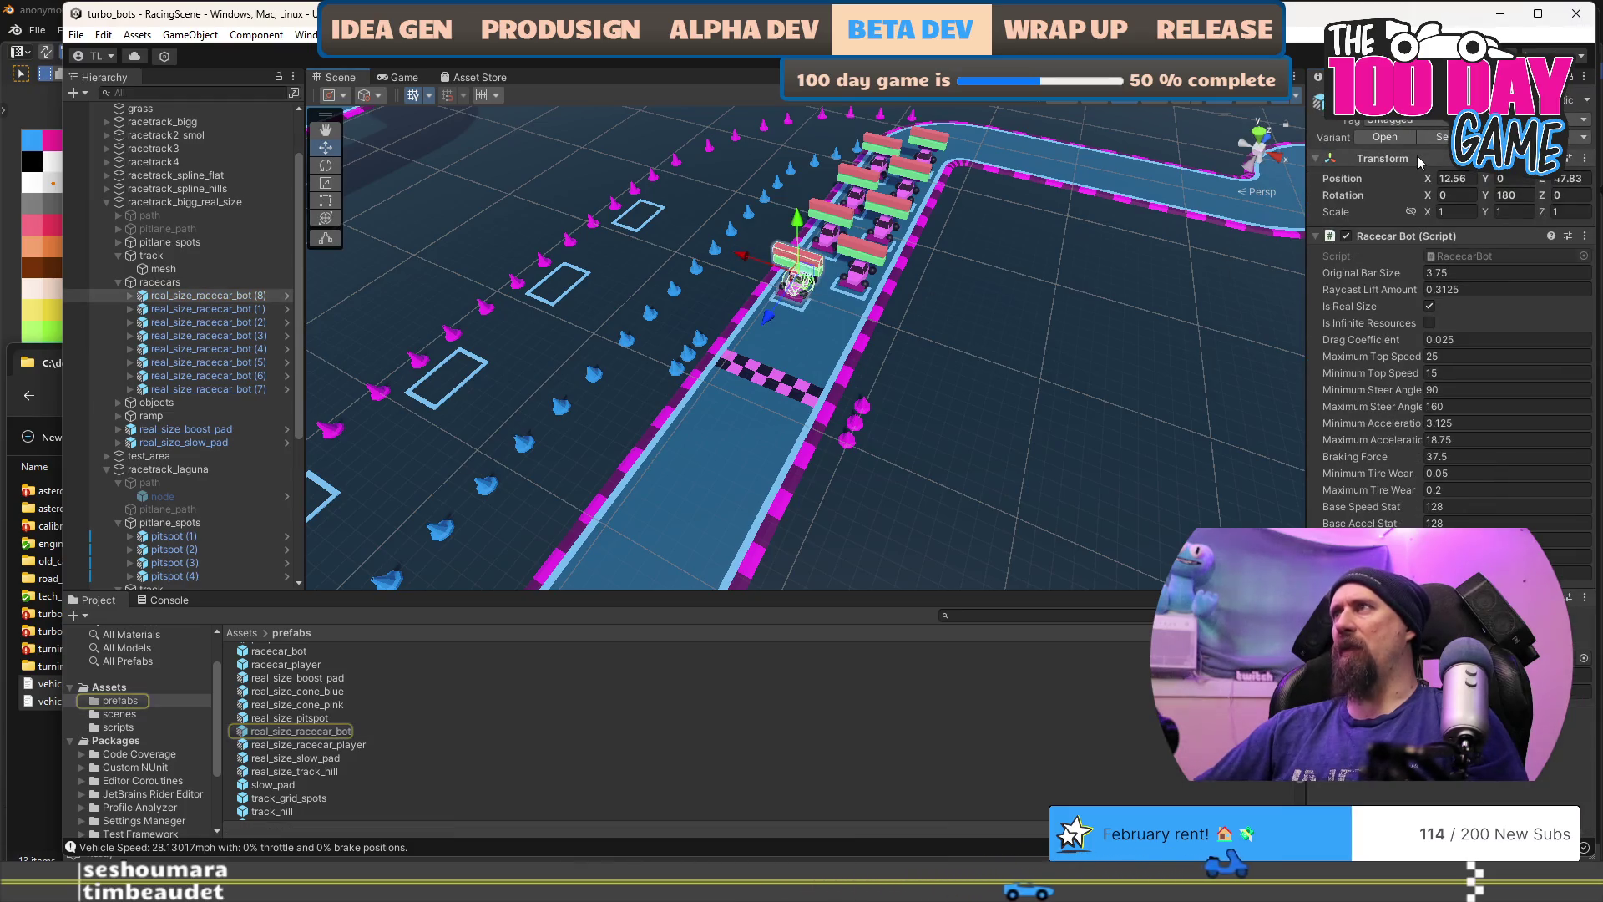
pyautogui.click(1585, 161)
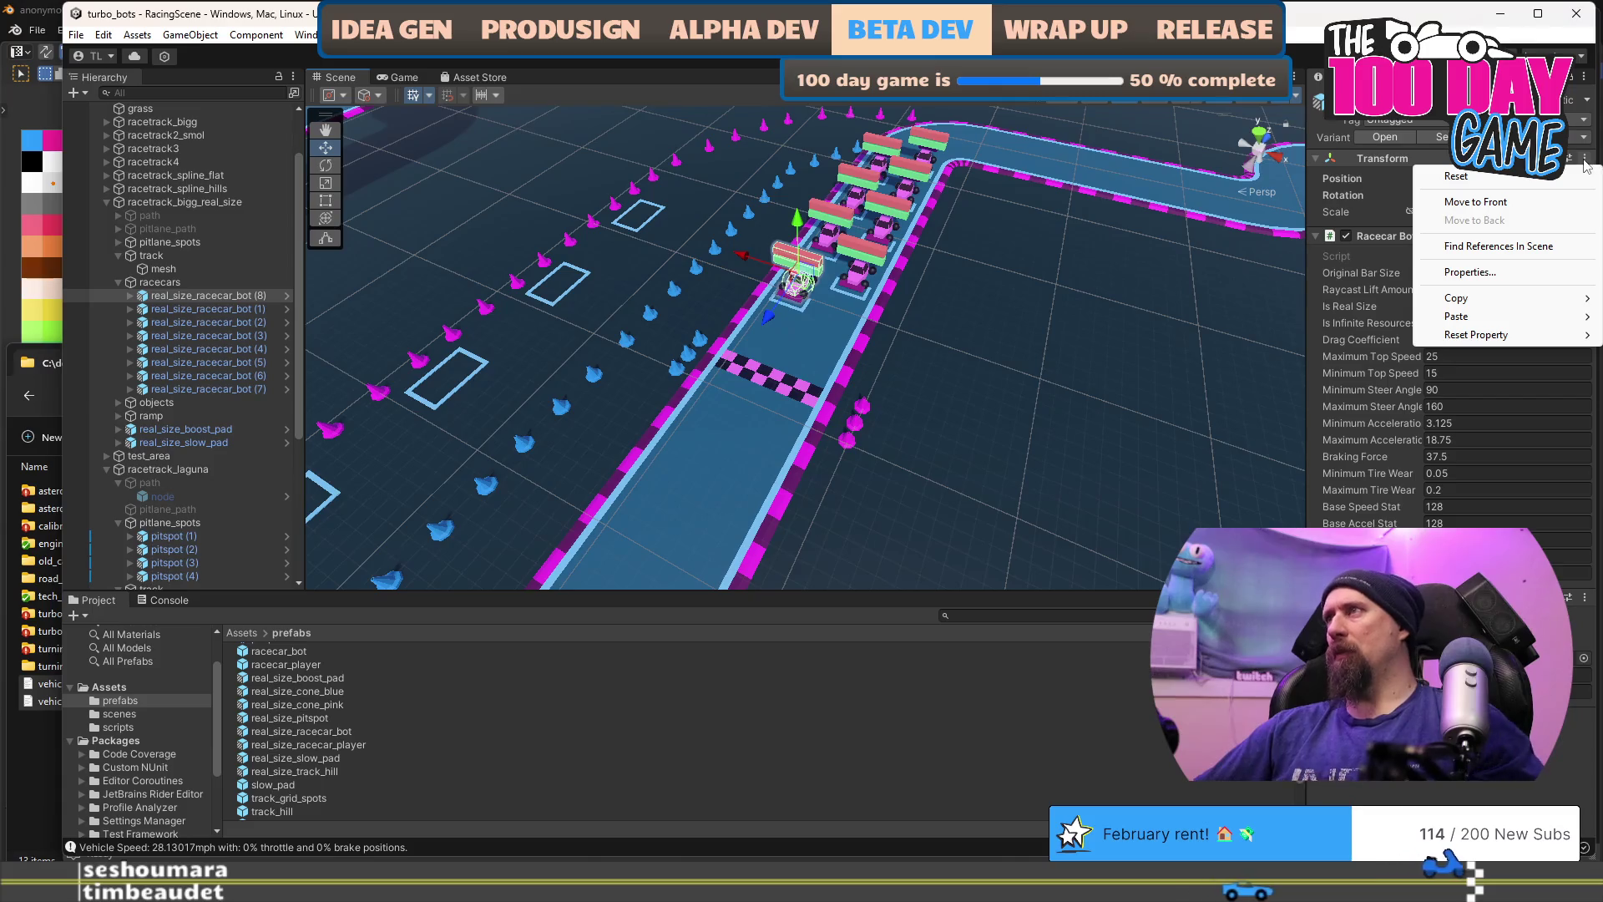
pyautogui.moveTo(1493, 299)
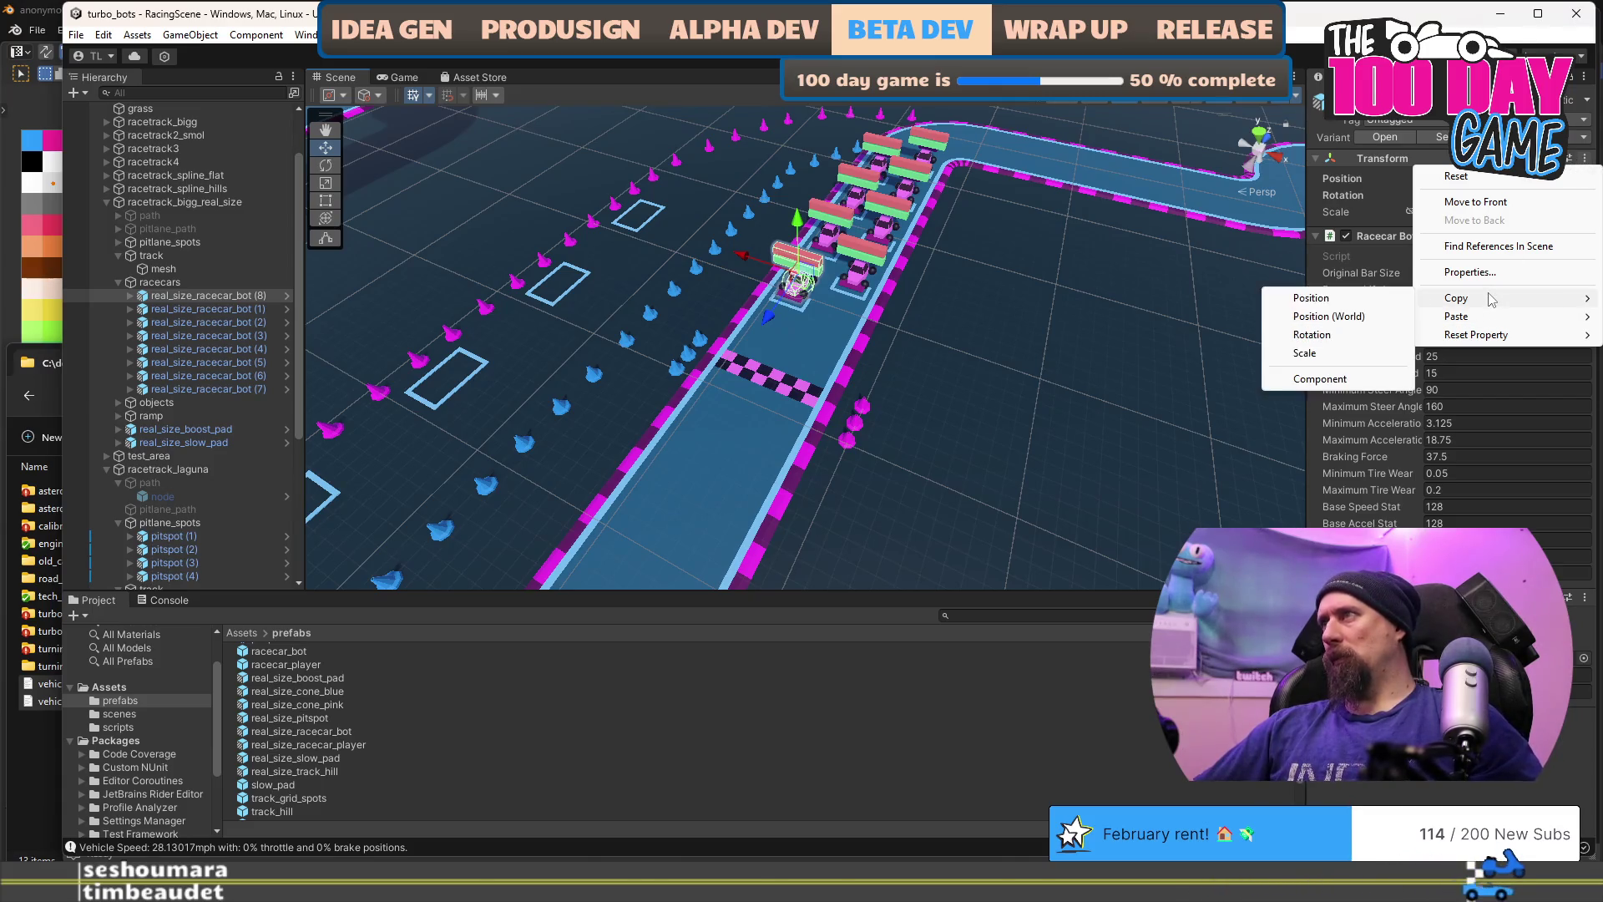
pyautogui.click(1366, 317)
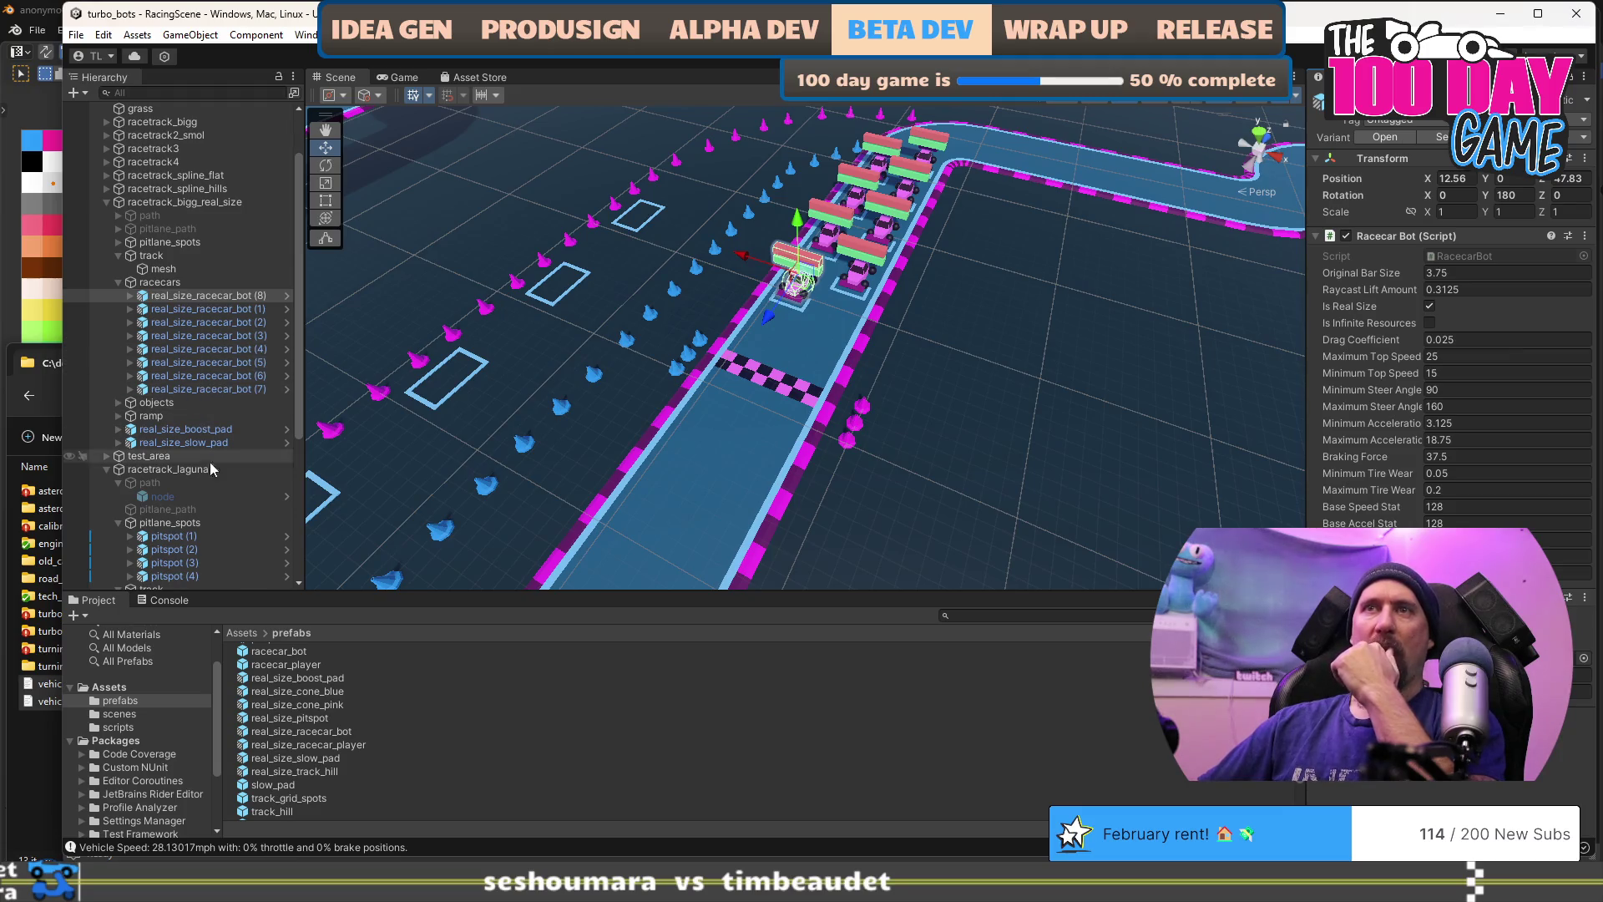
pyautogui.scroll(-5, 211, 470)
pyautogui.click(215, 384)
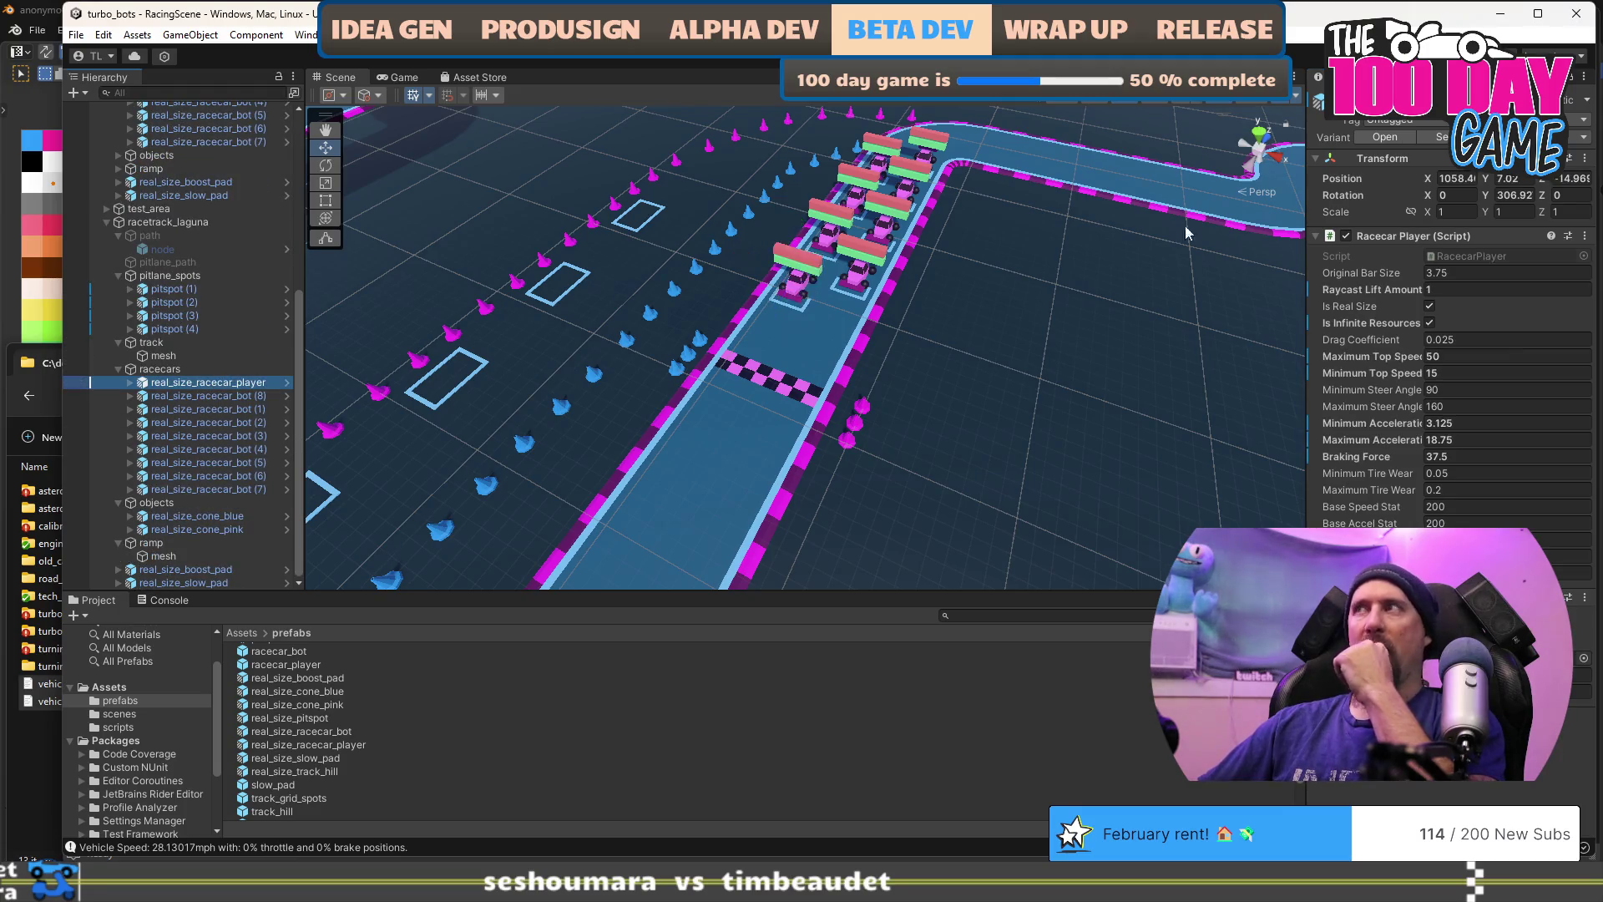
# Step: Paste bot (8)'s world position onto the player racecar's Transform and inspect it from a low angle
pyautogui.rightClick(1408, 163)
pyautogui.moveTo(1496, 312)
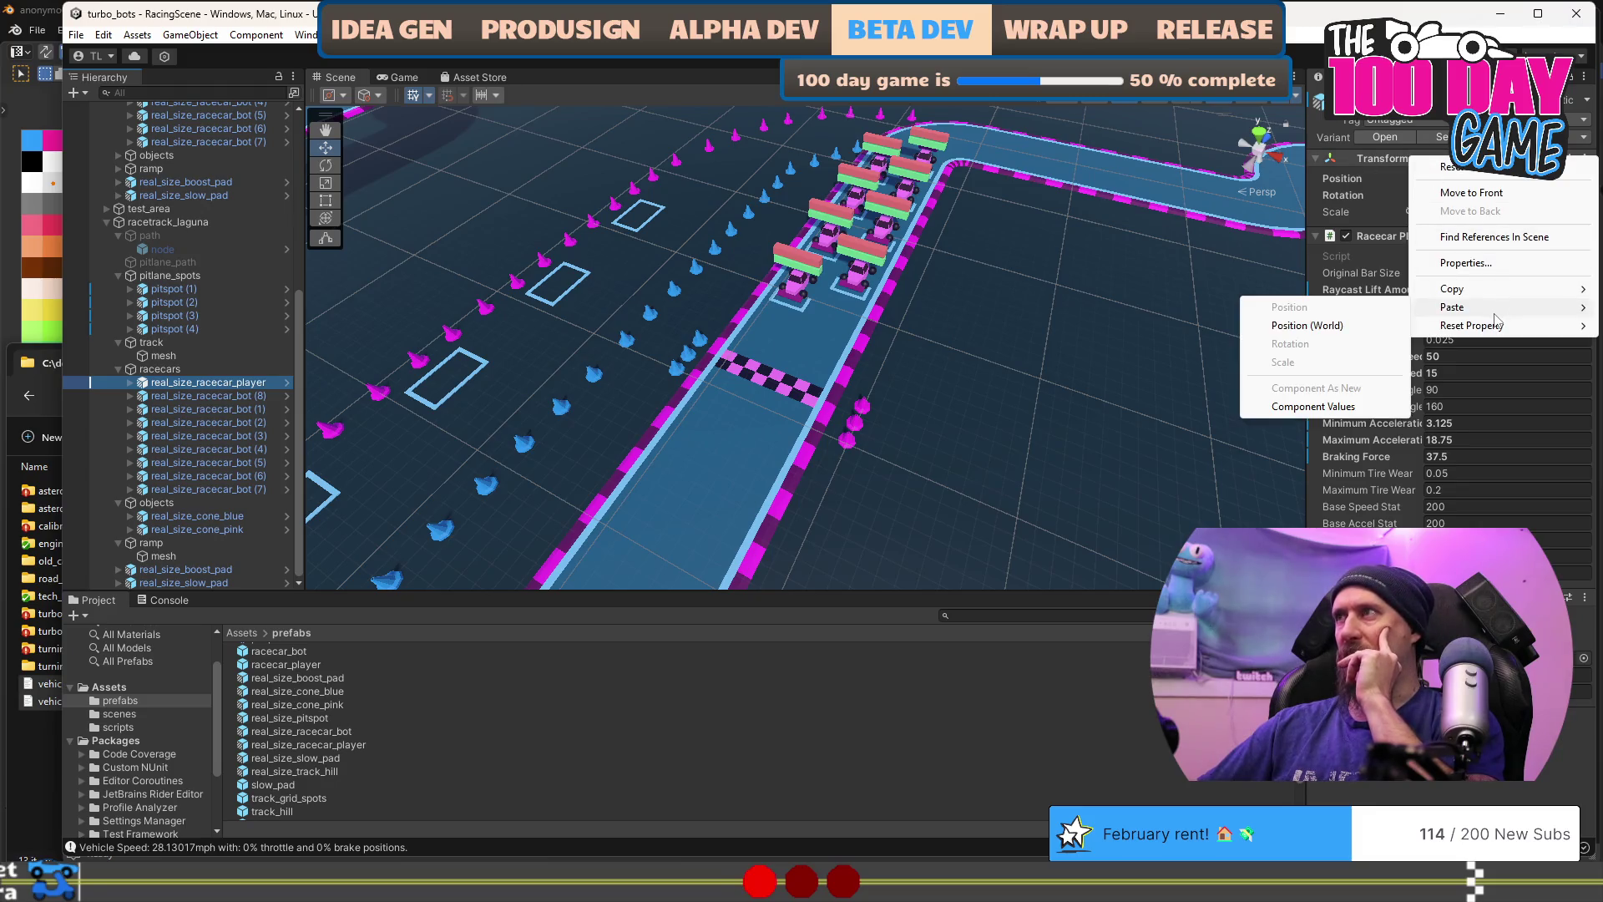
pyautogui.click(1287, 327)
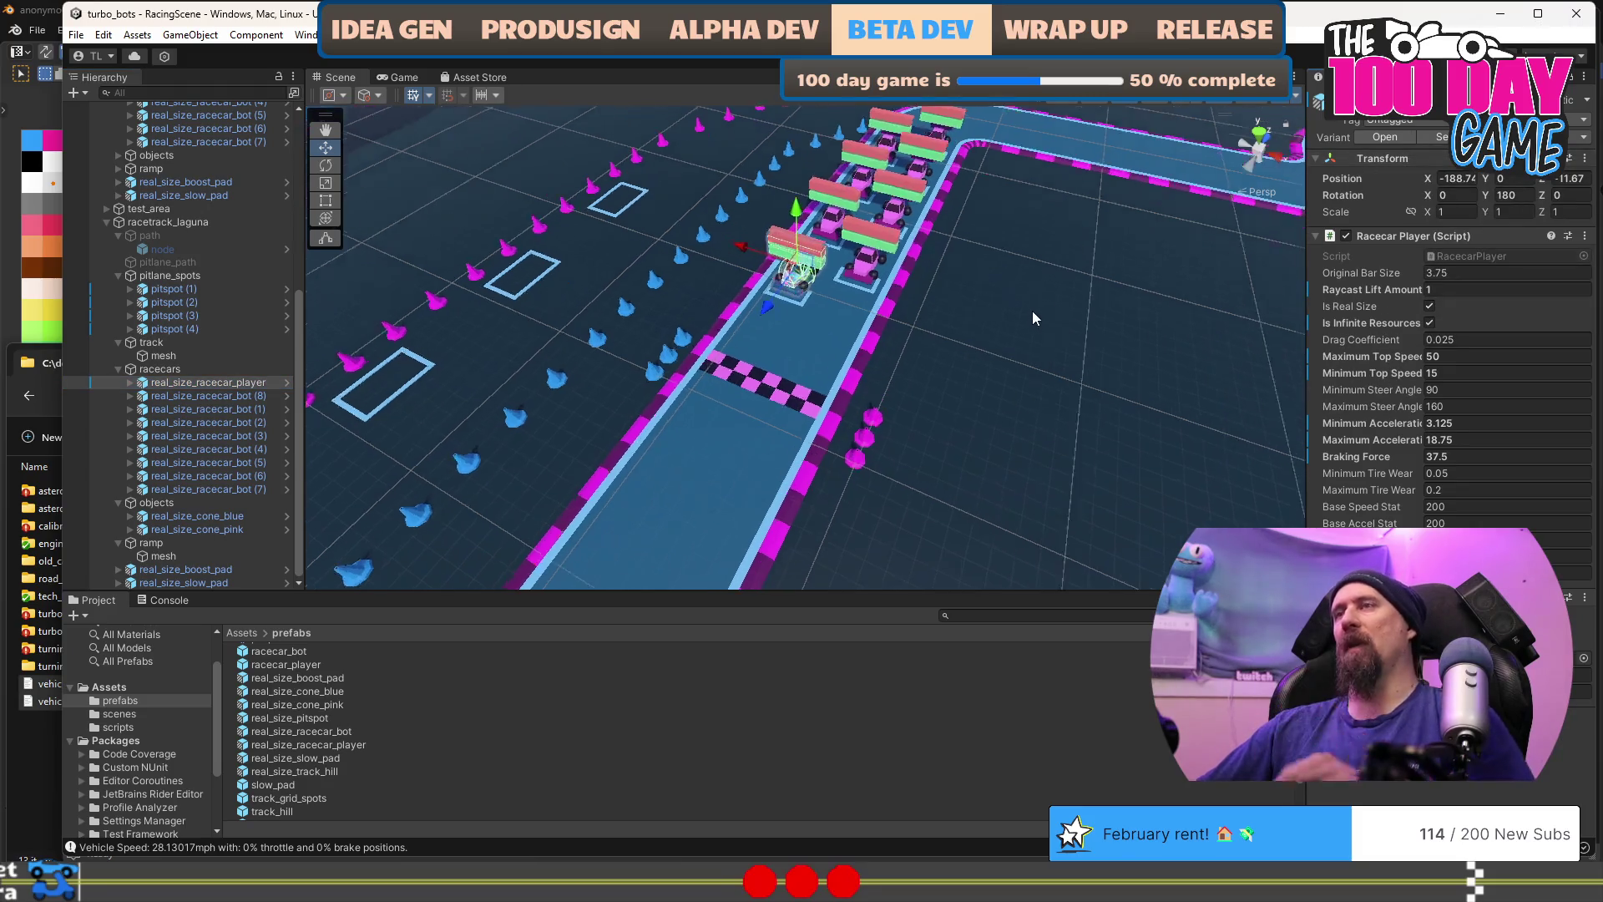
pyautogui.scroll(3, 1032, 311)
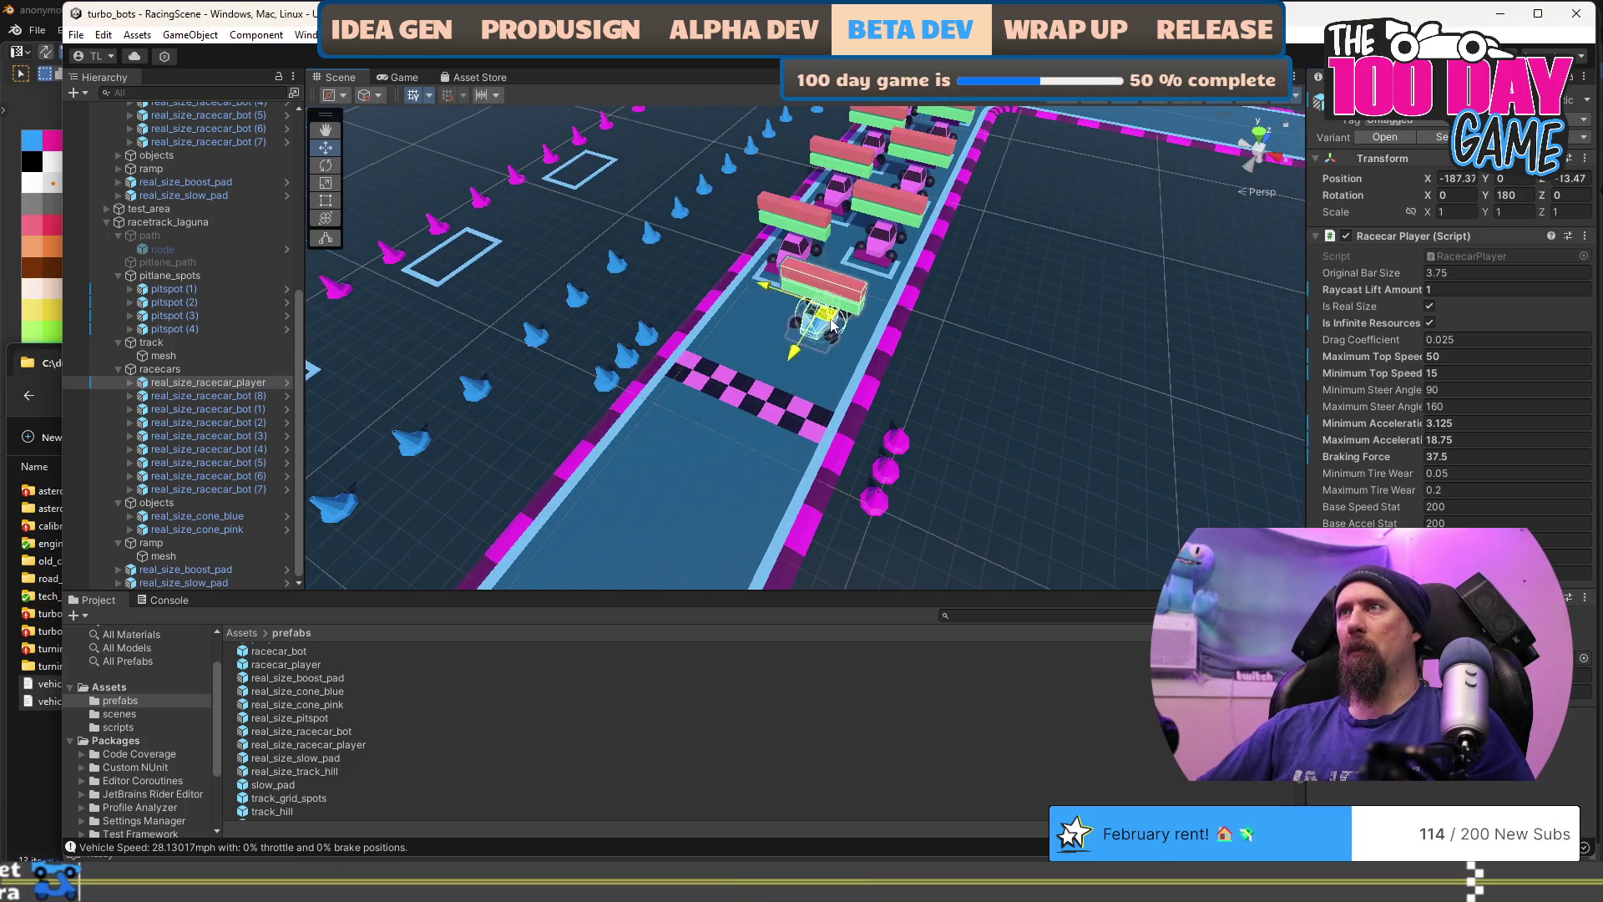
pyautogui.moveTo(1019, 352)
pyautogui.mouseDown()
pyautogui.moveTo(1030, 344)
pyautogui.moveTo(805, 182)
pyautogui.mouseUp()
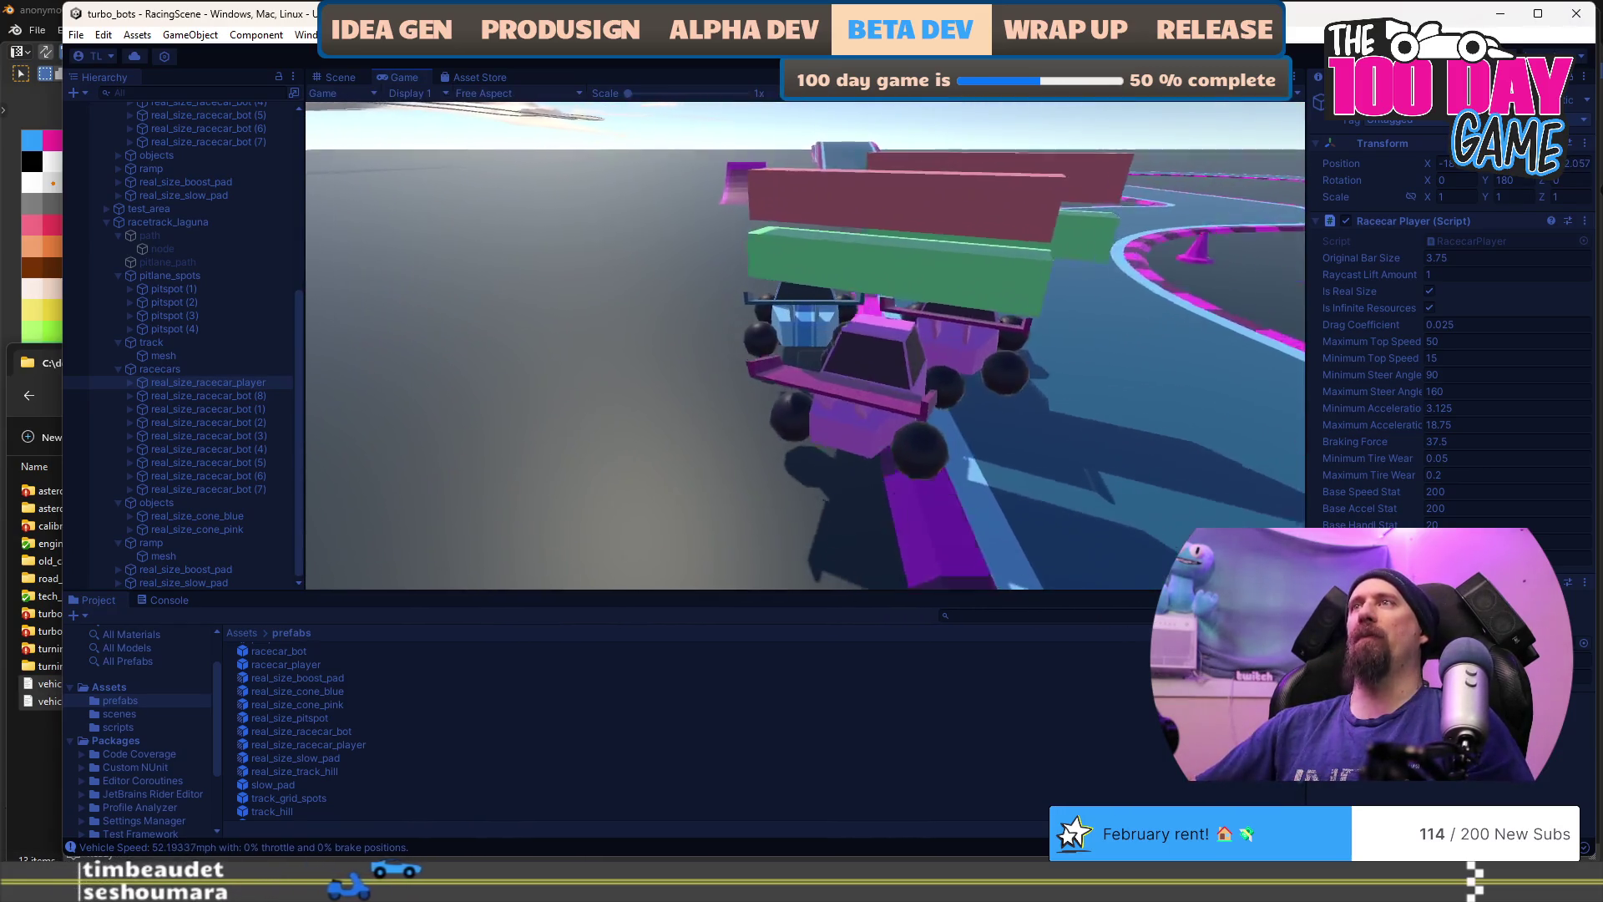
# Step: Stop play mode, select the ground, and start a new test race with Ctrl+P
pyautogui.hotkey('ctrl', 'p')
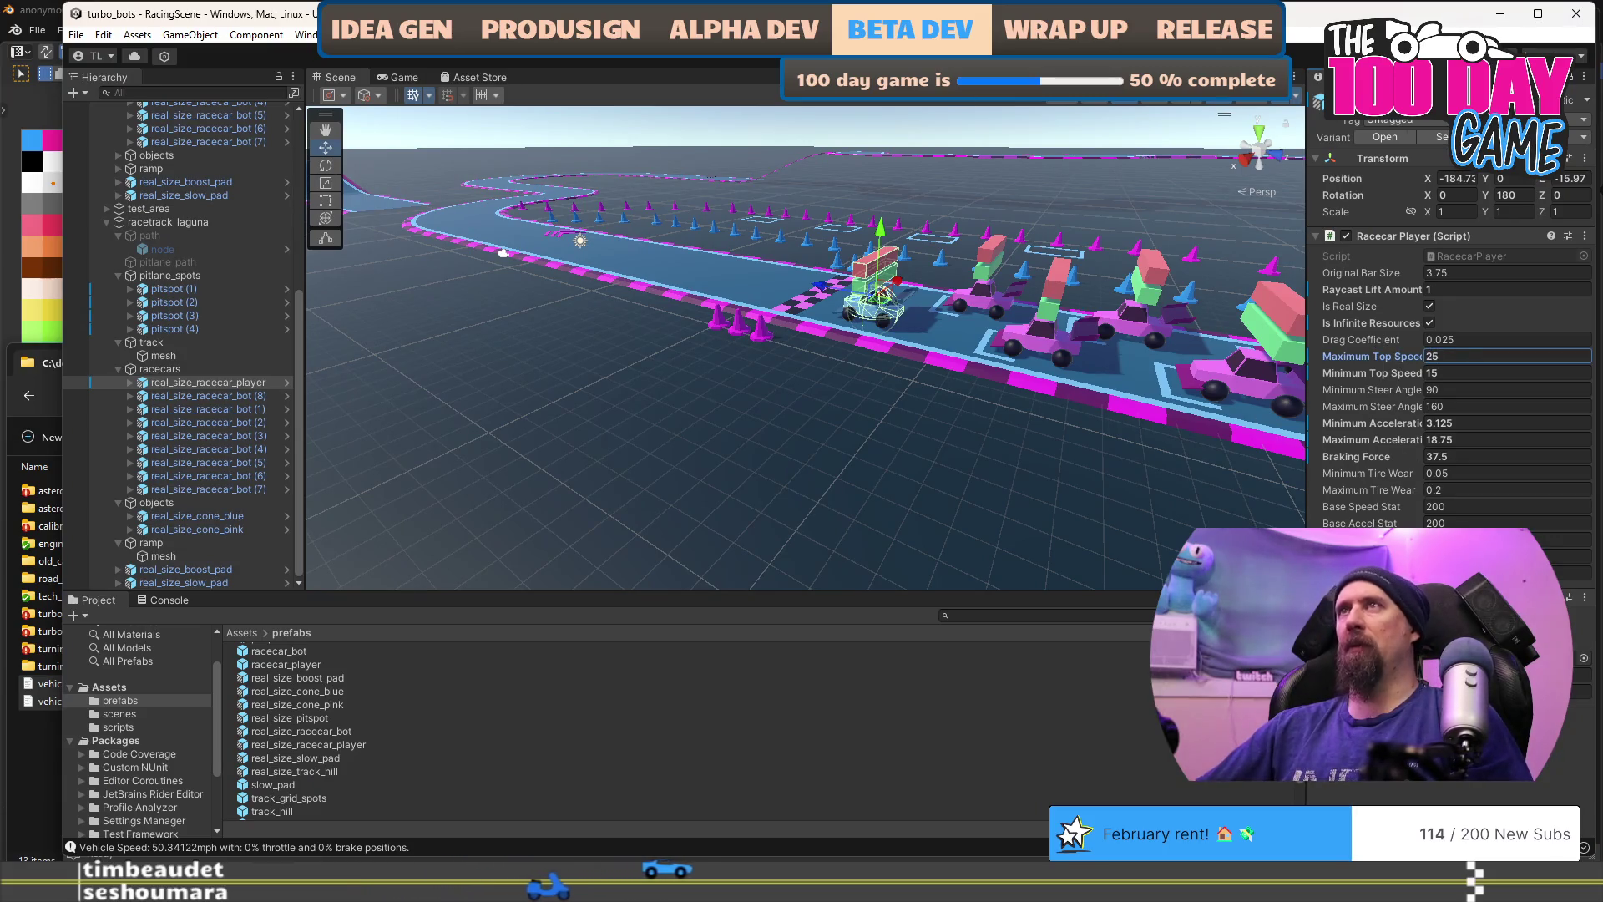
pyautogui.click(716, 248)
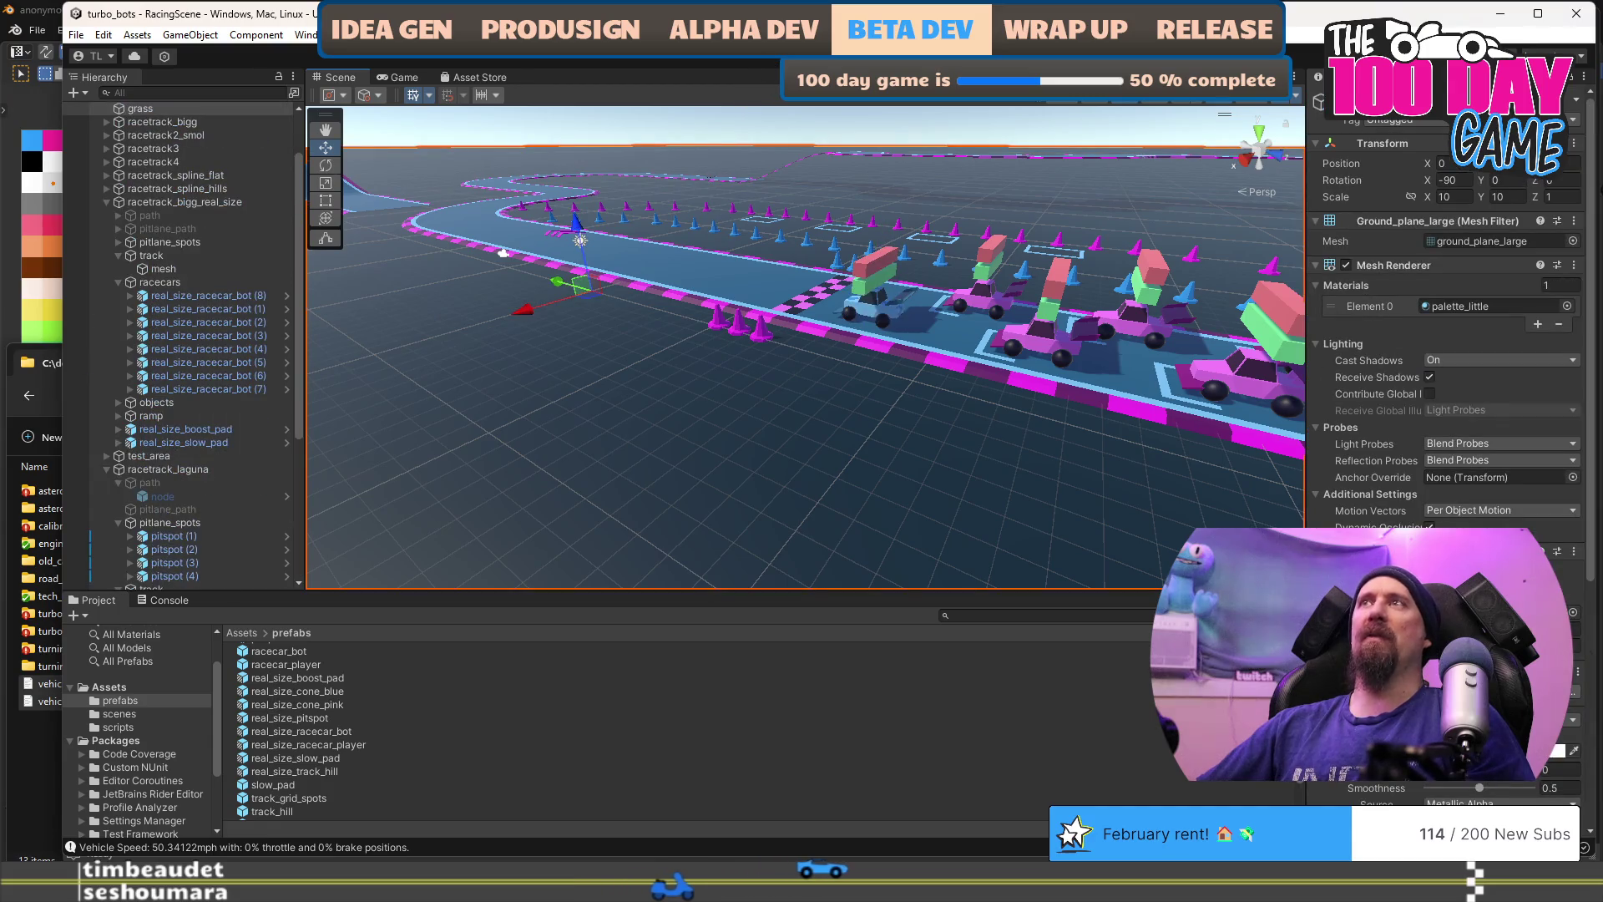
pyautogui.hotkey('ctrl', 'p')
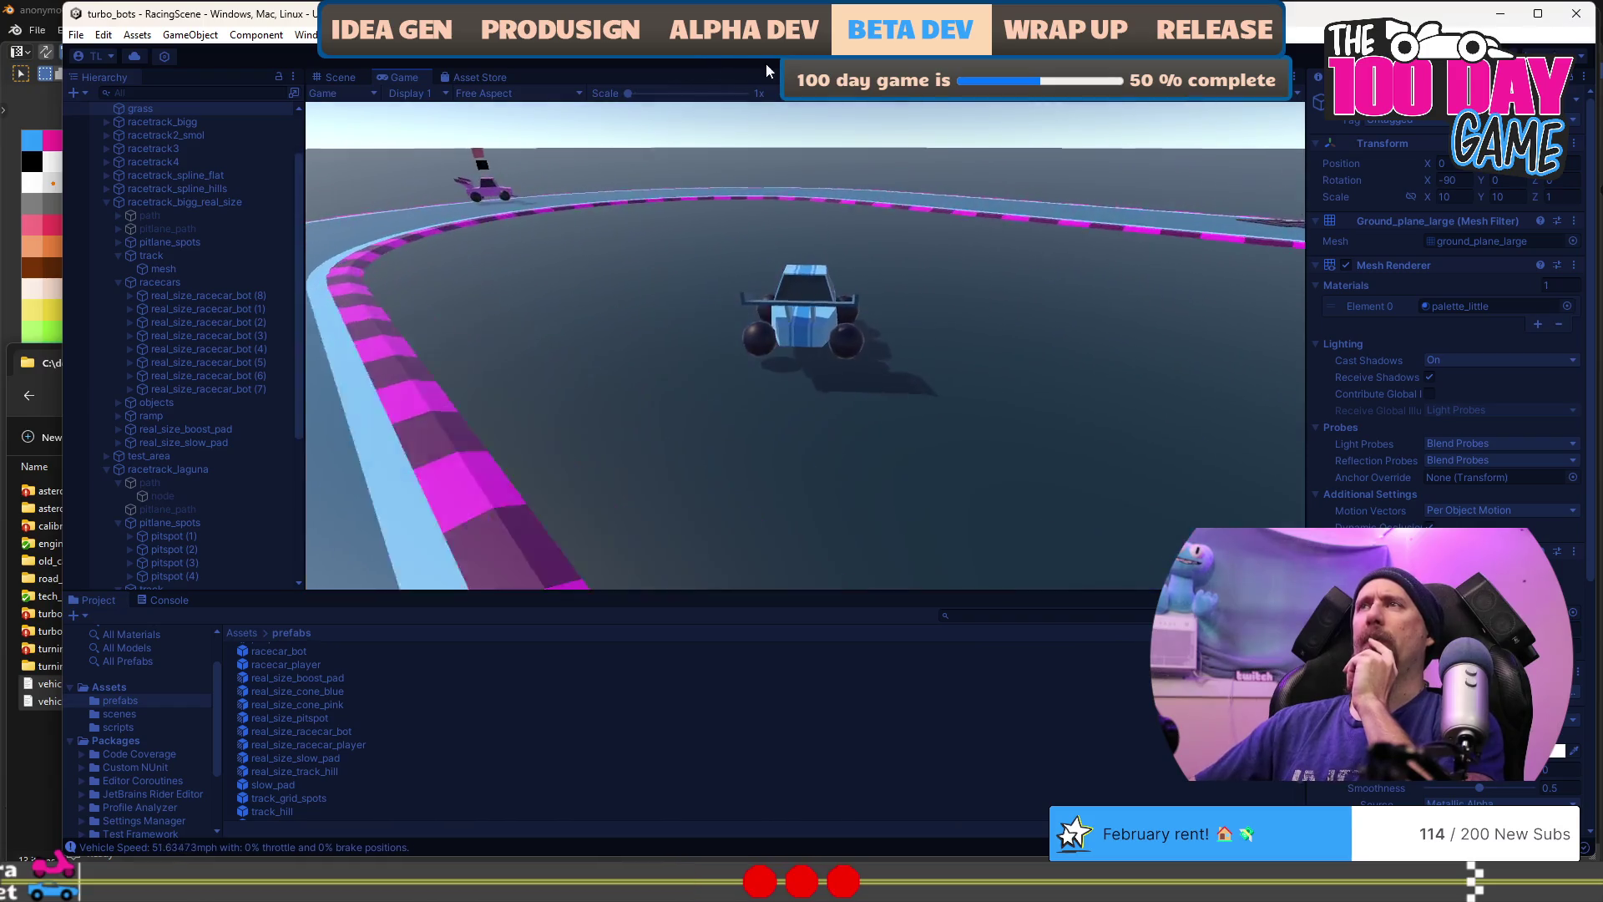
# Step: Select real_size_racecar_player, drive it along the track, then exit play mode
pyautogui.hotkey('ctrl', 'p')
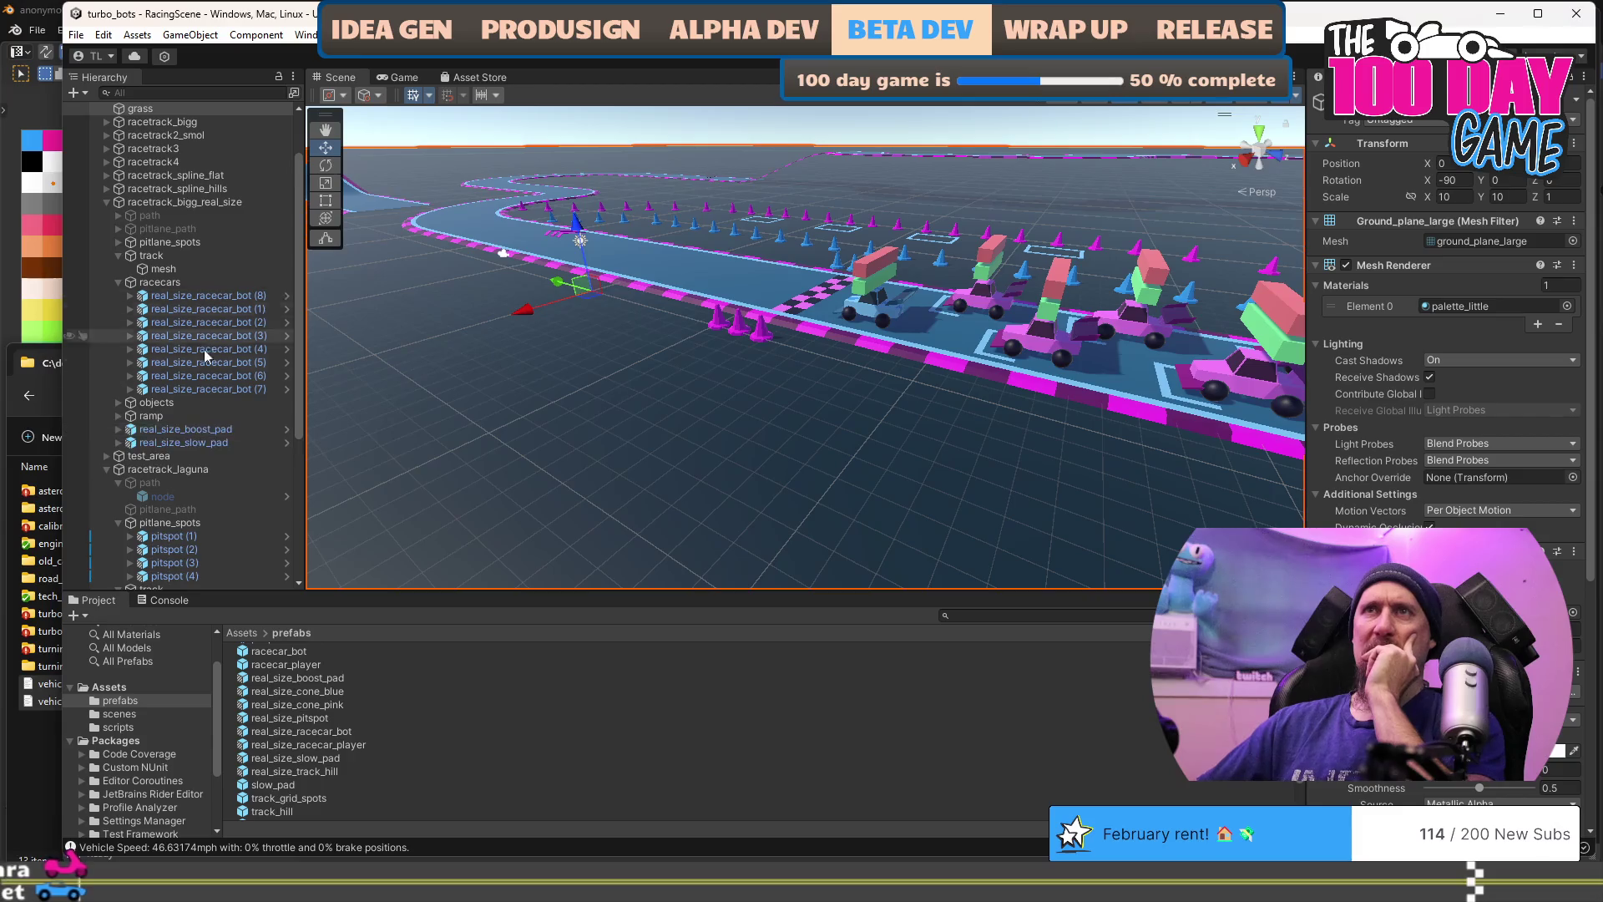
pyautogui.scroll(-5, 204, 349)
pyautogui.click(209, 430)
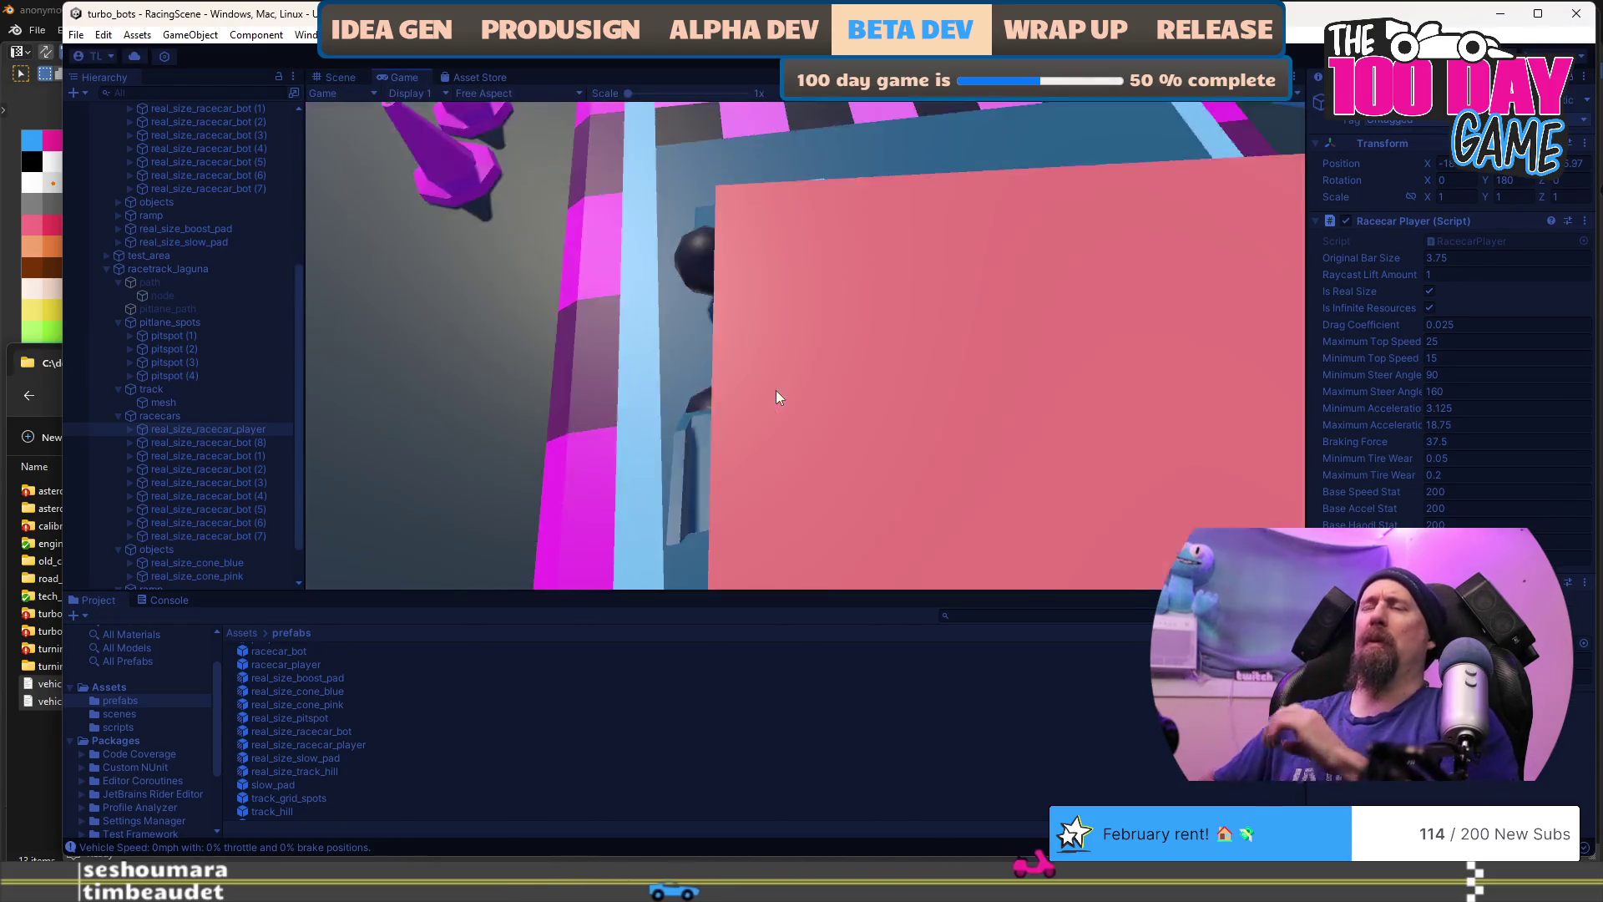
pyautogui.press('w')
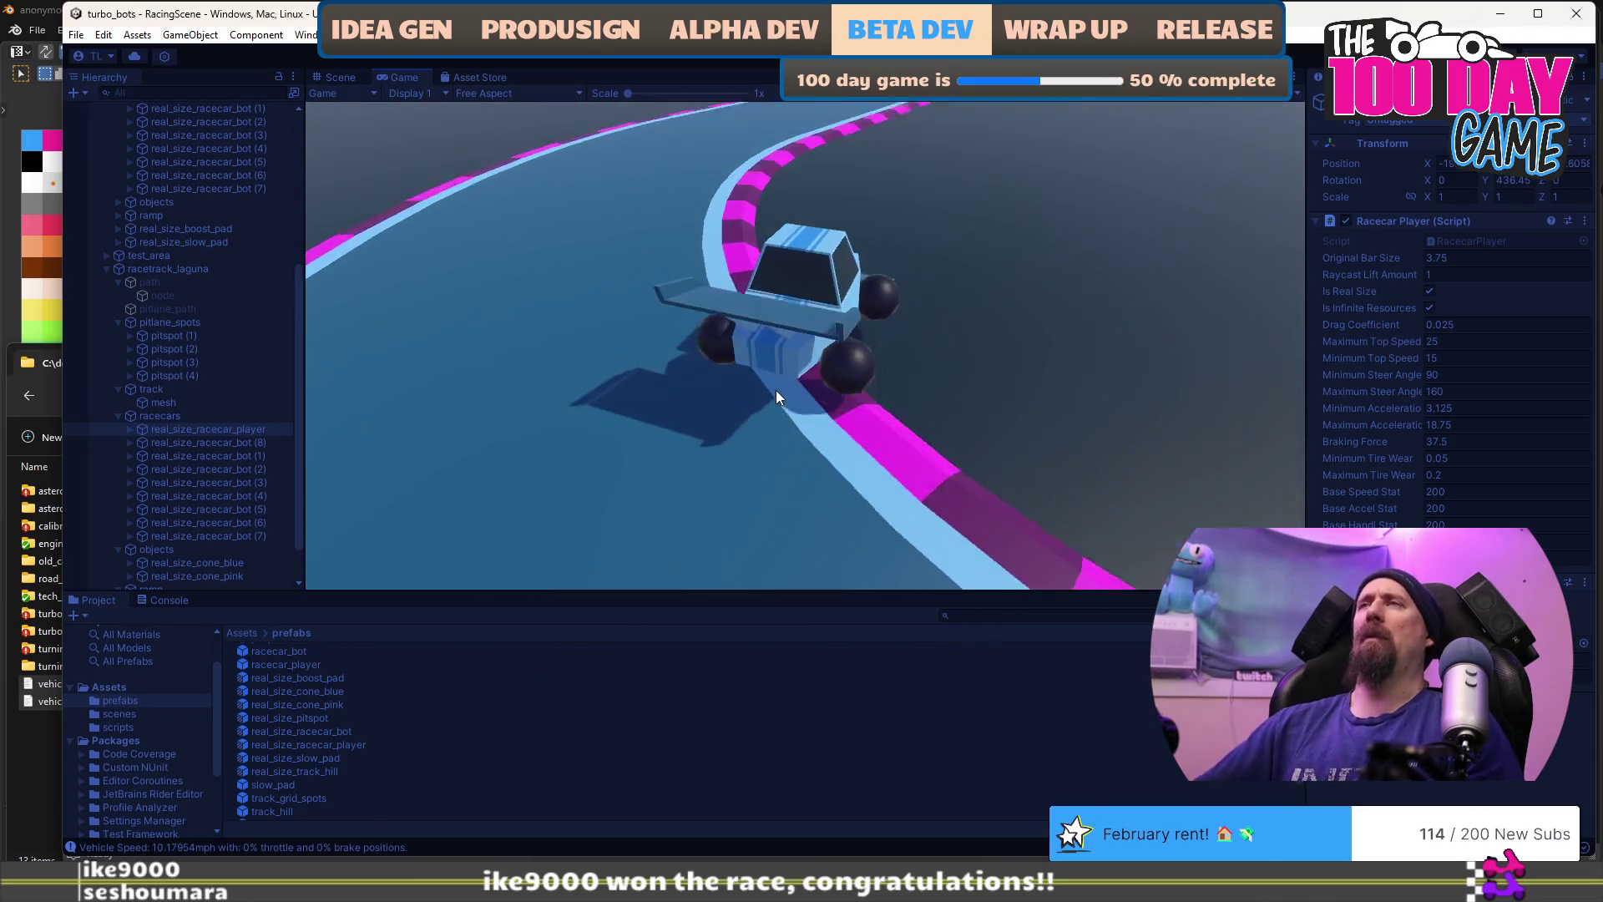
pyautogui.click(803, 56)
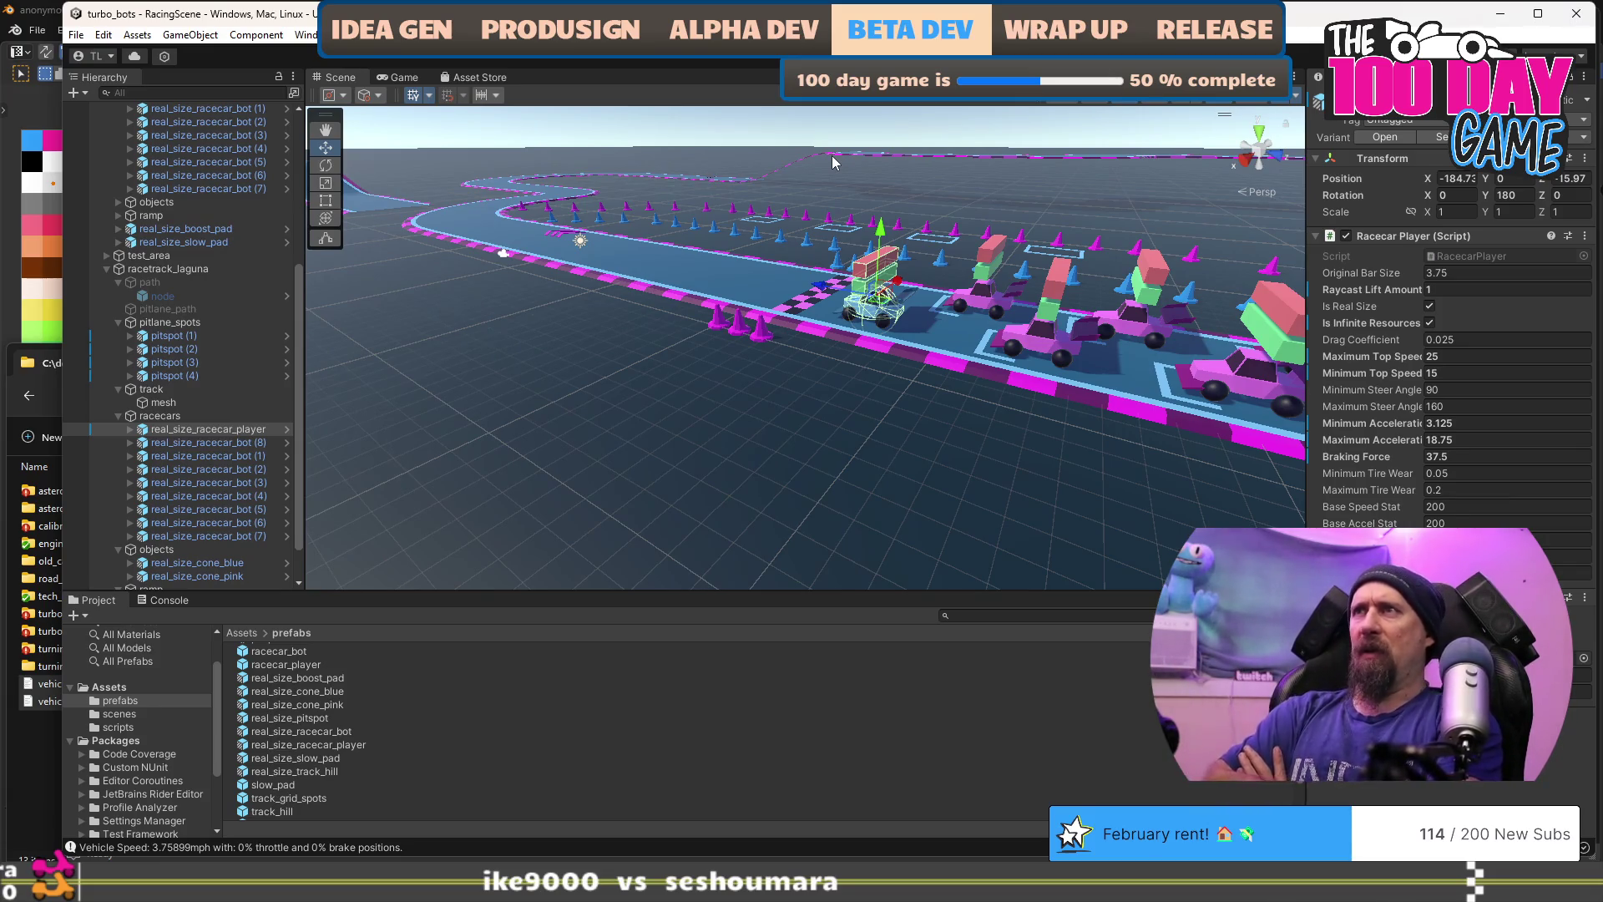
pyautogui.moveTo(850, 409); pyautogui.dragTo(346, 287)
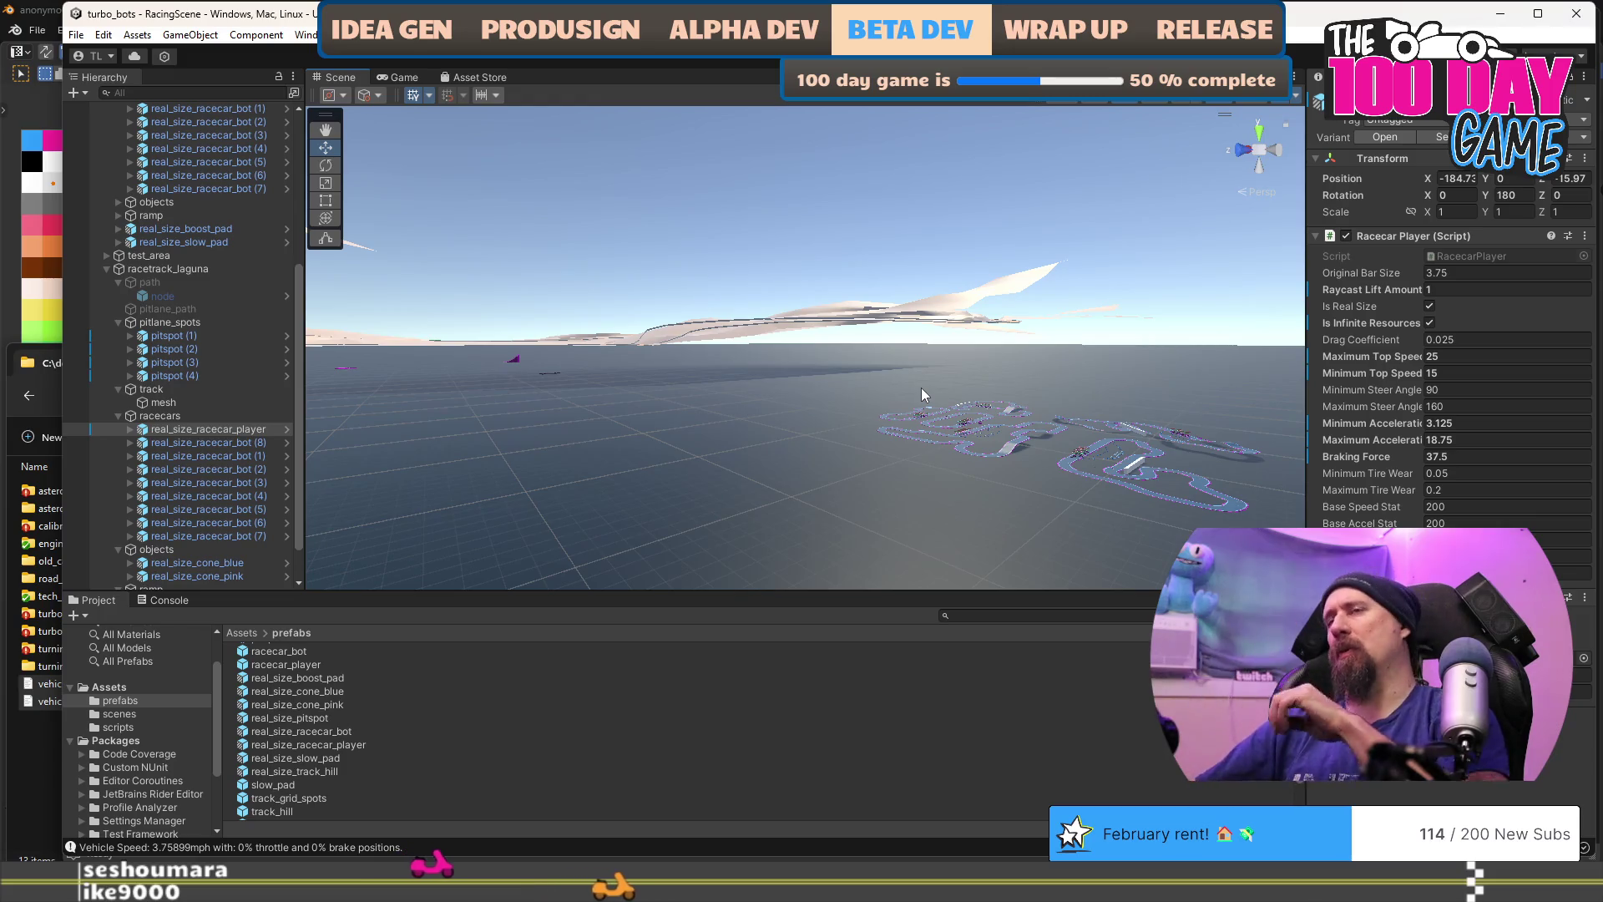
pyautogui.scroll(2, 898, 394)
pyautogui.moveTo(898, 395)
pyautogui.mouseDown()
pyautogui.moveTo(845, 371)
pyautogui.moveTo(959, 383)
pyautogui.mouseUp()
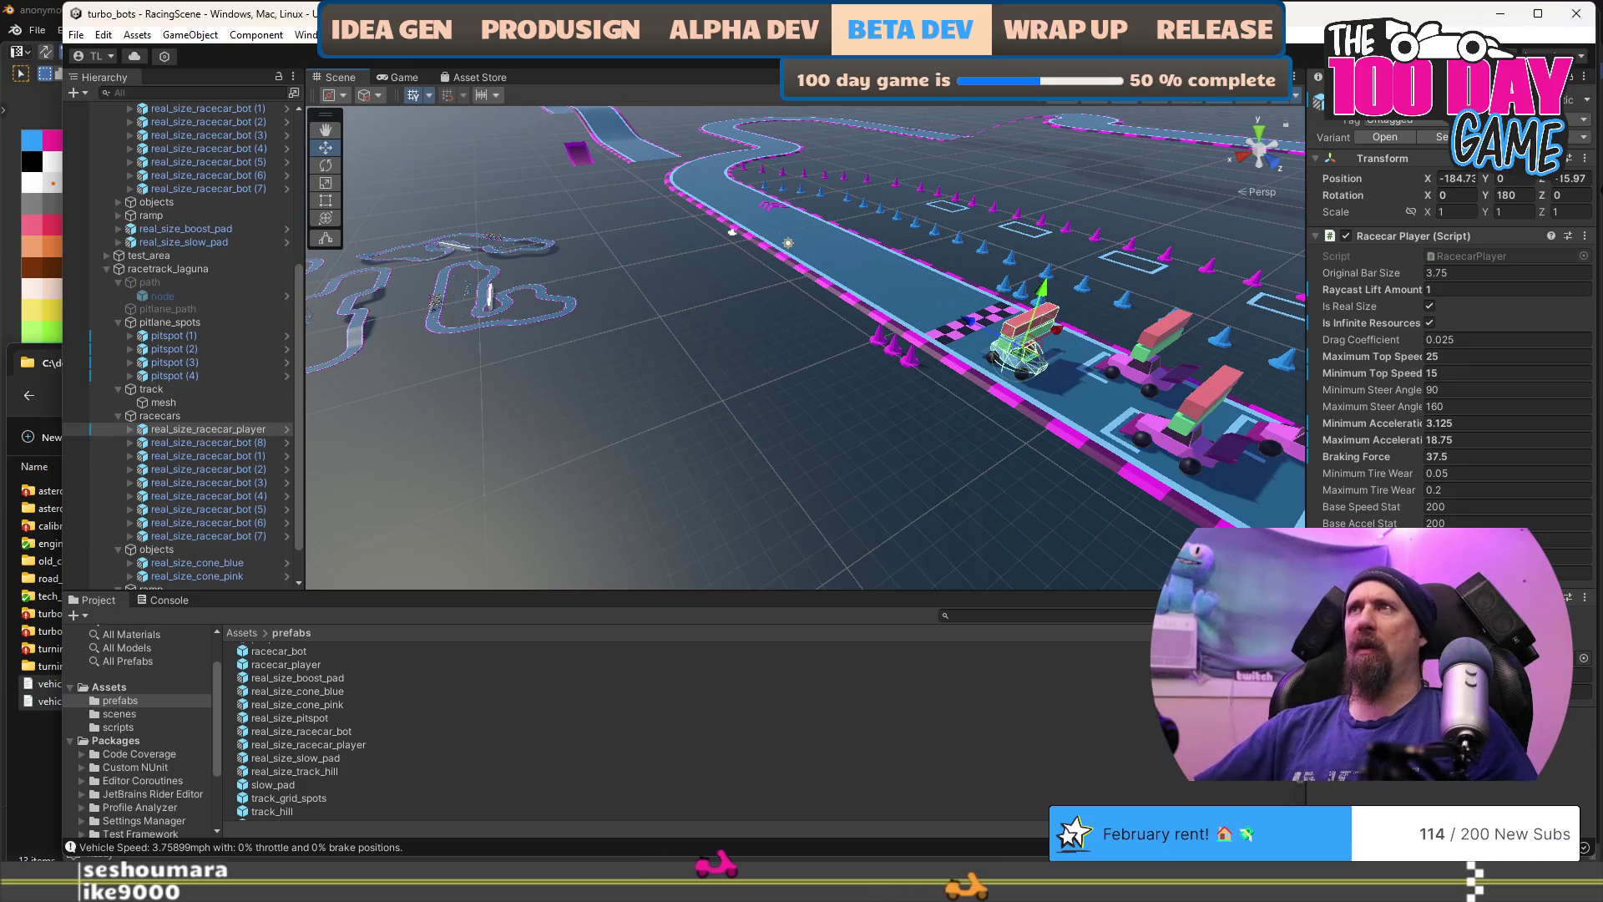
pyautogui.moveTo(822, 330)
pyautogui.mouseDown()
pyautogui.moveTo(643, 322)
pyautogui.moveTo(782, 514)
pyautogui.mouseUp()
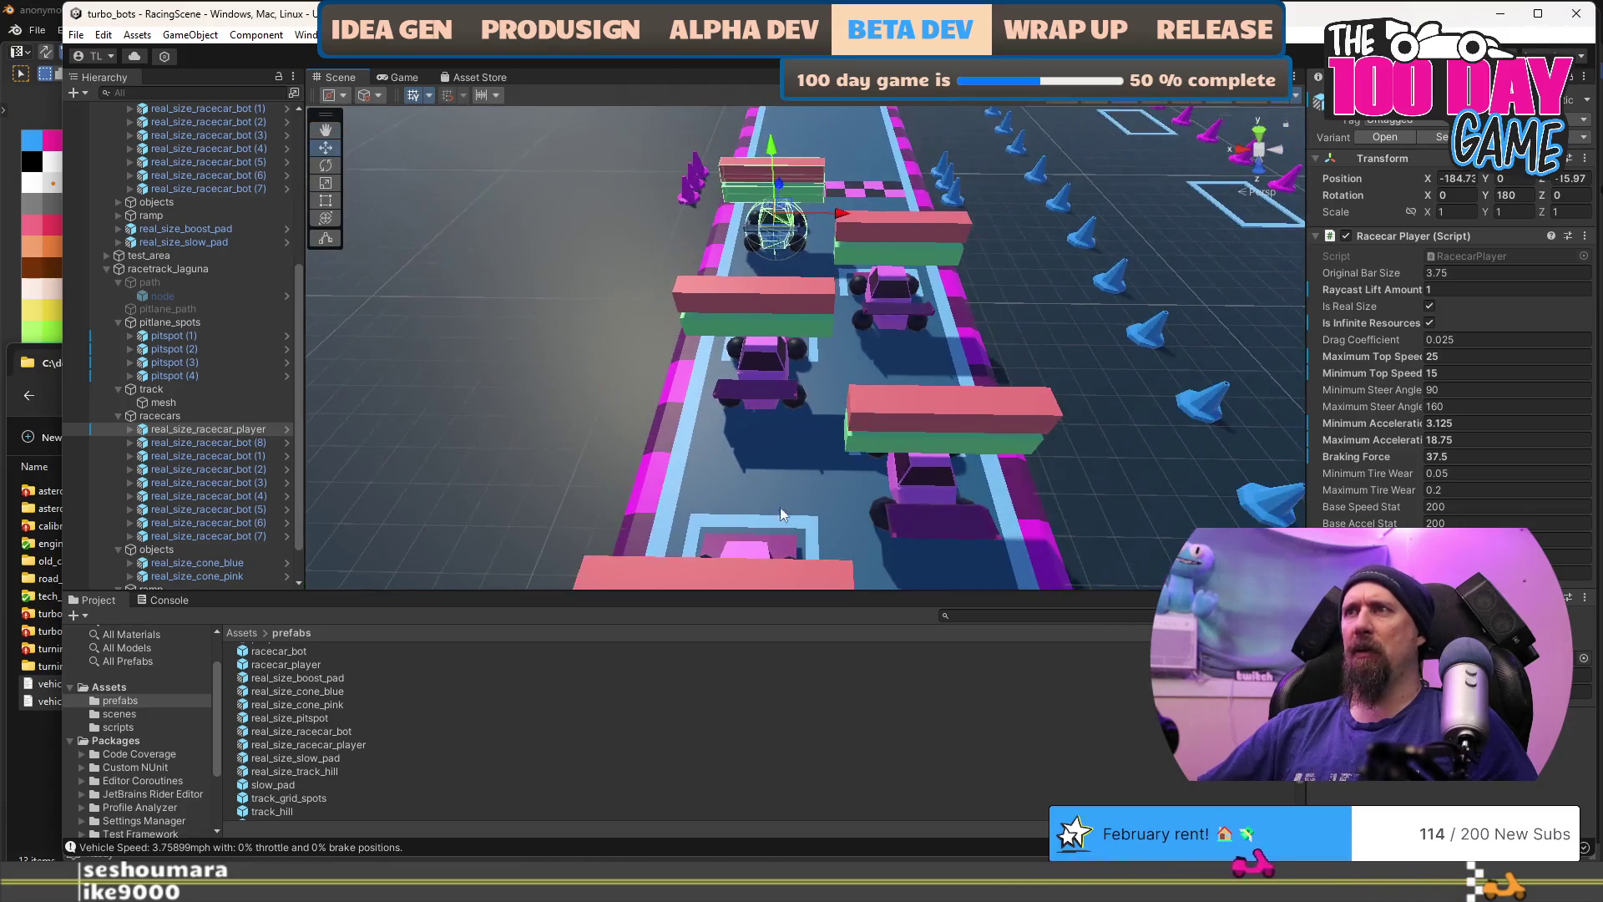
pyautogui.click(761, 358)
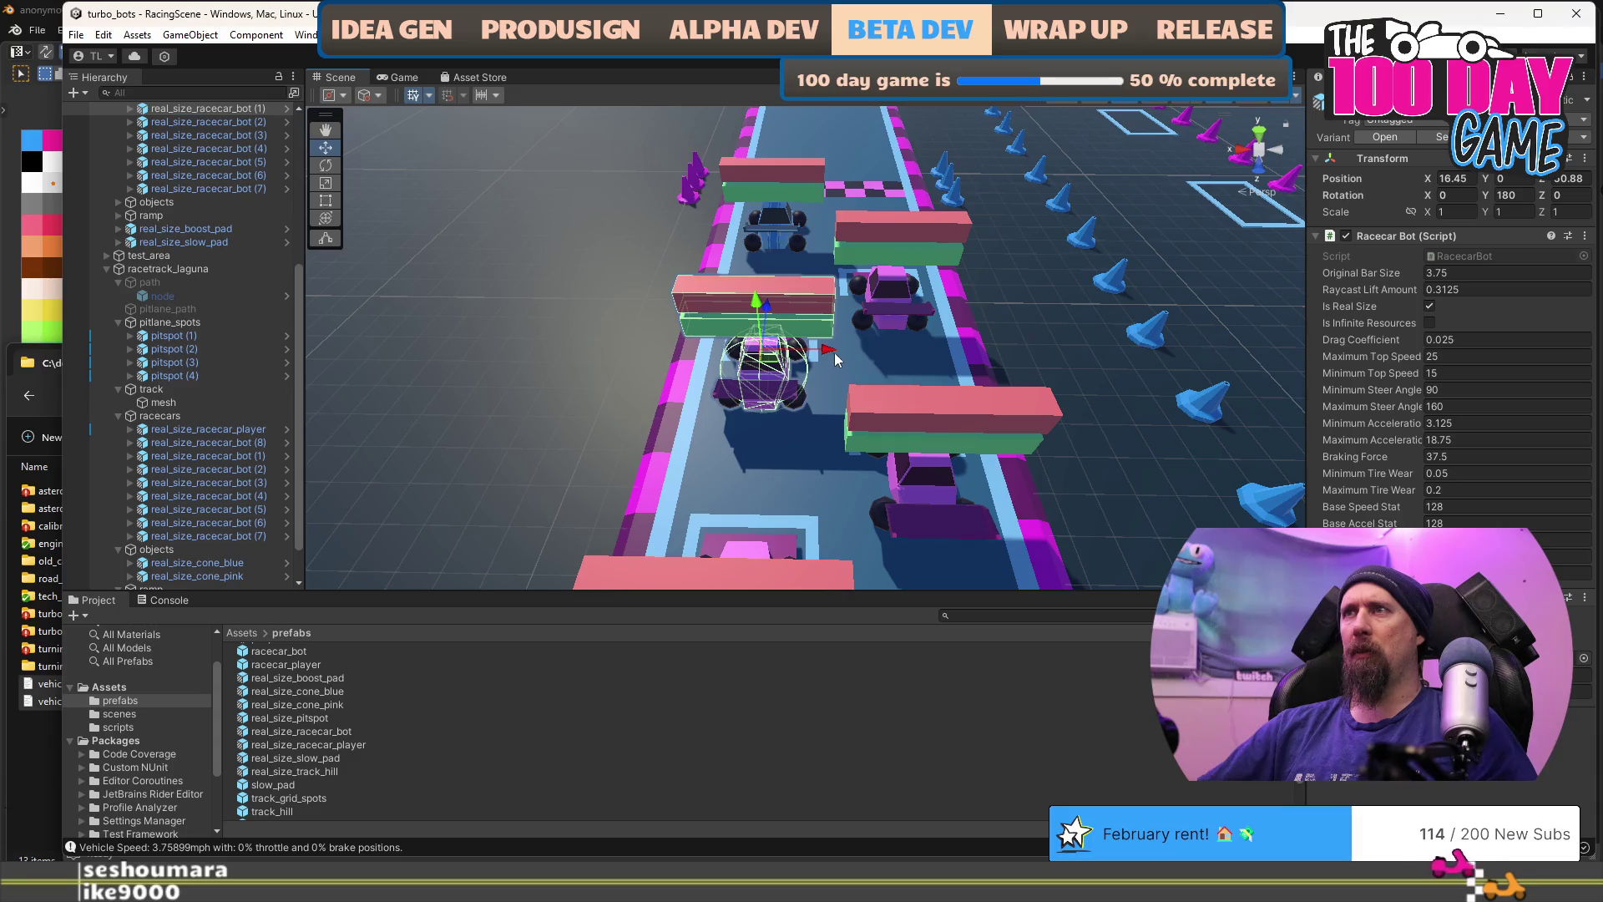
pyautogui.moveTo(835, 357); pyautogui.dragTo(818, 357)
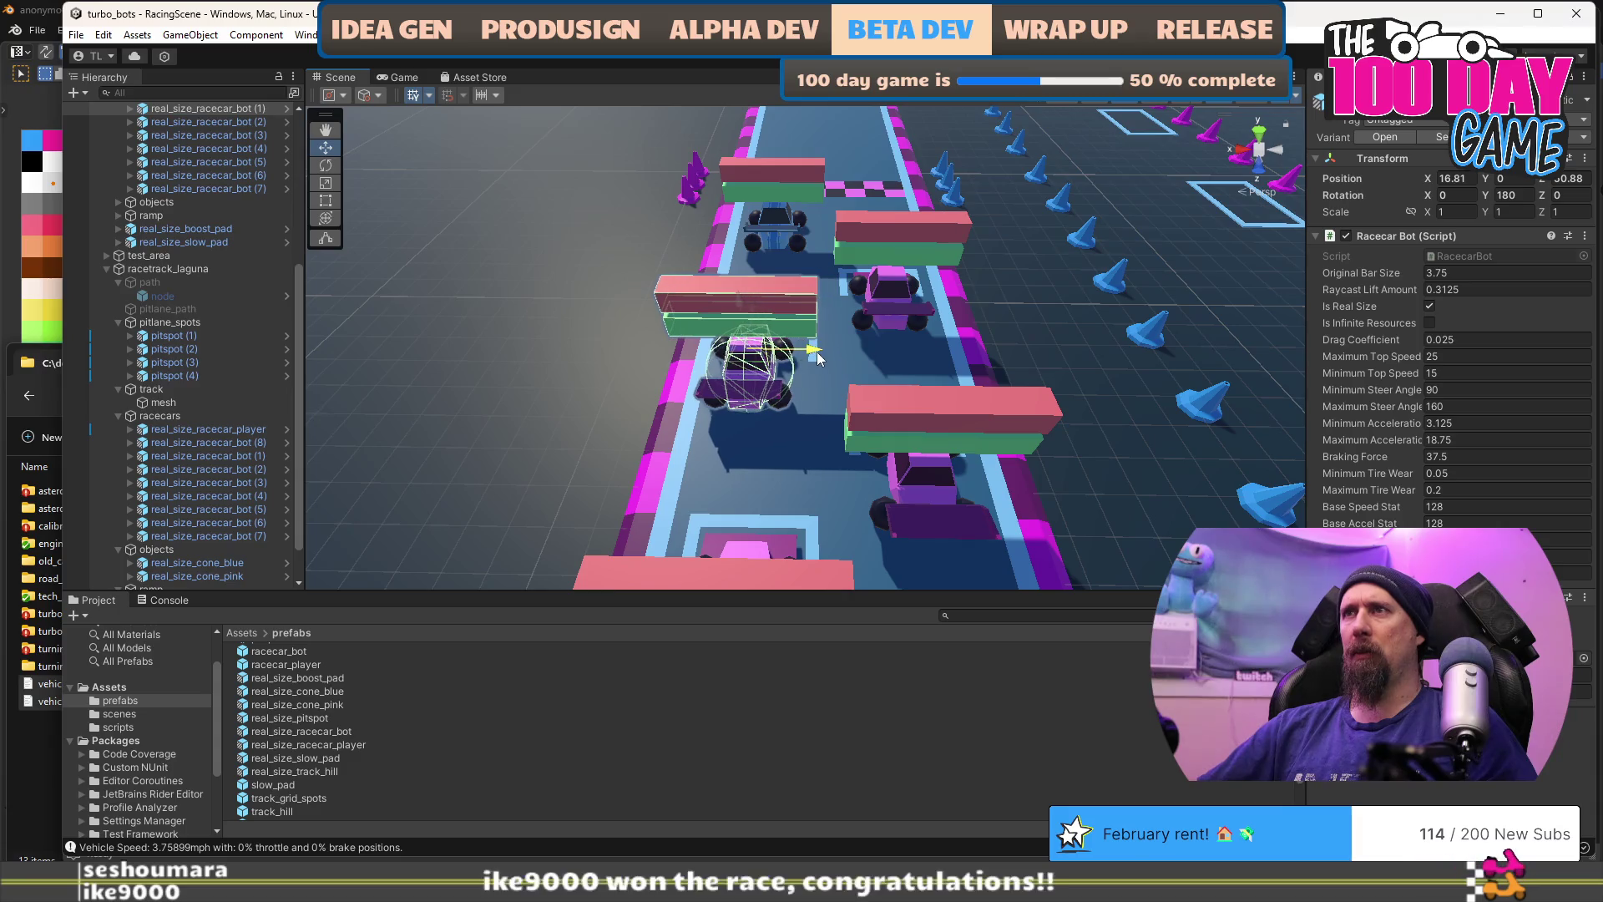
pyautogui.click(900, 482)
pyautogui.moveTo(919, 473); pyautogui.dragTo(827, 357)
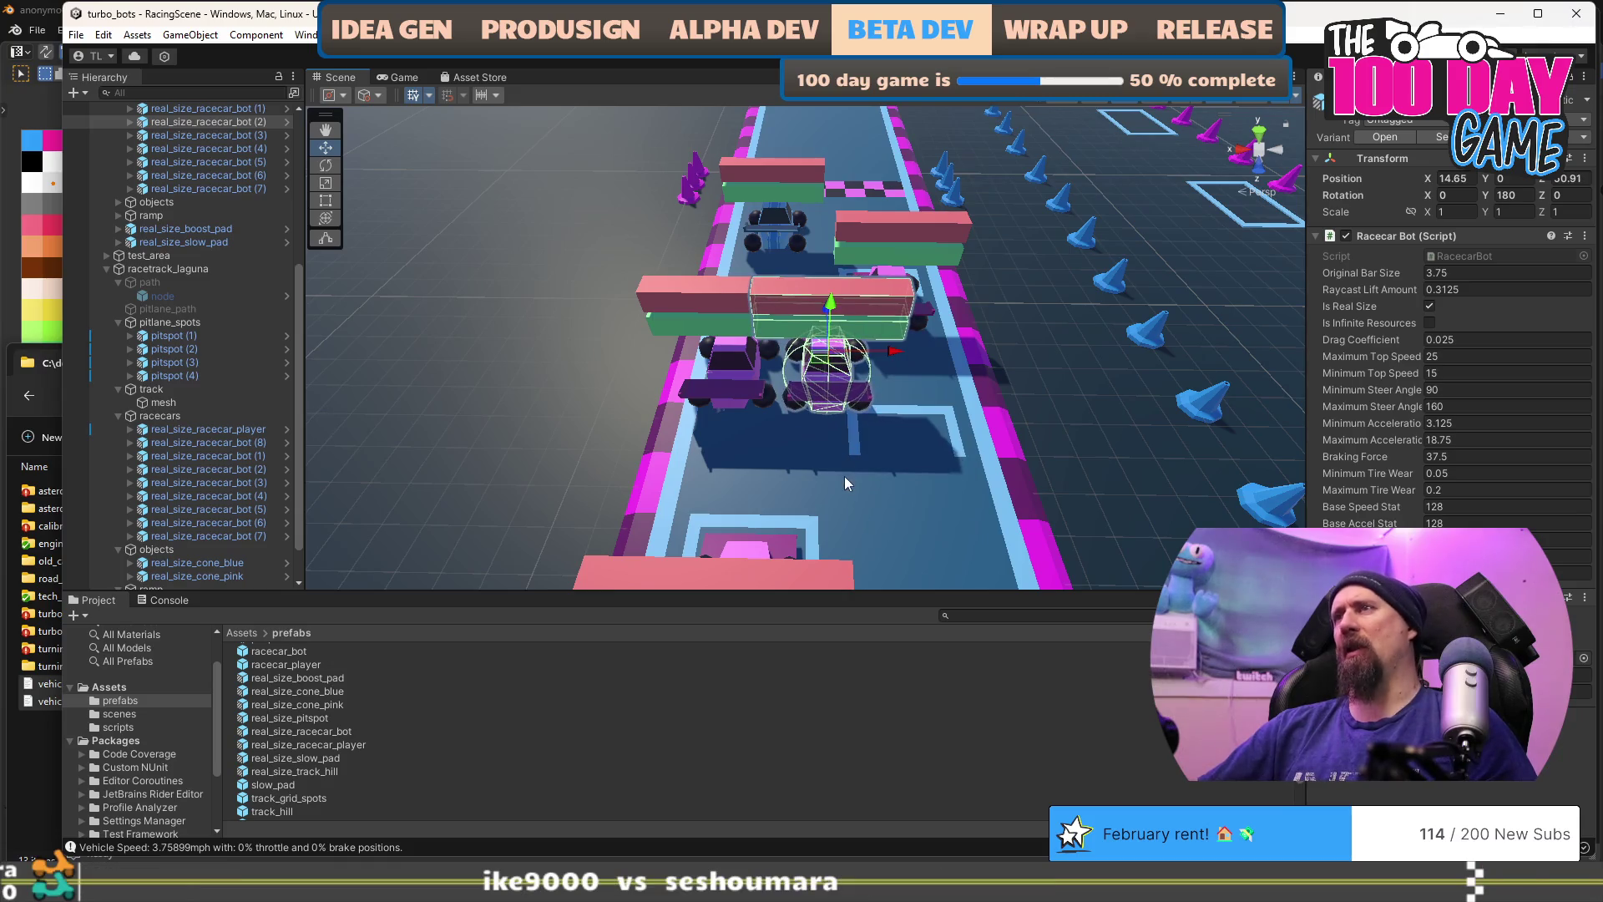
pyautogui.hotkey('ctrl', 'z')
pyautogui.hotkey('ctrl', 'z')
pyautogui.hotkey('ctrl', 'z')
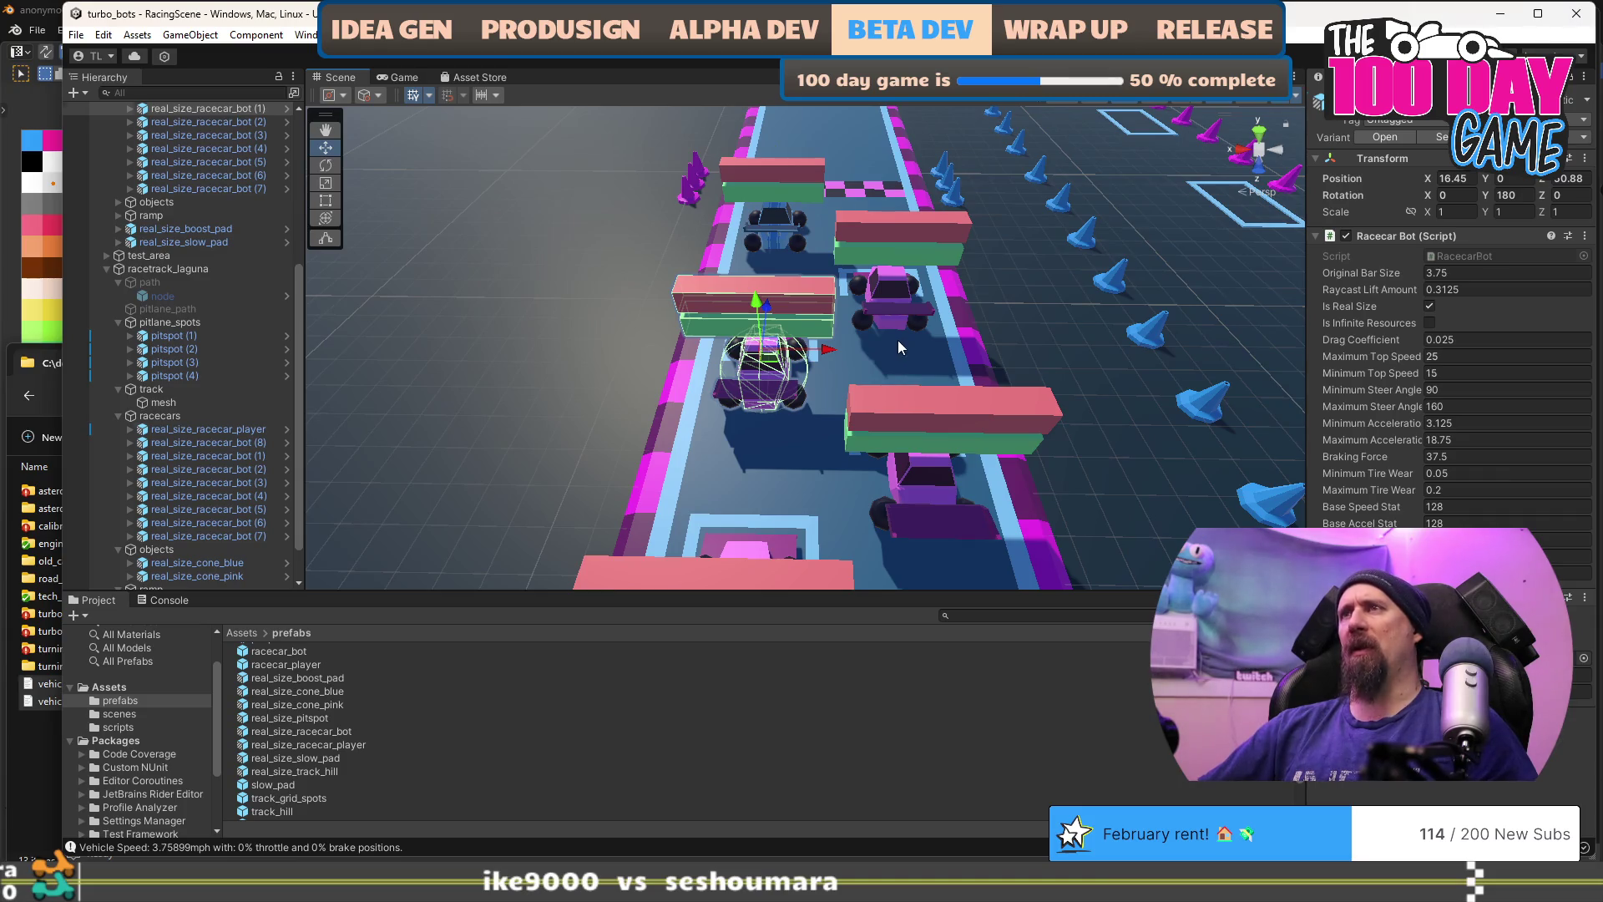
pyautogui.hotkey('ctrl', 'z')
pyautogui.hotkey('ctrl', 'z')
pyautogui.hotkey('ctrl', 'z')
pyautogui.hotkey('ctrl', 'z')
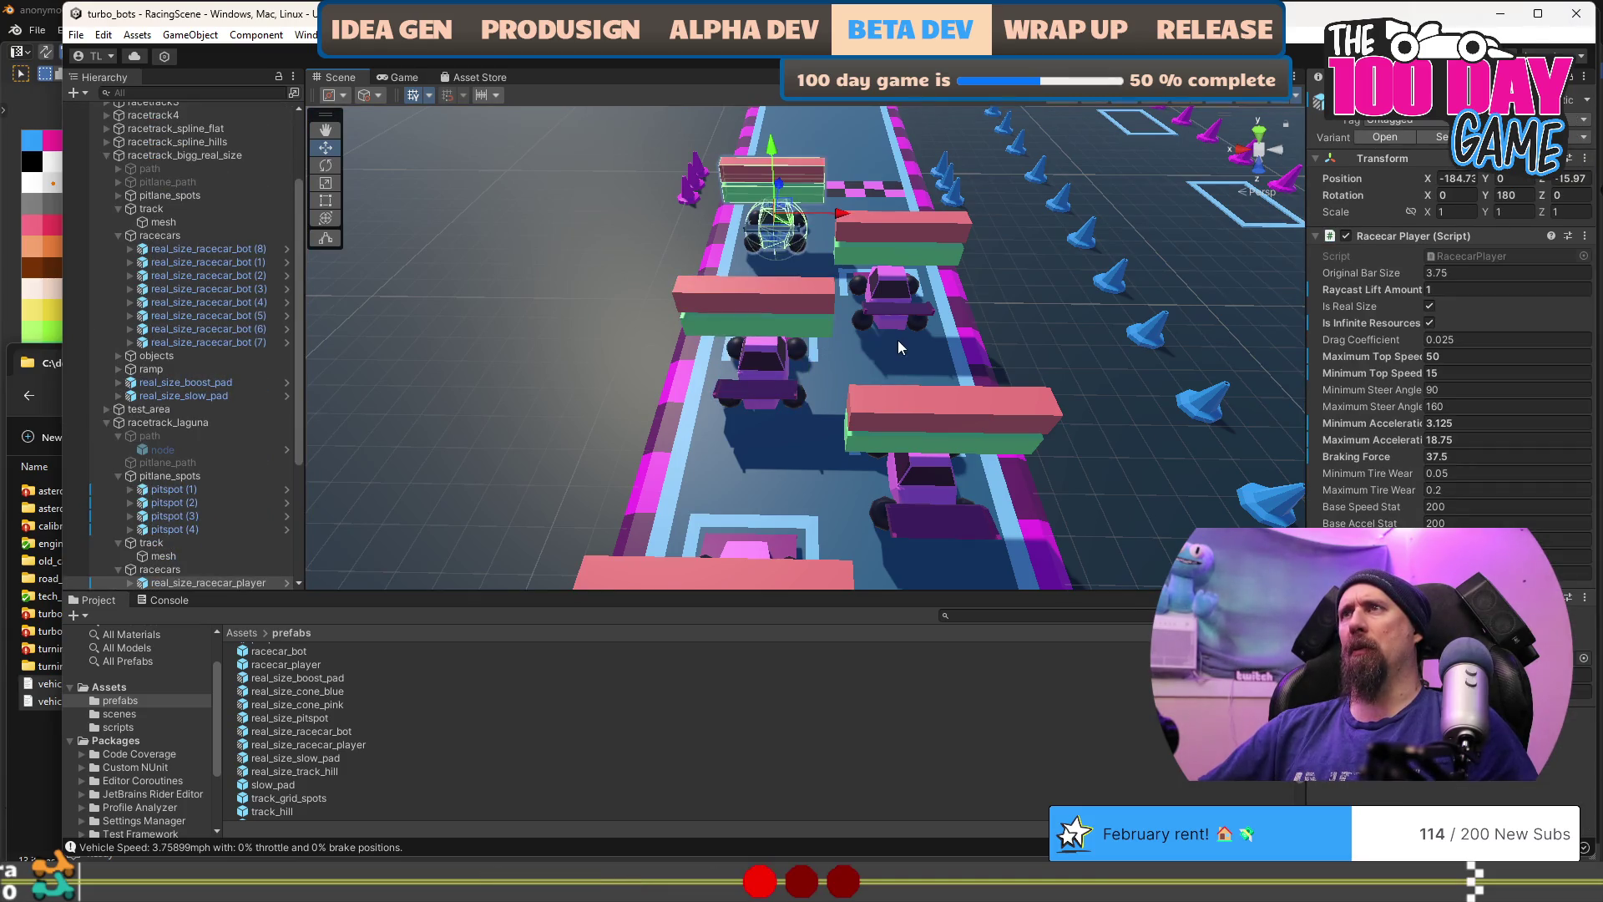
# Step: Frame the player car, duplicate racecar bot (8), then undo the extra copies with Ctrl+Z
pyautogui.press('f')
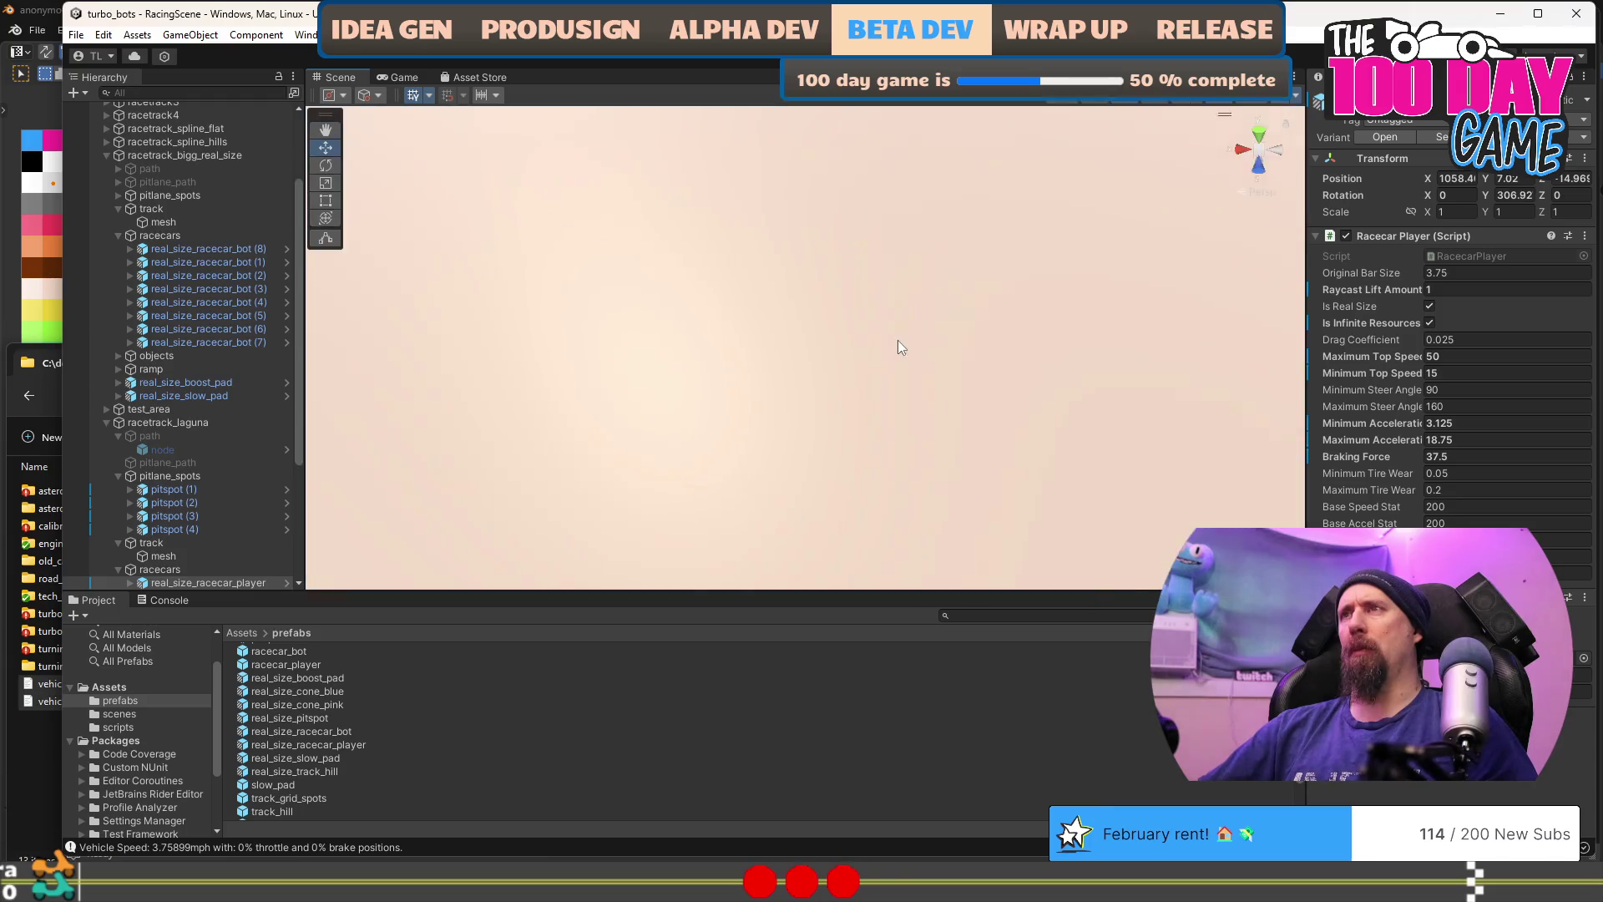
pyautogui.moveTo(896, 348)
pyautogui.mouseDown()
pyautogui.moveTo(711, 308)
pyautogui.moveTo(665, 349)
pyautogui.moveTo(520, 347)
pyautogui.moveTo(591, 336)
pyautogui.moveTo(725, 355)
pyautogui.moveTo(854, 336)
pyautogui.mouseUp()
pyautogui.click(665, 350)
pyautogui.hotkey('ctrl', 'd')
pyautogui.hotkey('ctrl', 'd')
pyautogui.hotkey('ctrl', 'd')
pyautogui.hotkey('ctrl', 'd')
pyautogui.hotkey('ctrl', 'd')
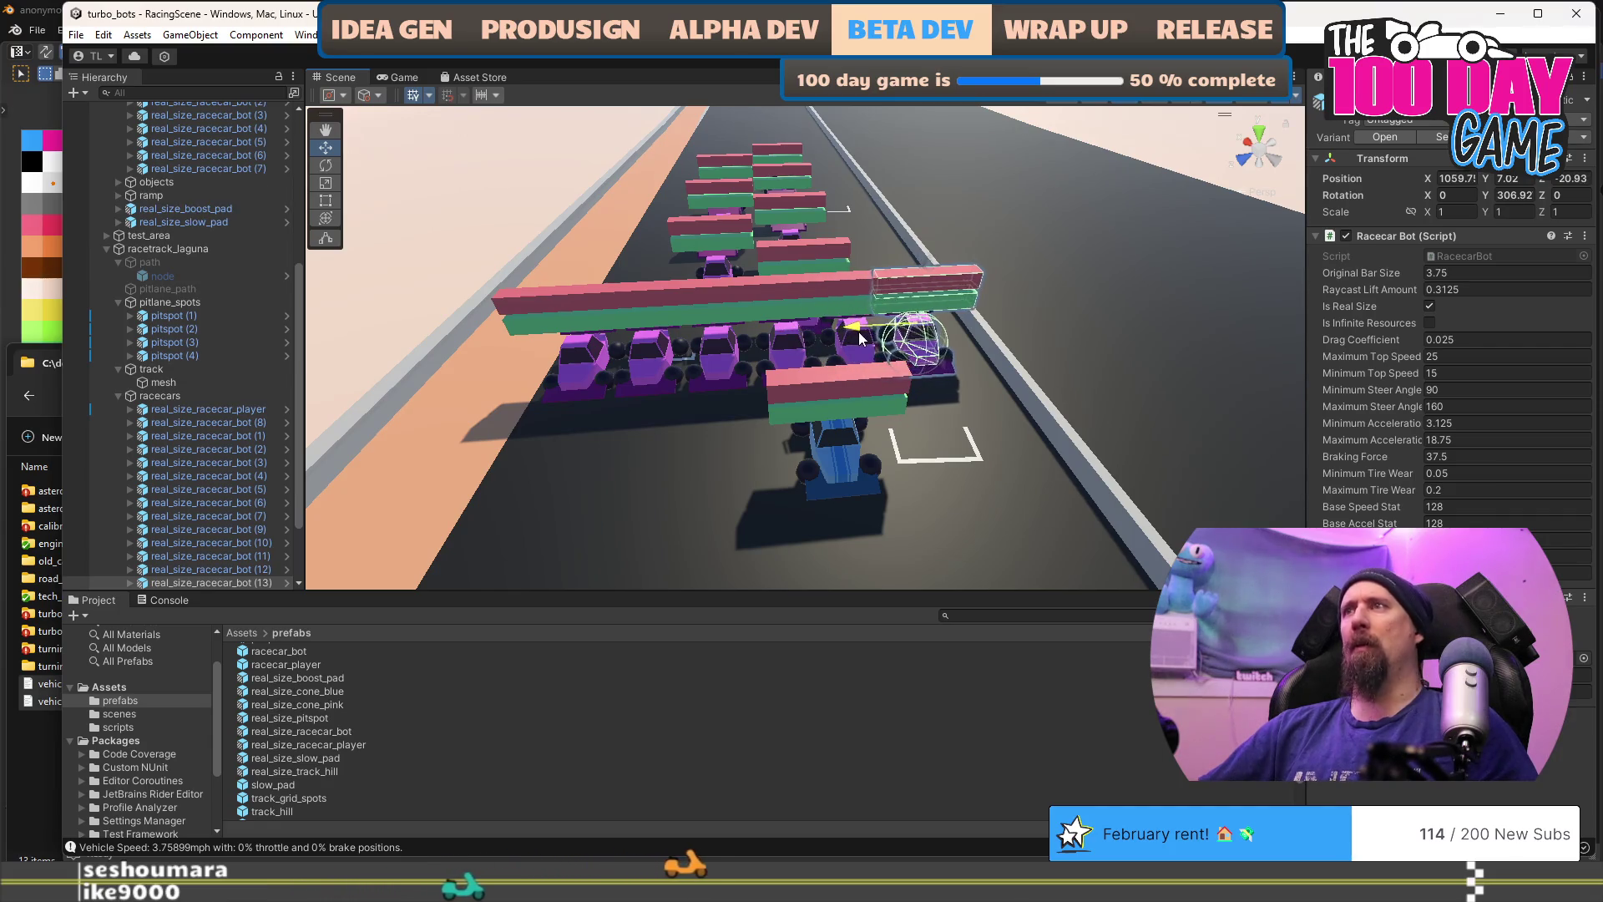
pyautogui.moveTo(1043, 468); pyautogui.dragTo(909, 427)
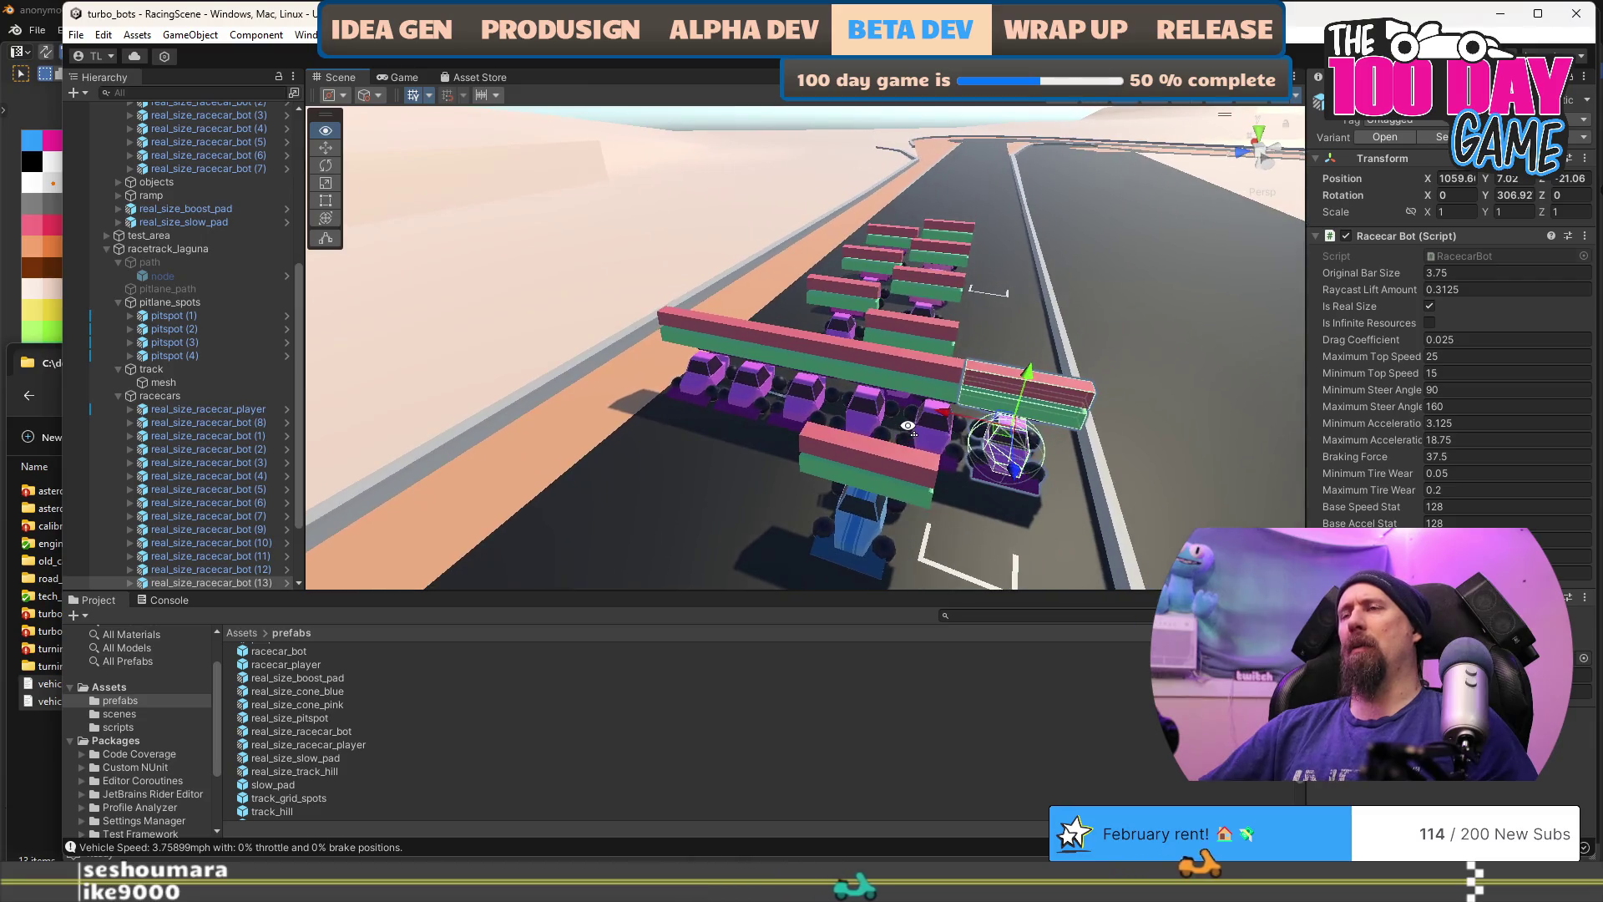
pyautogui.hotkey('ctrl', 'z')
pyautogui.hotkey('ctrl', 'z')
pyautogui.hotkey('ctrl', 'z')
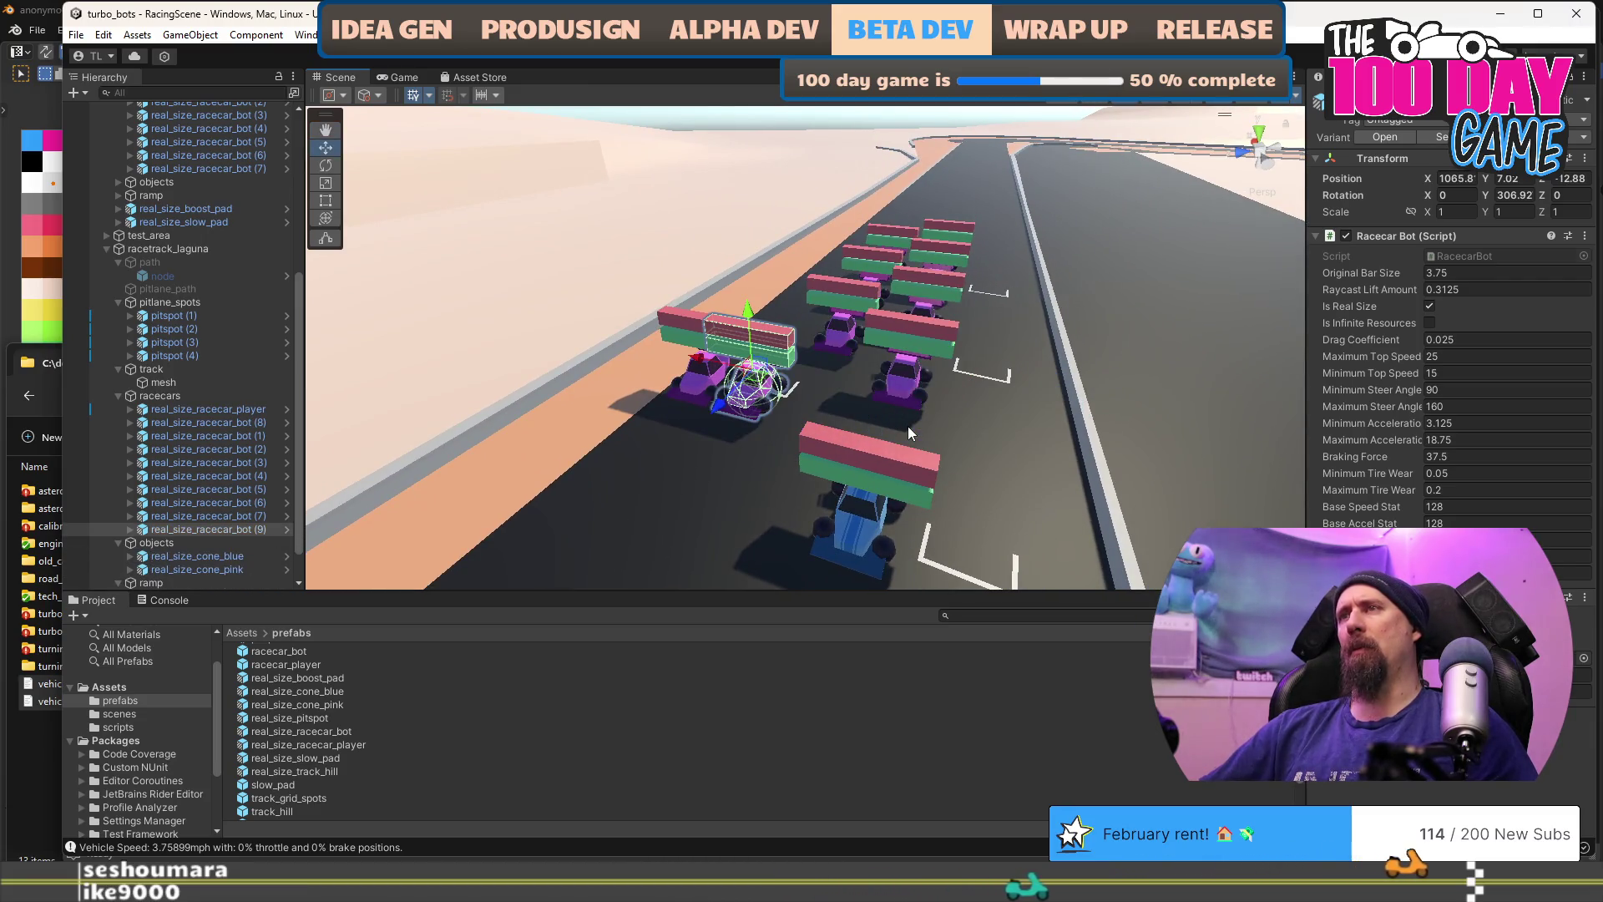
pyautogui.hotkey('ctrl', 'z')
pyautogui.hotkey('ctrl', 'z')
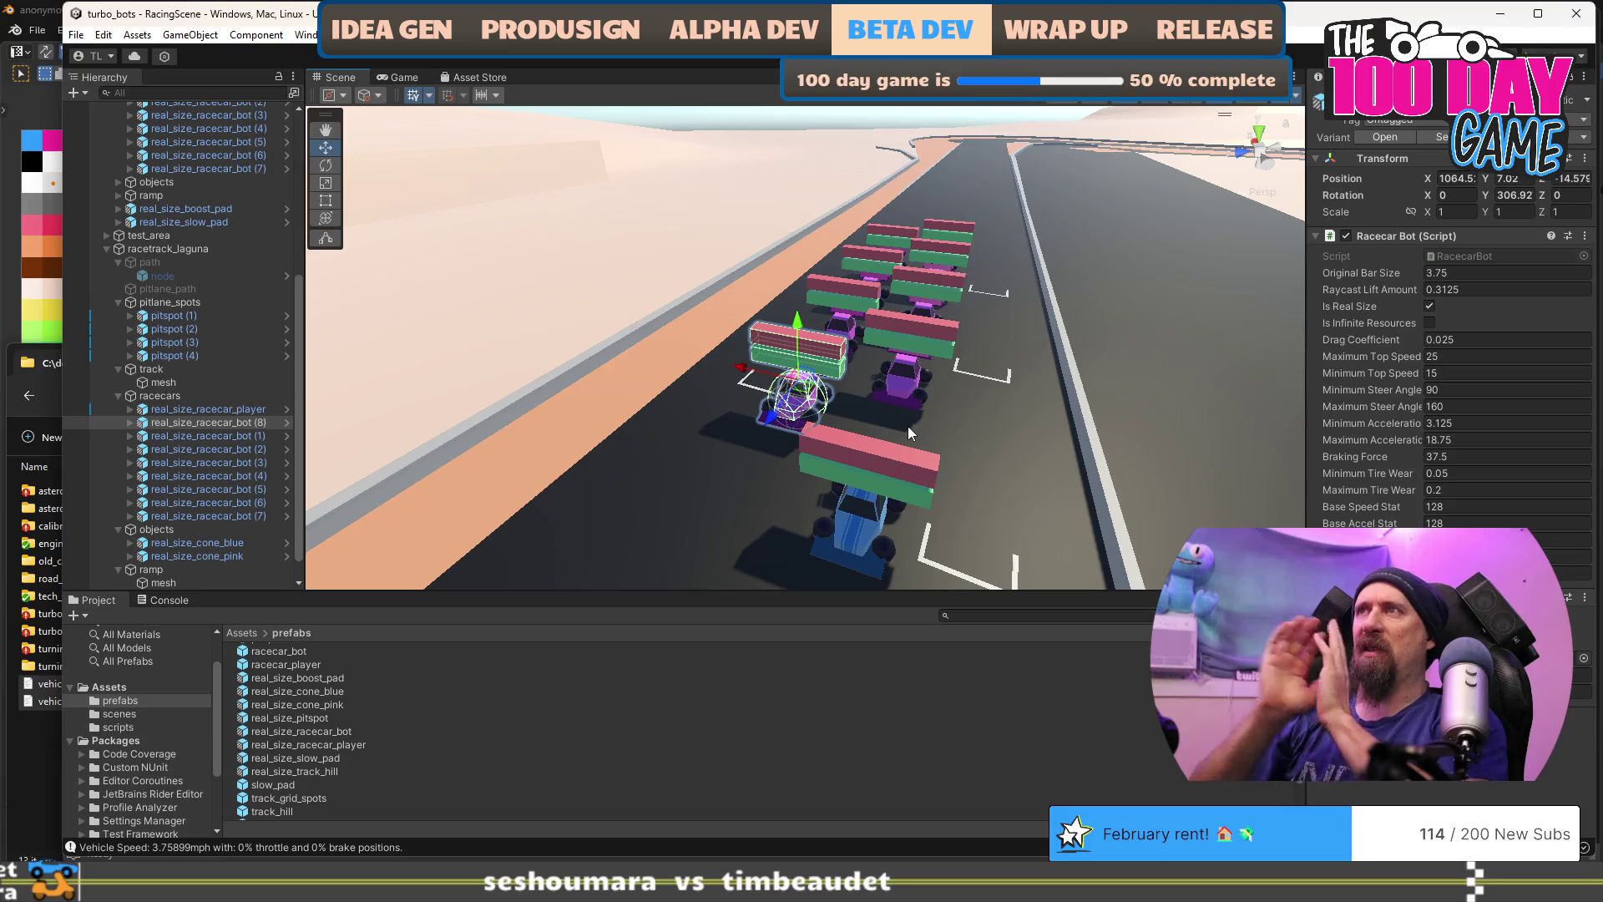
# Step: Orbit over the winding road, check Maximum Top Speed, and select the player car
pyautogui.moveTo(1149, 282)
pyautogui.mouseDown()
pyautogui.moveTo(635, 230)
pyautogui.moveTo(852, 361)
pyautogui.moveTo(890, 443)
pyautogui.moveTo(777, 300)
pyautogui.moveTo(1155, 338)
pyautogui.moveTo(941, 408)
pyautogui.moveTo(1041, 390)
pyautogui.moveTo(1127, 347)
pyautogui.moveTo(885, 275)
pyautogui.mouseUp()
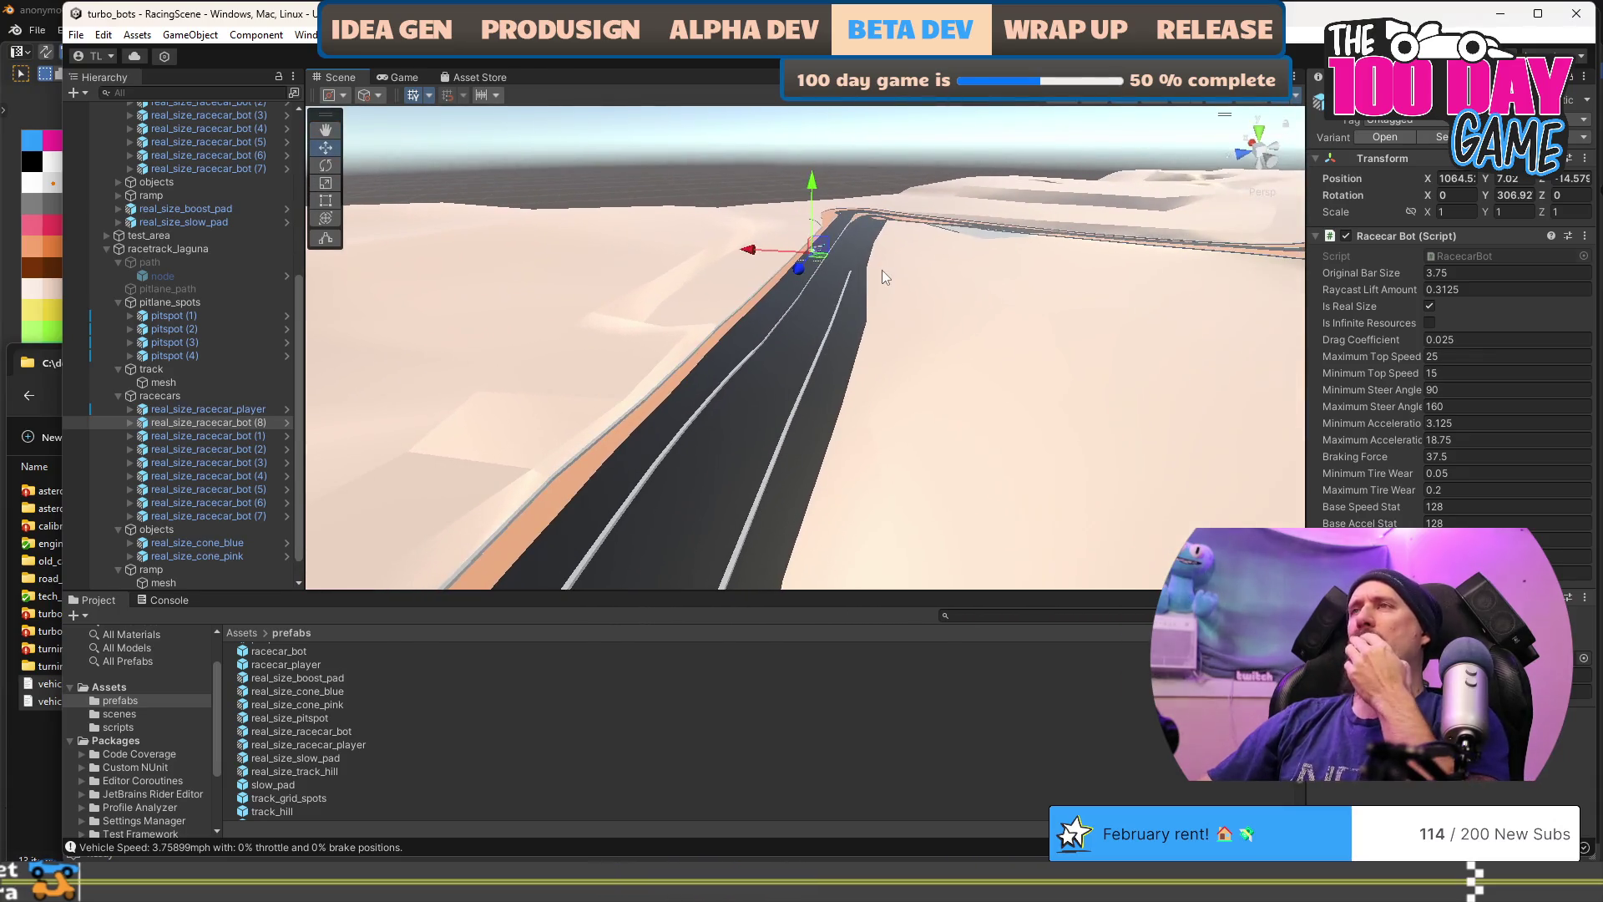
pyautogui.moveTo(999, 250)
pyautogui.mouseDown()
pyautogui.moveTo(487, 368)
pyautogui.moveTo(974, 383)
pyautogui.moveTo(655, 257)
pyautogui.moveTo(648, 286)
pyautogui.mouseUp()
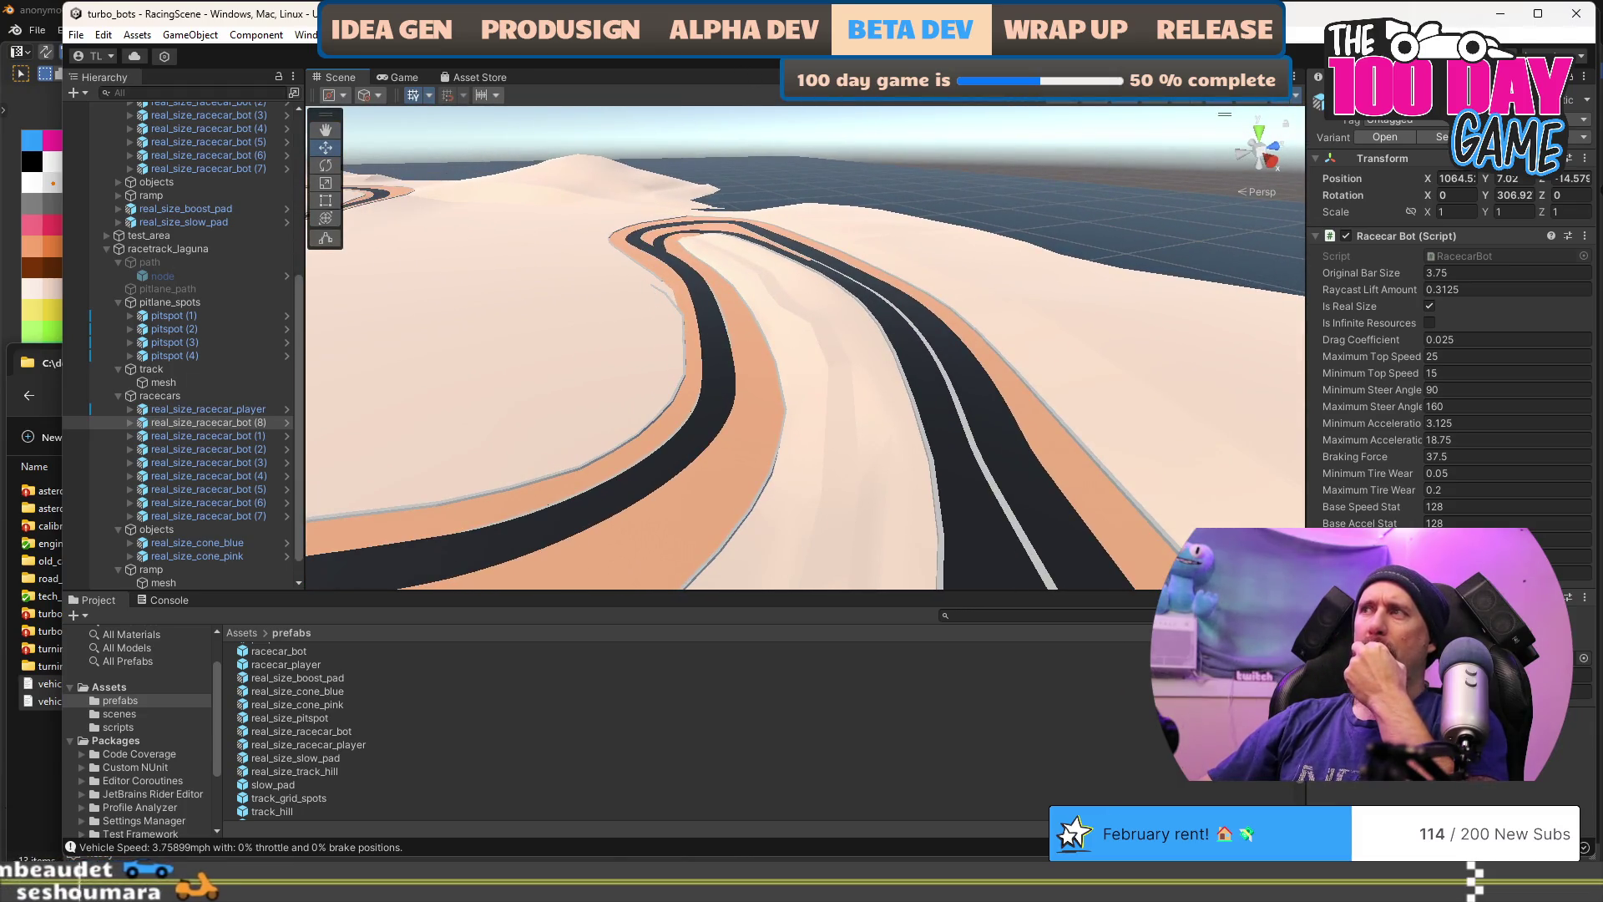
pyautogui.click(1483, 359)
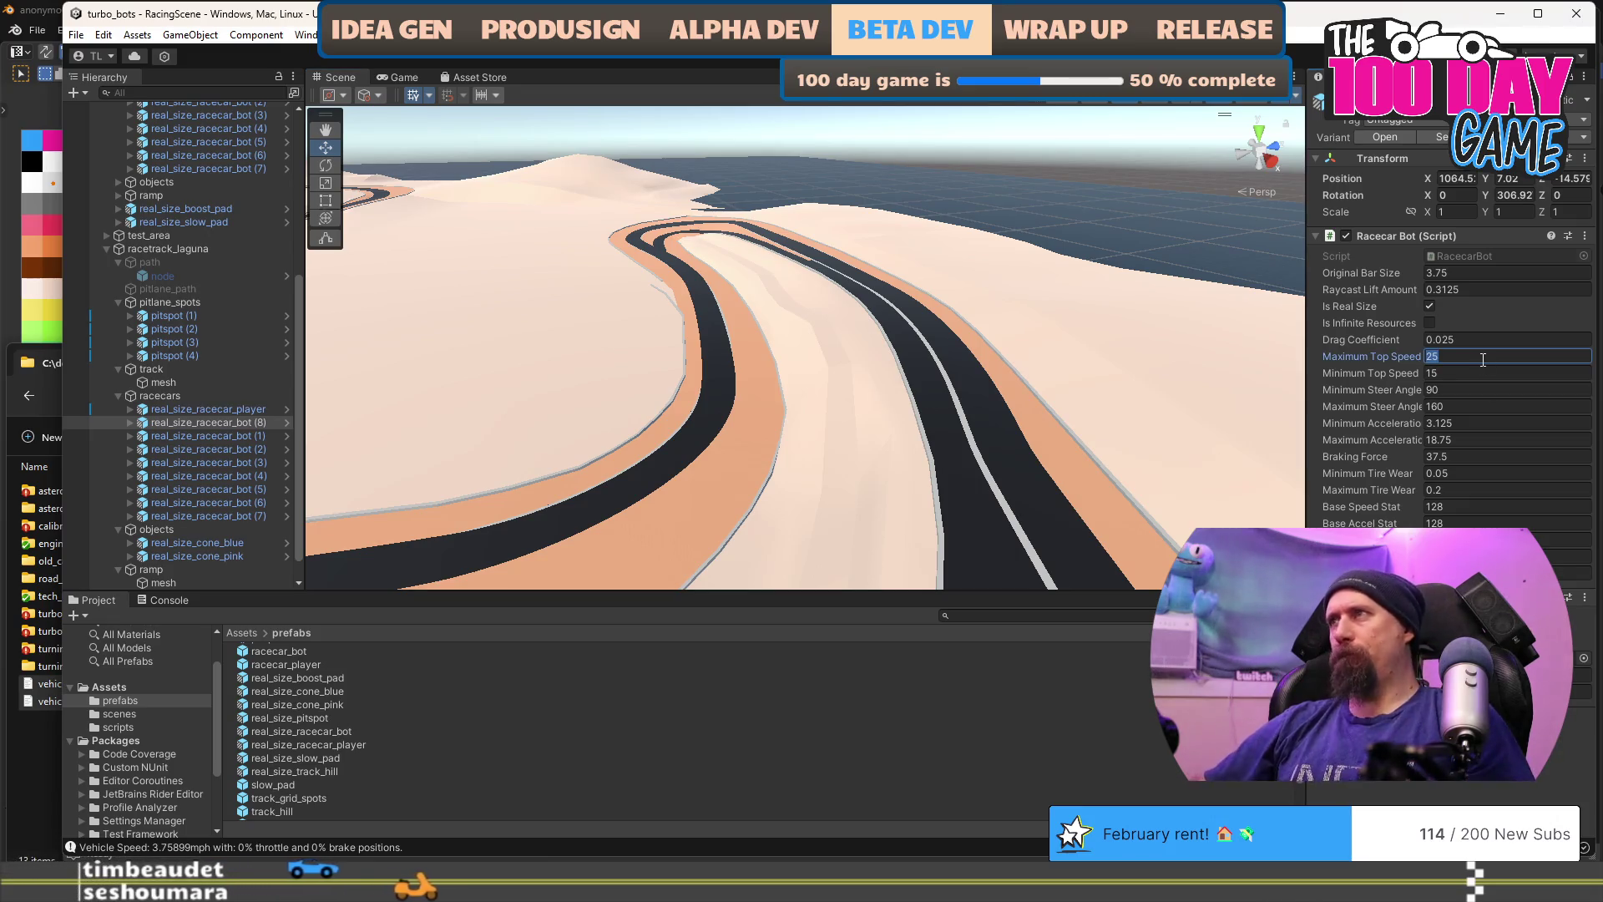
pyautogui.click(179, 410)
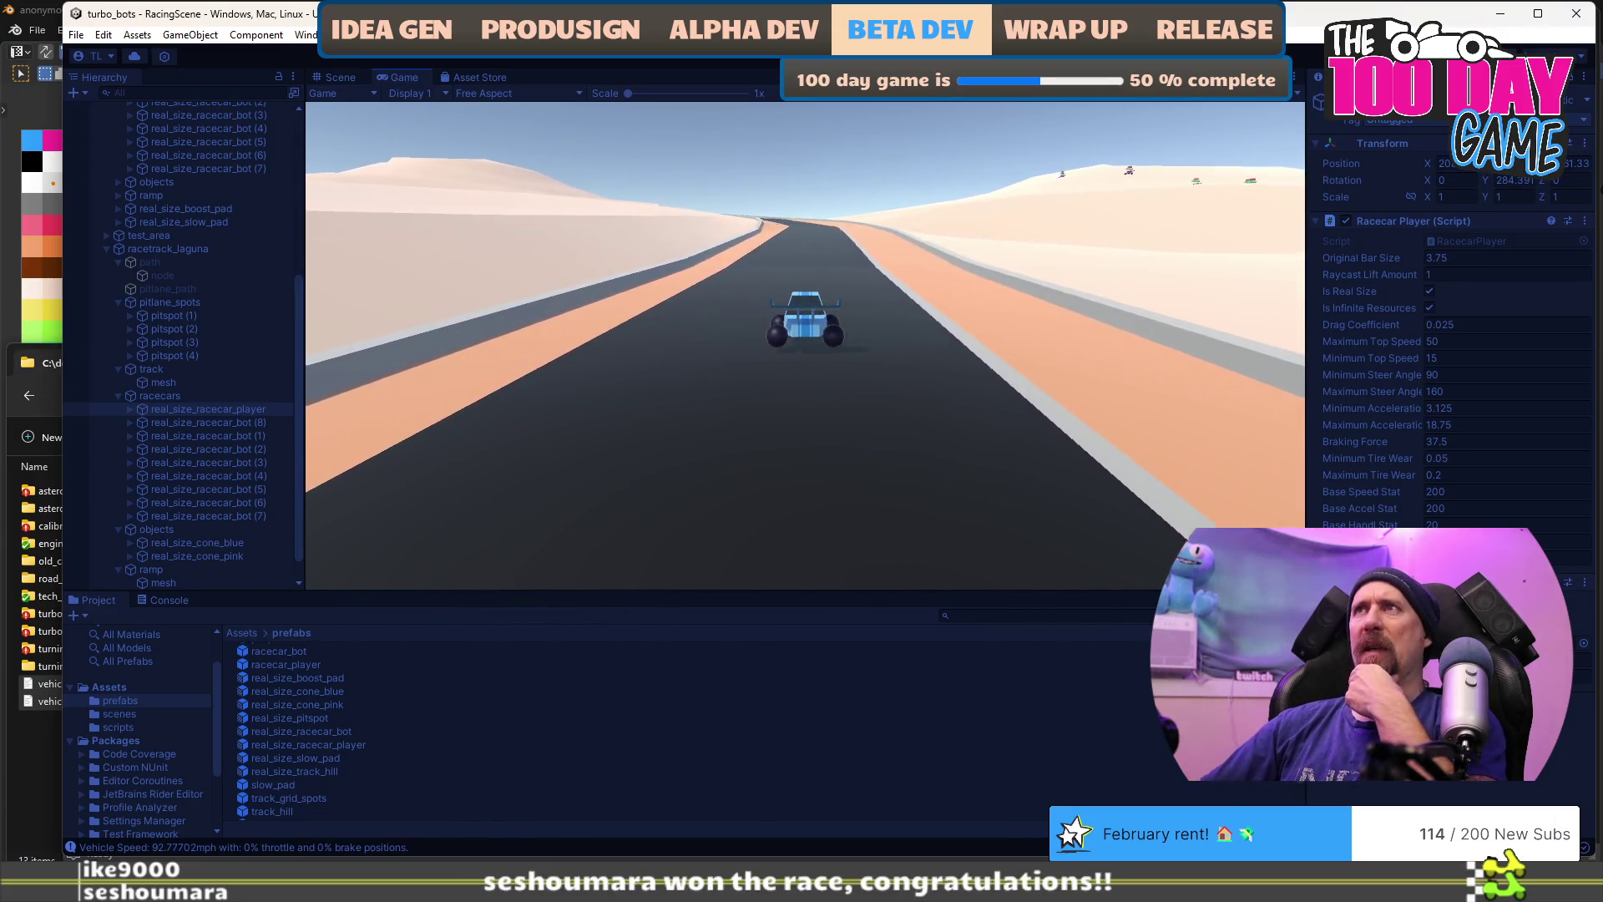
# Step: Stop the test drive and switch to Racecar.cs in Visual Studio
pyautogui.hotkey('ctrl', 'p')
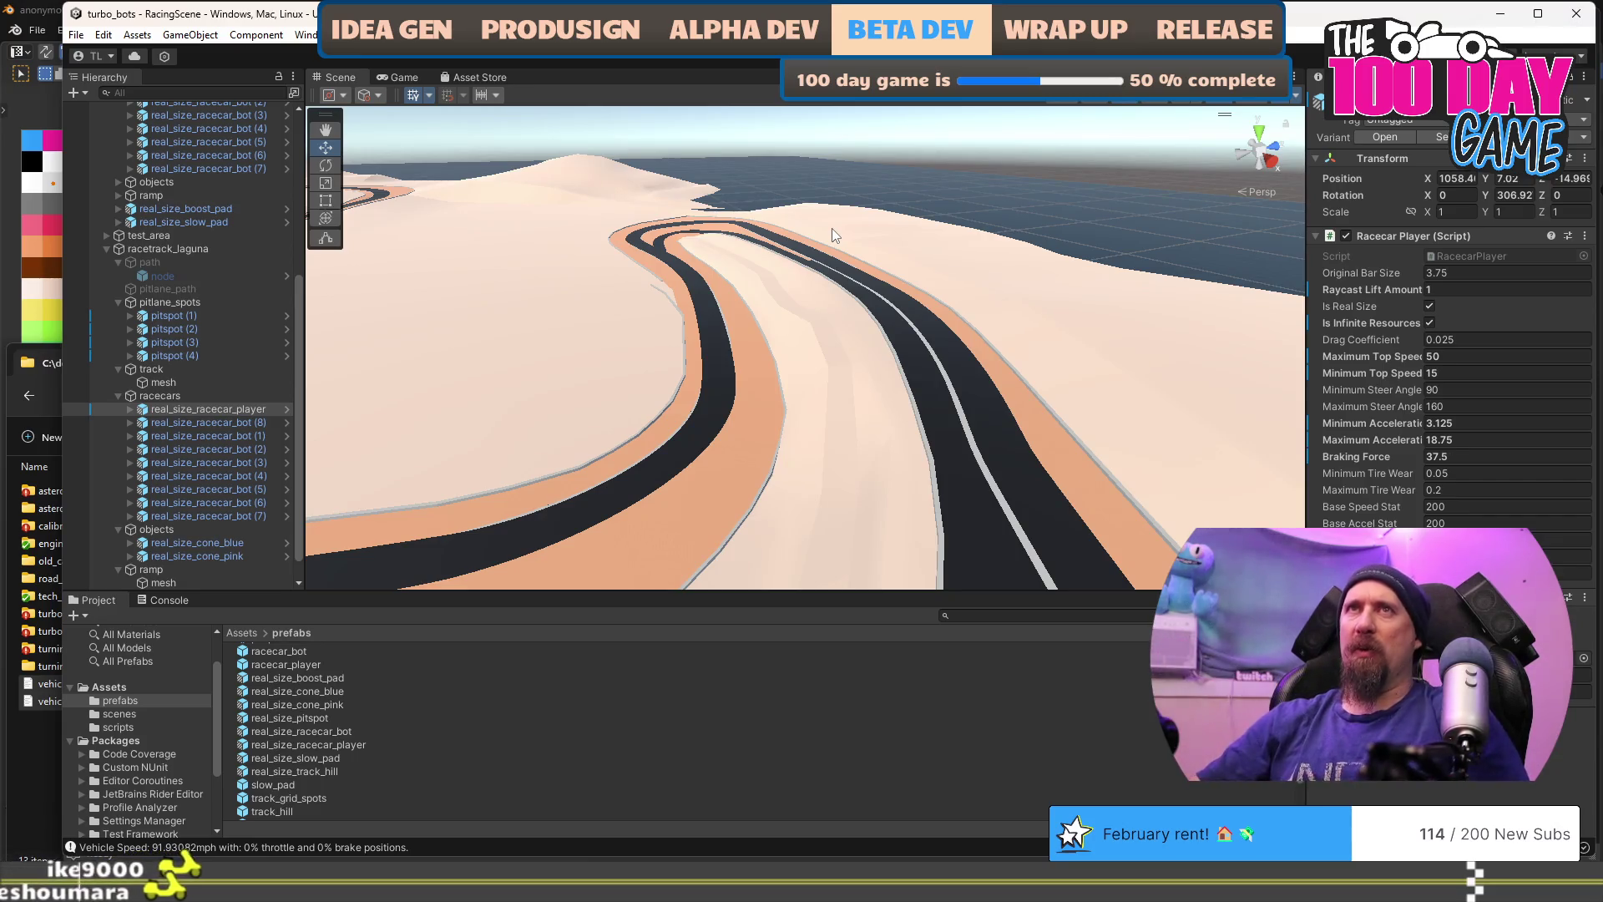
pyautogui.hotkey('alt', 'Tab')
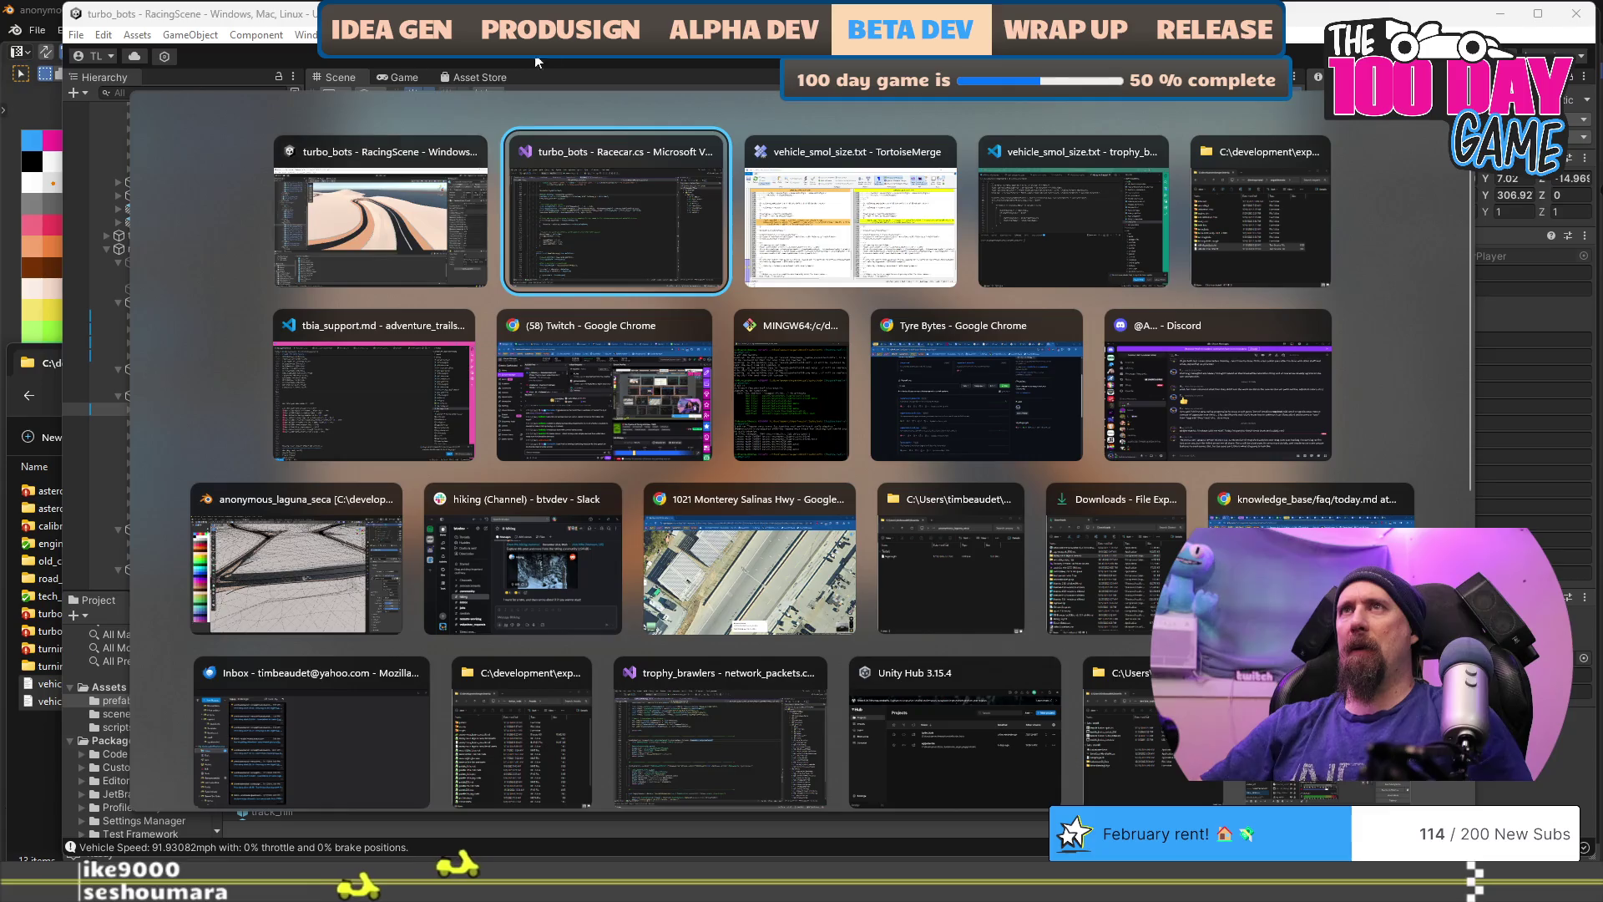
pyautogui.press('Return')
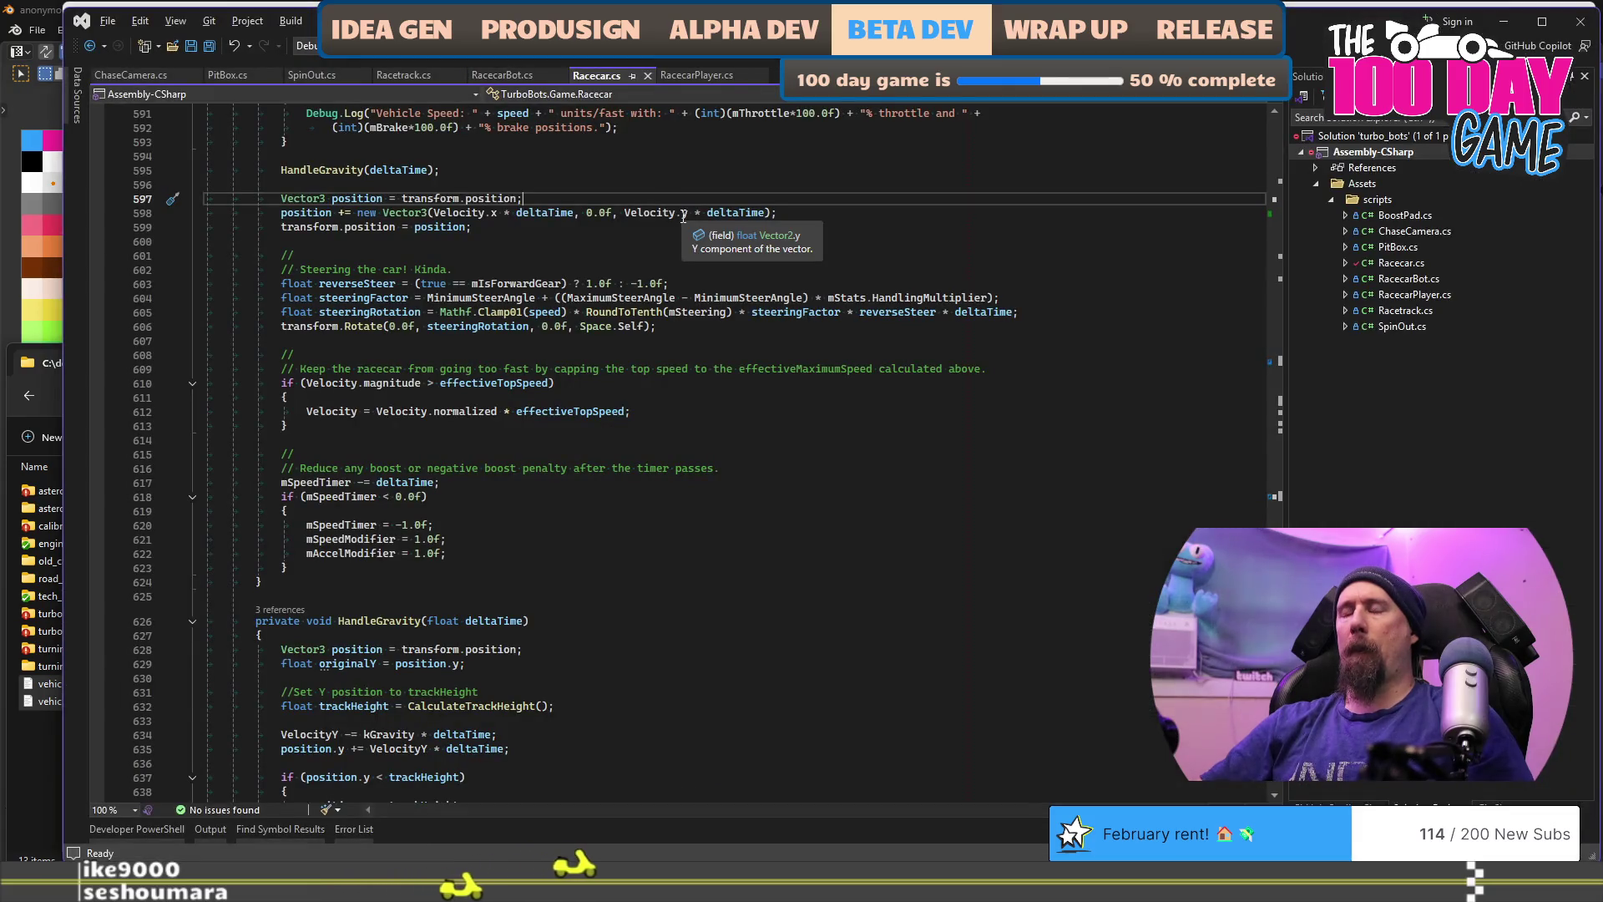
# Step: Switch from Visual Studio back to the Unity RacingScene window
pyautogui.hotkey('alt', 'Tab')
pyautogui.click(682, 219)
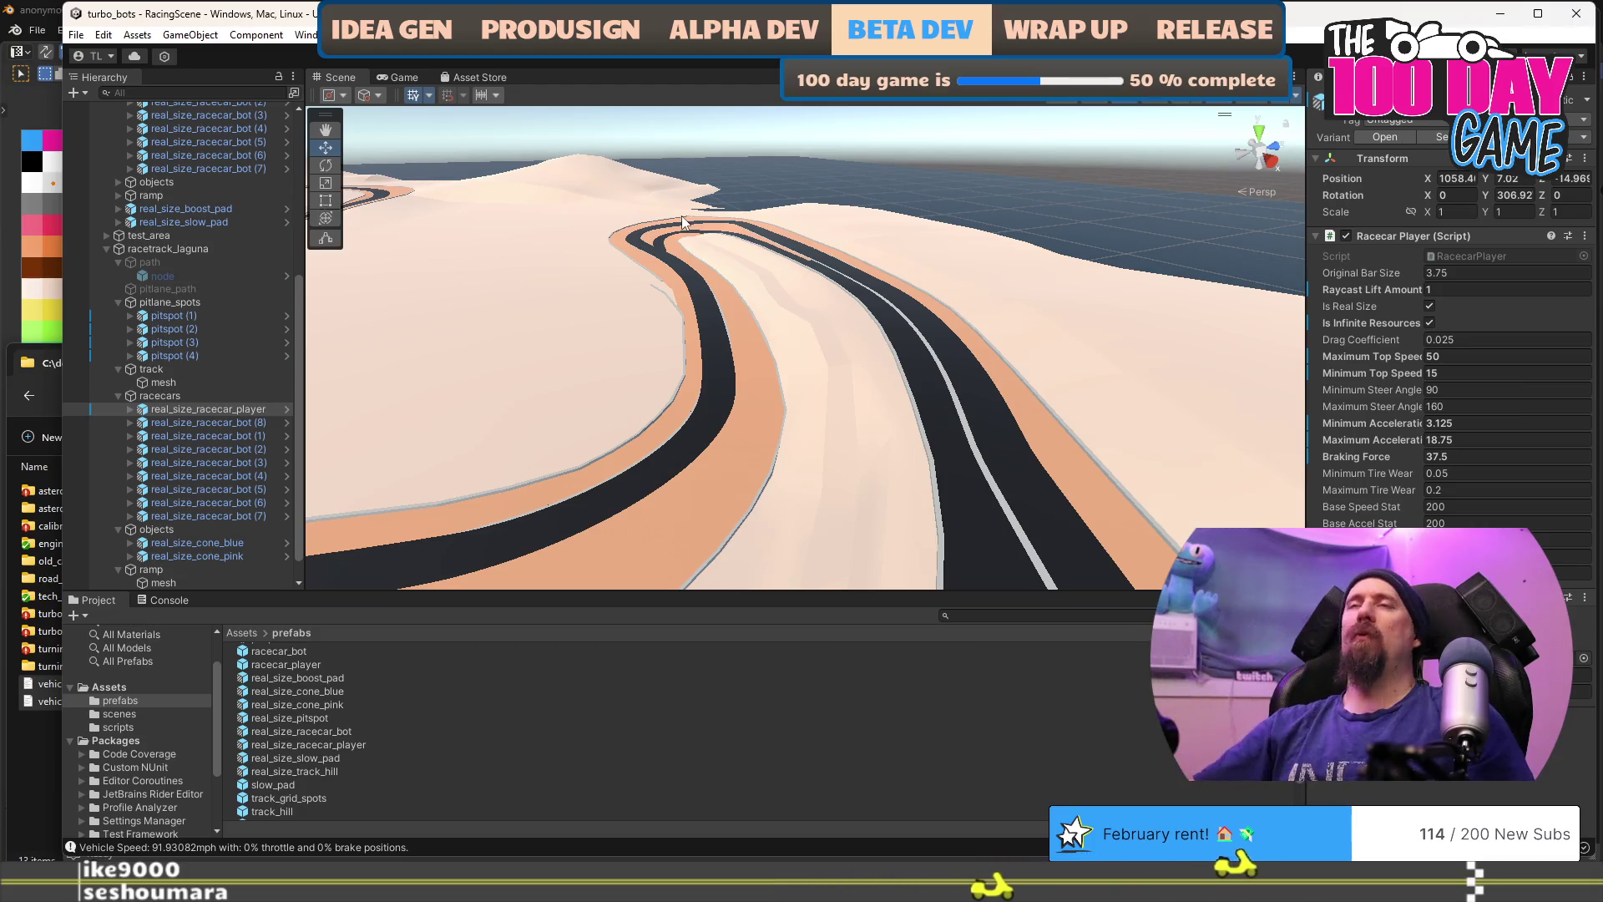
# Step: Orbit and zoom the Scene view out over the whole track, then bring up Windows search
pyautogui.moveTo(681, 216)
pyautogui.mouseDown()
pyautogui.moveTo(653, 361)
pyautogui.moveTo(648, 283)
pyautogui.moveTo(769, 258)
pyautogui.moveTo(960, 251)
pyautogui.moveTo(1019, 325)
pyautogui.moveTo(1046, 325)
pyautogui.moveTo(1016, 343)
pyautogui.moveTo(1038, 351)
pyautogui.moveTo(863, 398)
pyautogui.moveTo(848, 315)
pyautogui.mouseUp()
pyautogui.scroll(-3, 849, 312)
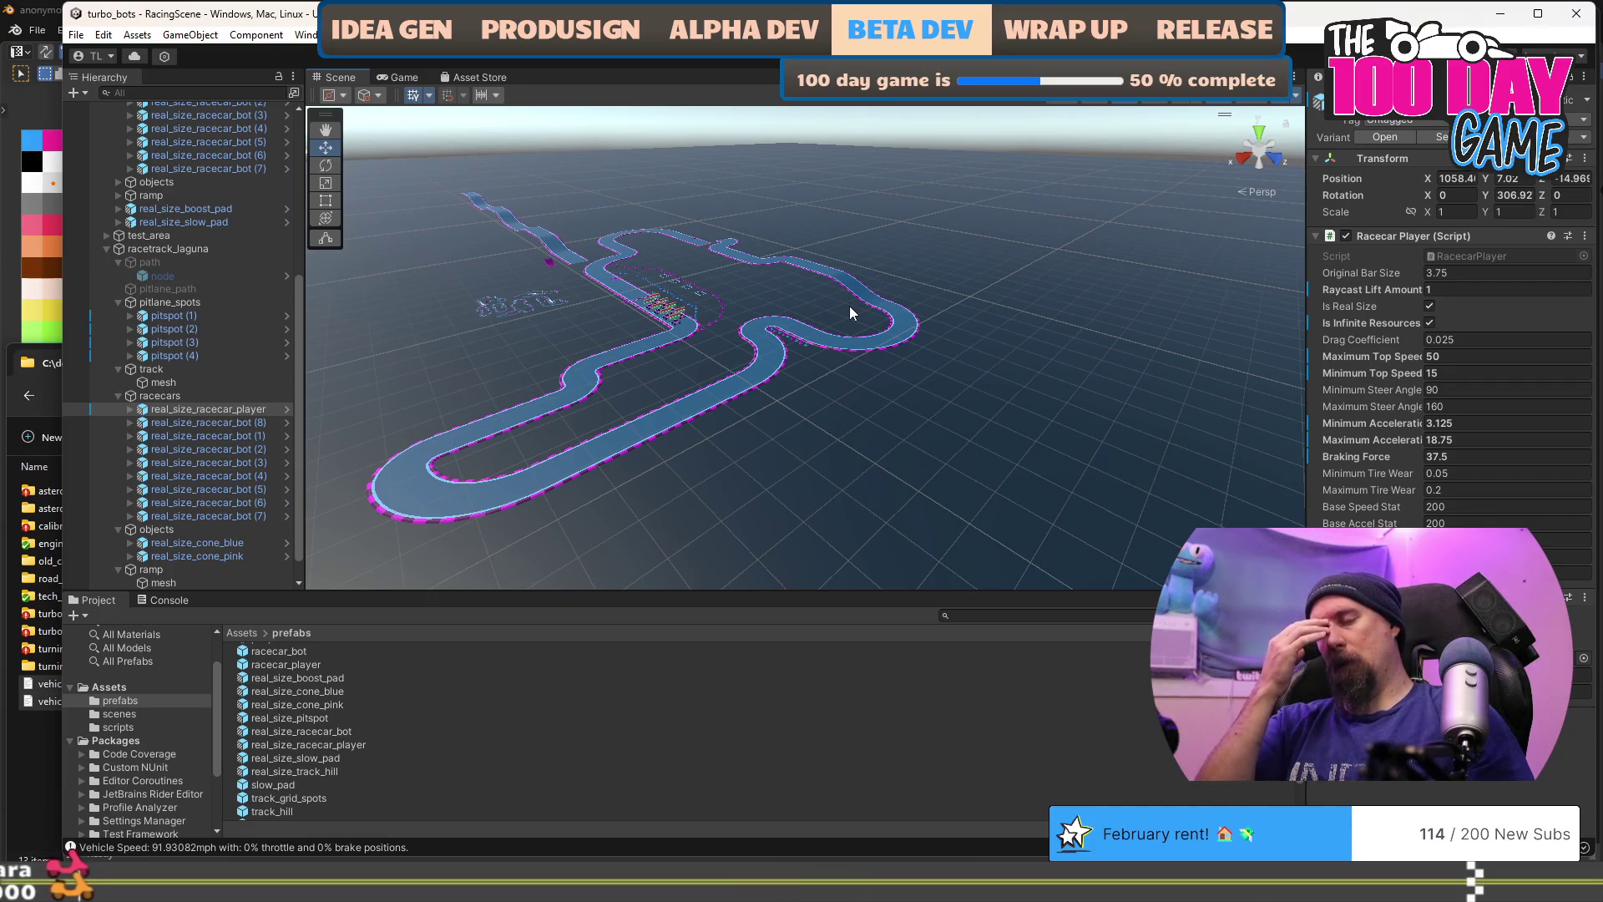
pyautogui.press('super')
# Step: Launch Blender 4.5 from the Start menu and open hexagon_tiles.blend from Recent Files
pyautogui.write('blen')
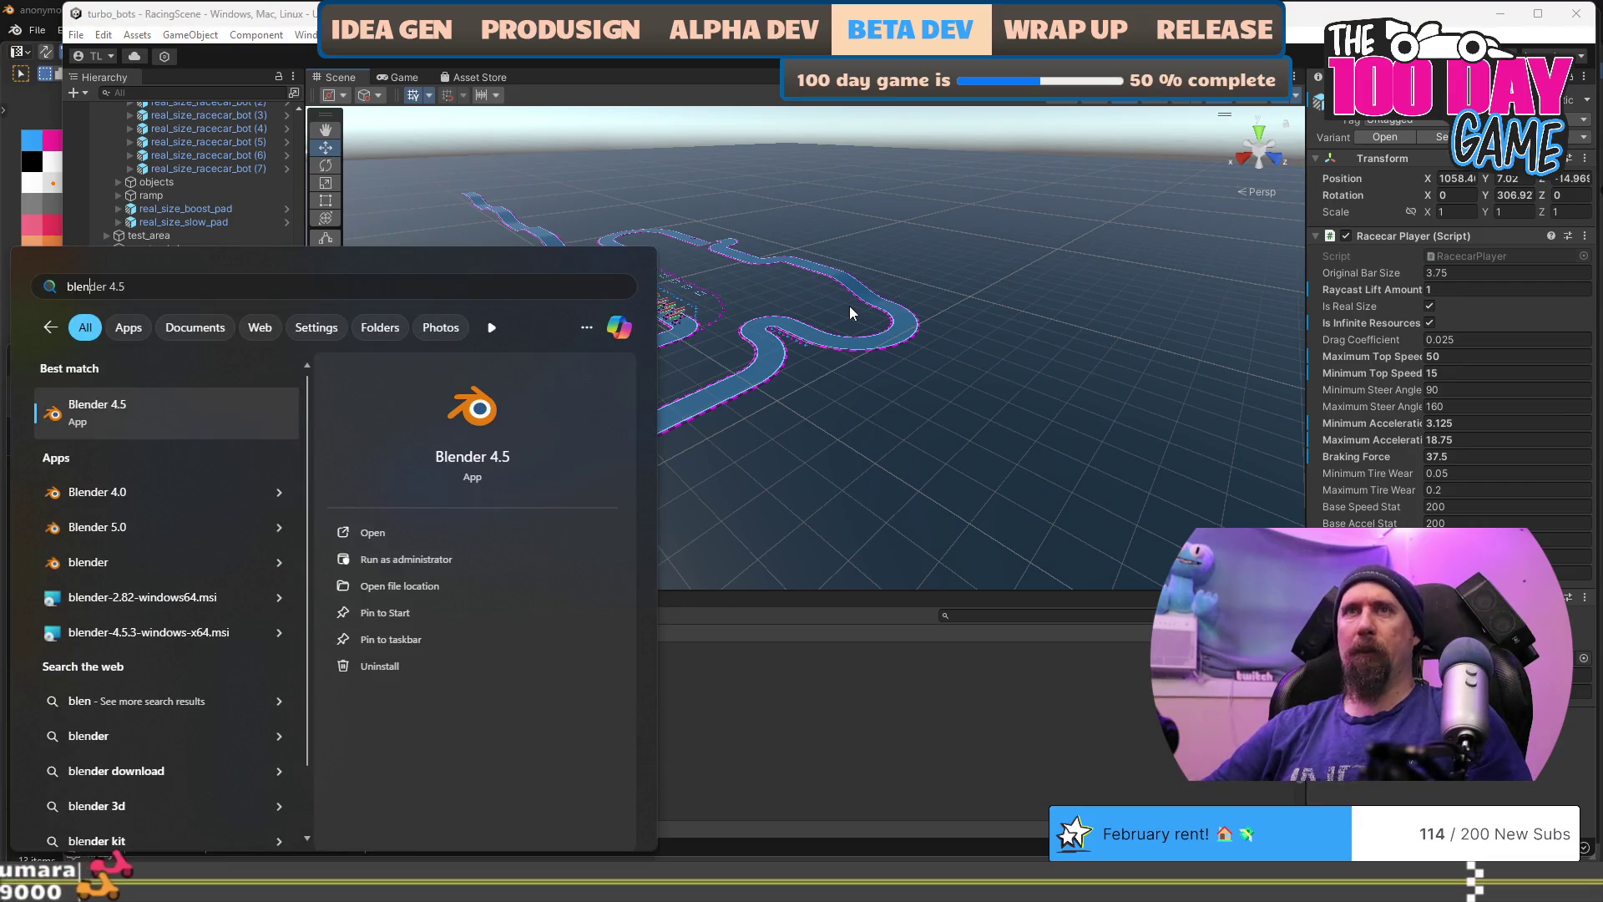
pyautogui.press('Return')
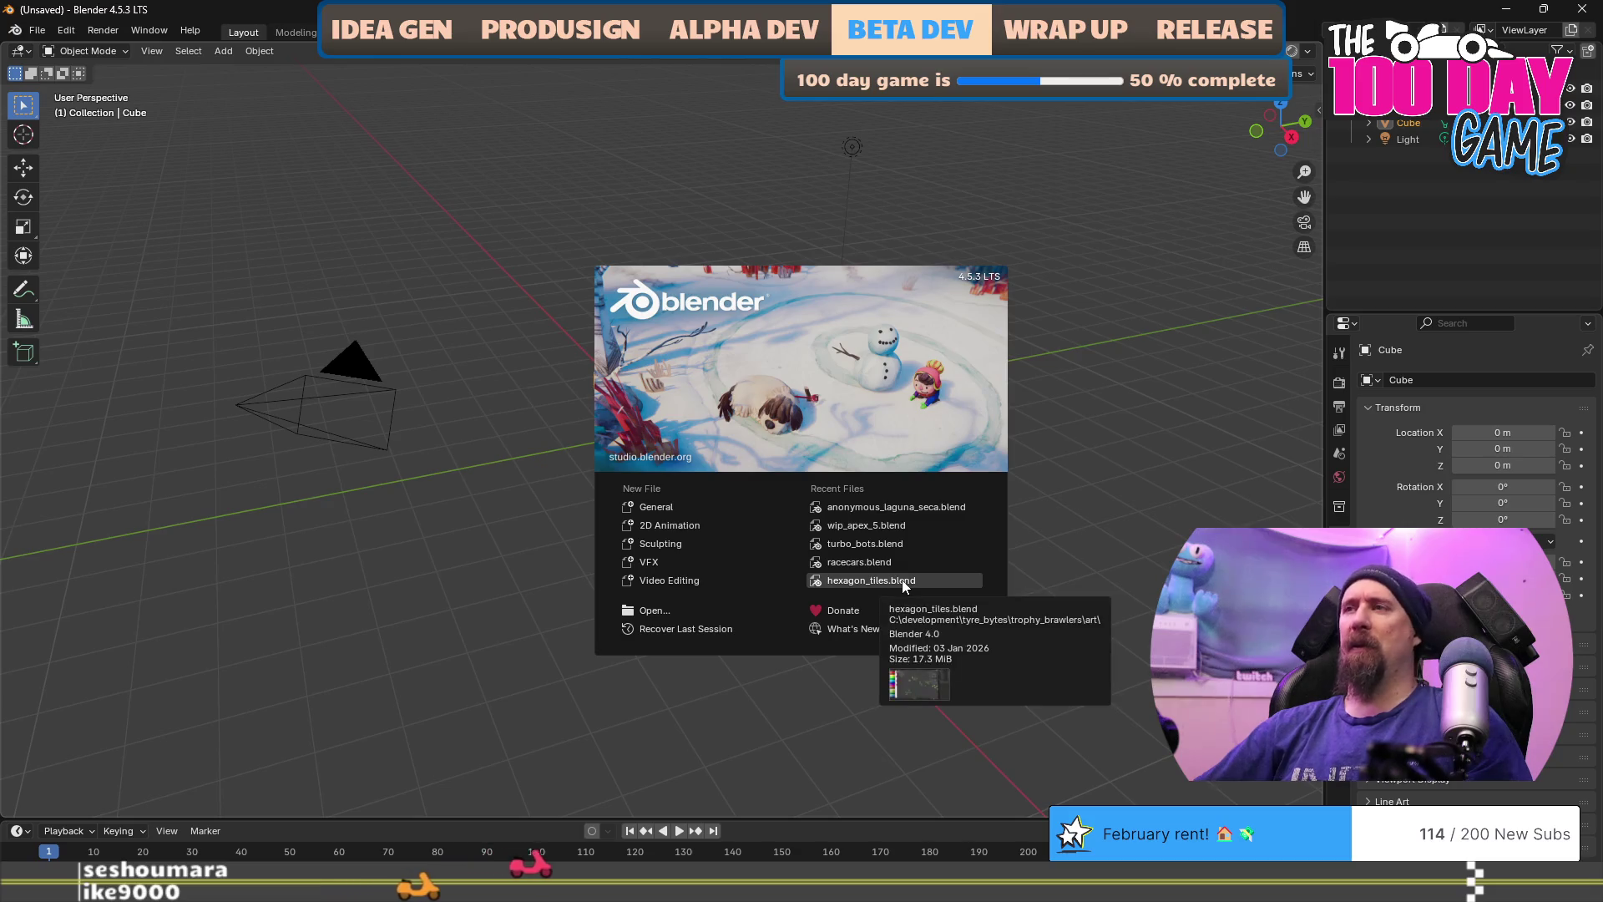
pyautogui.click(905, 582)
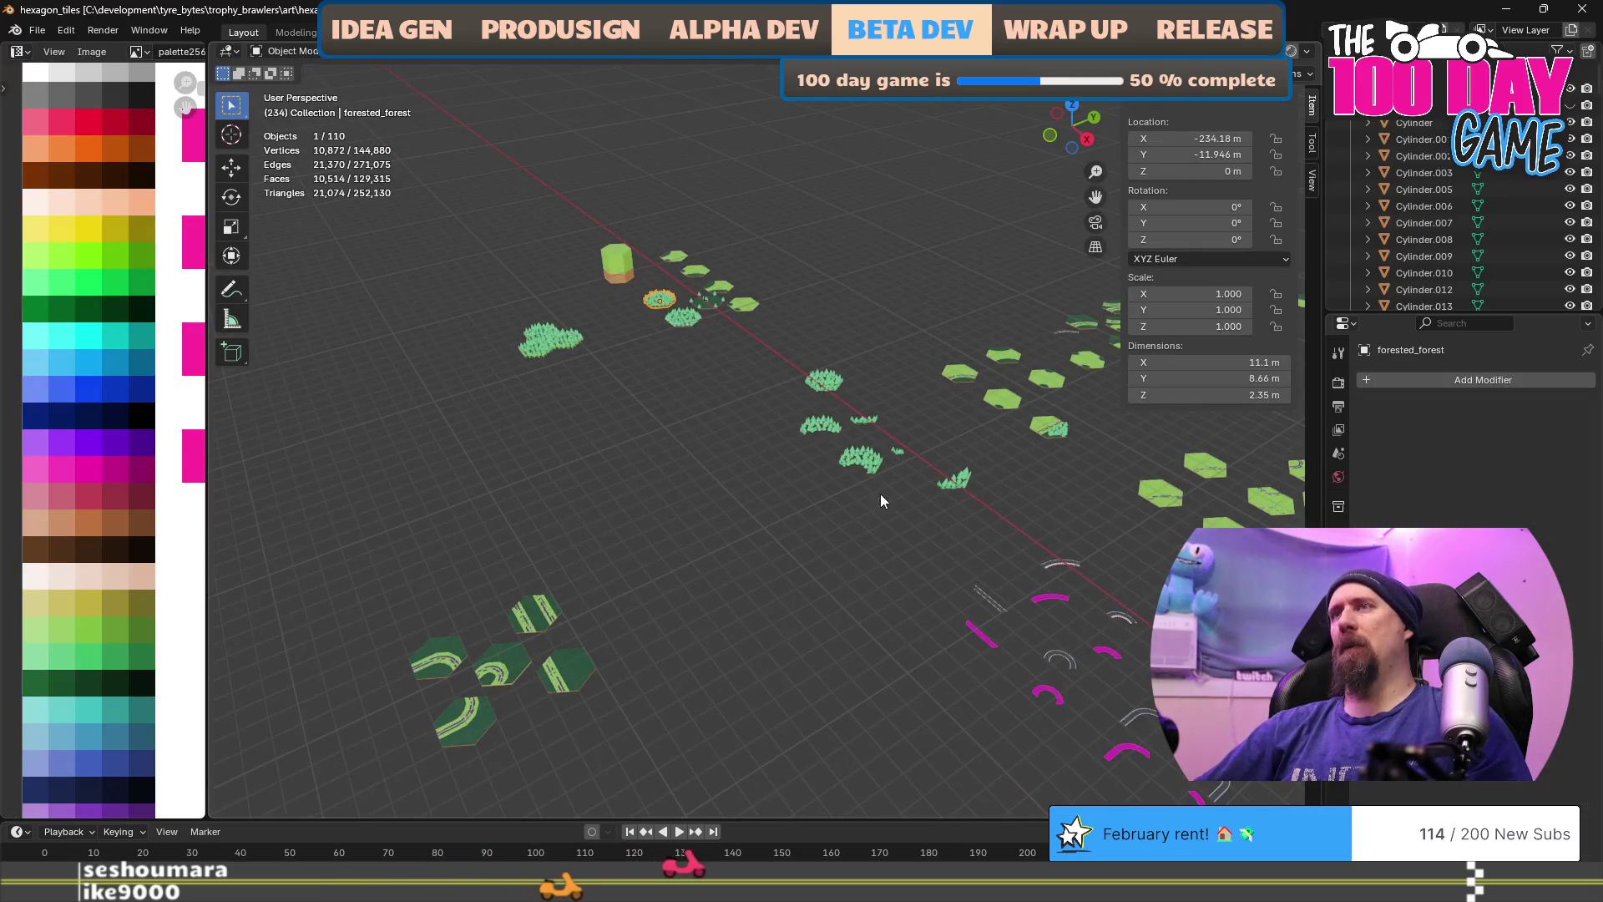
# Step: Orbit and pan toward the hexagon road tiles and select the plain_road_straight tile
pyautogui.rightClick(813, 535)
pyautogui.press('Escape')
pyautogui.moveTo(757, 475)
pyautogui.mouseDown()
pyautogui.moveTo(819, 544)
pyautogui.moveTo(756, 504)
pyautogui.moveTo(684, 551)
pyautogui.moveTo(943, 575)
pyautogui.moveTo(473, 517)
pyautogui.moveTo(544, 579)
pyautogui.moveTo(598, 574)
pyautogui.mouseUp()
pyautogui.moveTo(848, 638)
pyautogui.mouseDown()
pyautogui.moveTo(784, 621)
pyautogui.moveTo(781, 603)
pyautogui.mouseUp()
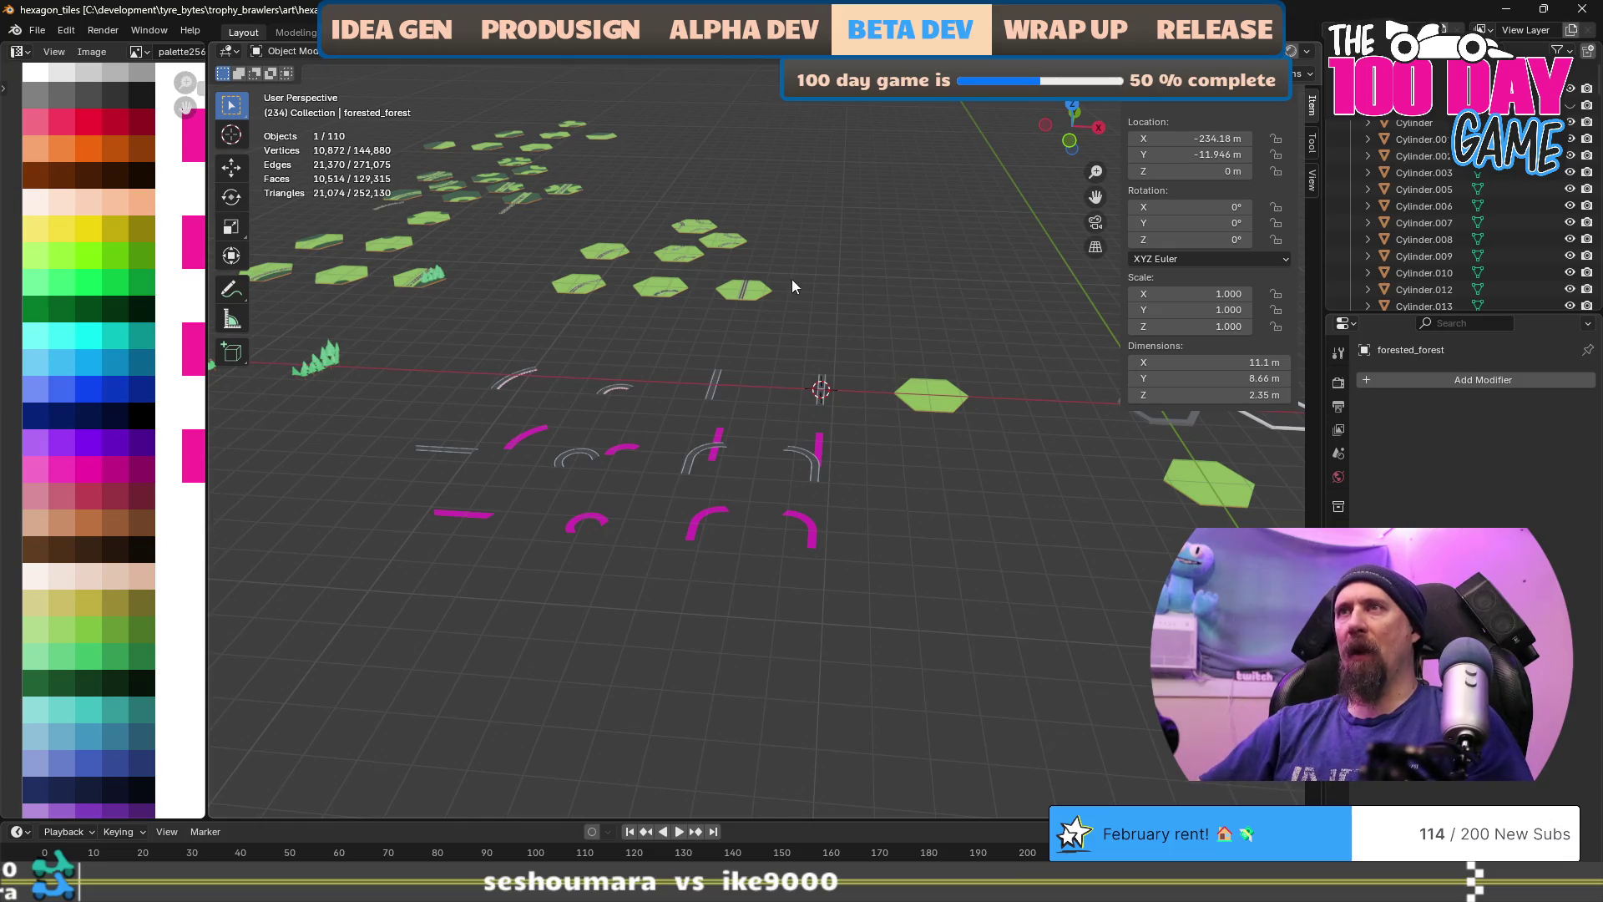
pyautogui.click(757, 299)
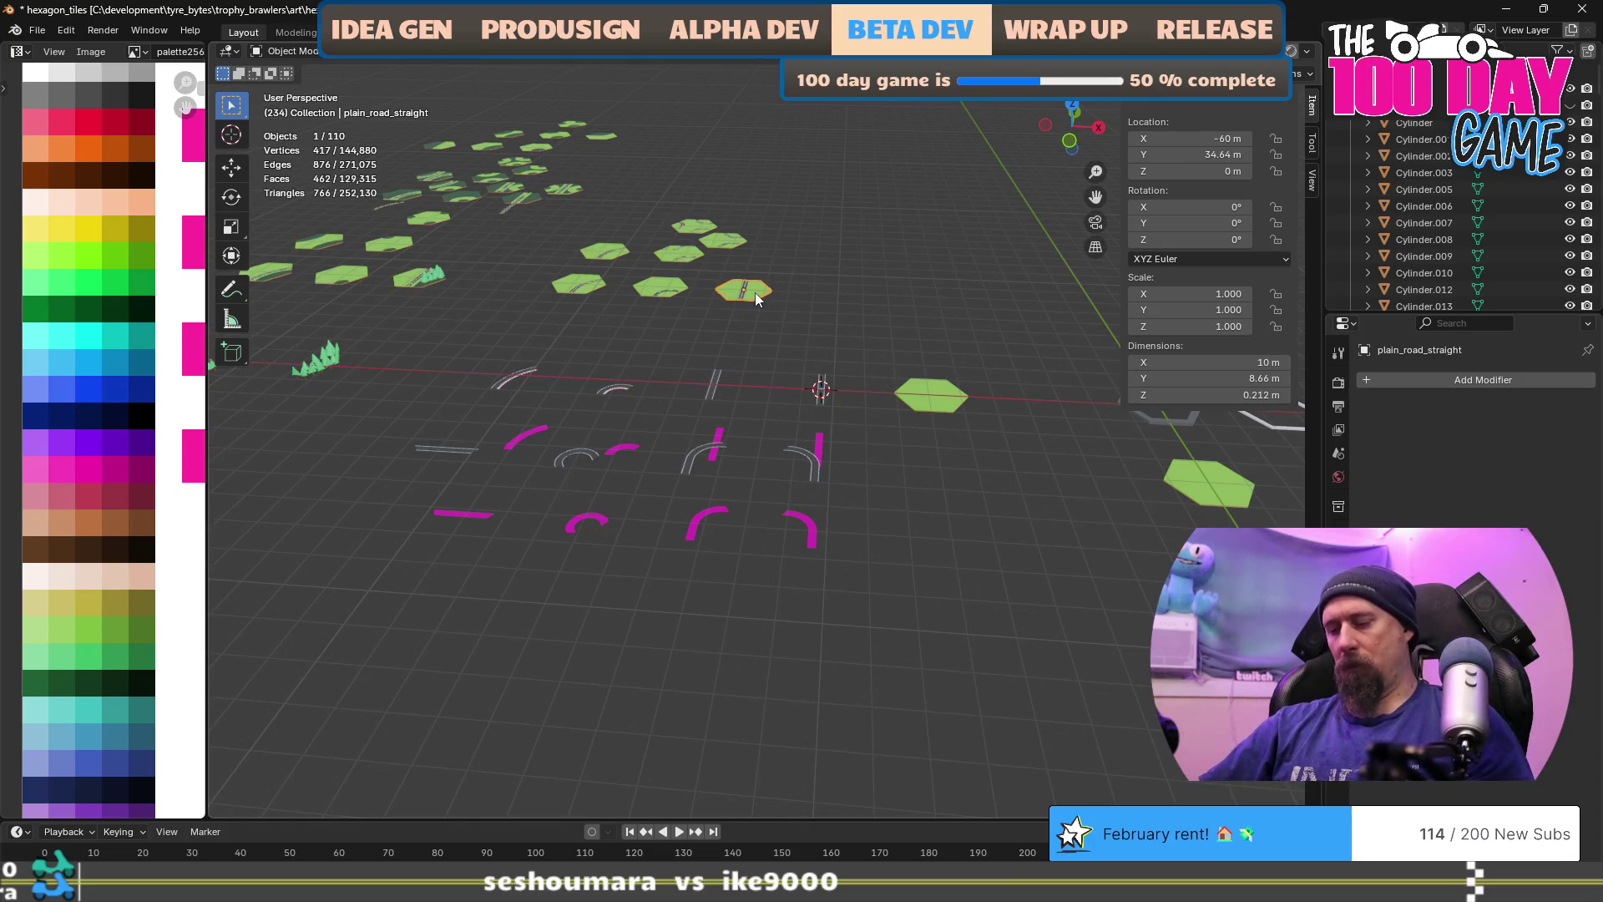
pyautogui.press('KP_Decimal')
pyautogui.scroll(-5, 690, 394)
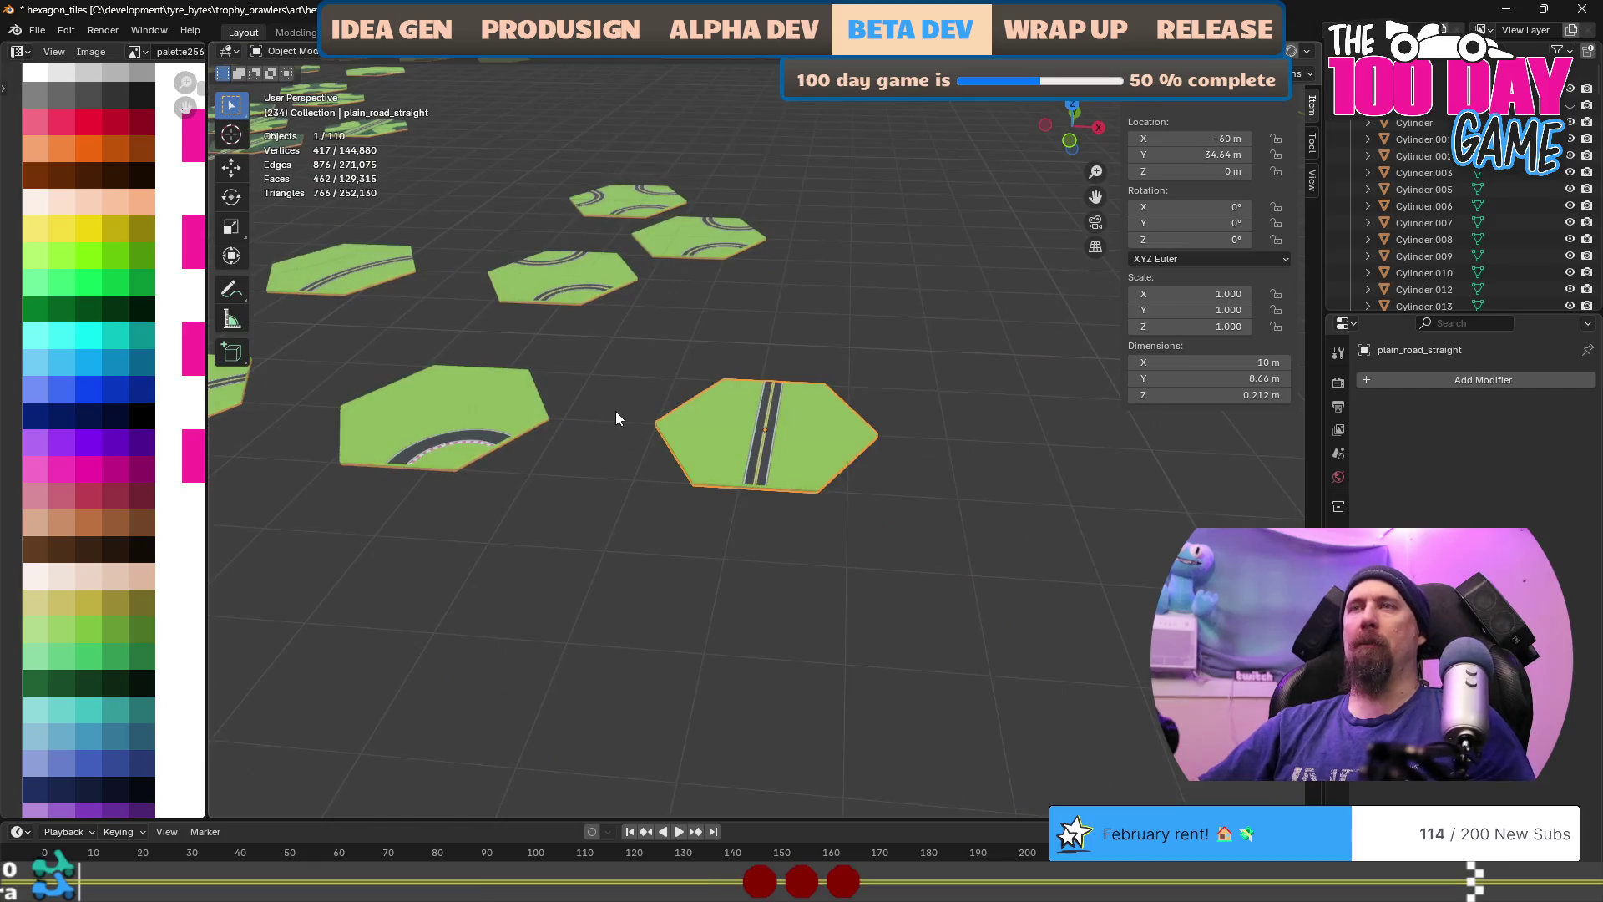
pyautogui.scroll(-2, 609, 426)
pyautogui.scroll(-4, 610, 455)
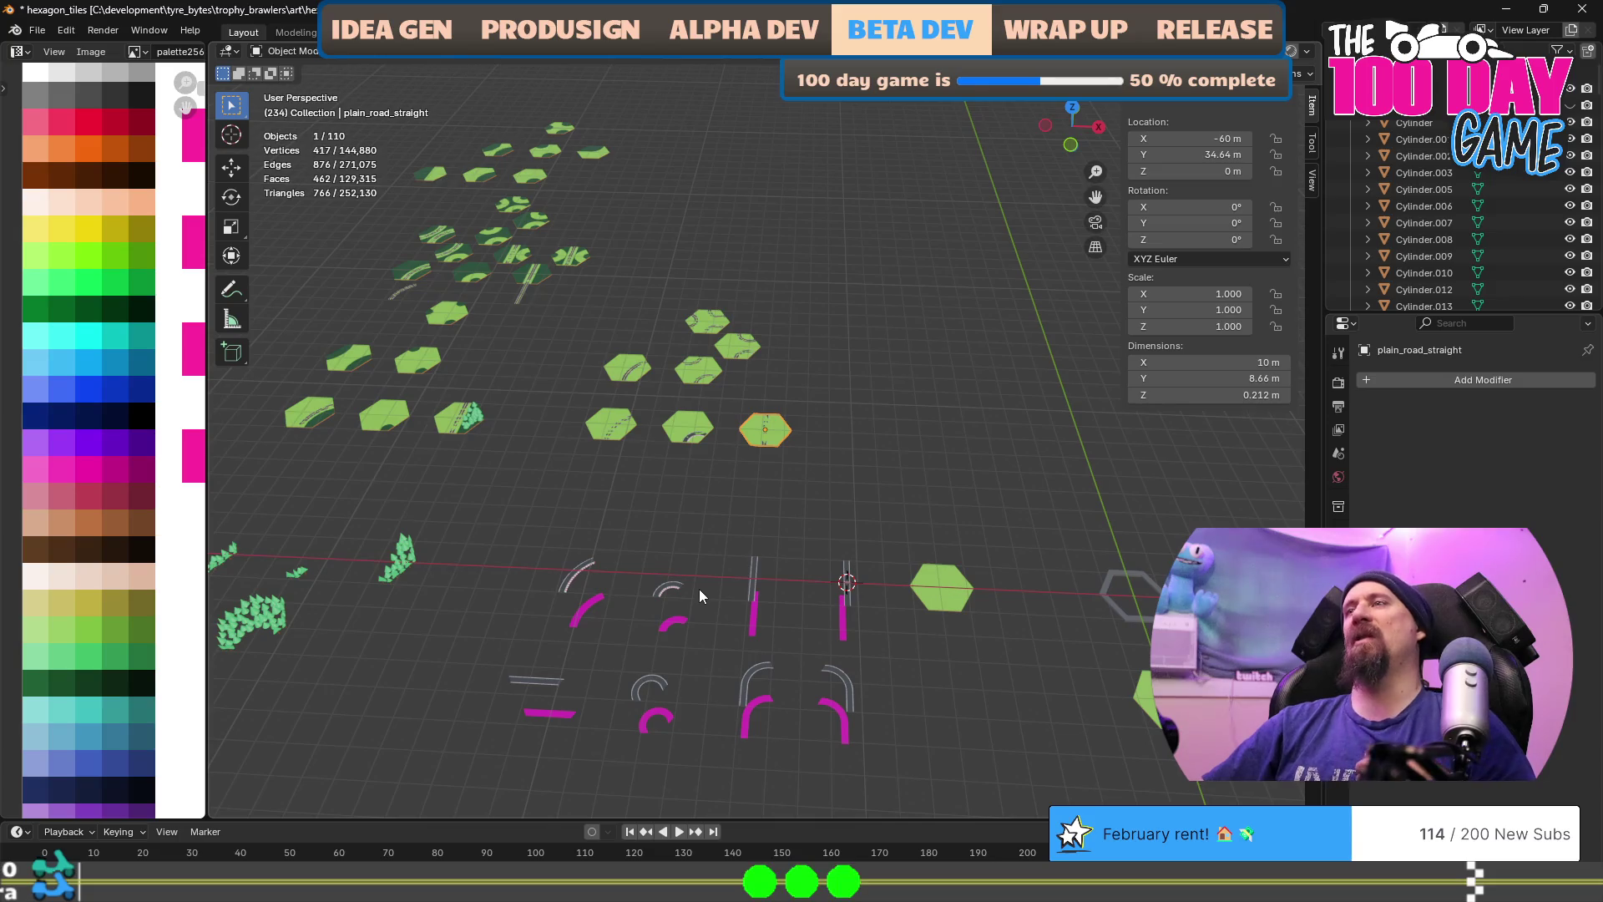
pyautogui.scroll(1, 699, 589)
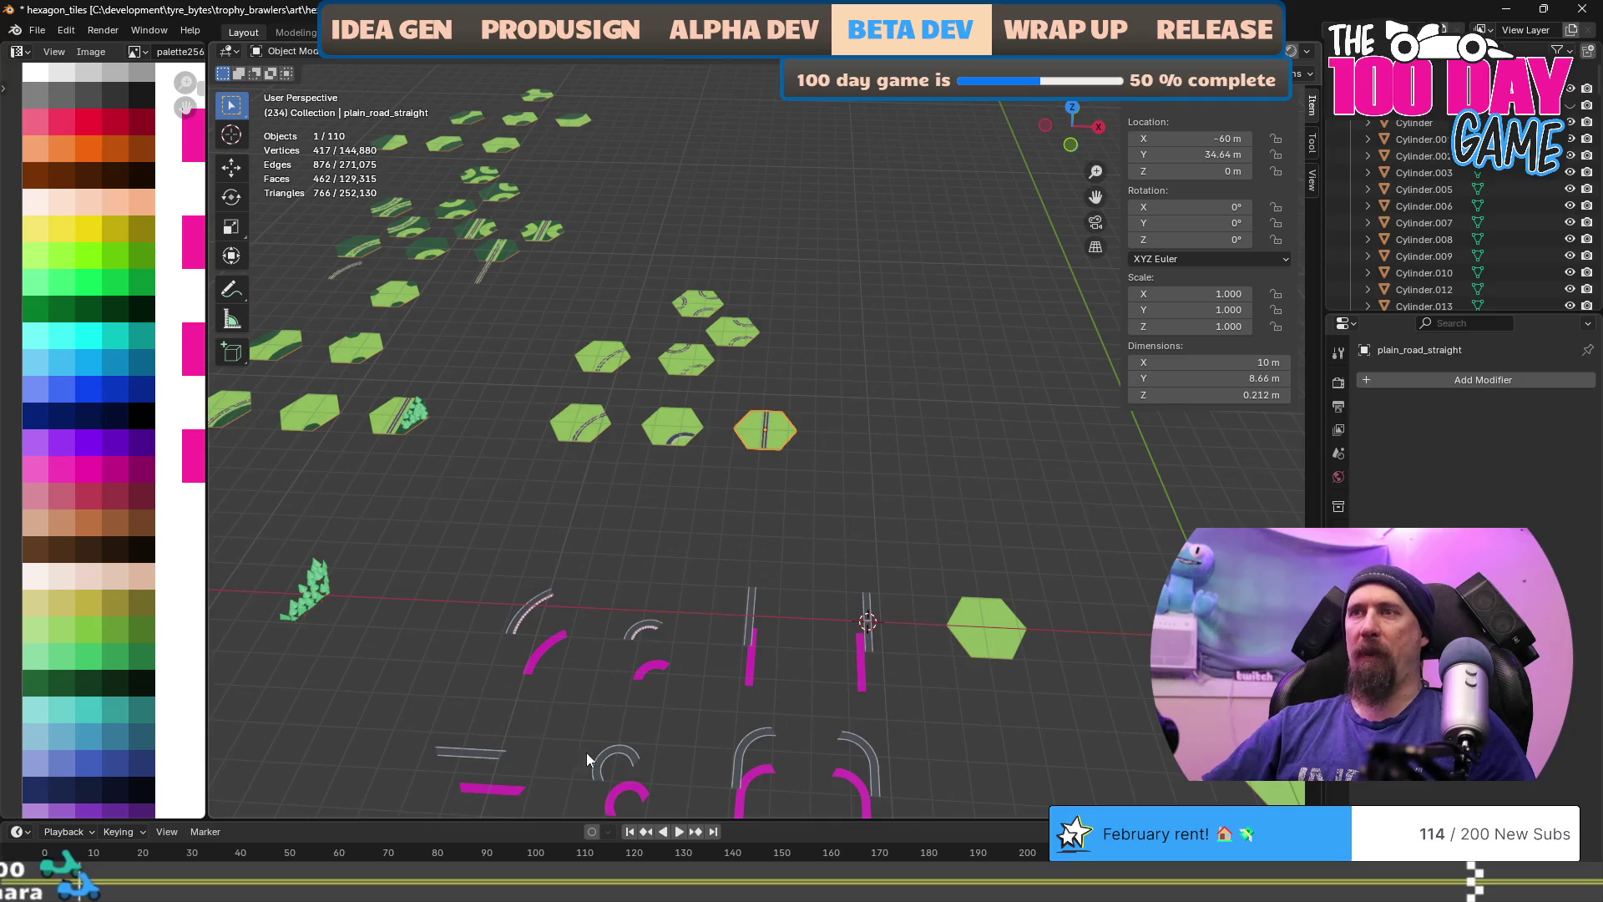
pyautogui.scroll(-3, 670, 608)
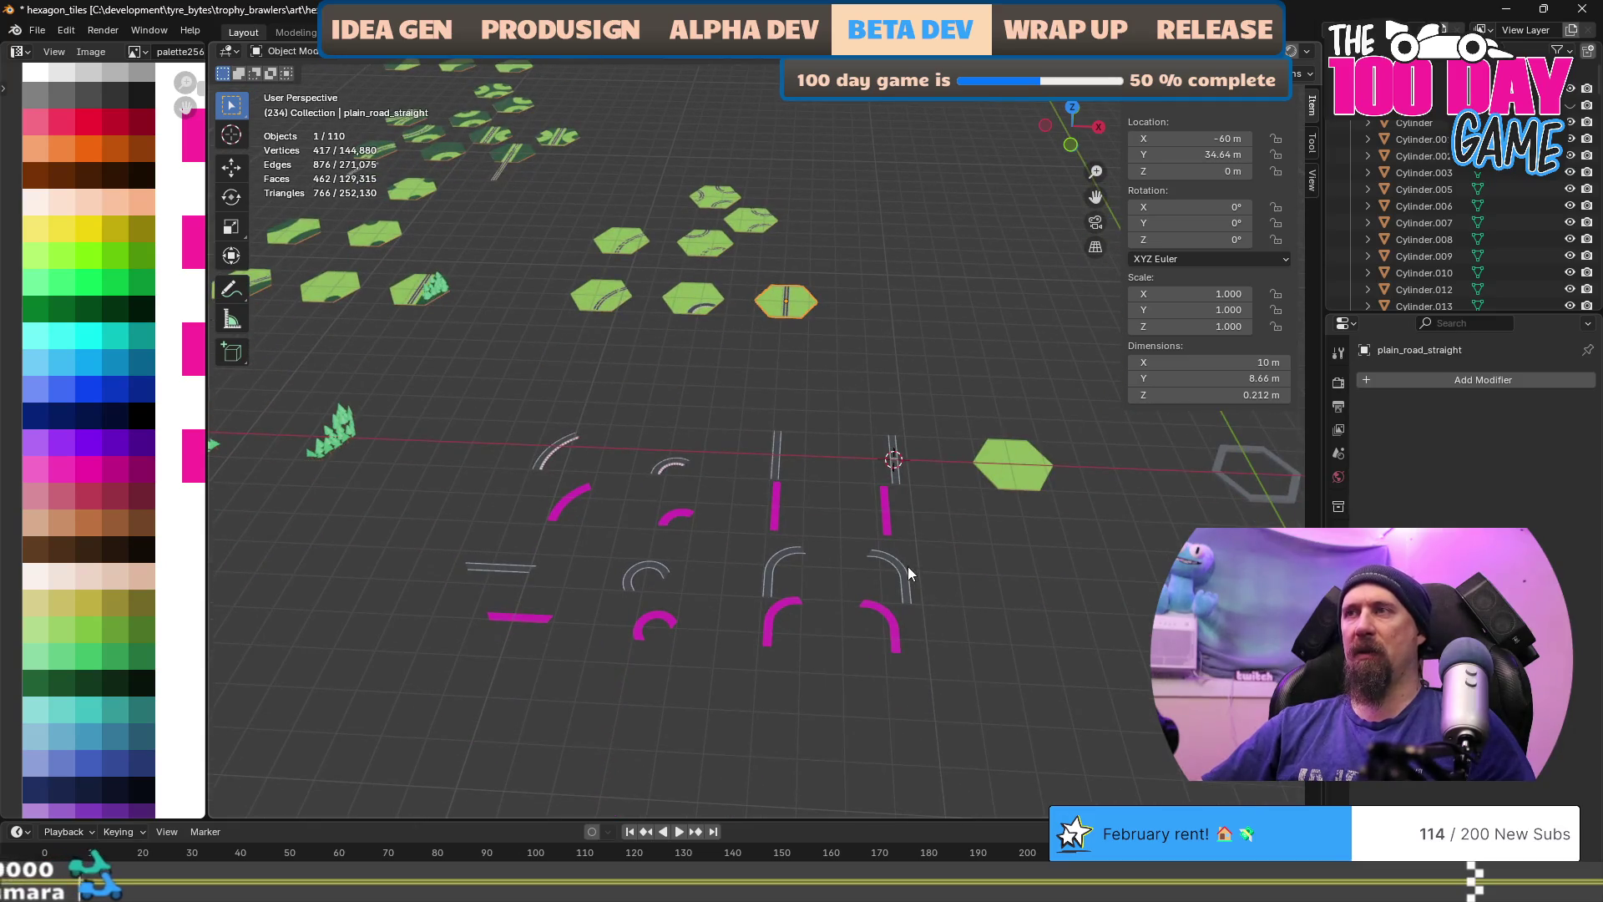
pyautogui.moveTo(428, 430)
pyautogui.mouseDown()
pyautogui.moveTo(730, 652)
pyautogui.moveTo(929, 683)
pyautogui.mouseUp()
pyautogui.scroll(-4, 927, 710)
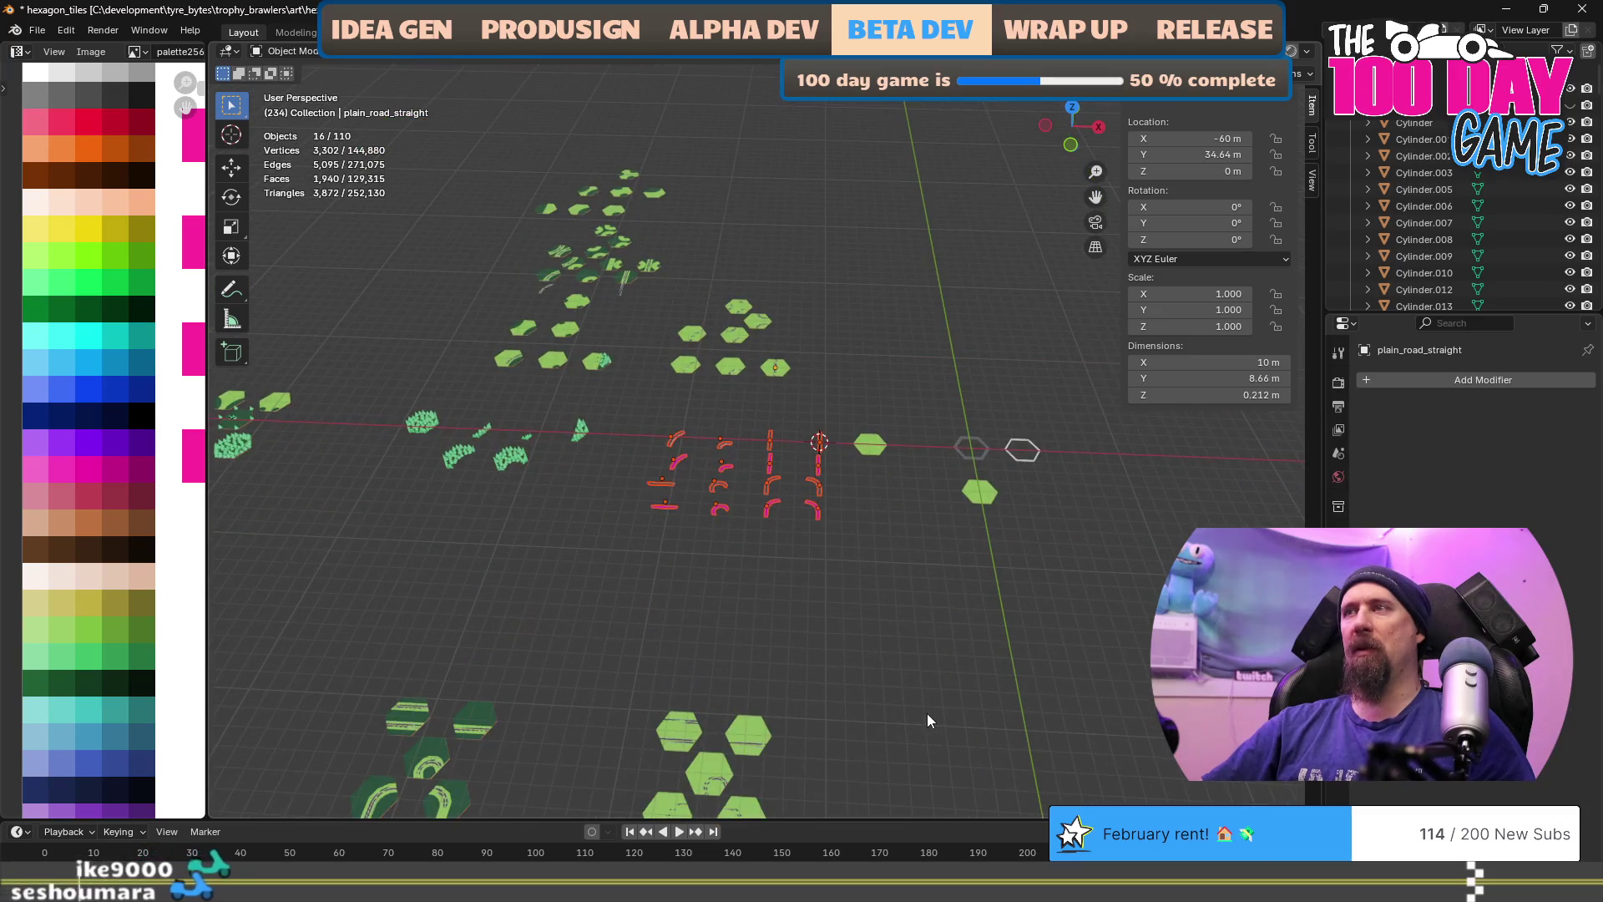
pyautogui.scroll(3, 925, 672)
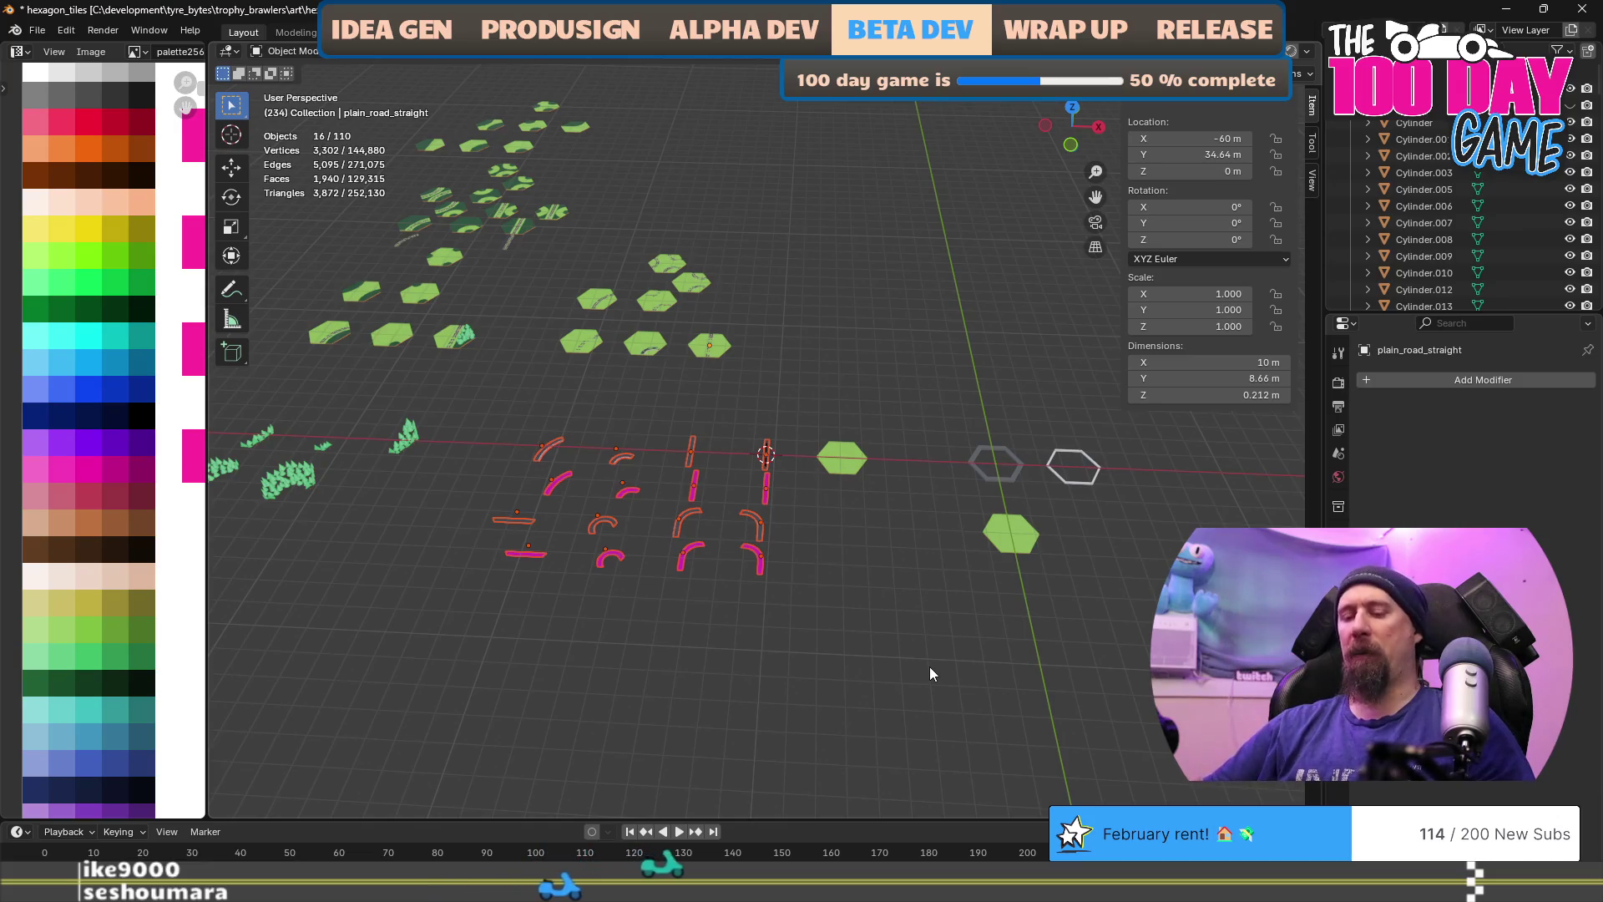
# Step: Skip saving and open development\experimental\turbo_bots\Assets\turbo_bots.blend
pyautogui.hotkey('ctrl', 'q')
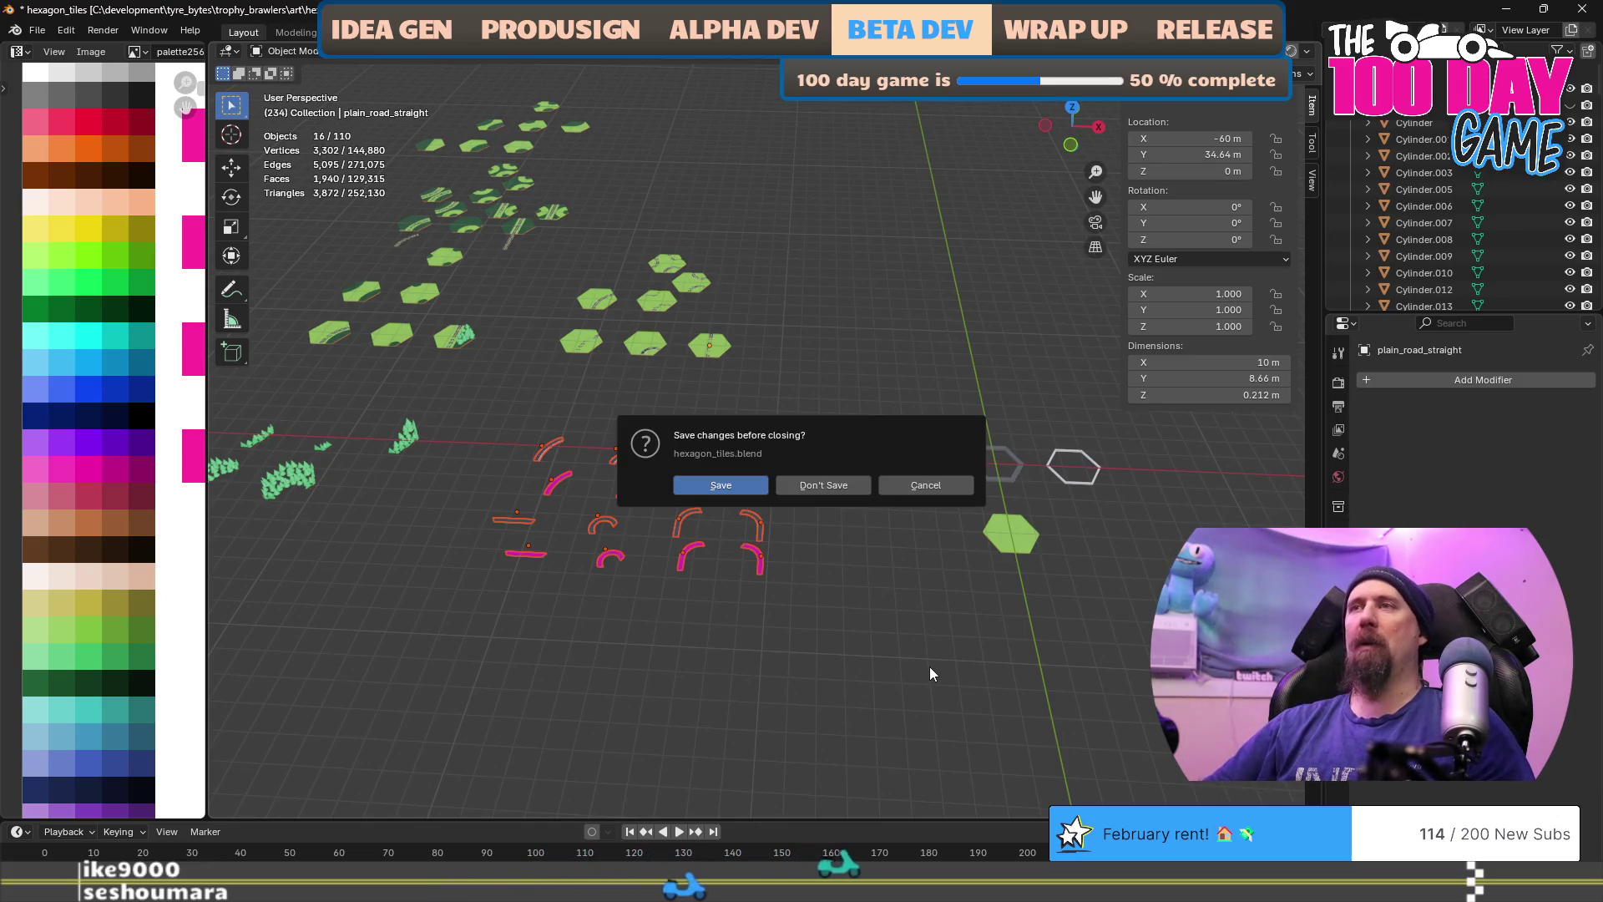
pyautogui.press('Return')
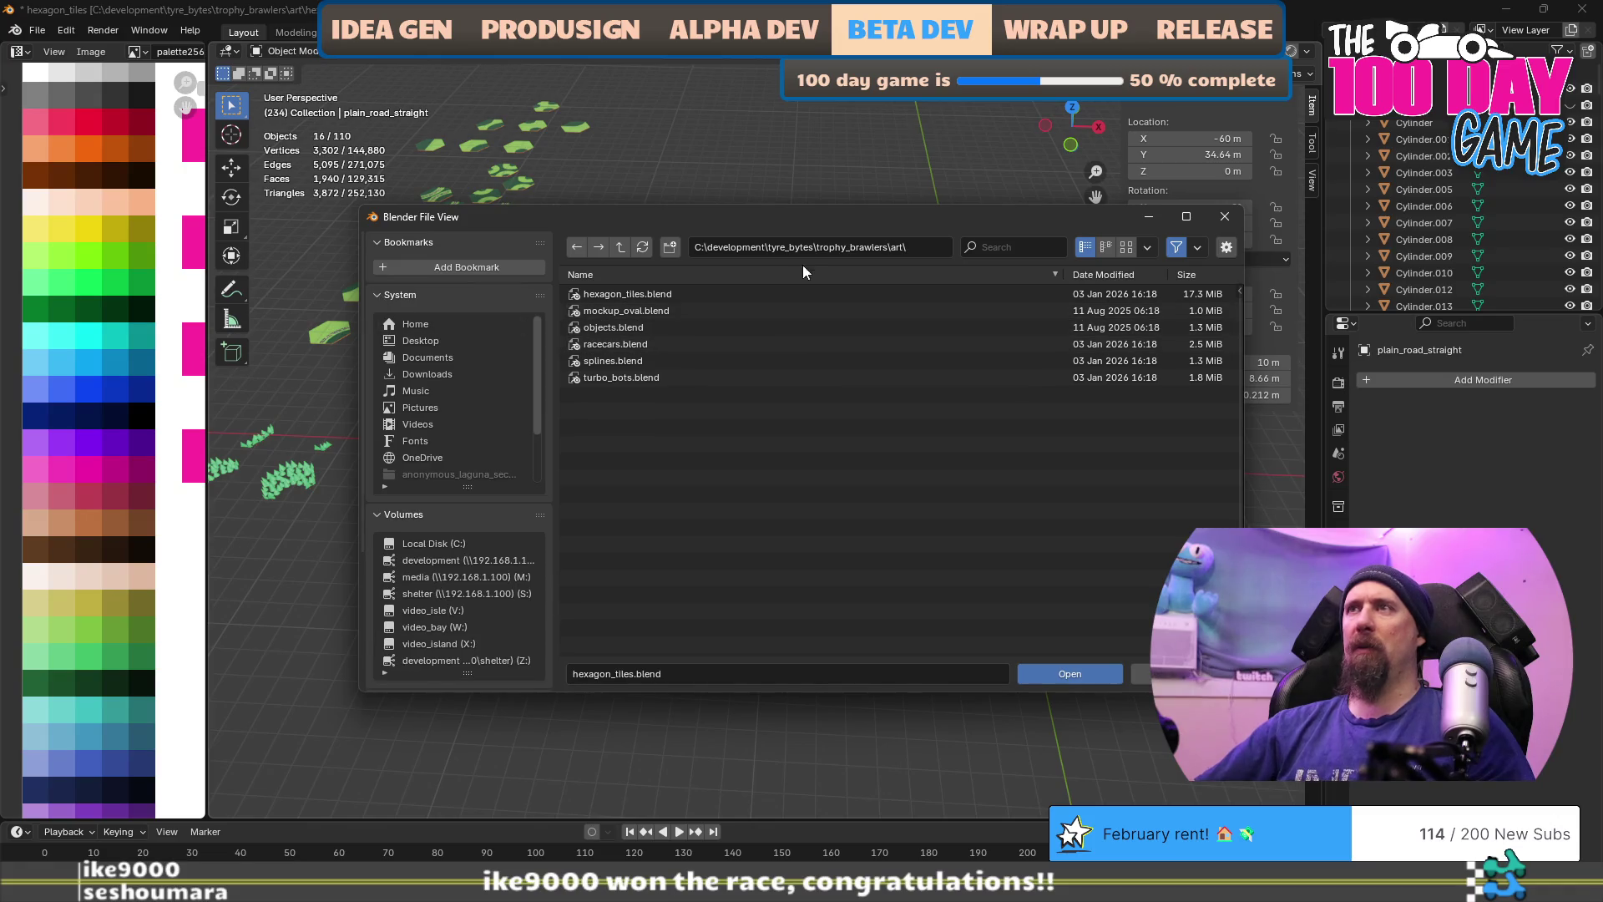
pyautogui.click(620, 247)
pyautogui.click(620, 247)
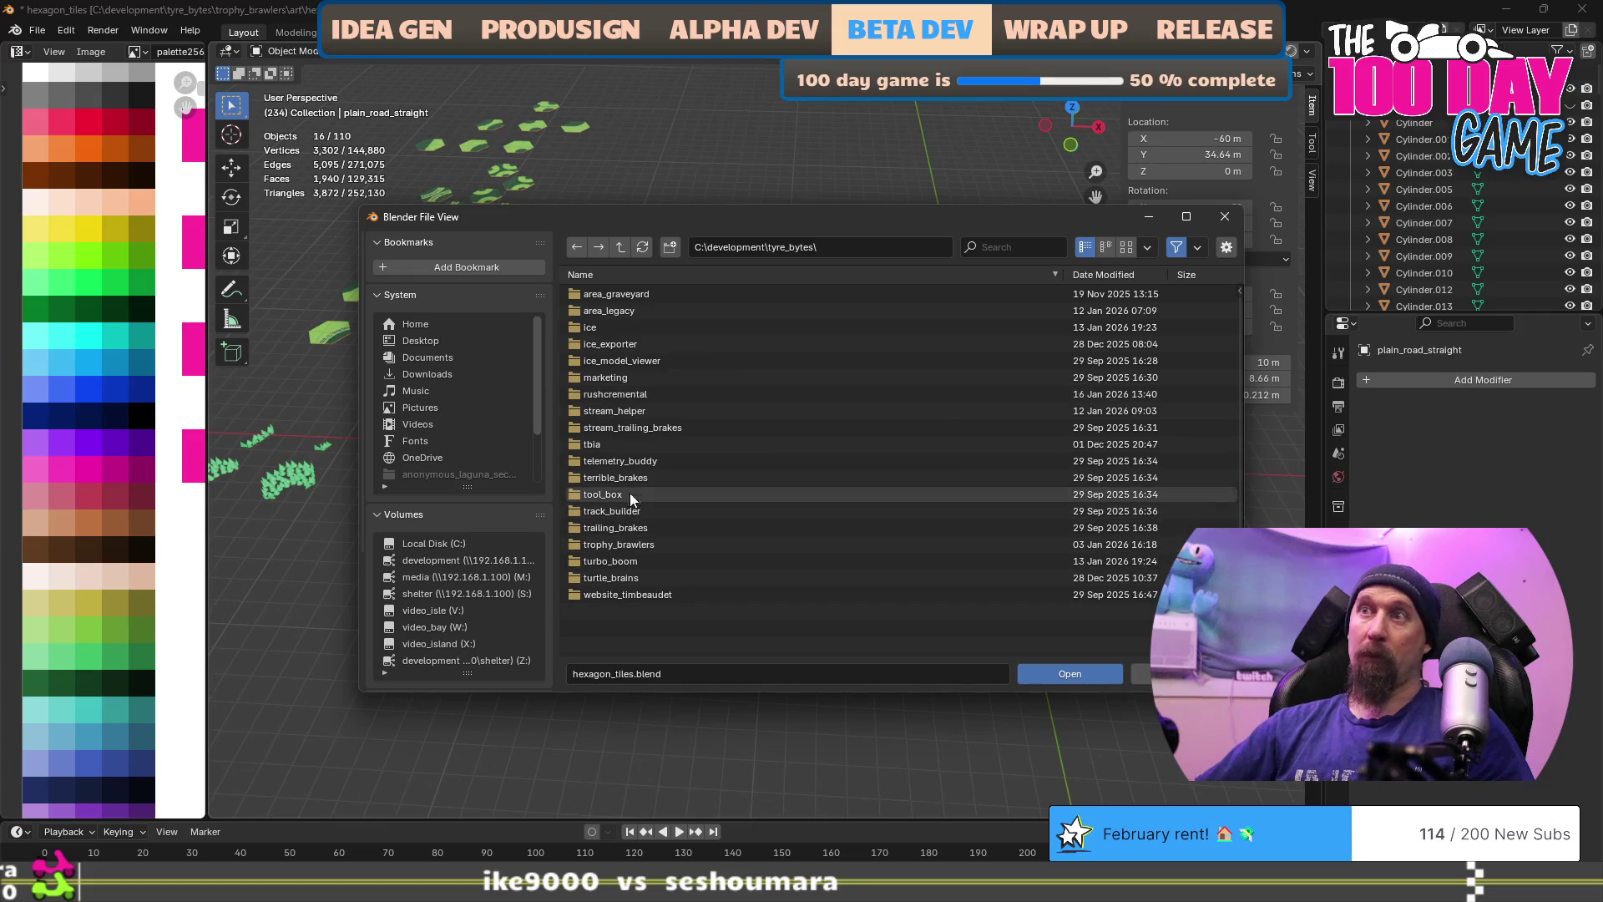
pyautogui.click(620, 246)
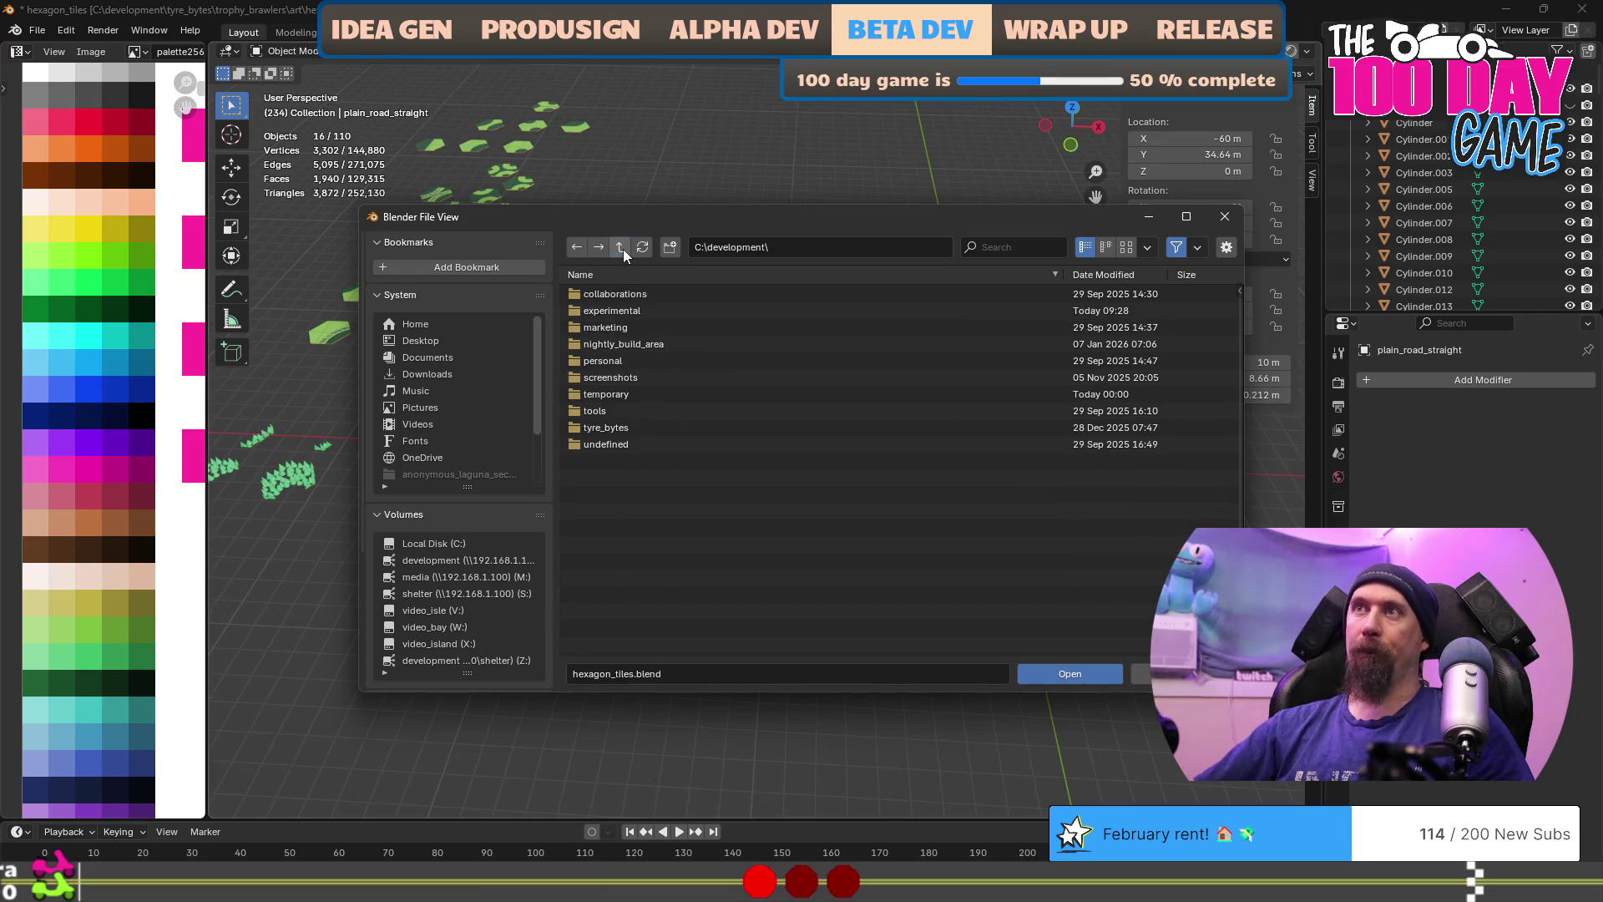
pyautogui.doubleClick(600, 314)
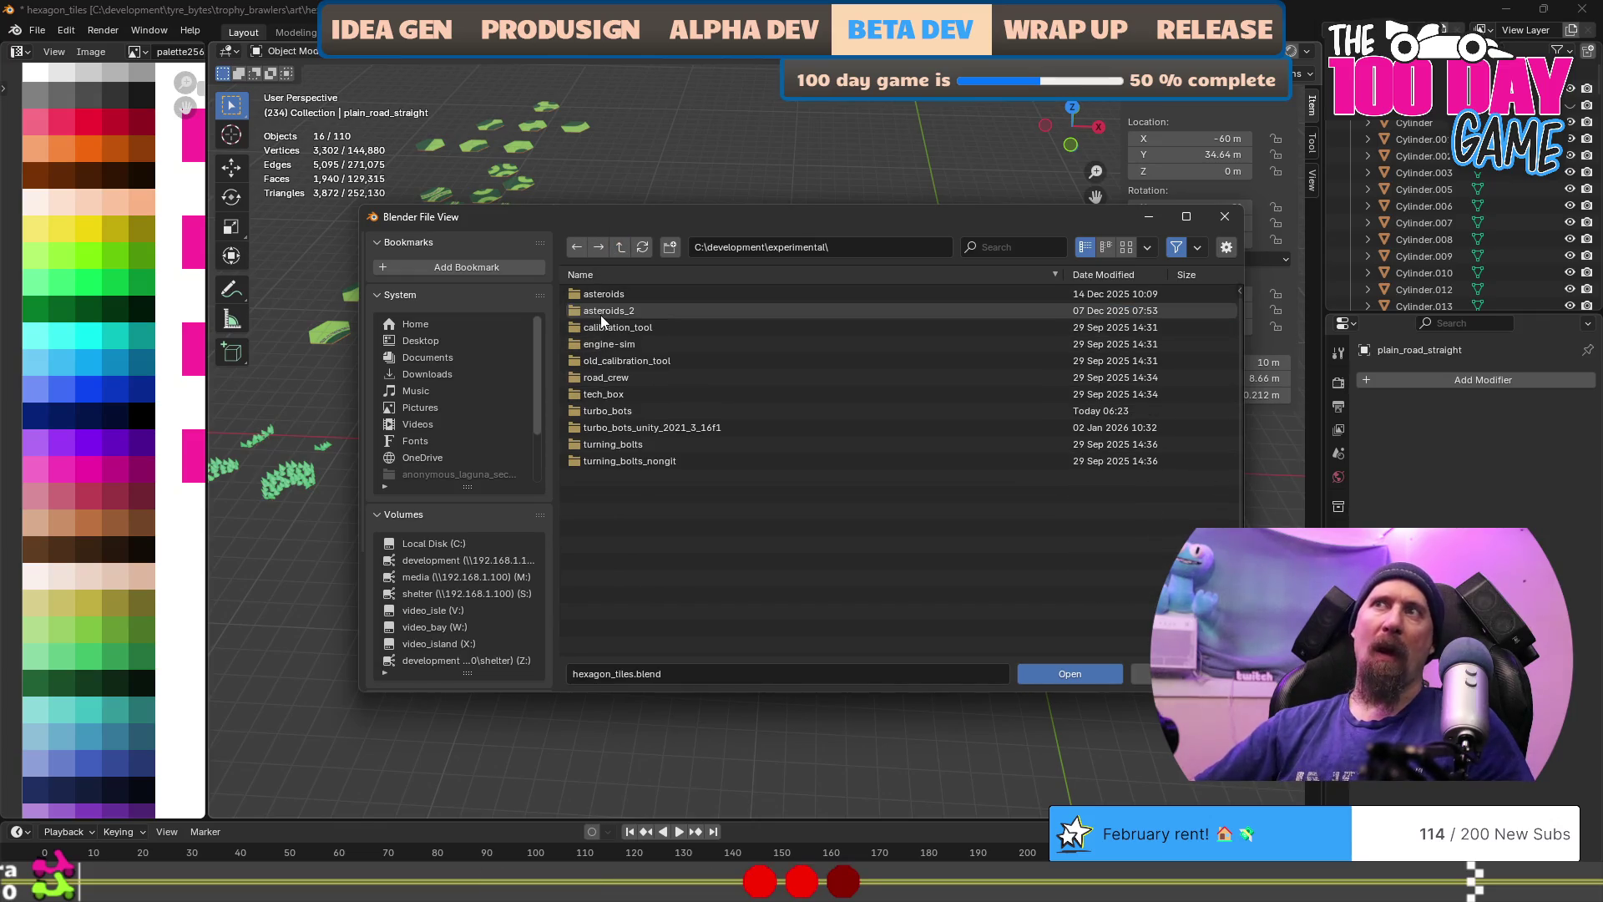
pyautogui.doubleClick(619, 416)
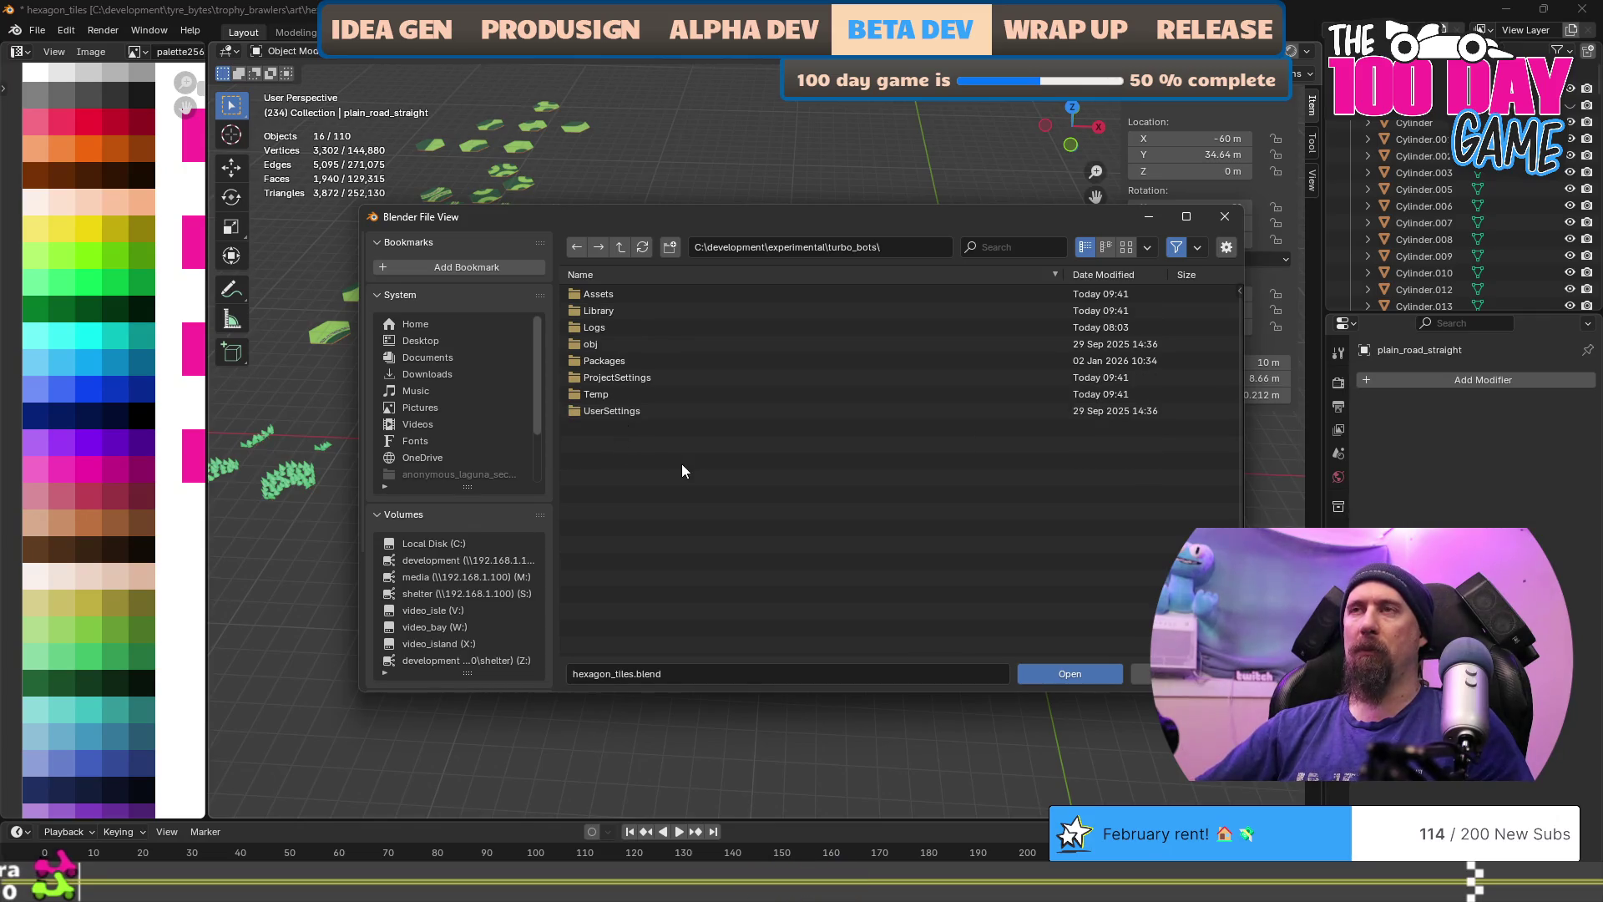
pyautogui.doubleClick(603, 294)
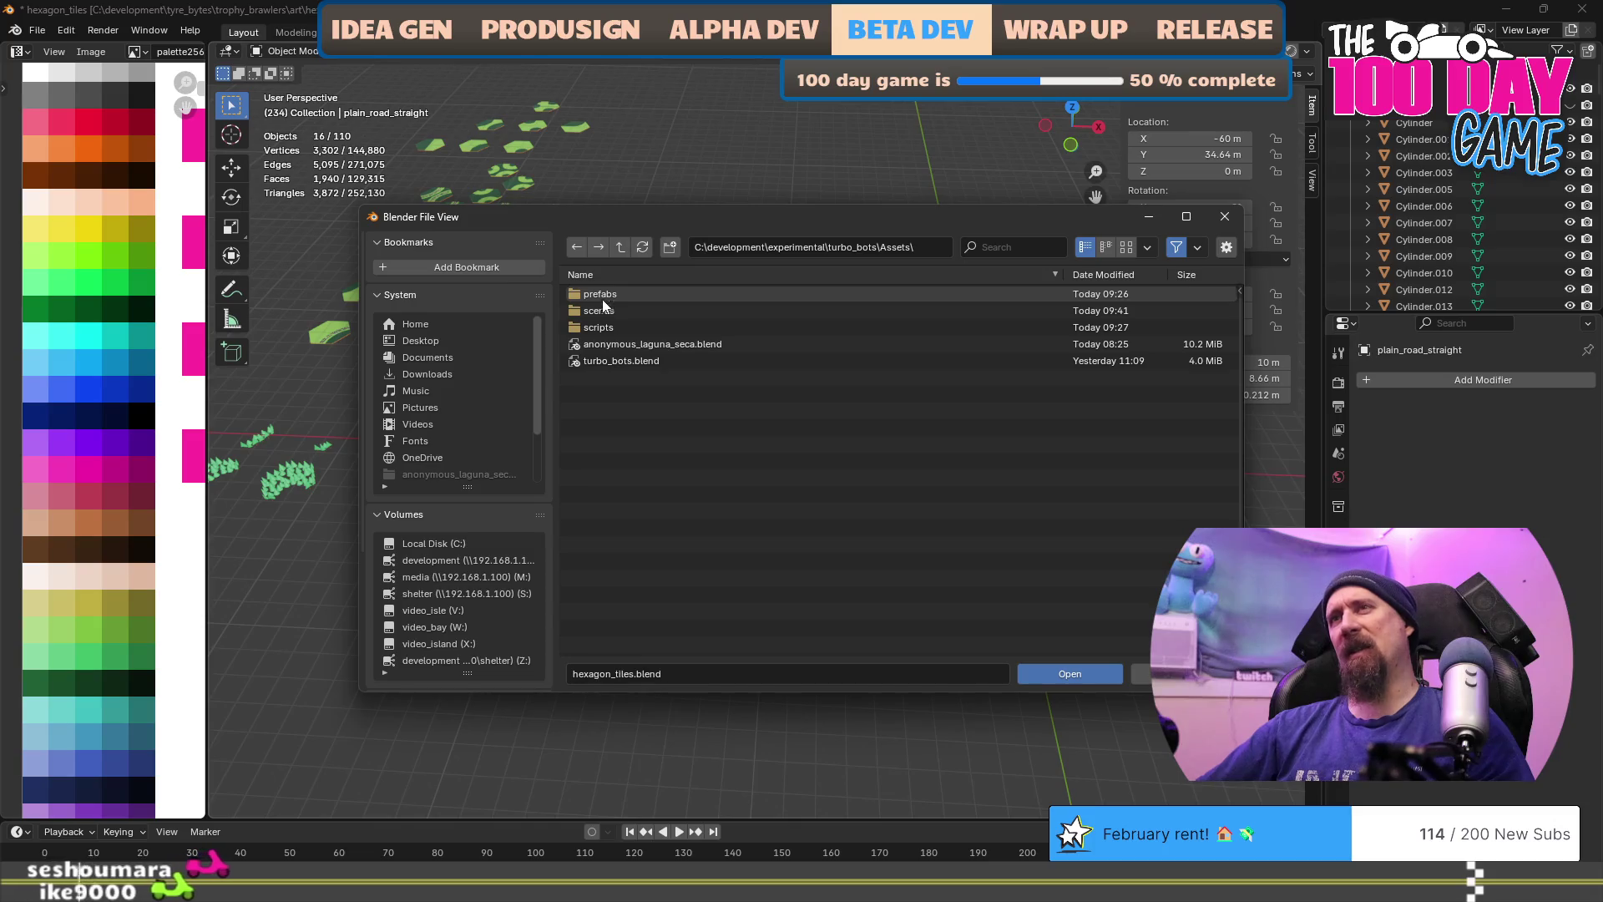
pyautogui.doubleClick(601, 360)
pyautogui.scroll(-5, 672, 524)
pyautogui.moveTo(671, 544); pyautogui.dragTo(904, 549)
# Step: Return to Object Mode and paste the copied red and pink road pieces into the scene
pyautogui.hotkey('ctrl', 'v')
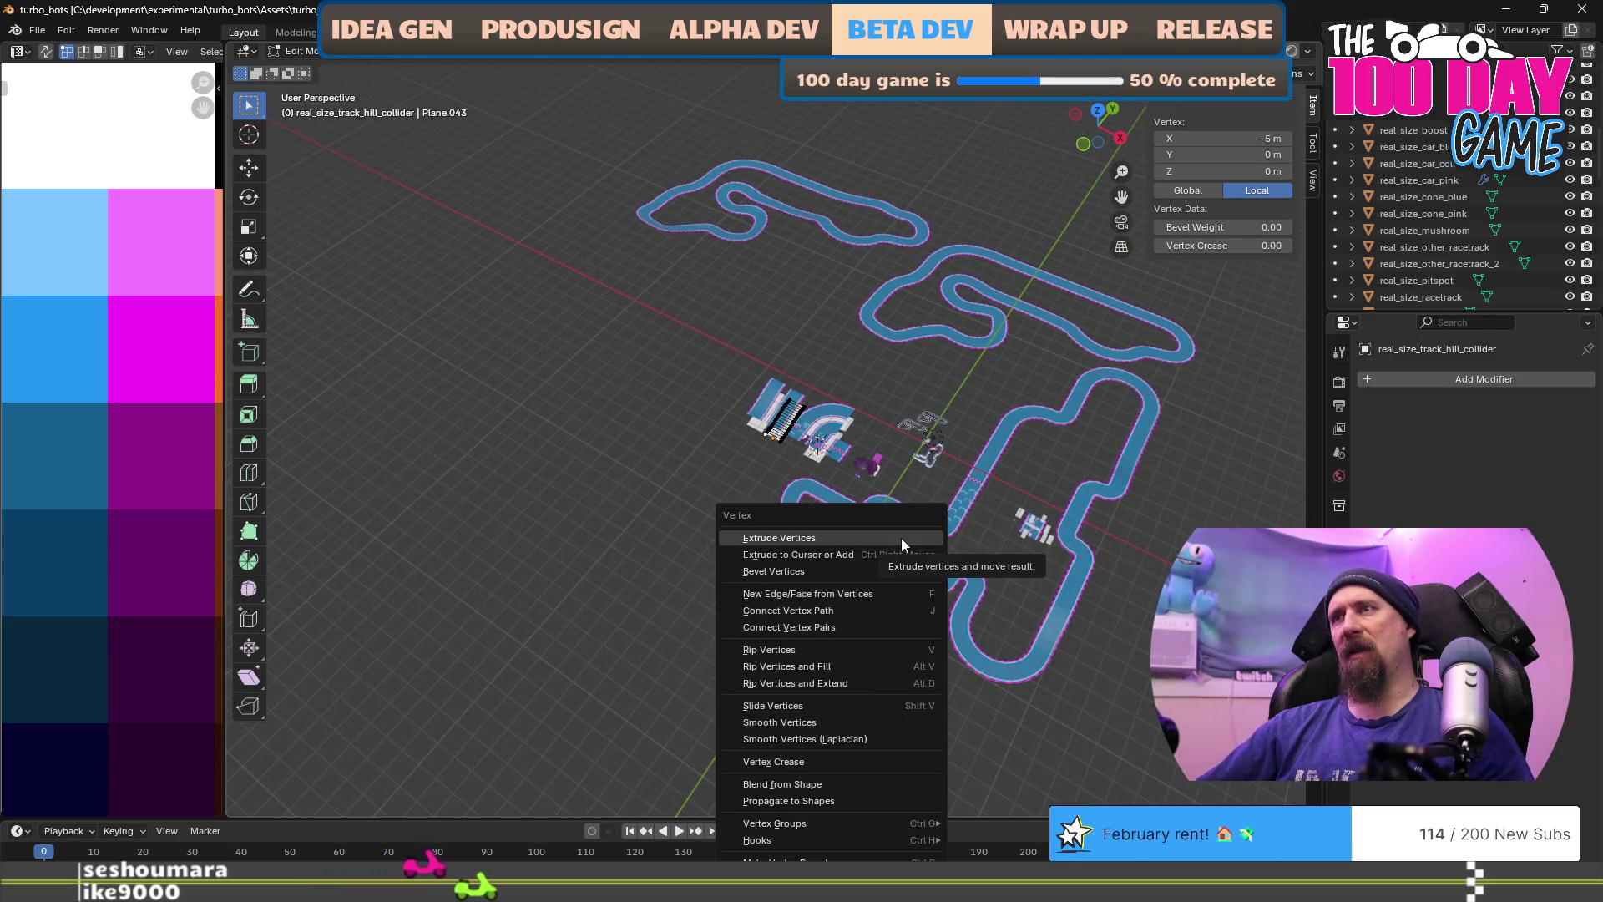
pyautogui.press('Escape')
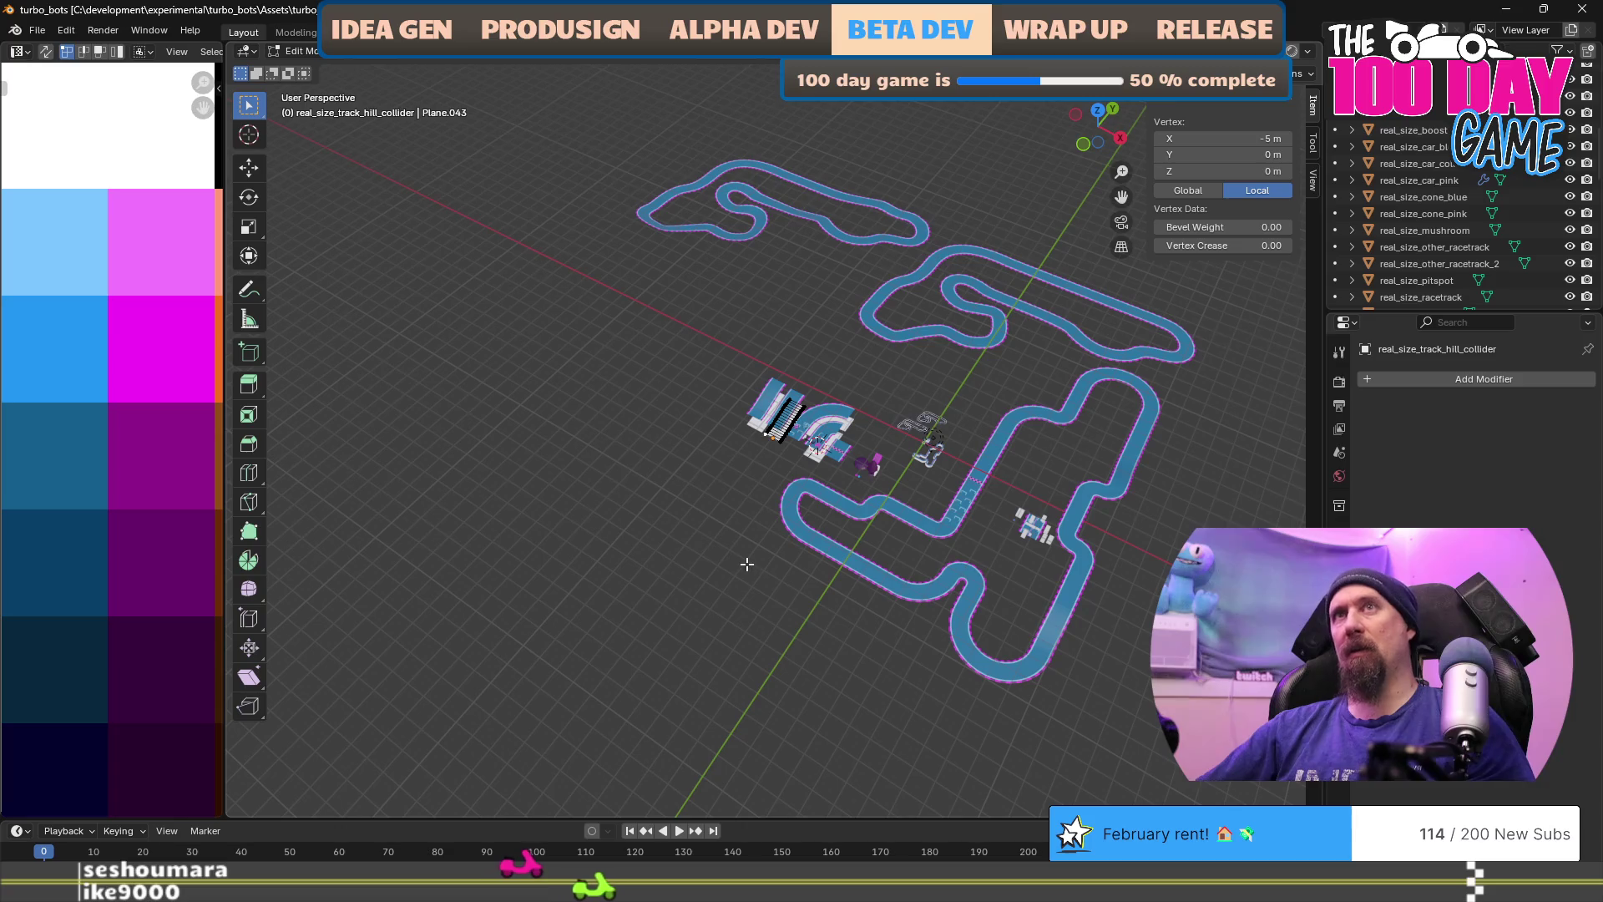
pyautogui.press('Tab')
pyautogui.hotkey('ctrl', 'v')
pyautogui.scroll(3, 785, 526)
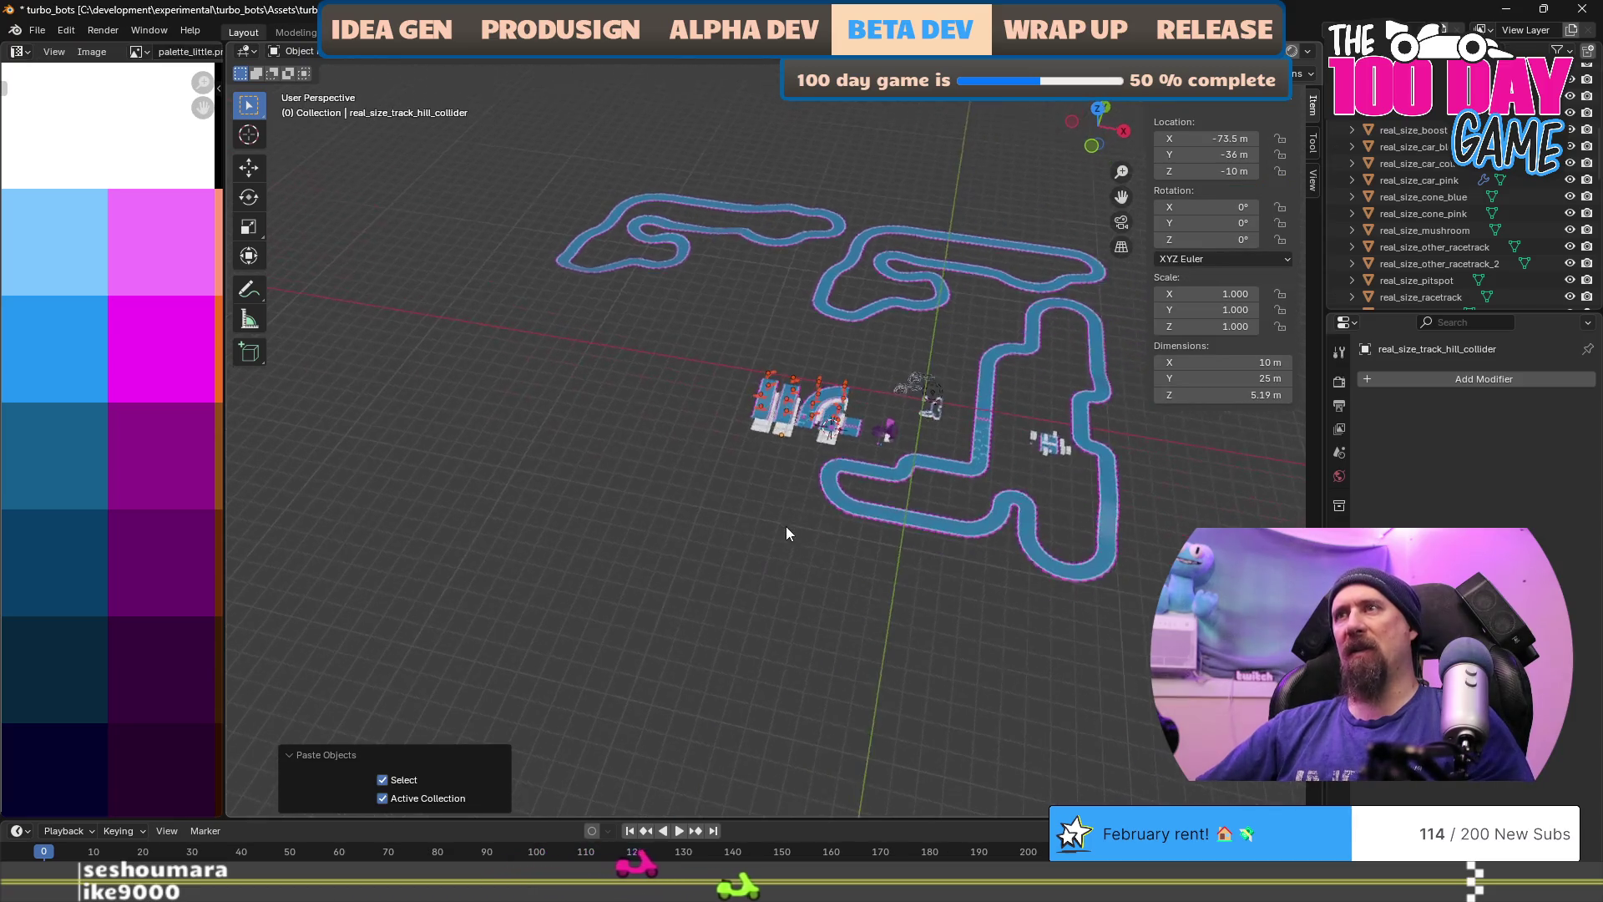
pyautogui.moveTo(791, 509)
pyautogui.mouseDown()
pyautogui.moveTo(845, 521)
pyautogui.moveTo(834, 488)
pyautogui.moveTo(688, 528)
pyautogui.moveTo(924, 532)
pyautogui.mouseUp()
# Step: Move the pasted pieces onto open grid, -32.585 m in X and -76.816 m in Y
pyautogui.press('g')
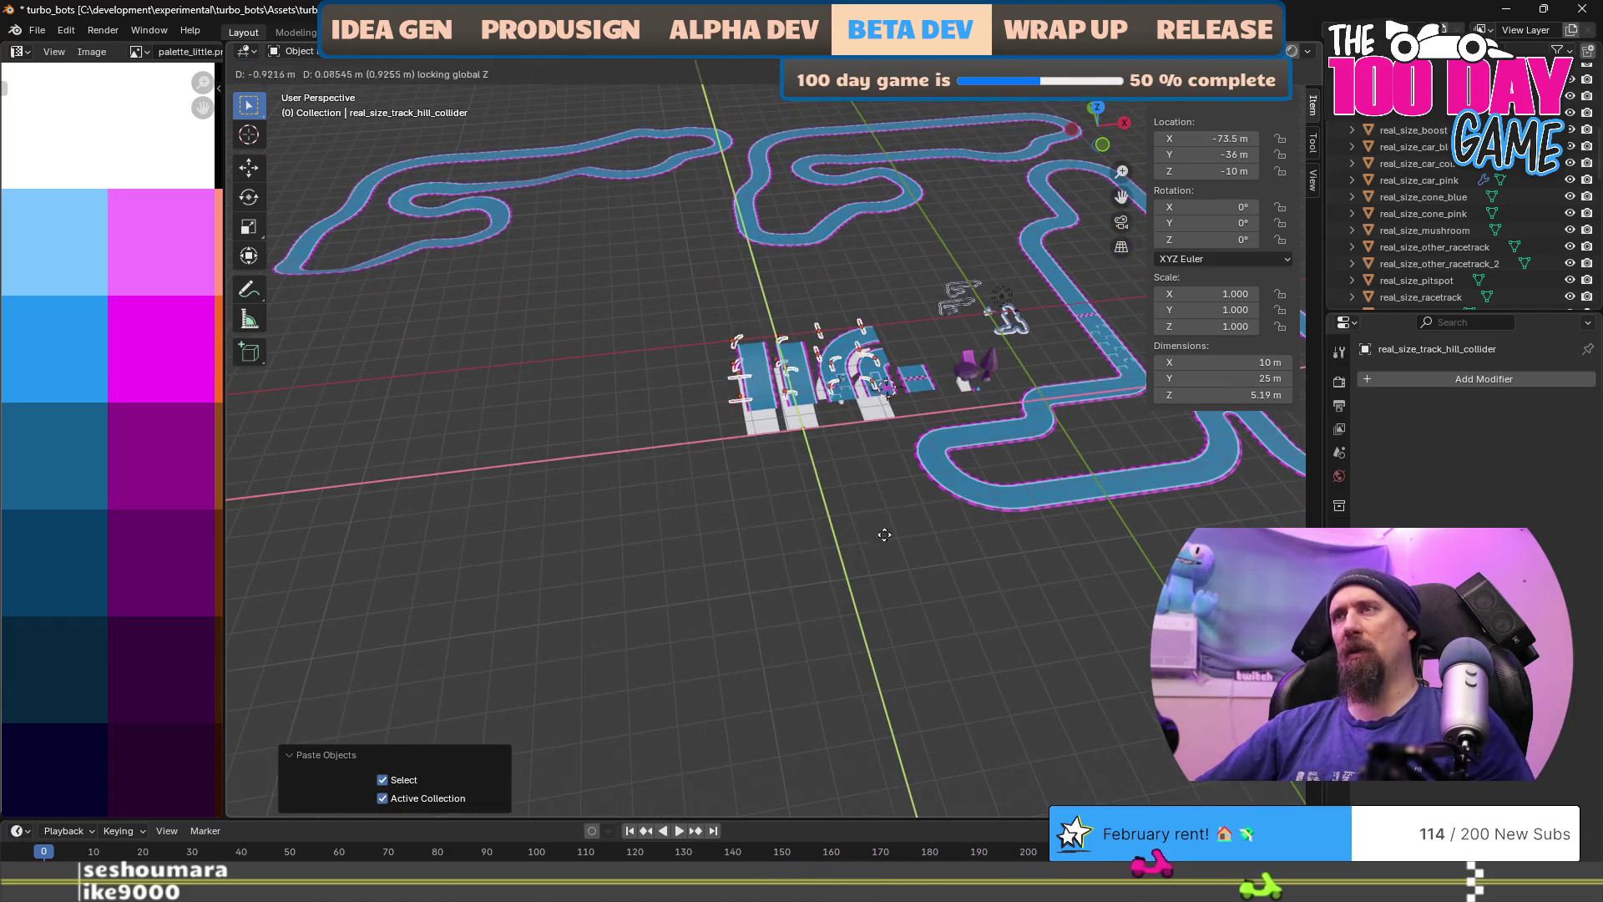
pyautogui.click(823, 769)
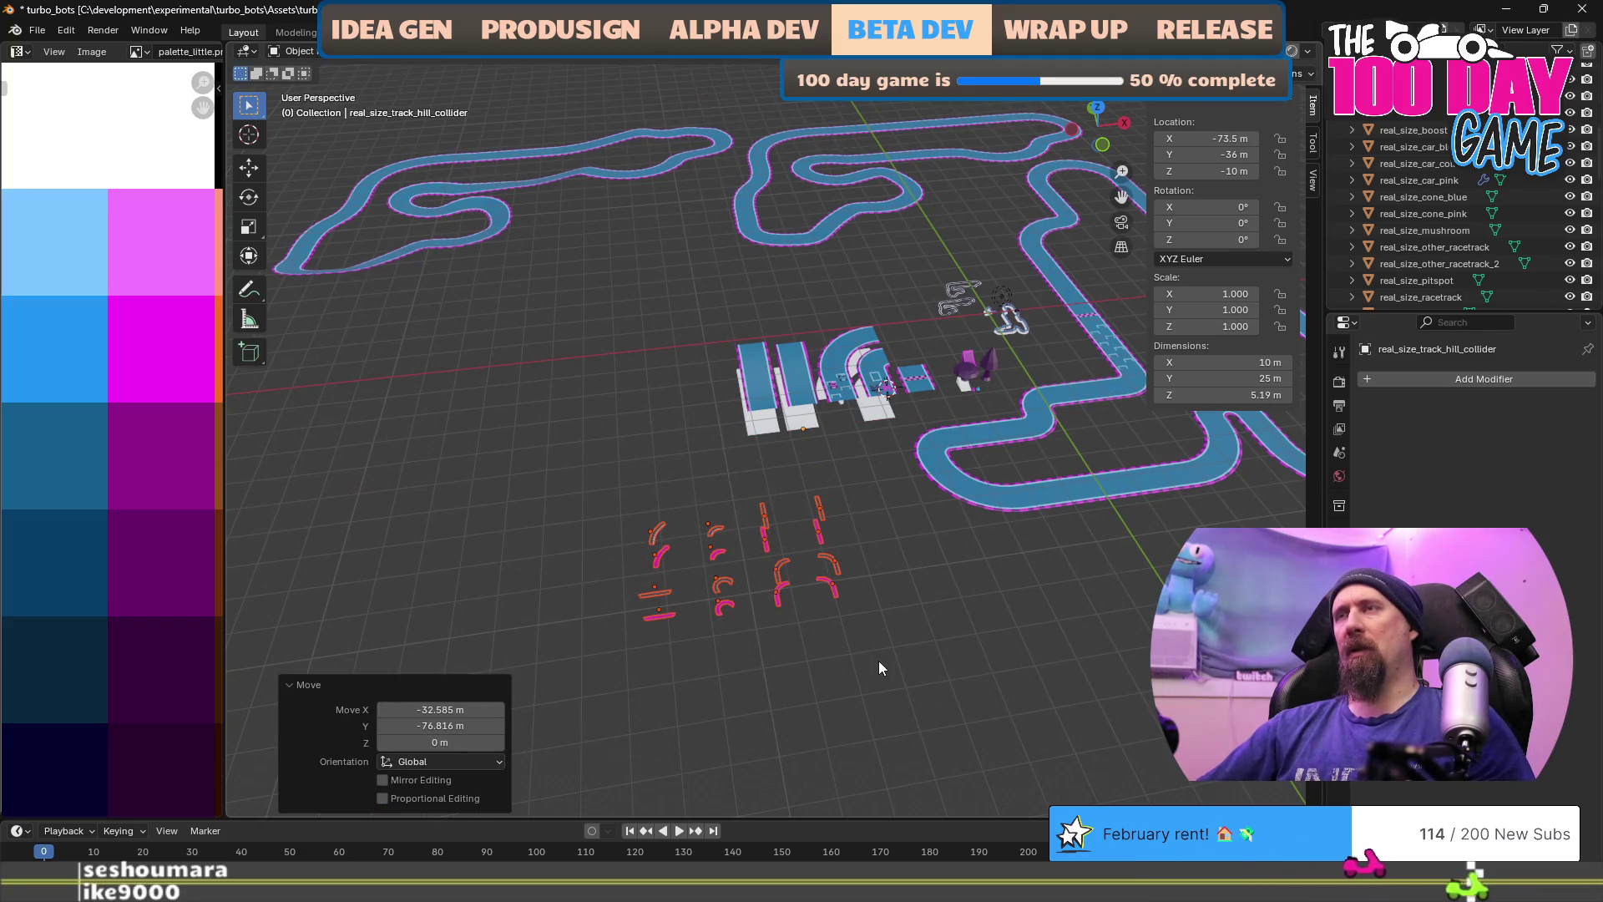
pyautogui.scroll(5, 878, 660)
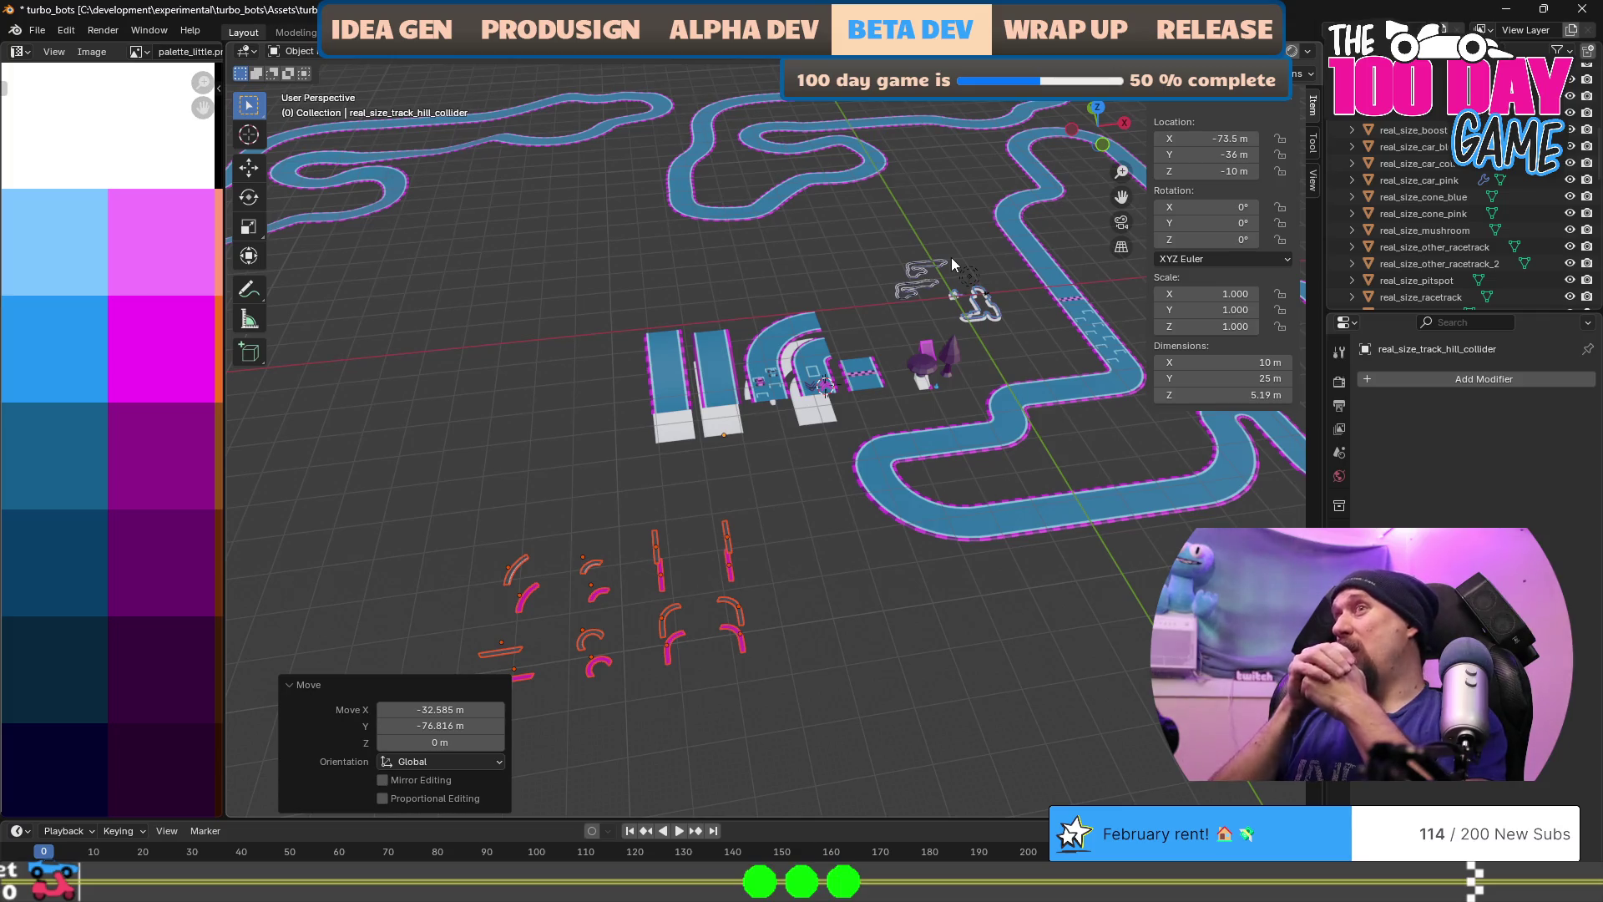
pyautogui.hotkey('alt', 'Tab')
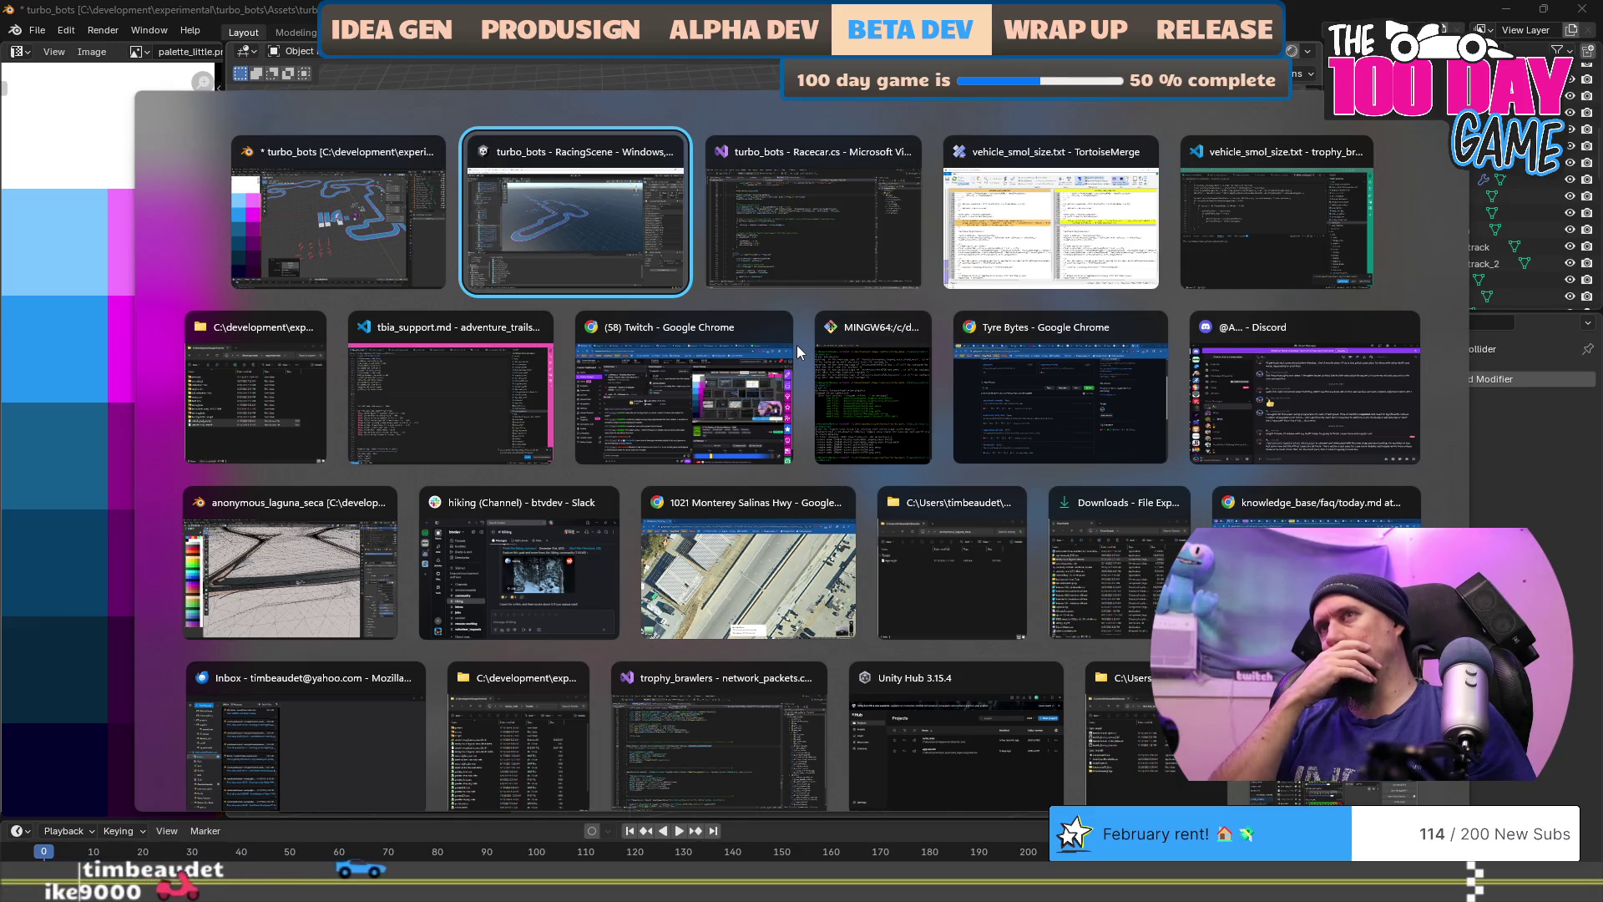
# Step: Come back to Blender from Unity and select the racetrack_straight strip
pyautogui.press('alt')
pyautogui.hotkey('alt', 'Tab')
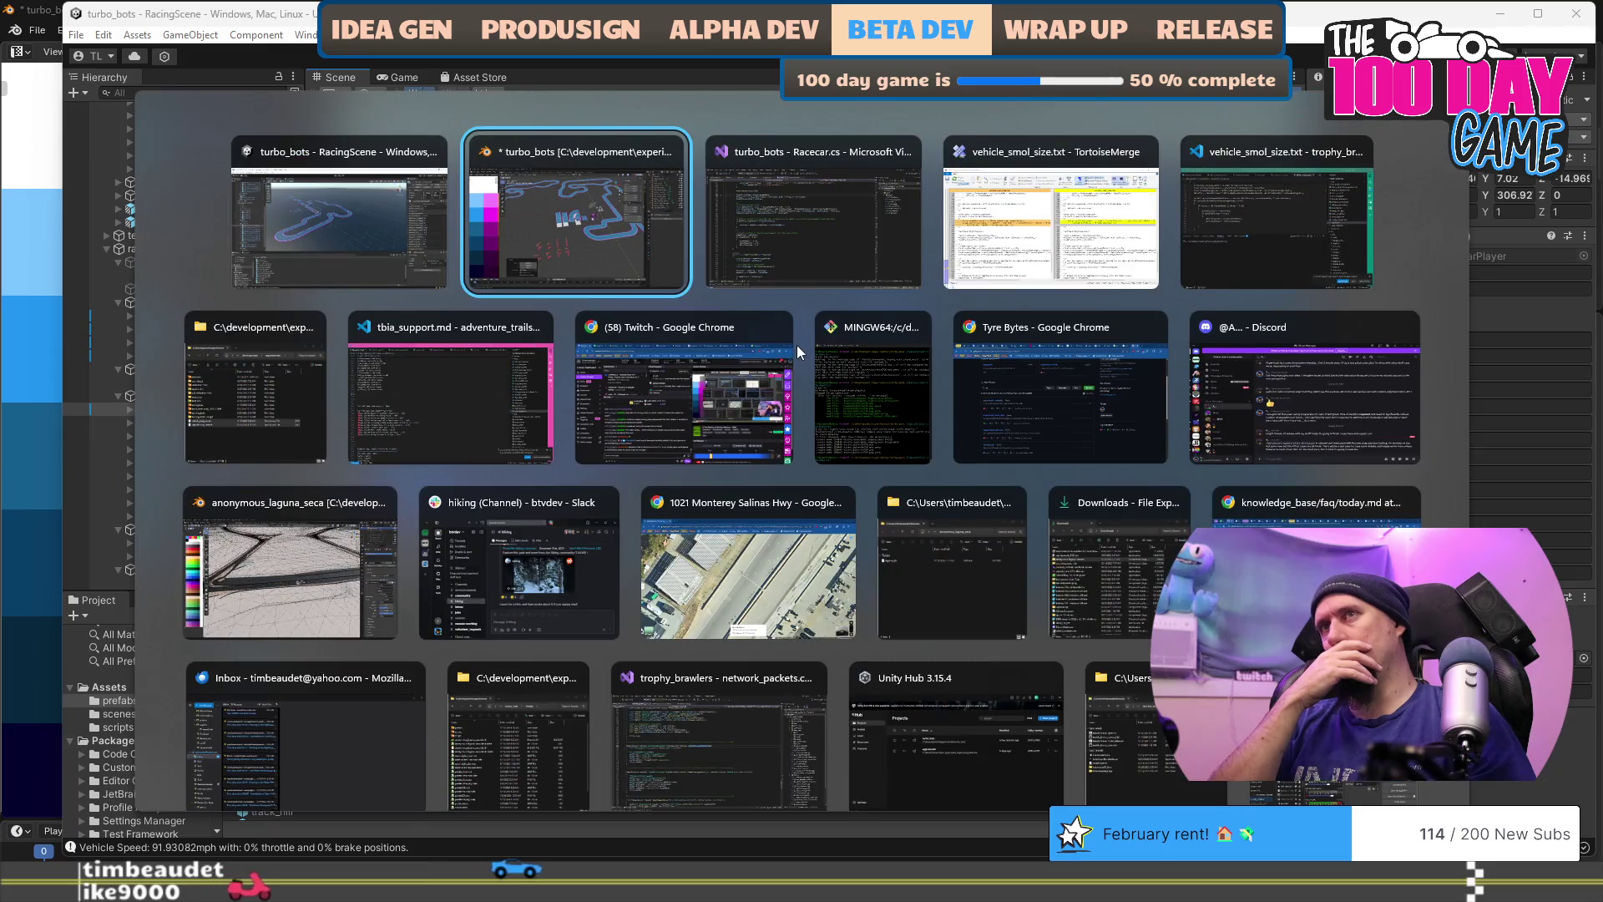
pyautogui.scroll(5, 630, 622)
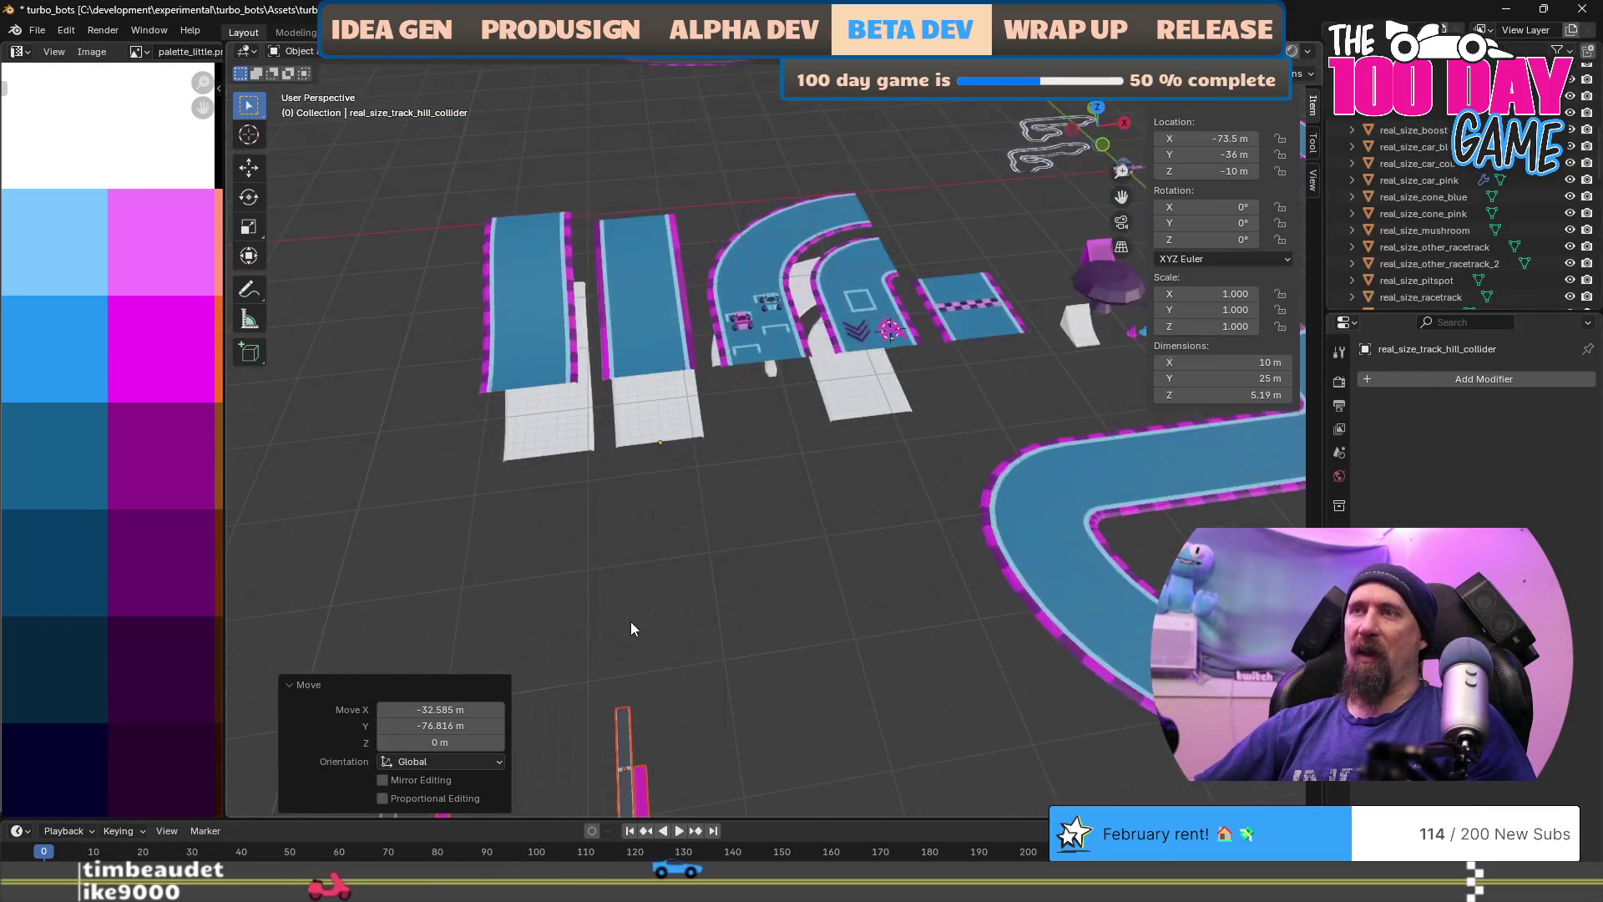
pyautogui.scroll(-3, 634, 642)
pyautogui.click(575, 609)
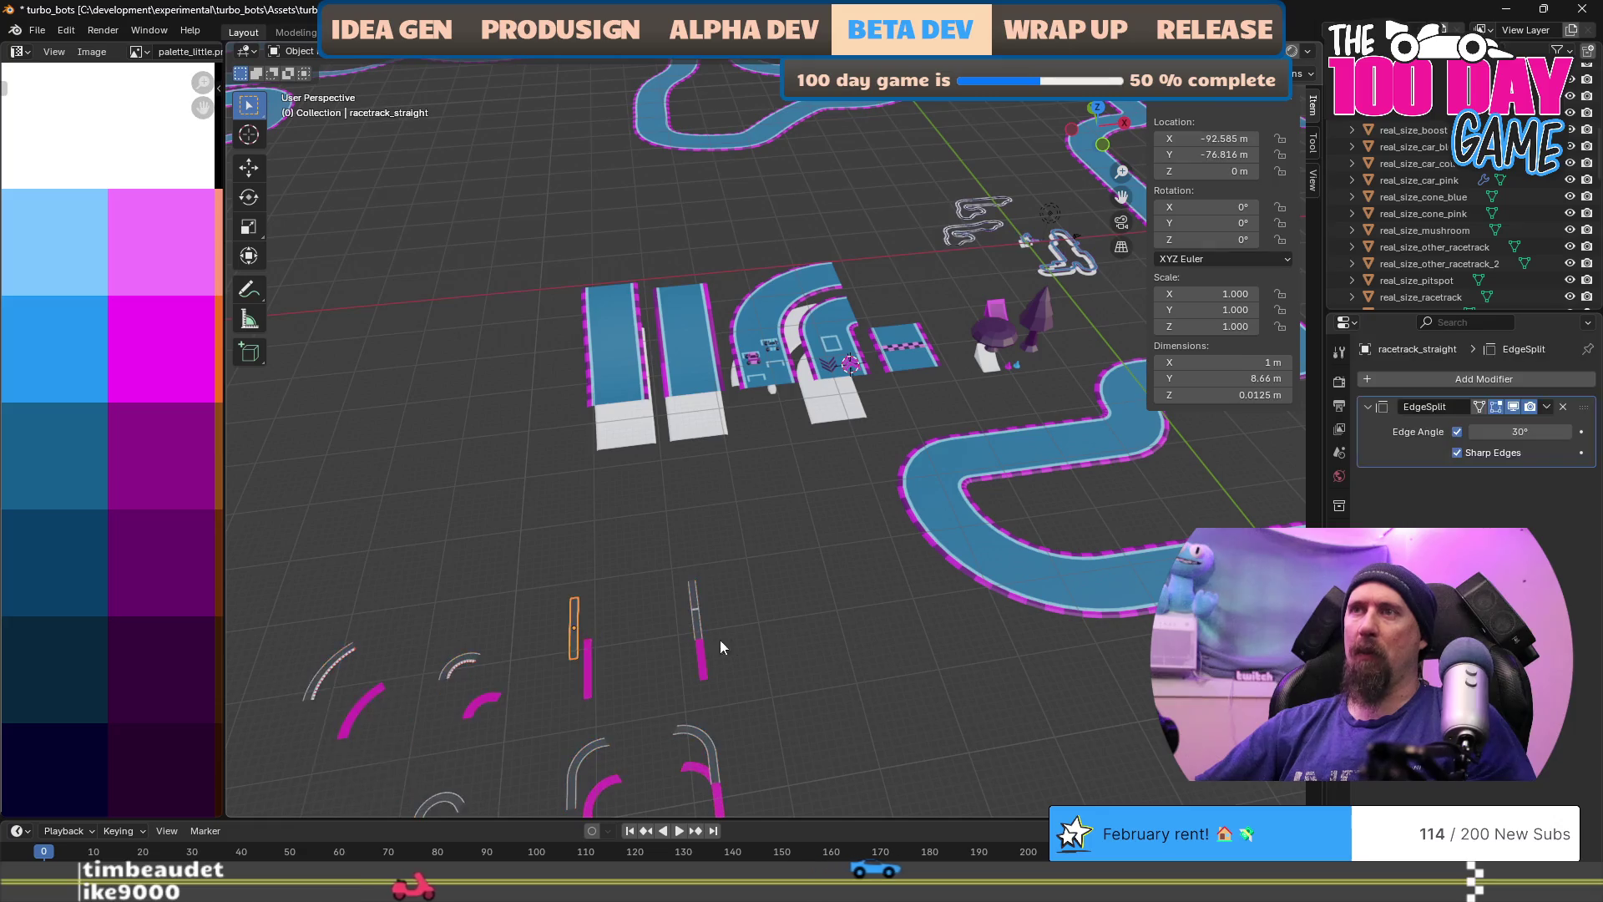
pyautogui.moveTo(745, 628)
pyautogui.mouseDown()
pyautogui.moveTo(719, 593)
pyautogui.moveTo(703, 605)
pyautogui.mouseUp()
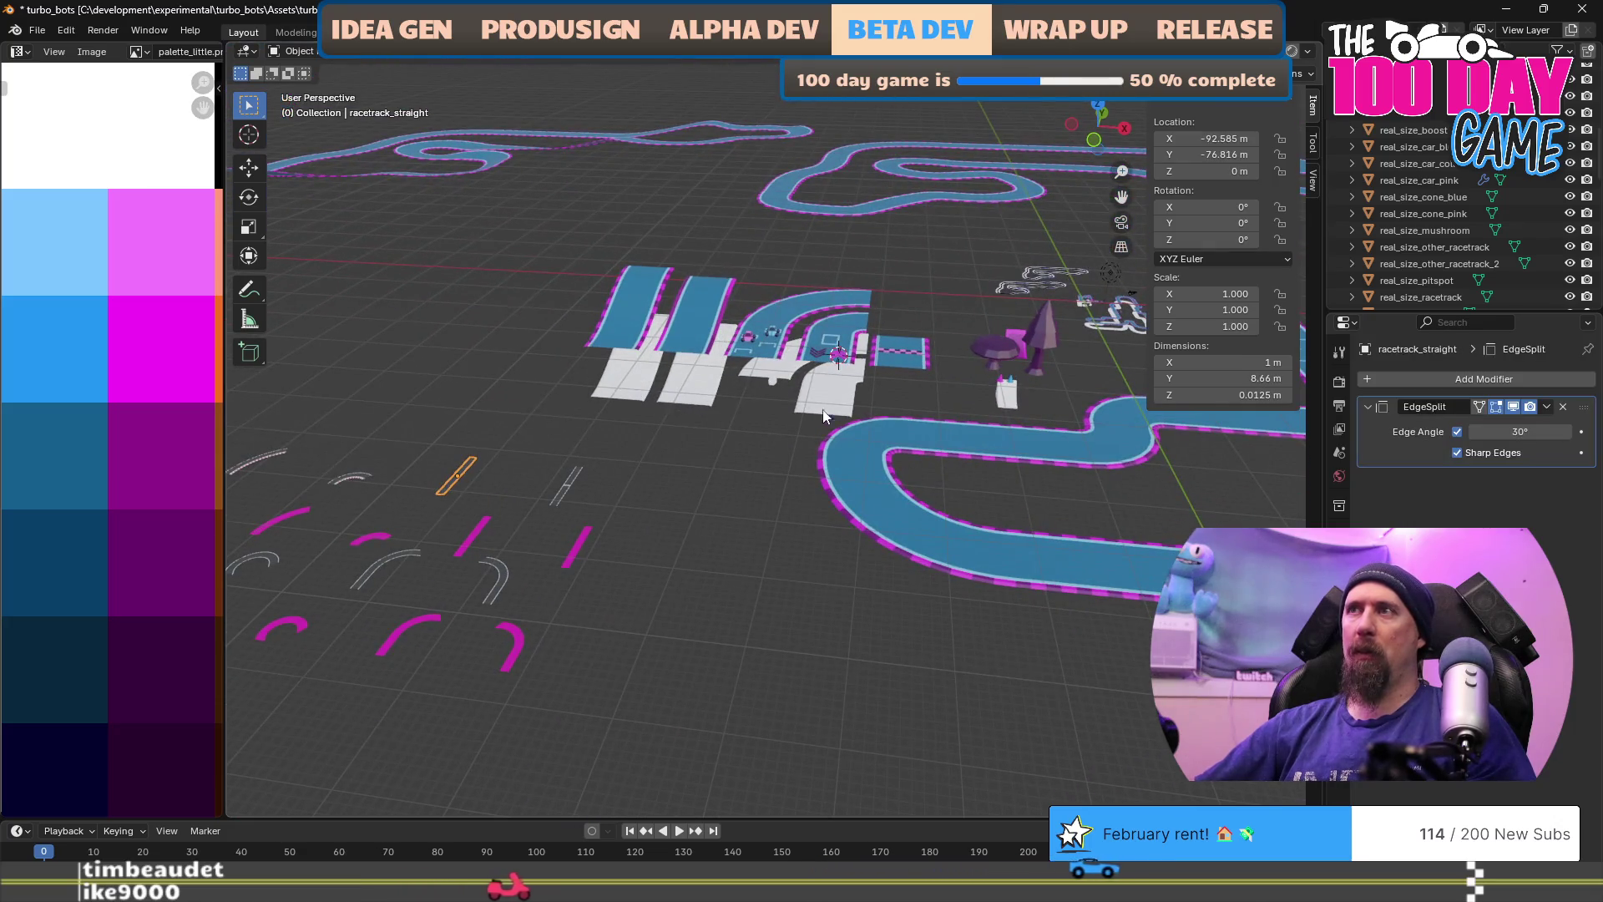
# Step: Snap the 3D cursor to the start/finish strip and snap the straight piece onto it
pyautogui.click(922, 354)
pyautogui.hotkey('shift', 's')
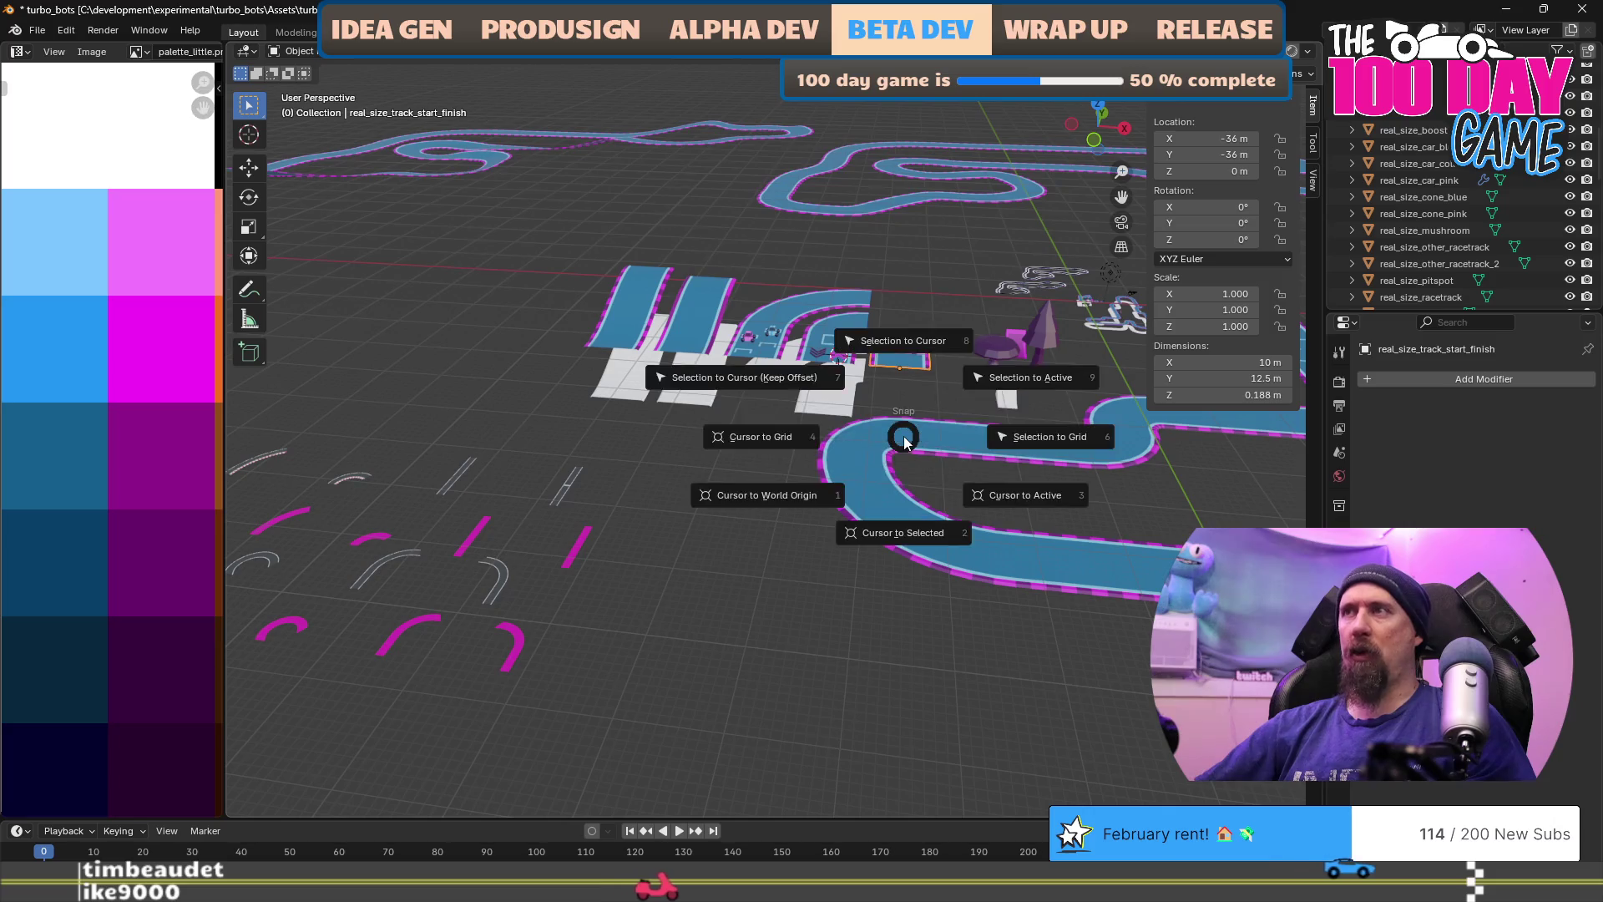
pyautogui.click(906, 539)
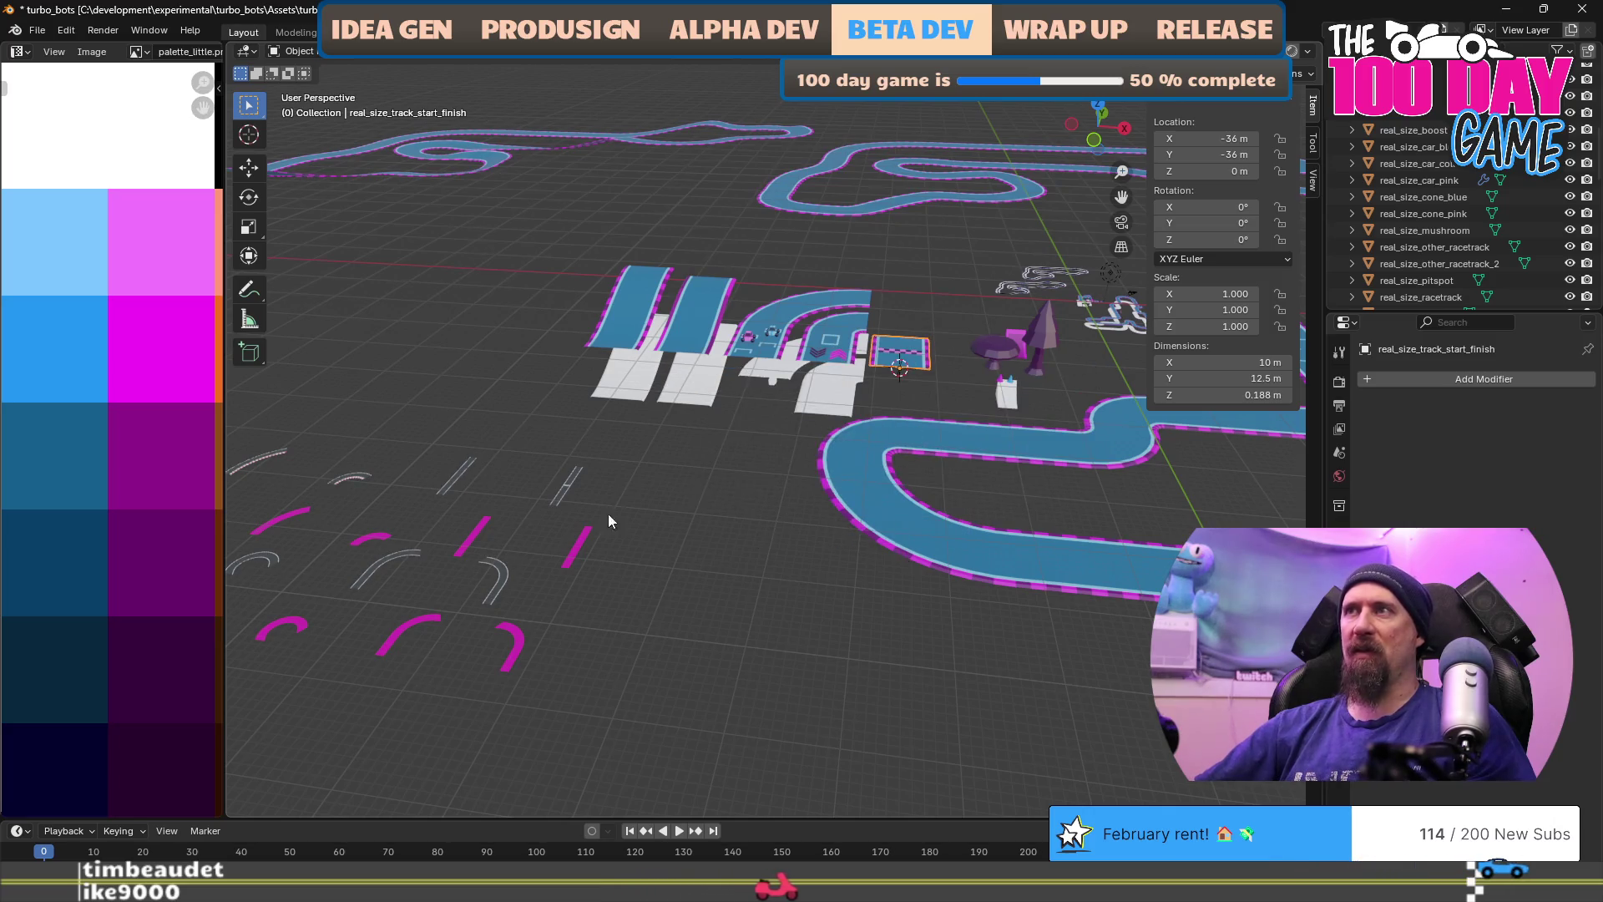
pyautogui.click(464, 484)
pyautogui.hotkey('shift', 's')
pyautogui.click(647, 424)
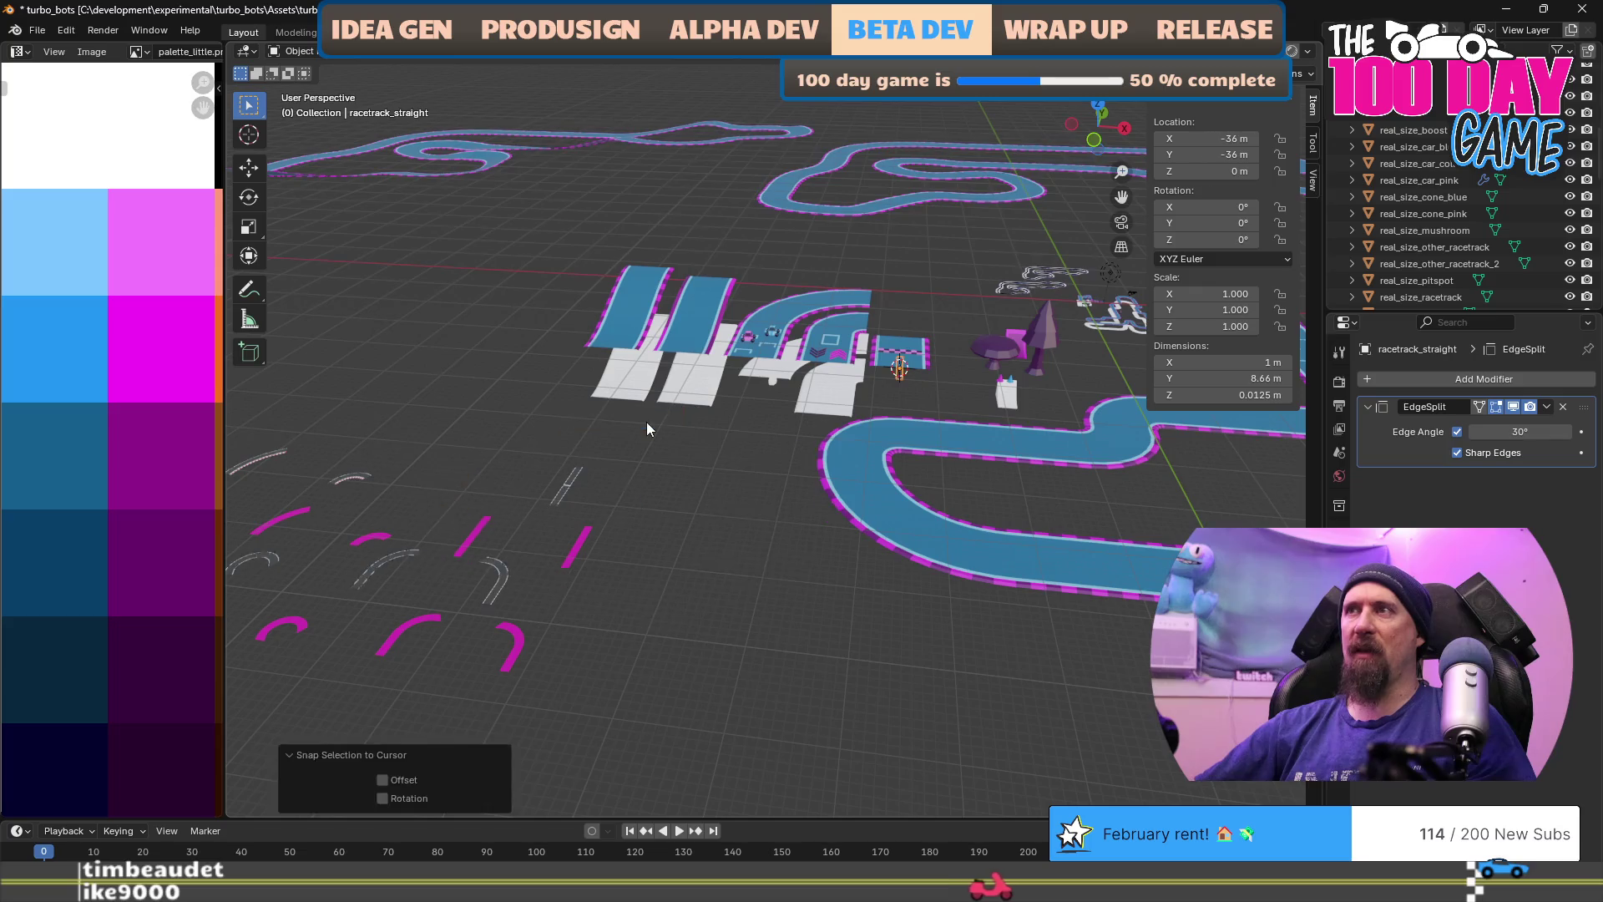
# Step: Scale the straight piece 10x and lower it in Z just under the start/finish strip
pyautogui.scroll(8, 835, 501)
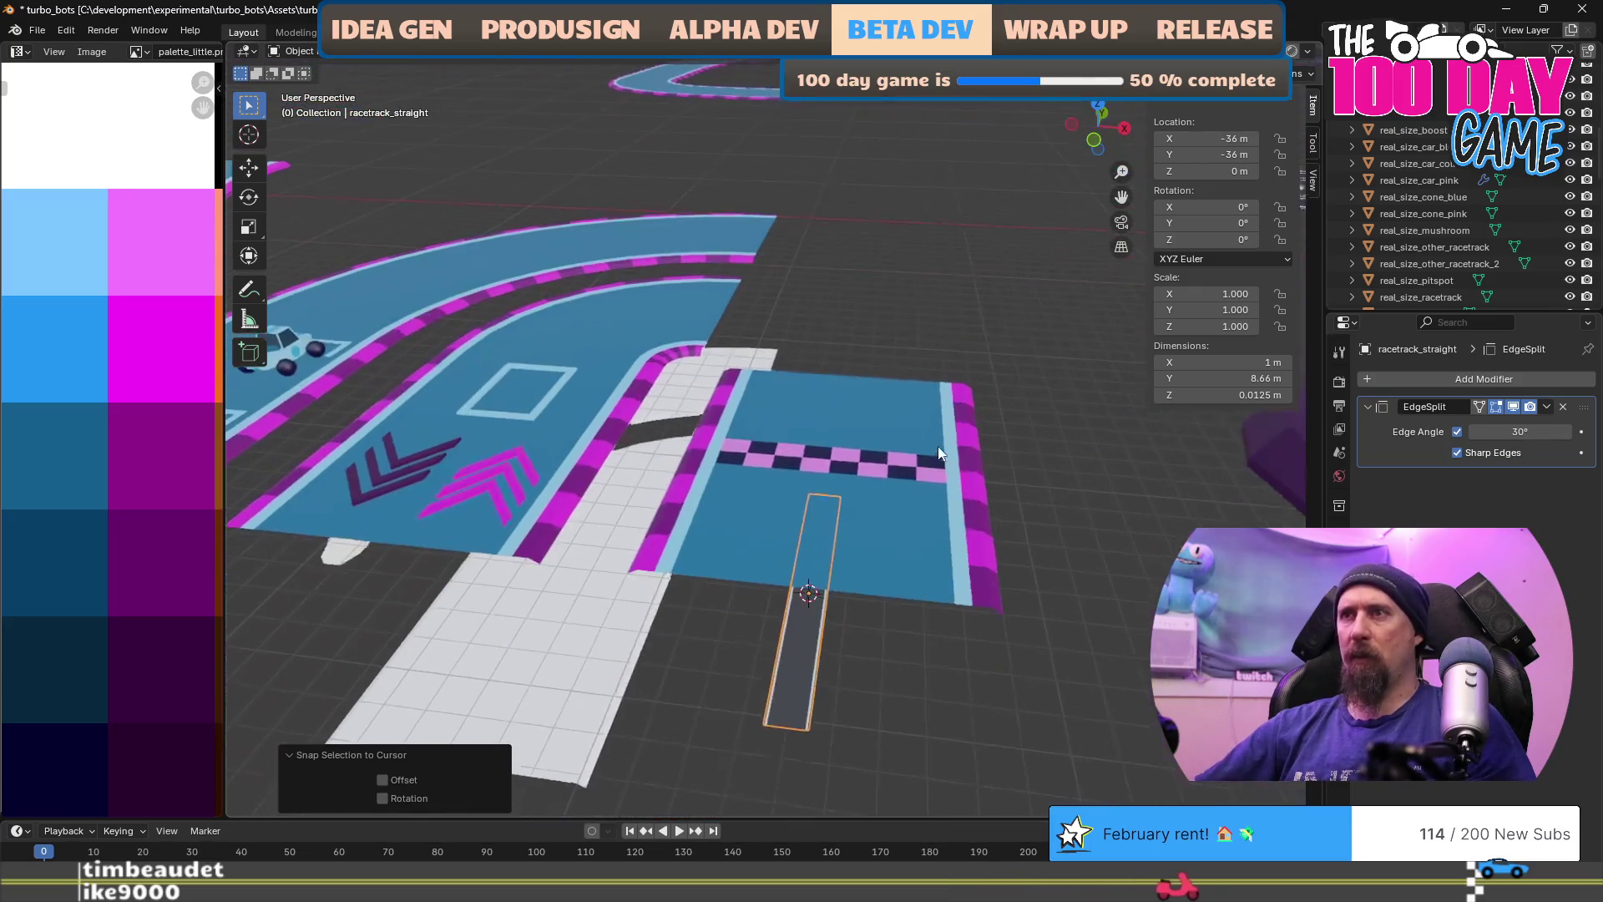
pyautogui.write('s10')
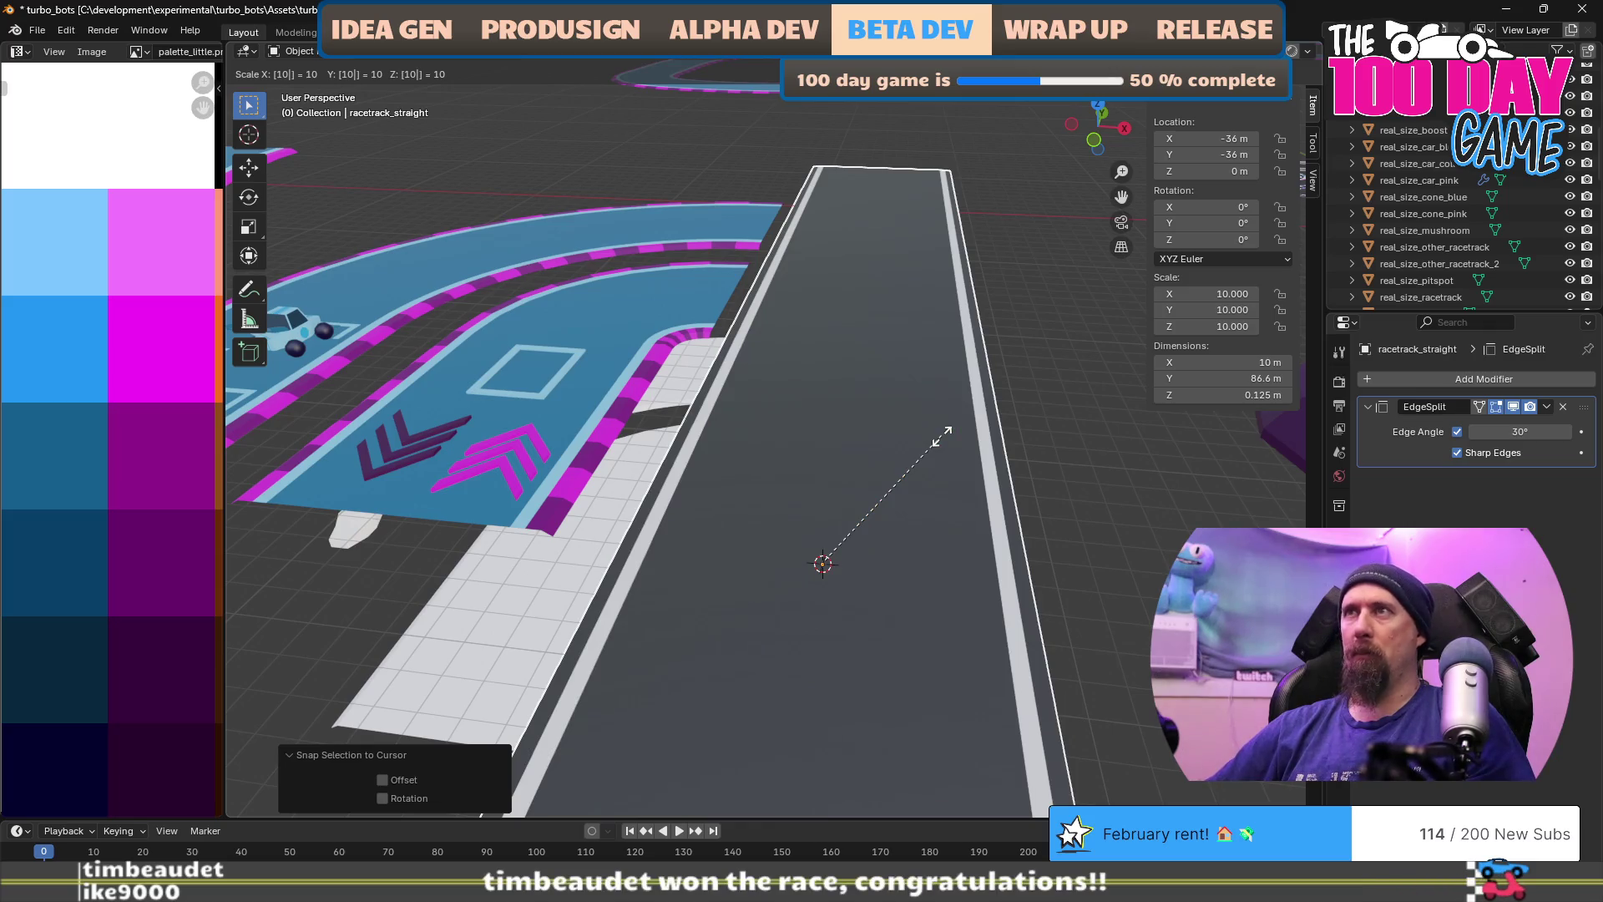
pyautogui.press('Return')
pyautogui.press('g')
pyautogui.press('z')
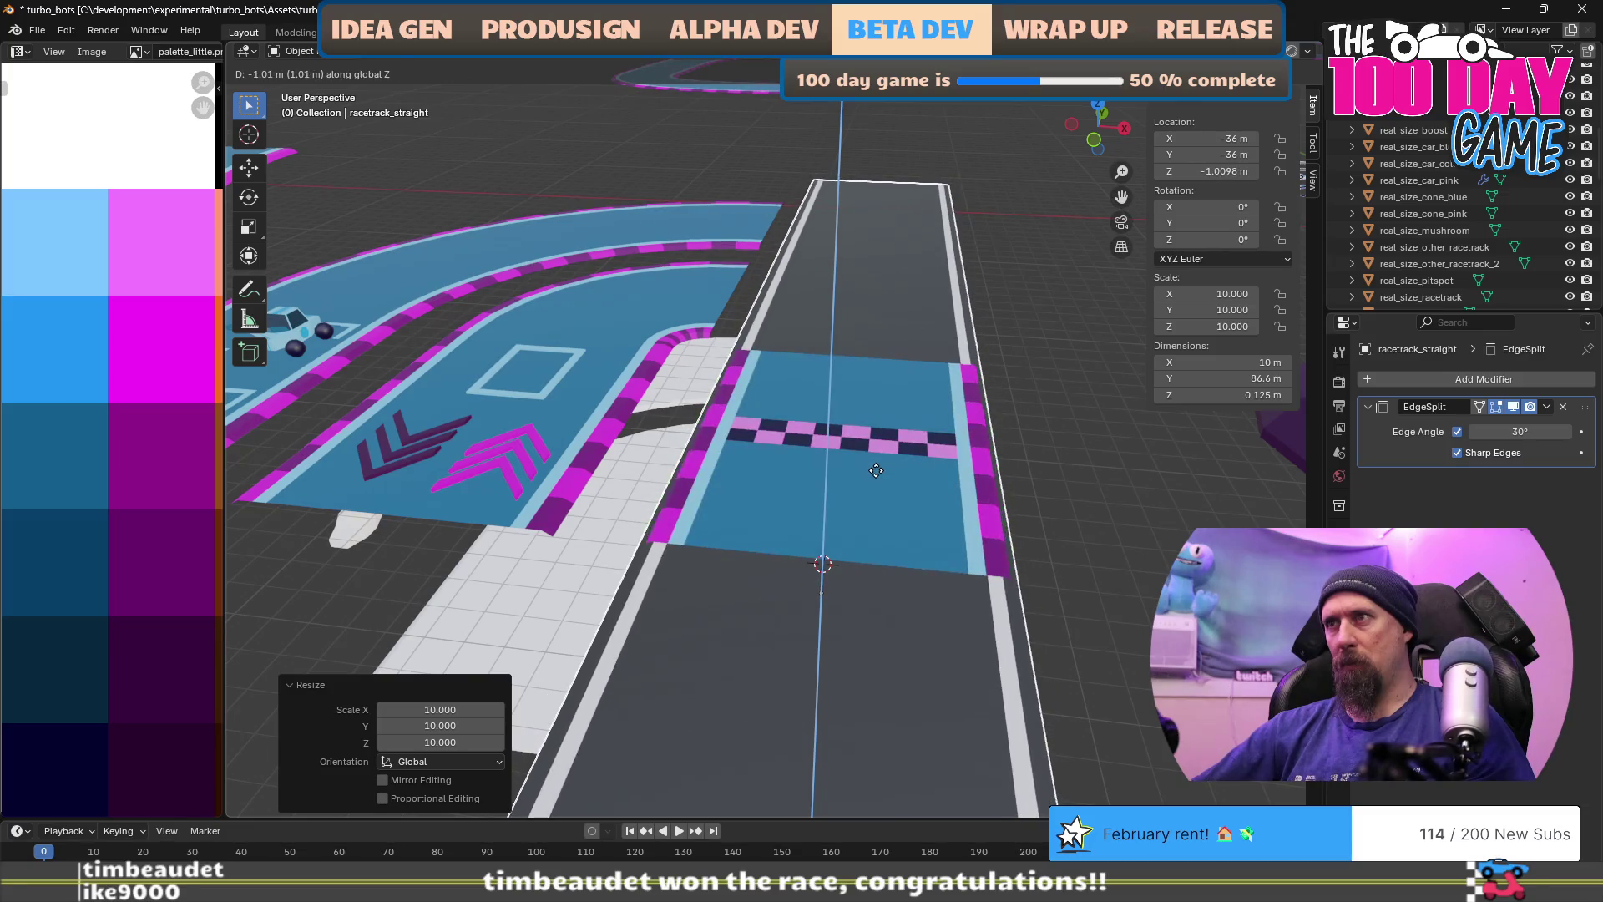
pyautogui.click(877, 468)
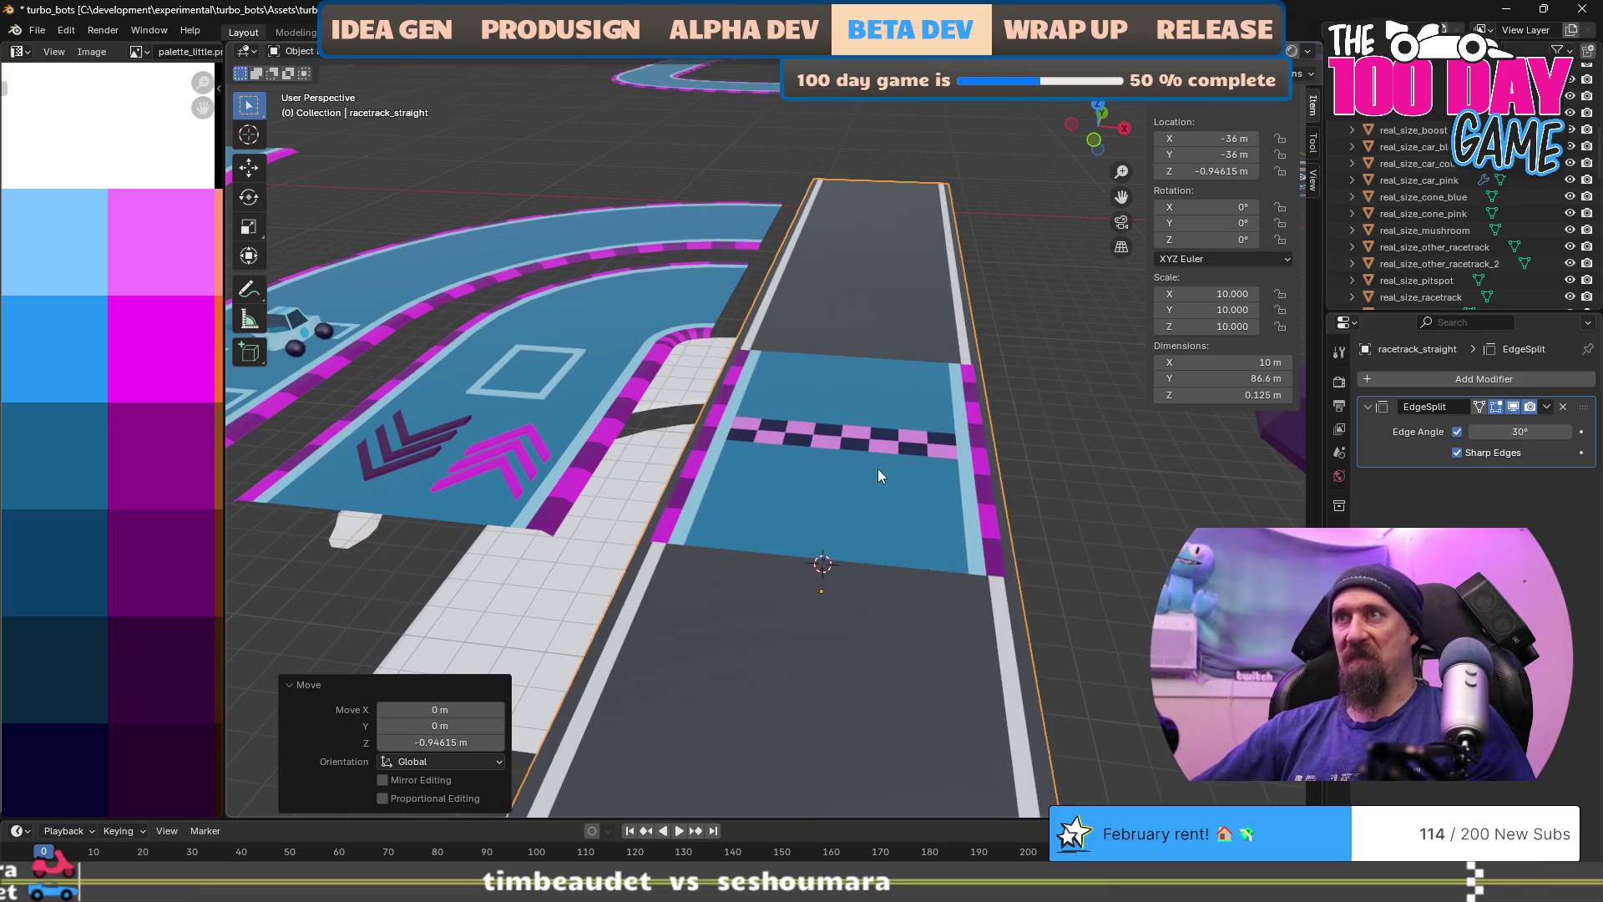
pyautogui.scroll(4, 902, 524)
pyautogui.scroll(-8, 909, 497)
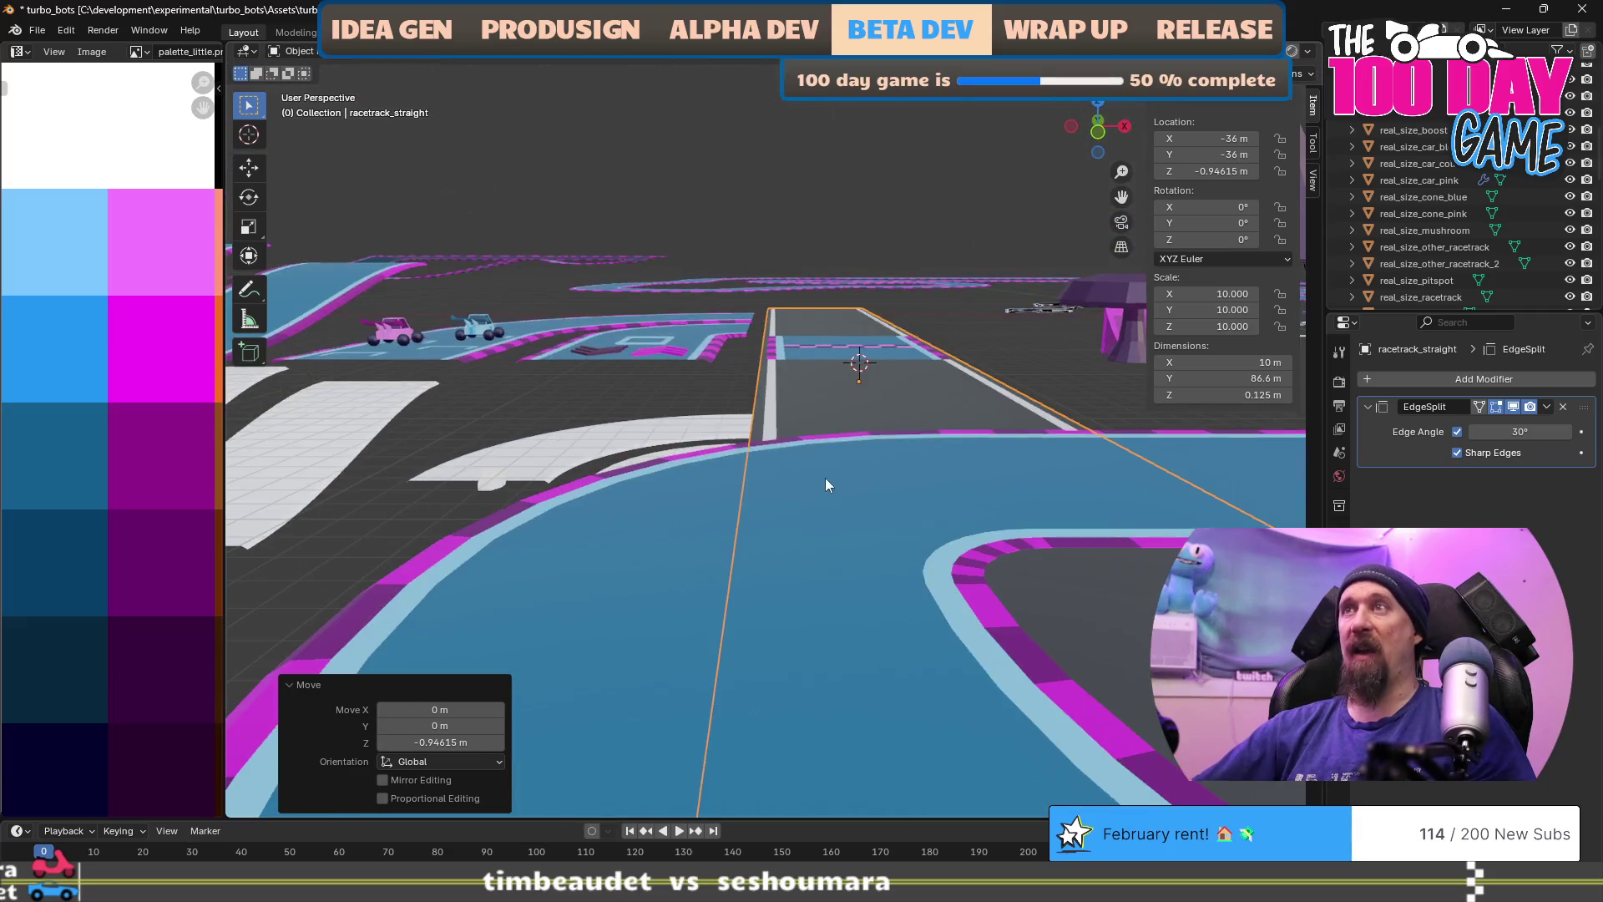
pyautogui.scroll(6, 775, 604)
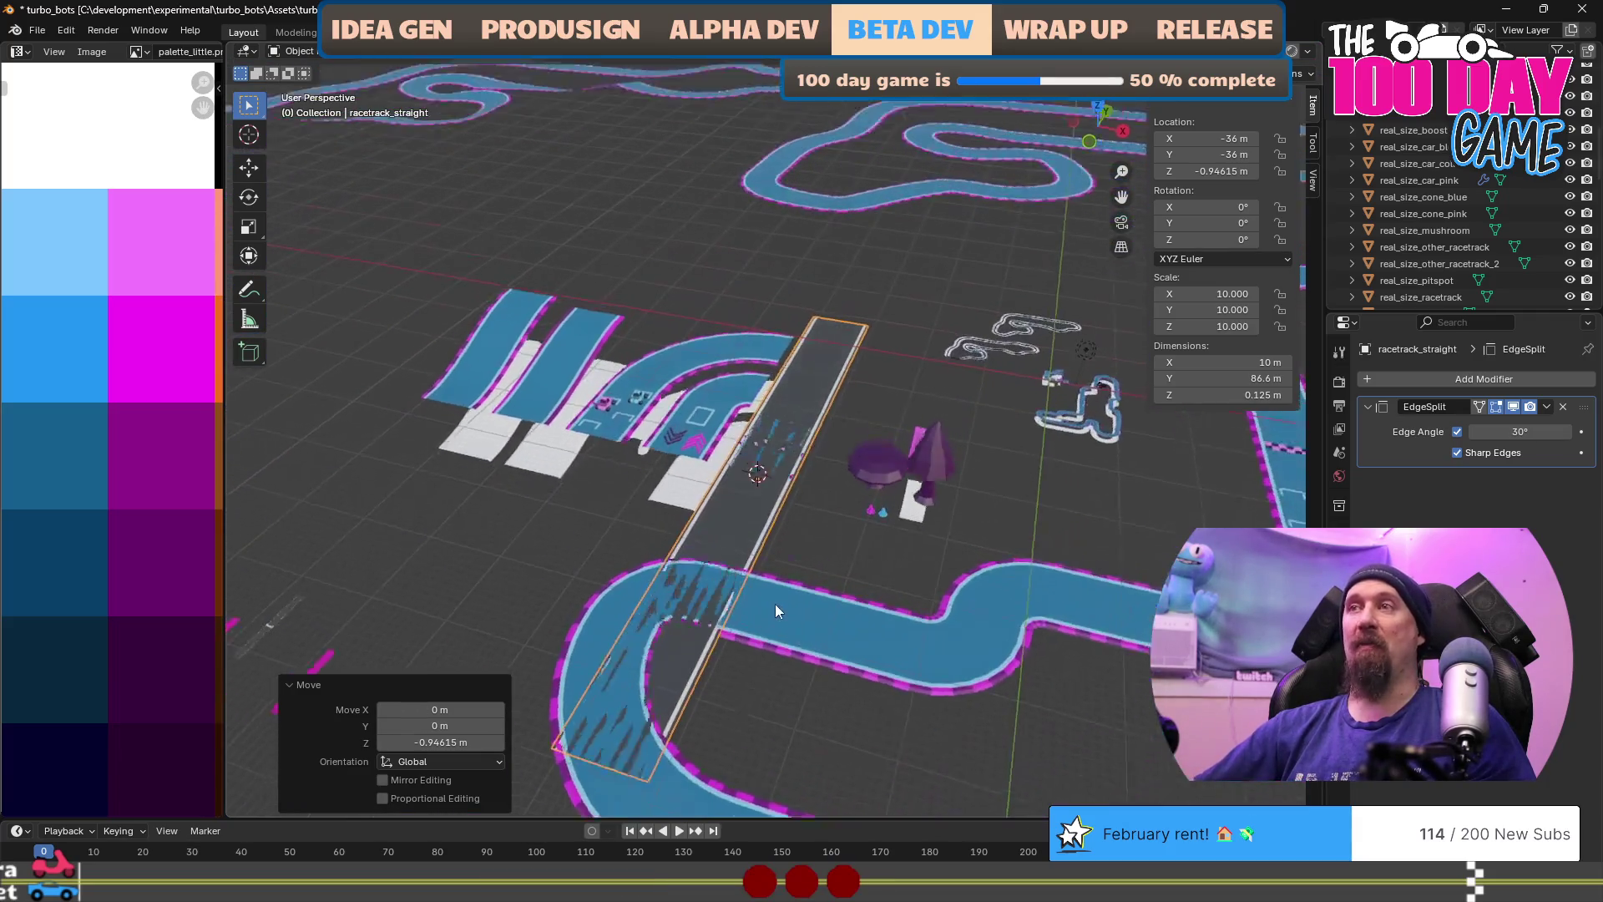
# Step: Undo the scale and lowering so racetrack_straight is back at scale 1, Z 0 m
pyautogui.hotkey('ctrl', 'z')
pyautogui.hotkey('ctrl', 'z')
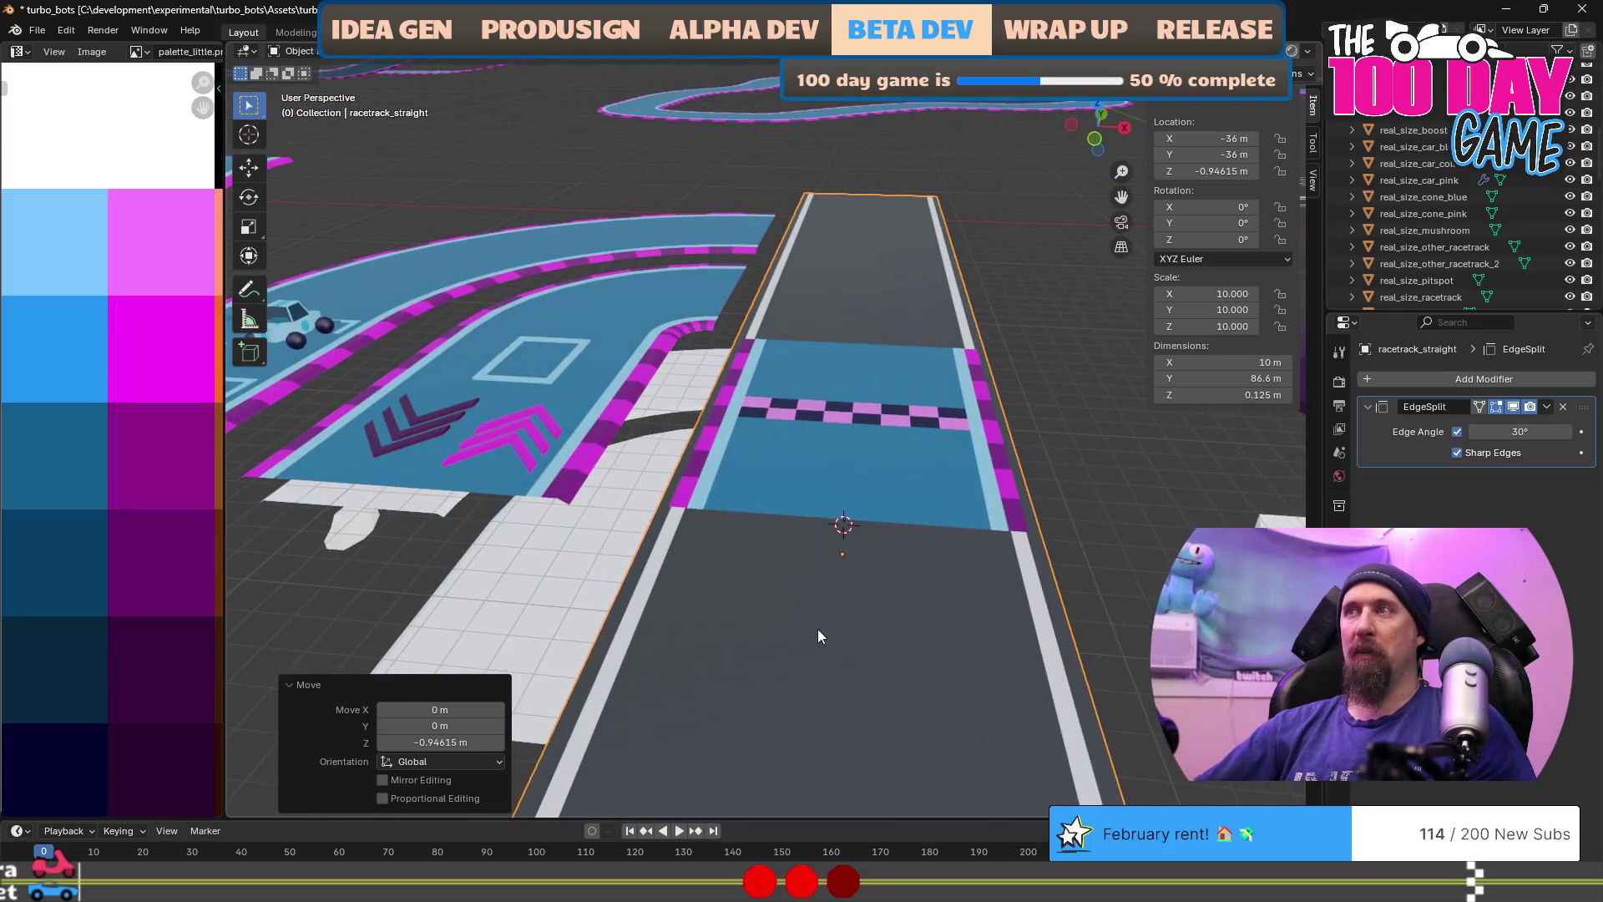
pyautogui.scroll(-4, 819, 623)
pyautogui.scroll(-5, 803, 638)
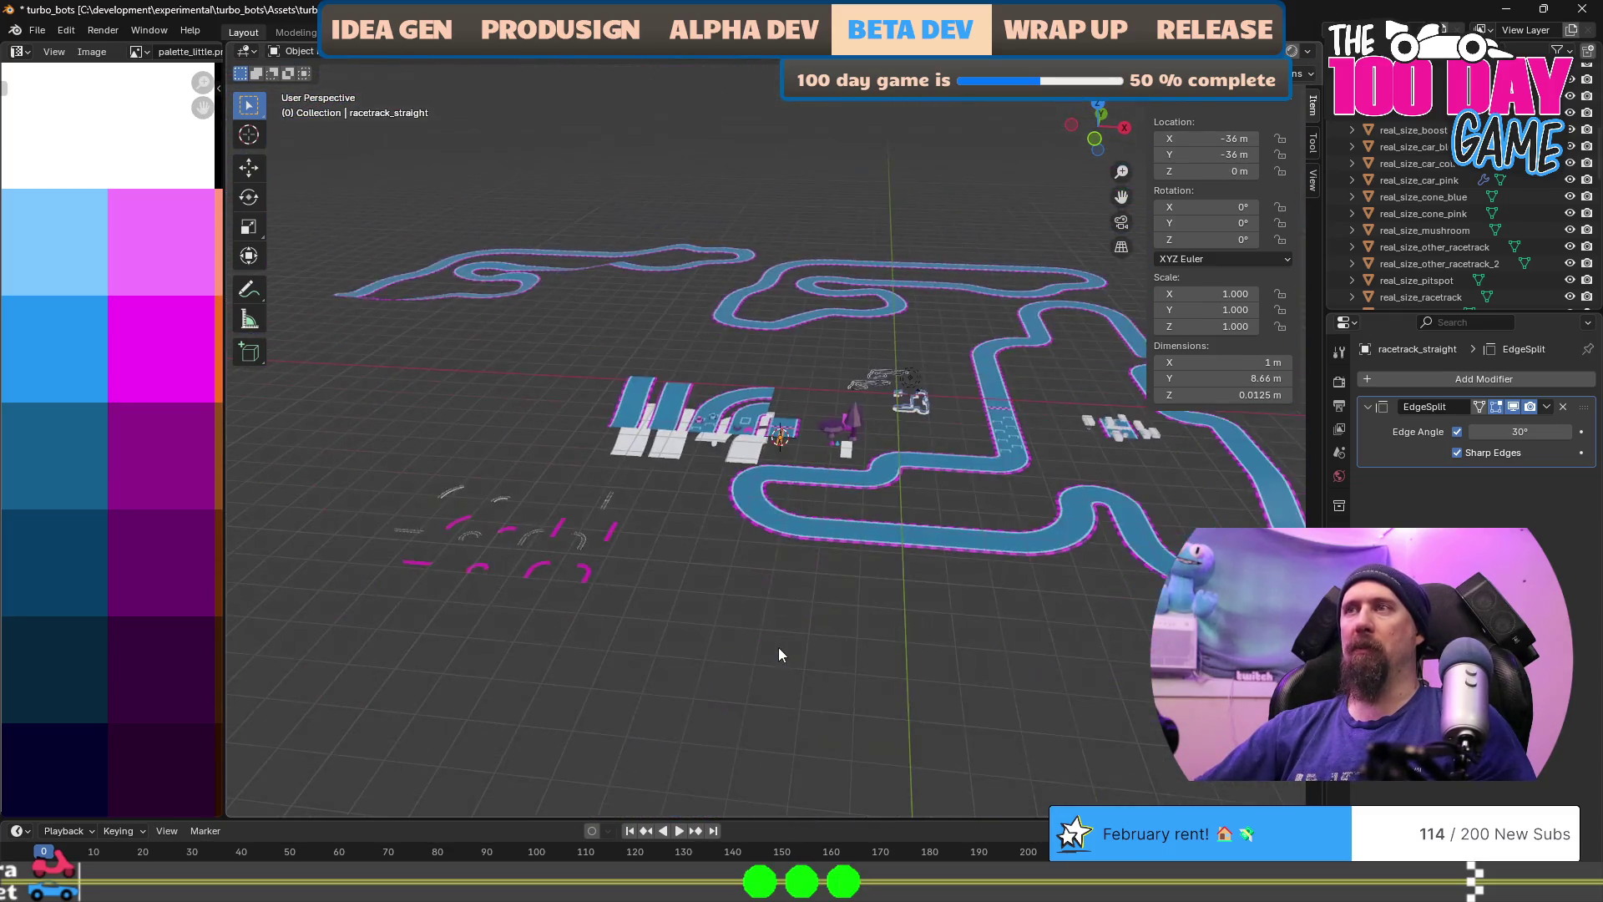
# Step: Box-select the small track pieces and move them left, keeping them on the ground plane
pyautogui.hotkey('ctrl', 'z')
pyautogui.scroll(2, 648, 680)
pyautogui.scroll(-3, 709, 680)
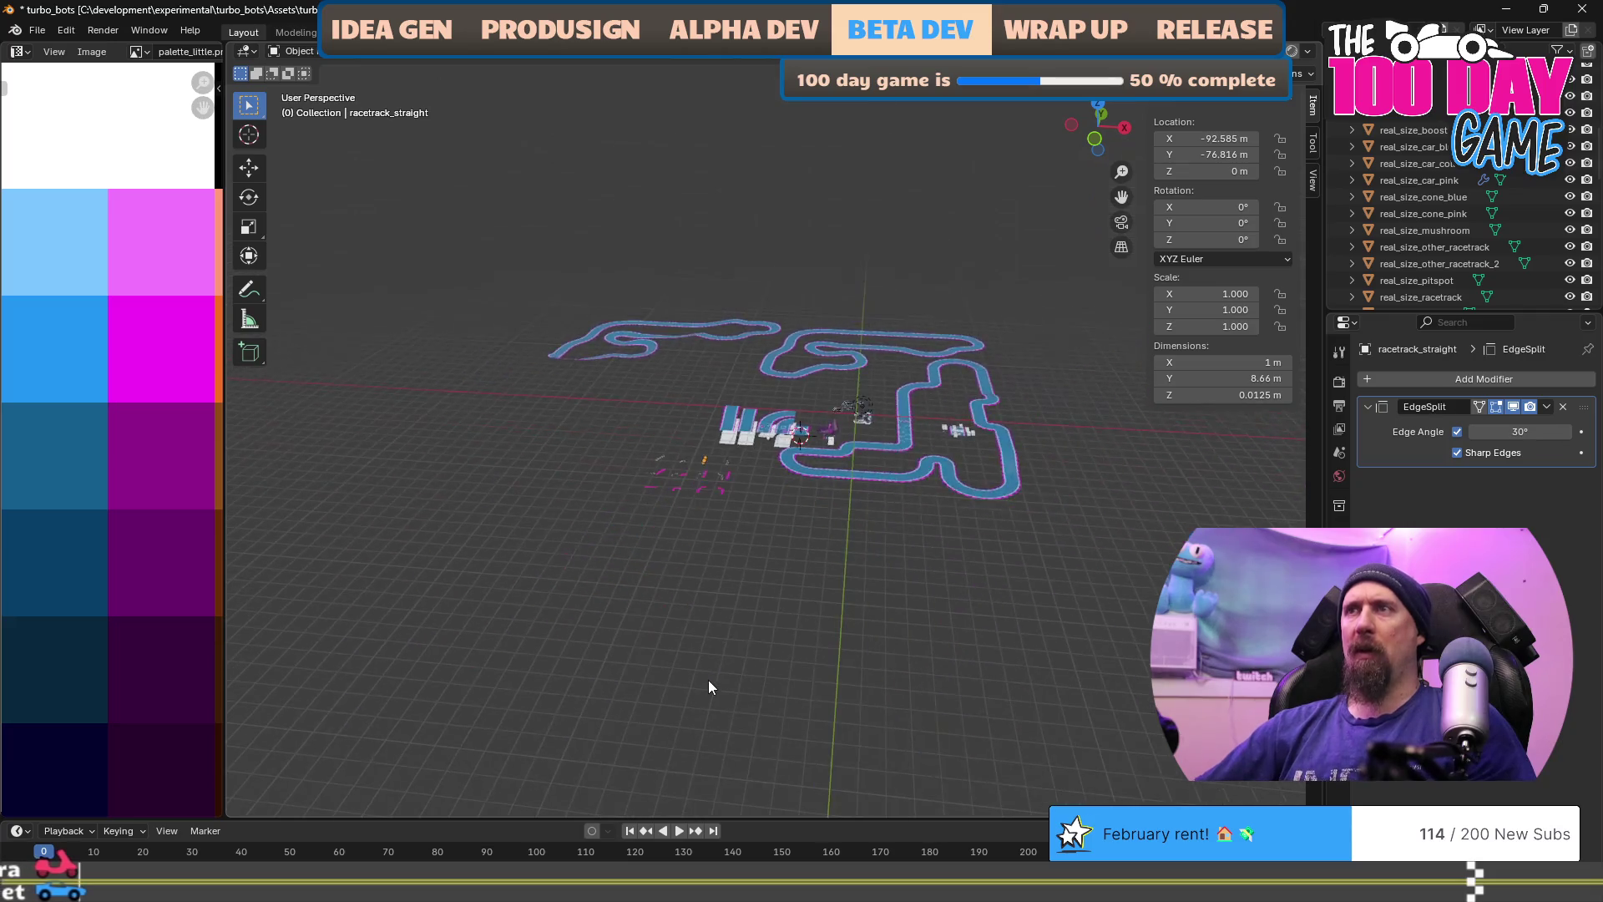
pyautogui.scroll(2, 603, 608)
pyautogui.moveTo(524, 486); pyautogui.dragTo(708, 598)
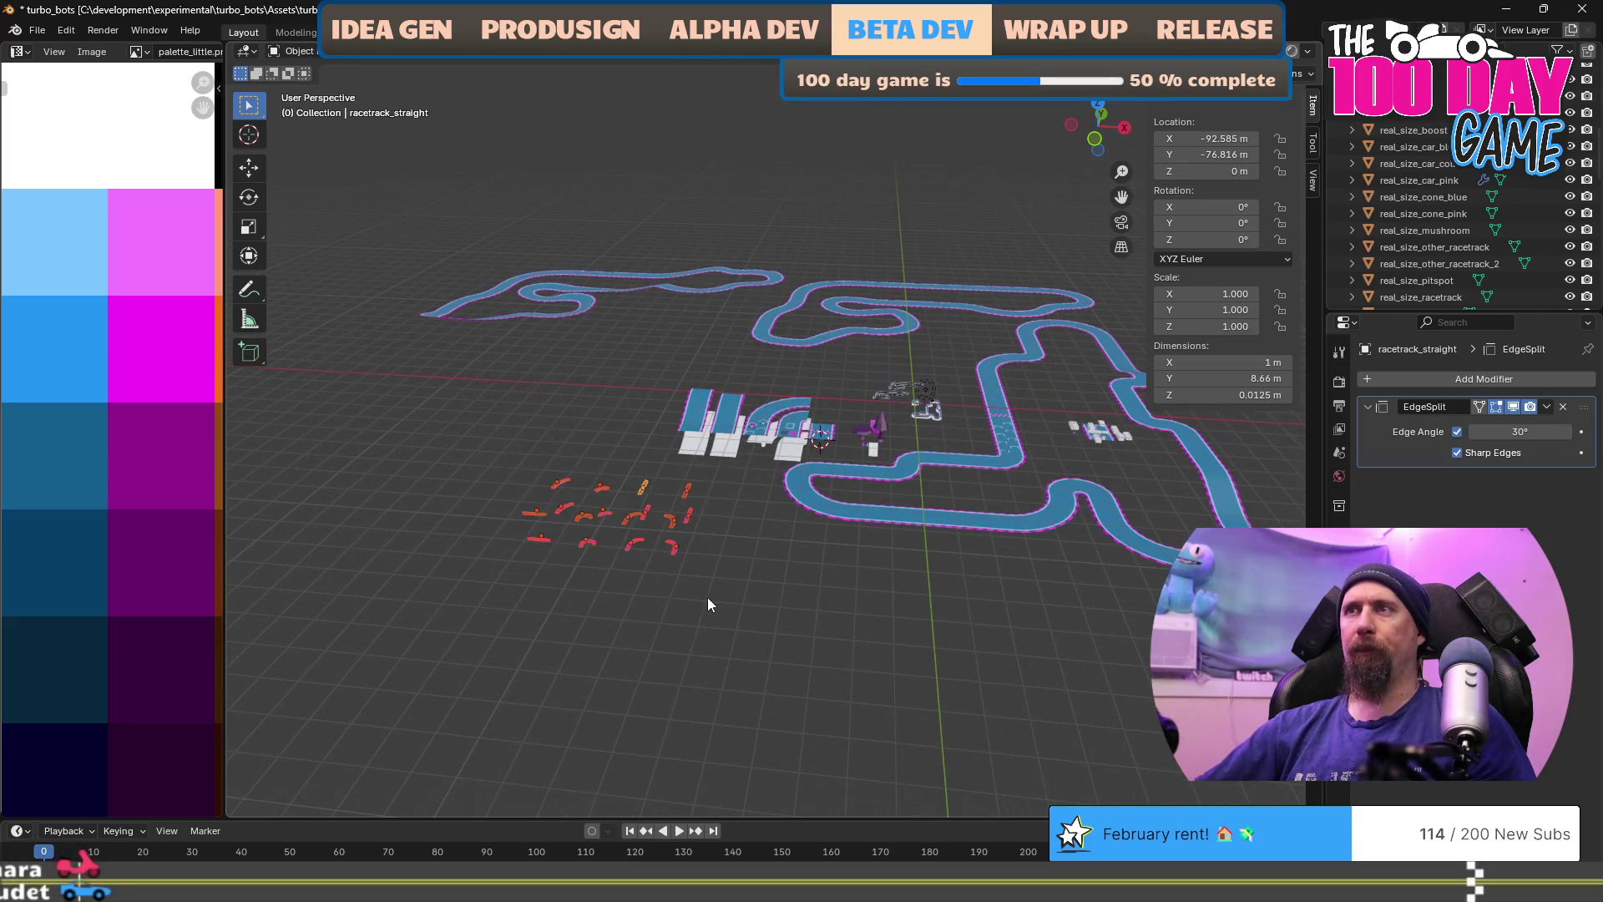
pyautogui.press('g')
pyautogui.hotkey('shift', 'z')
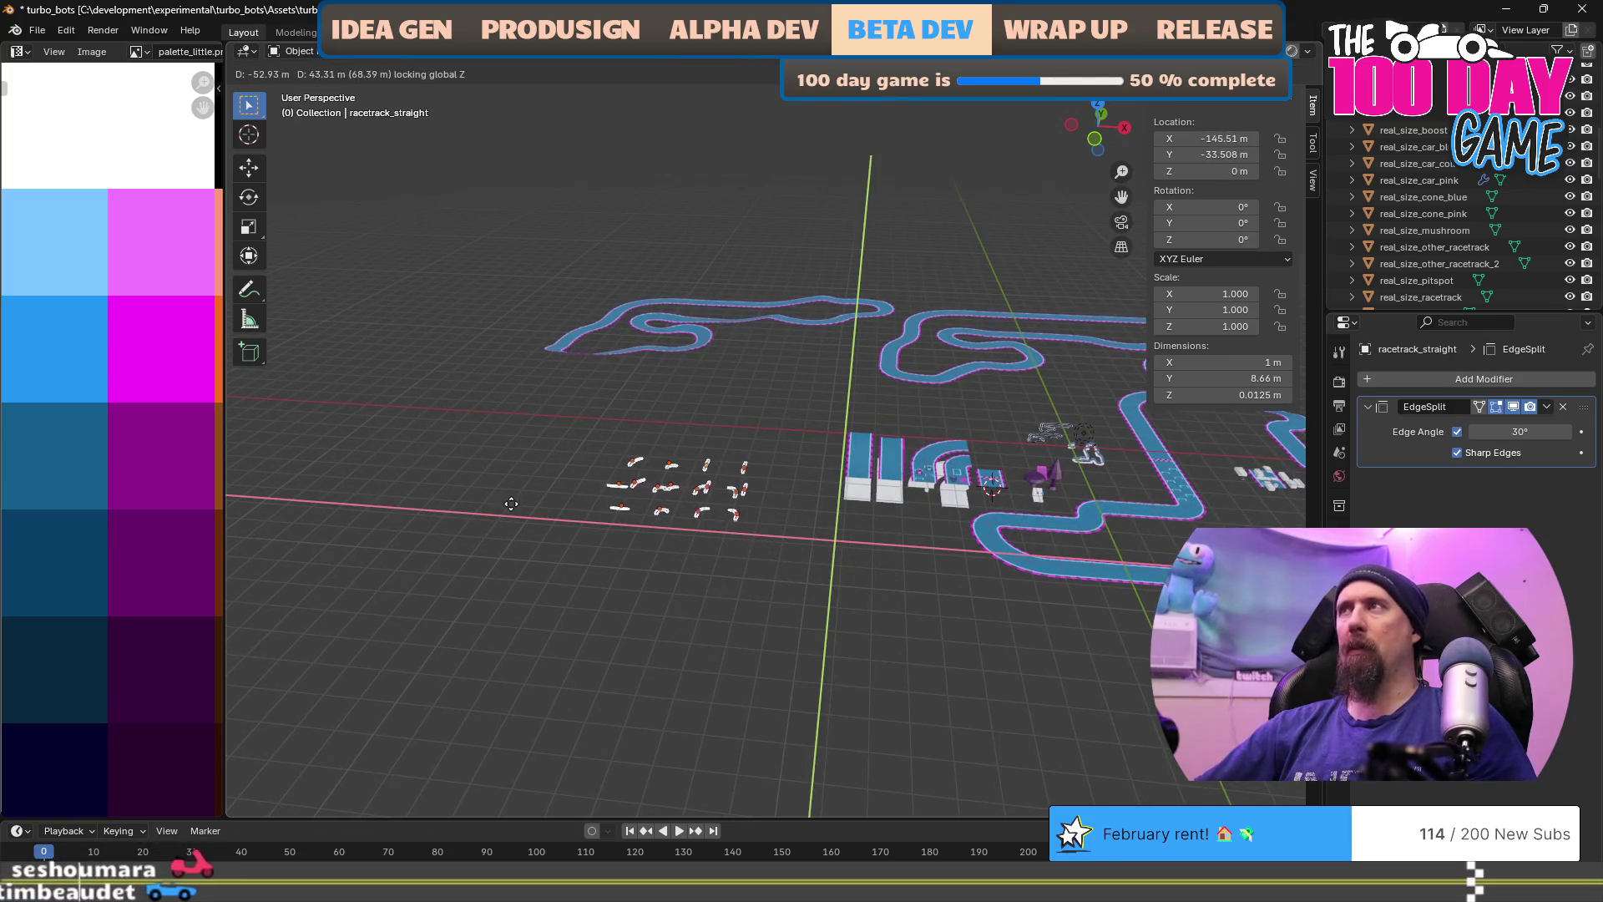
pyautogui.click(503, 502)
pyautogui.moveTo(1121, 196); pyautogui.dragTo(1123, 197)
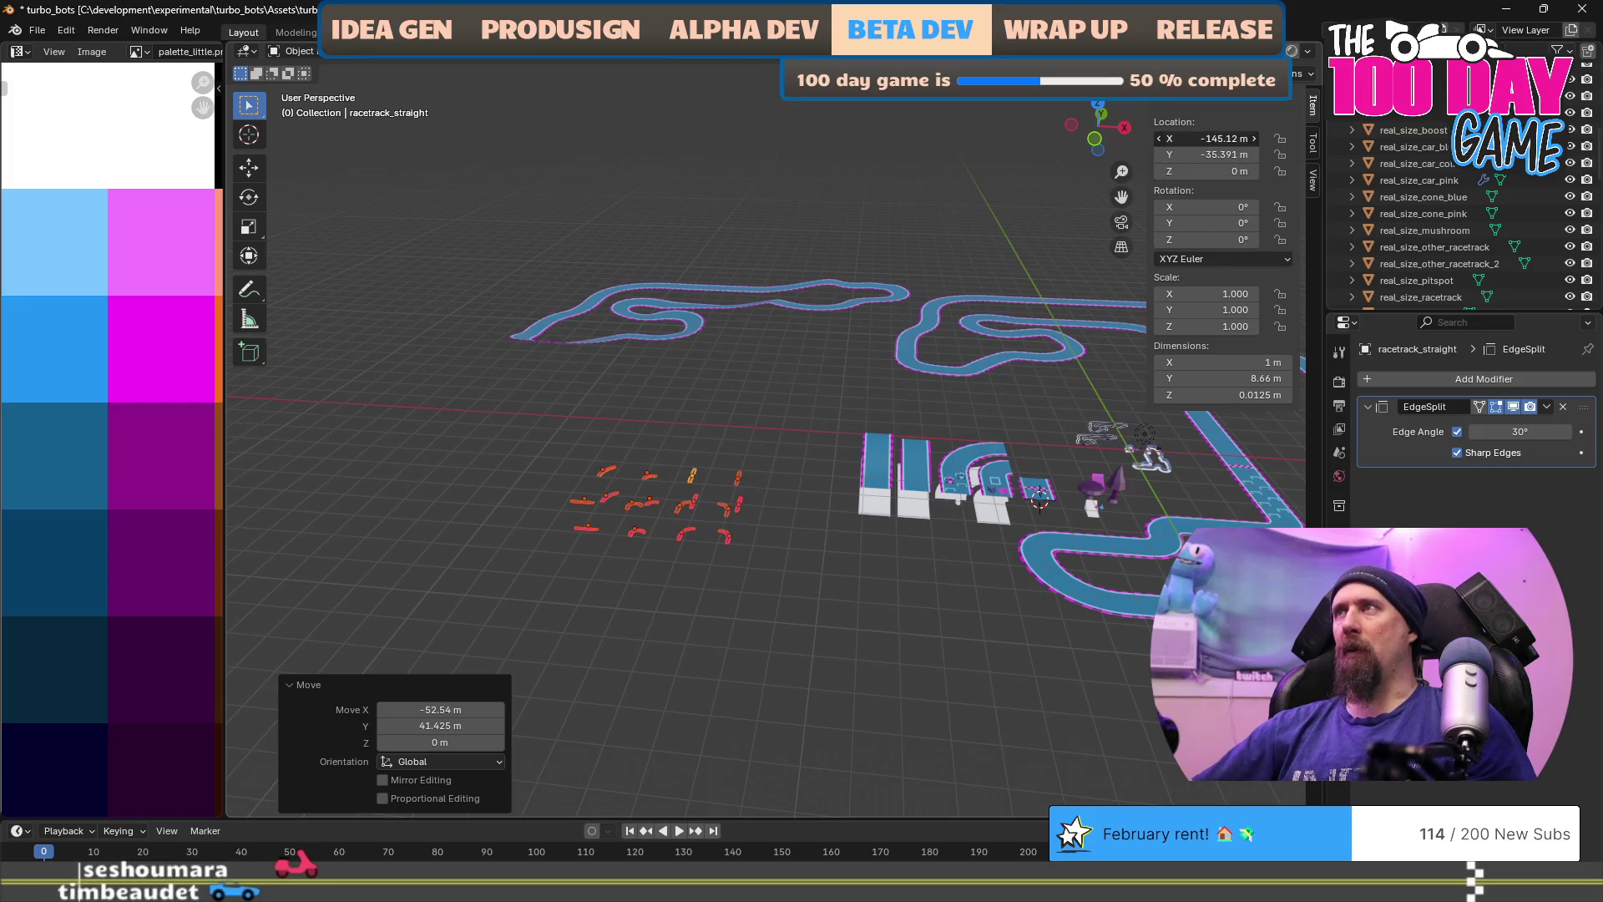
# Step: Set the selected piece's X location to -130 m in the N panel
pyautogui.click(1210, 137)
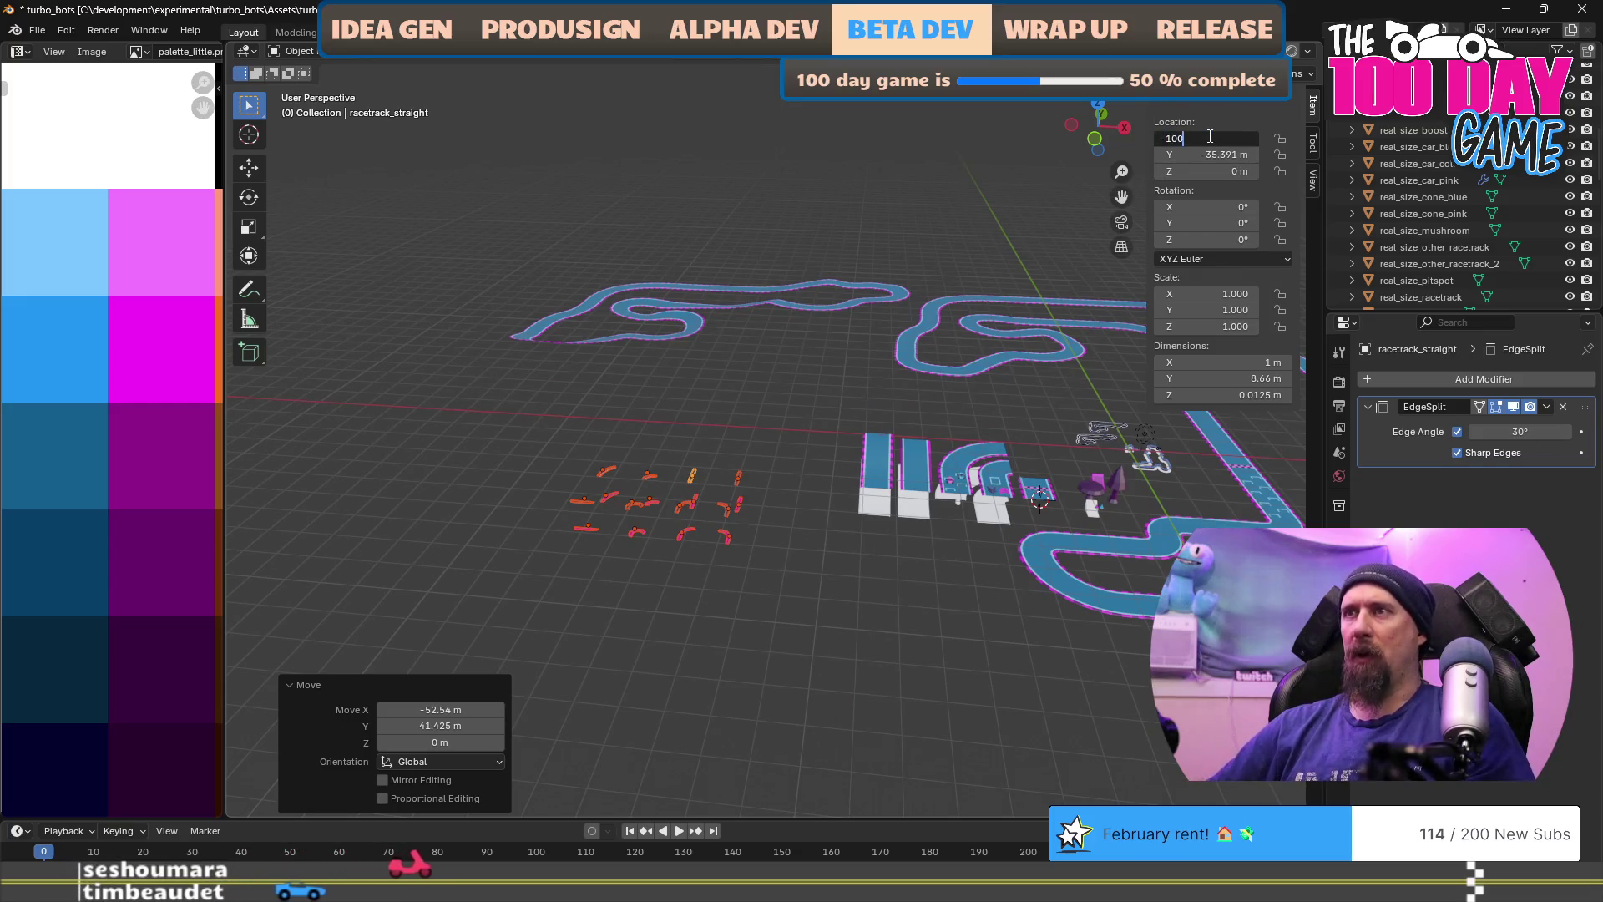
pyautogui.press('Return')
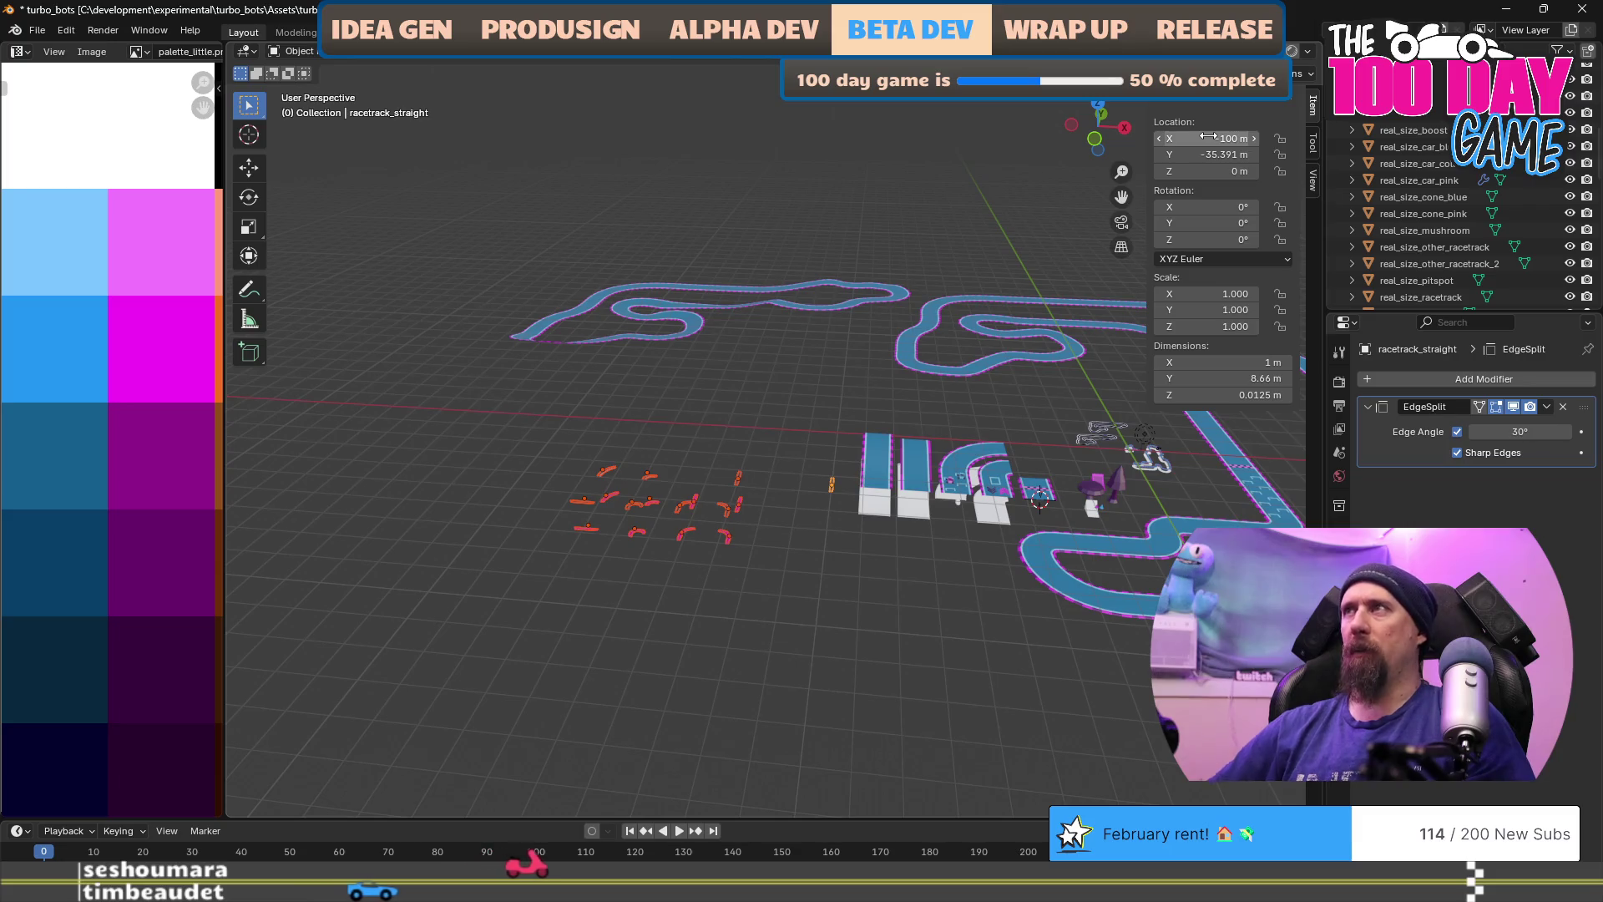
pyautogui.click(1208, 137)
pyautogui.write('-1')
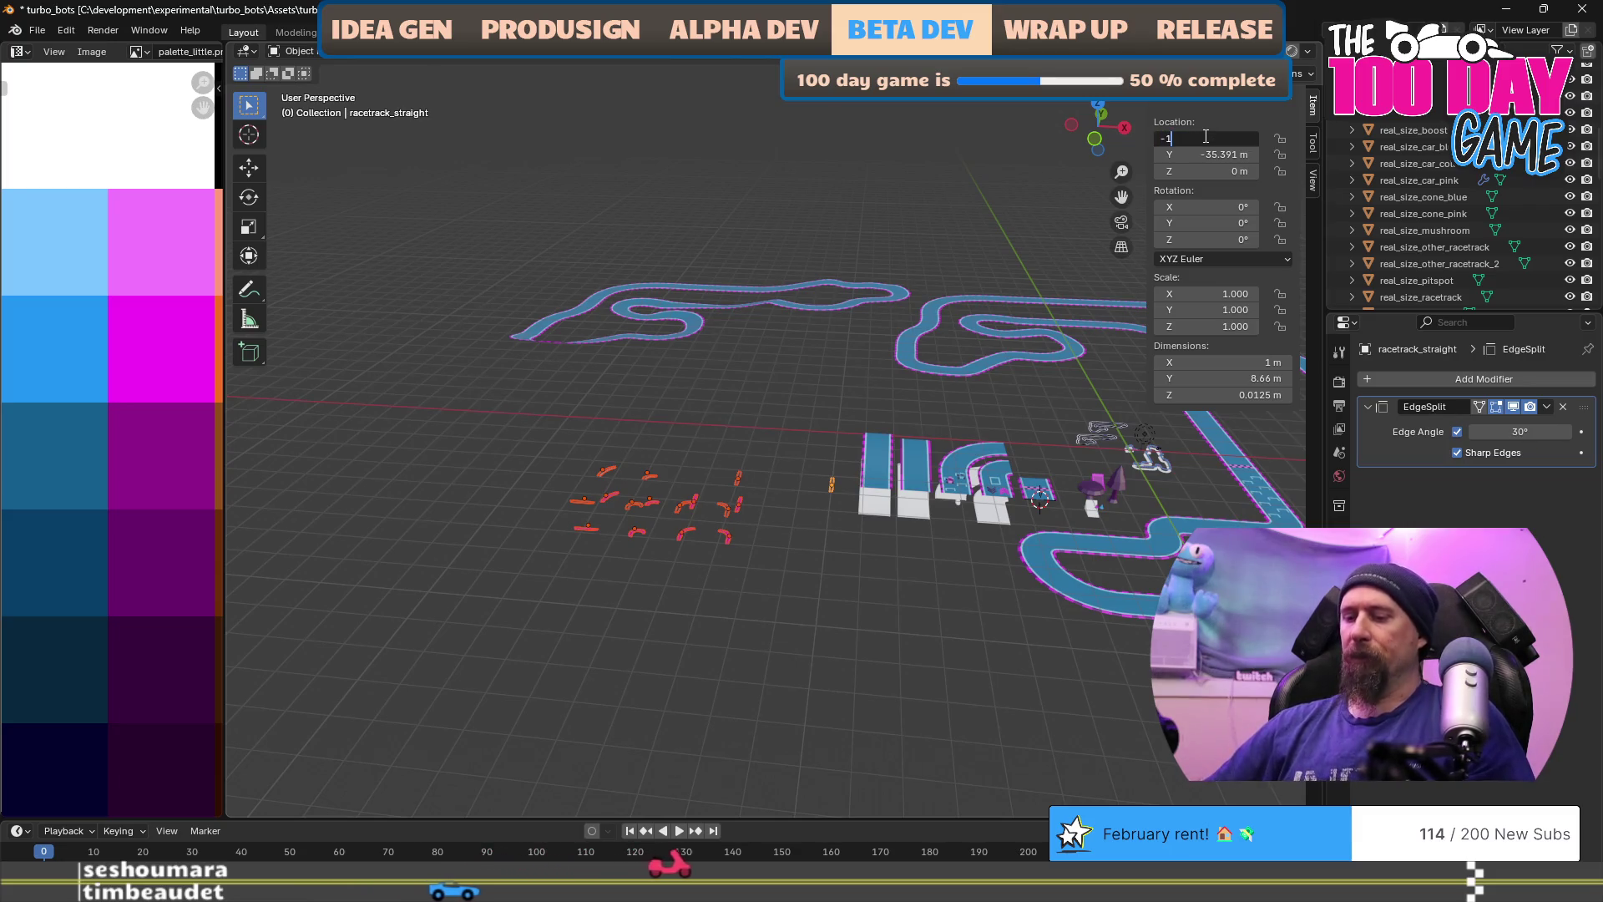
pyautogui.write('30')
pyautogui.press('Return')
# Step: Place racetrack_start_finish at X -130 m, Y -30 m
pyautogui.click(739, 483)
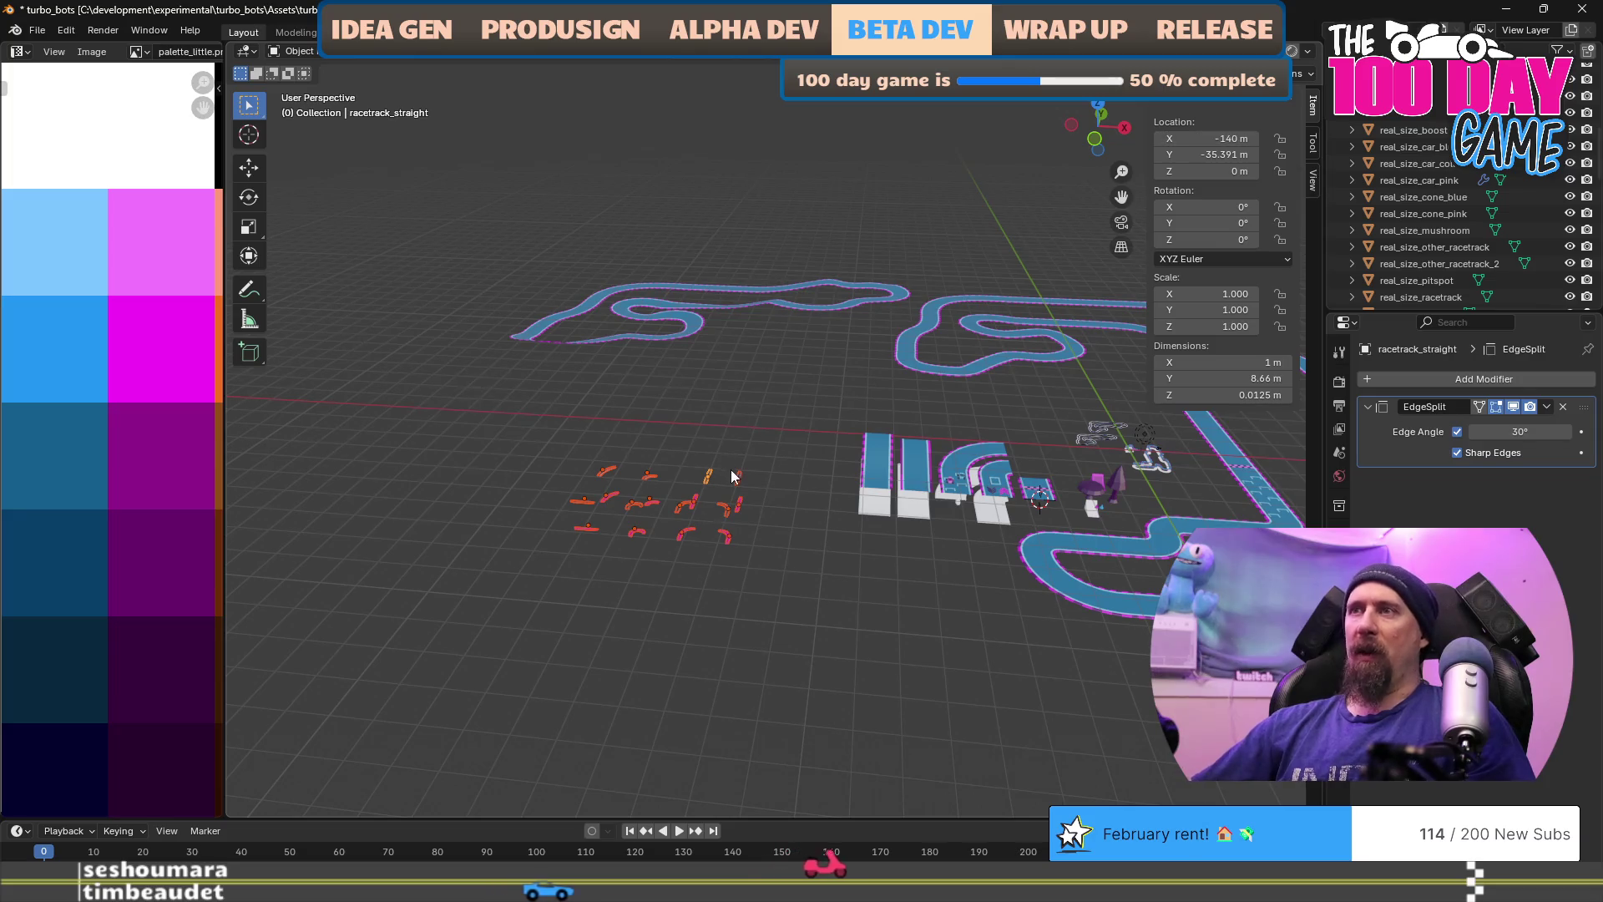
pyautogui.click(1198, 138)
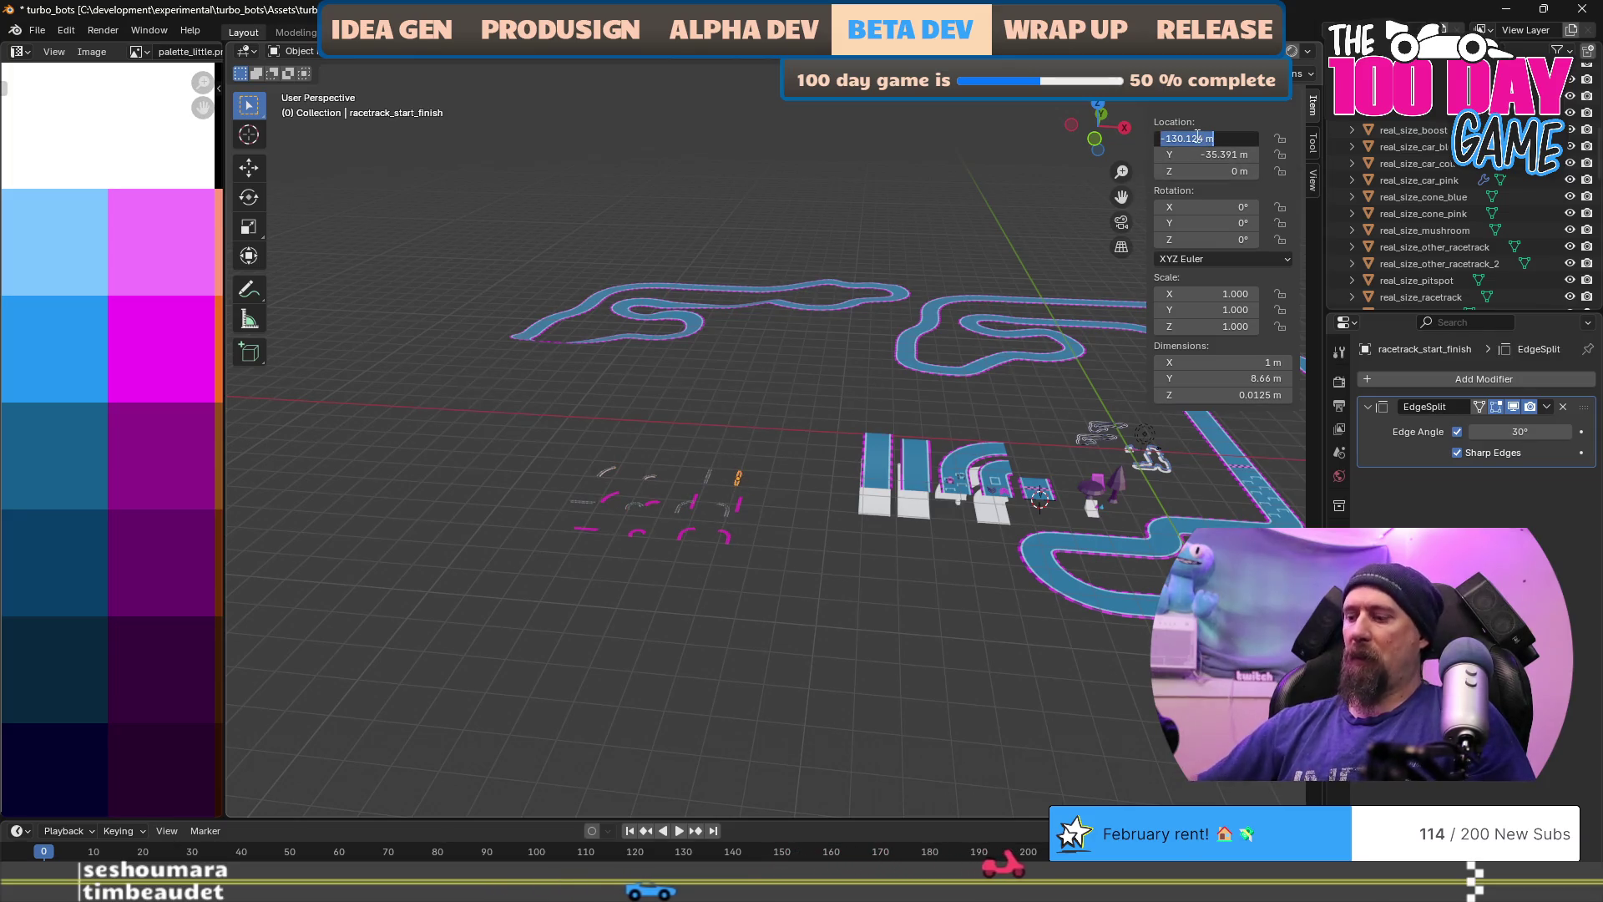
pyautogui.write('-13')
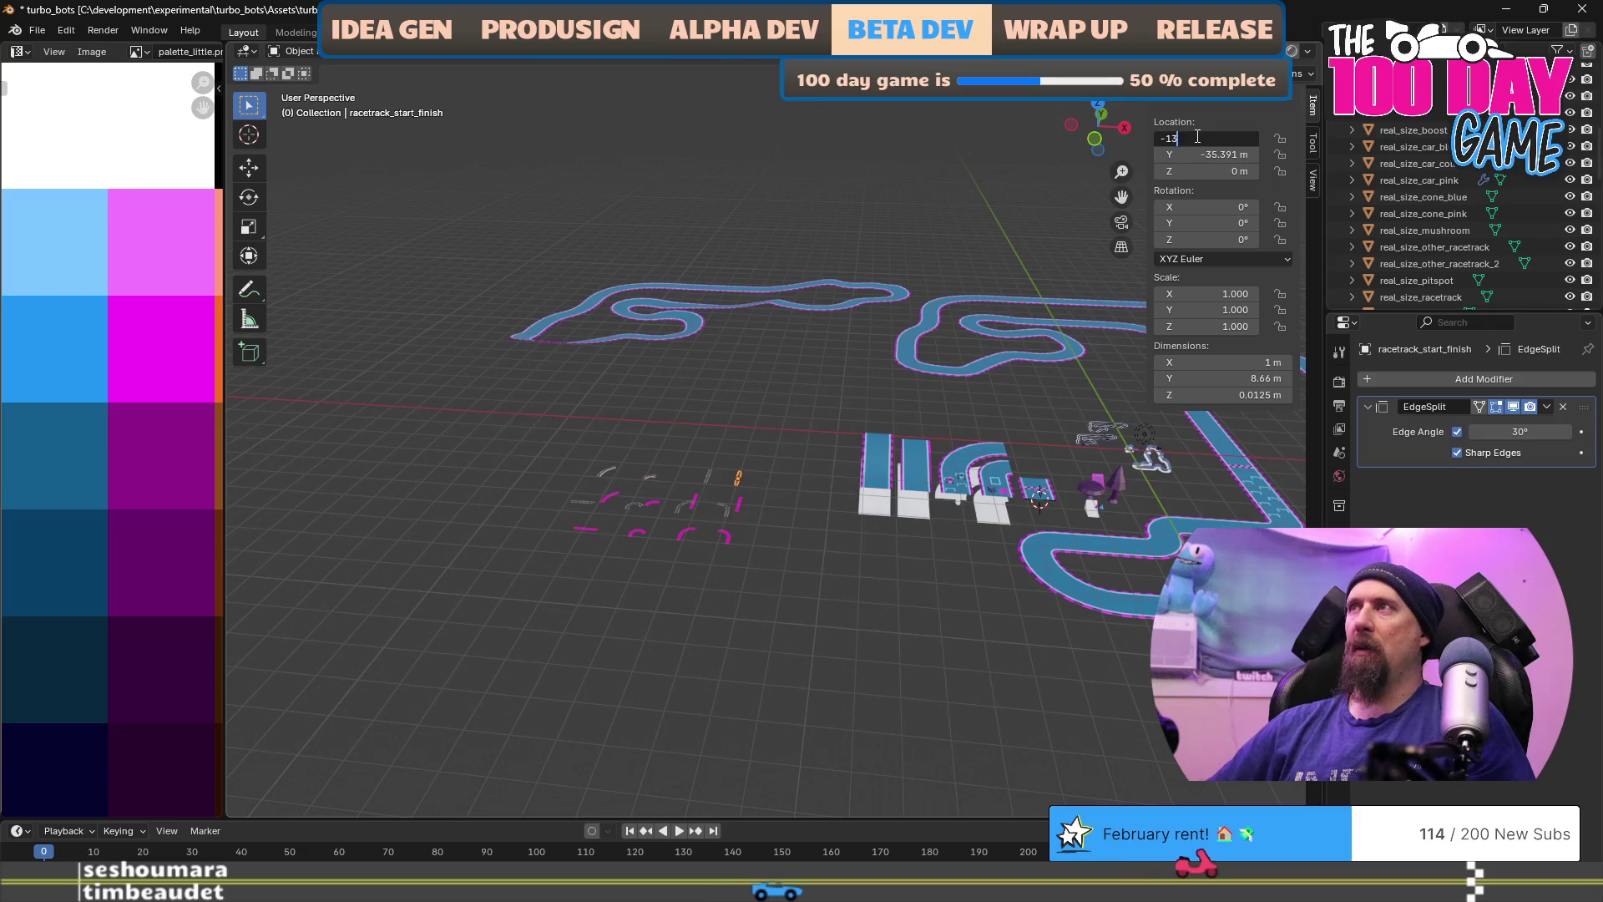
pyautogui.write('0')
pyautogui.press('Return')
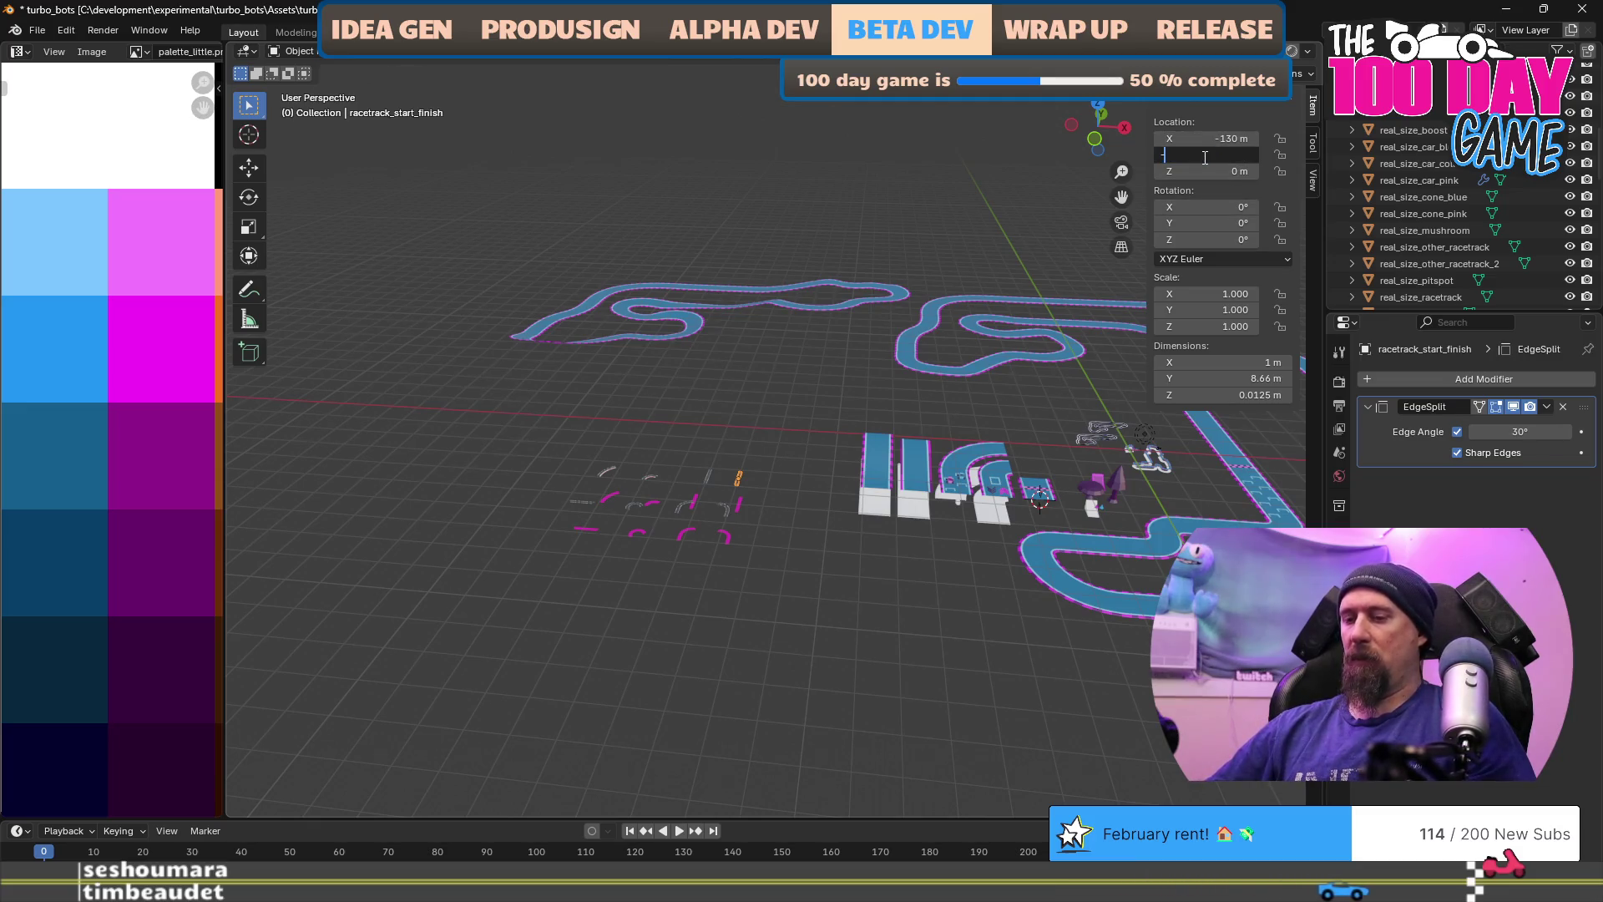
pyautogui.write('-30')
pyautogui.press('Return')
pyautogui.moveTo(808, 488)
pyautogui.mouseDown()
pyautogui.moveTo(637, 583)
pyautogui.moveTo(621, 456)
pyautogui.mouseUp()
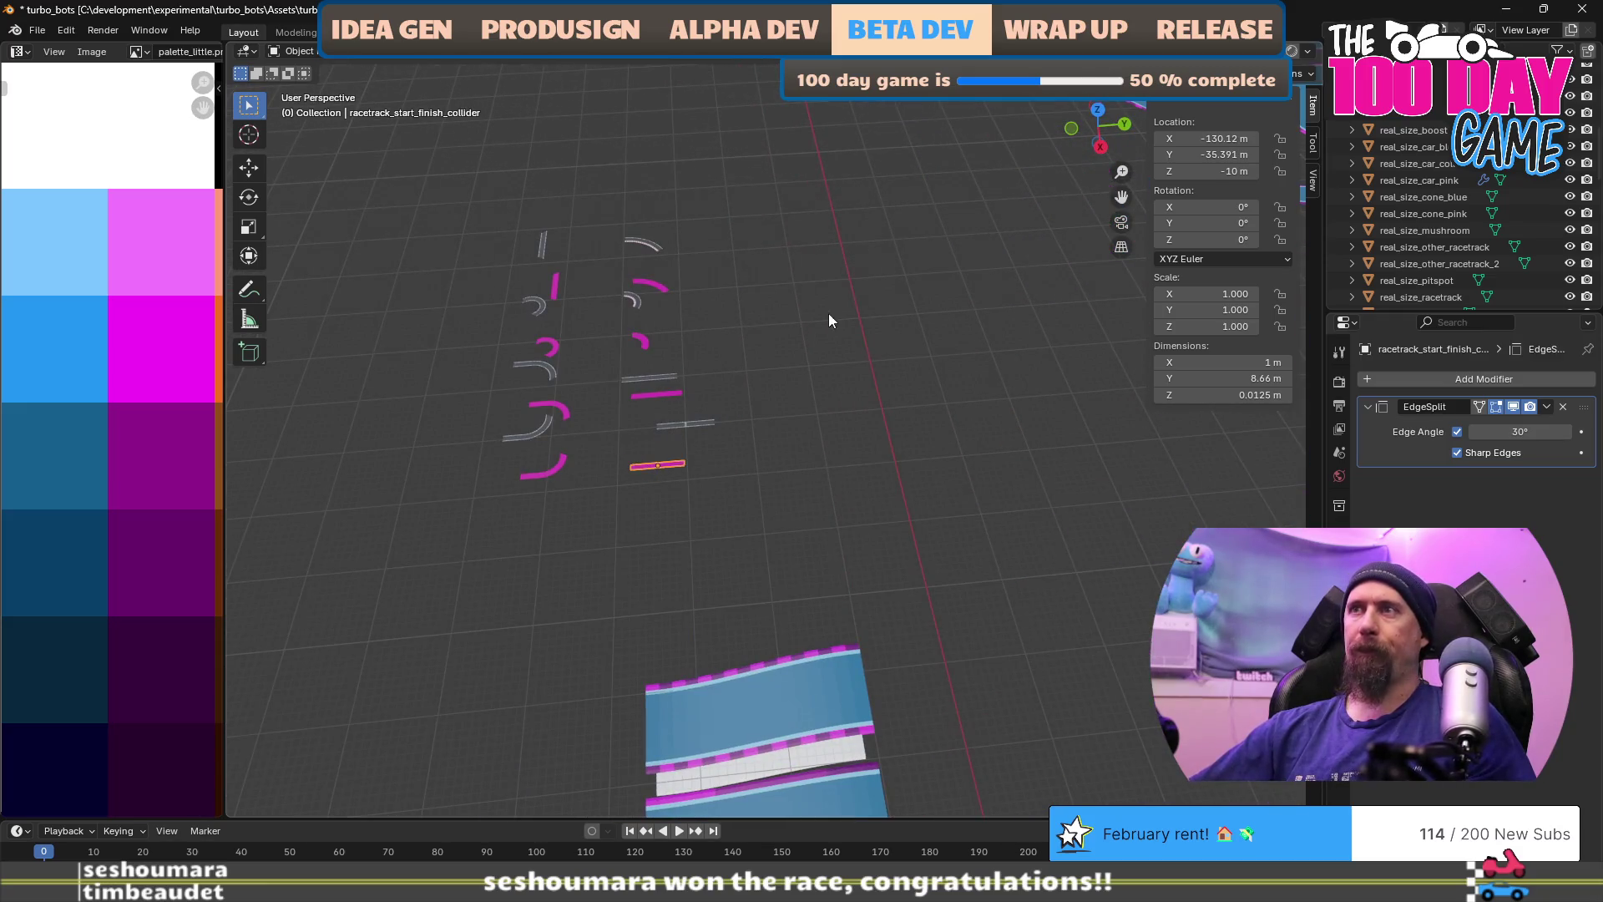
# Step: Set racetrack_start_finish_collider's location to X -130 m and Y -30 m in the N panel
pyautogui.click(1194, 135)
pyautogui.press('BackSpace')
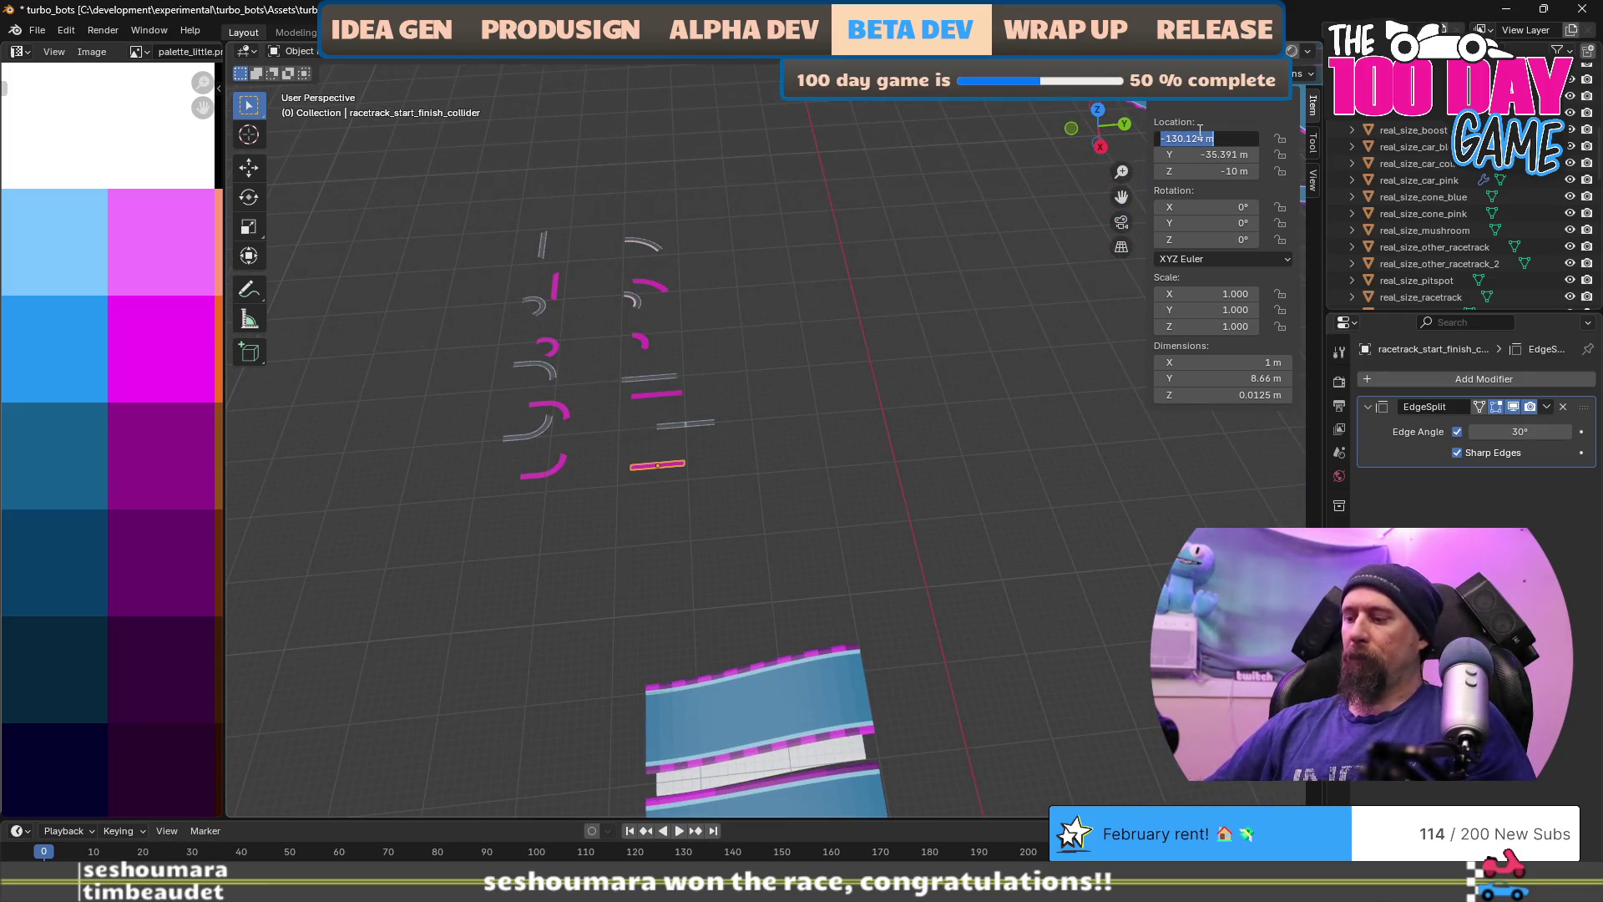
pyautogui.press('Return')
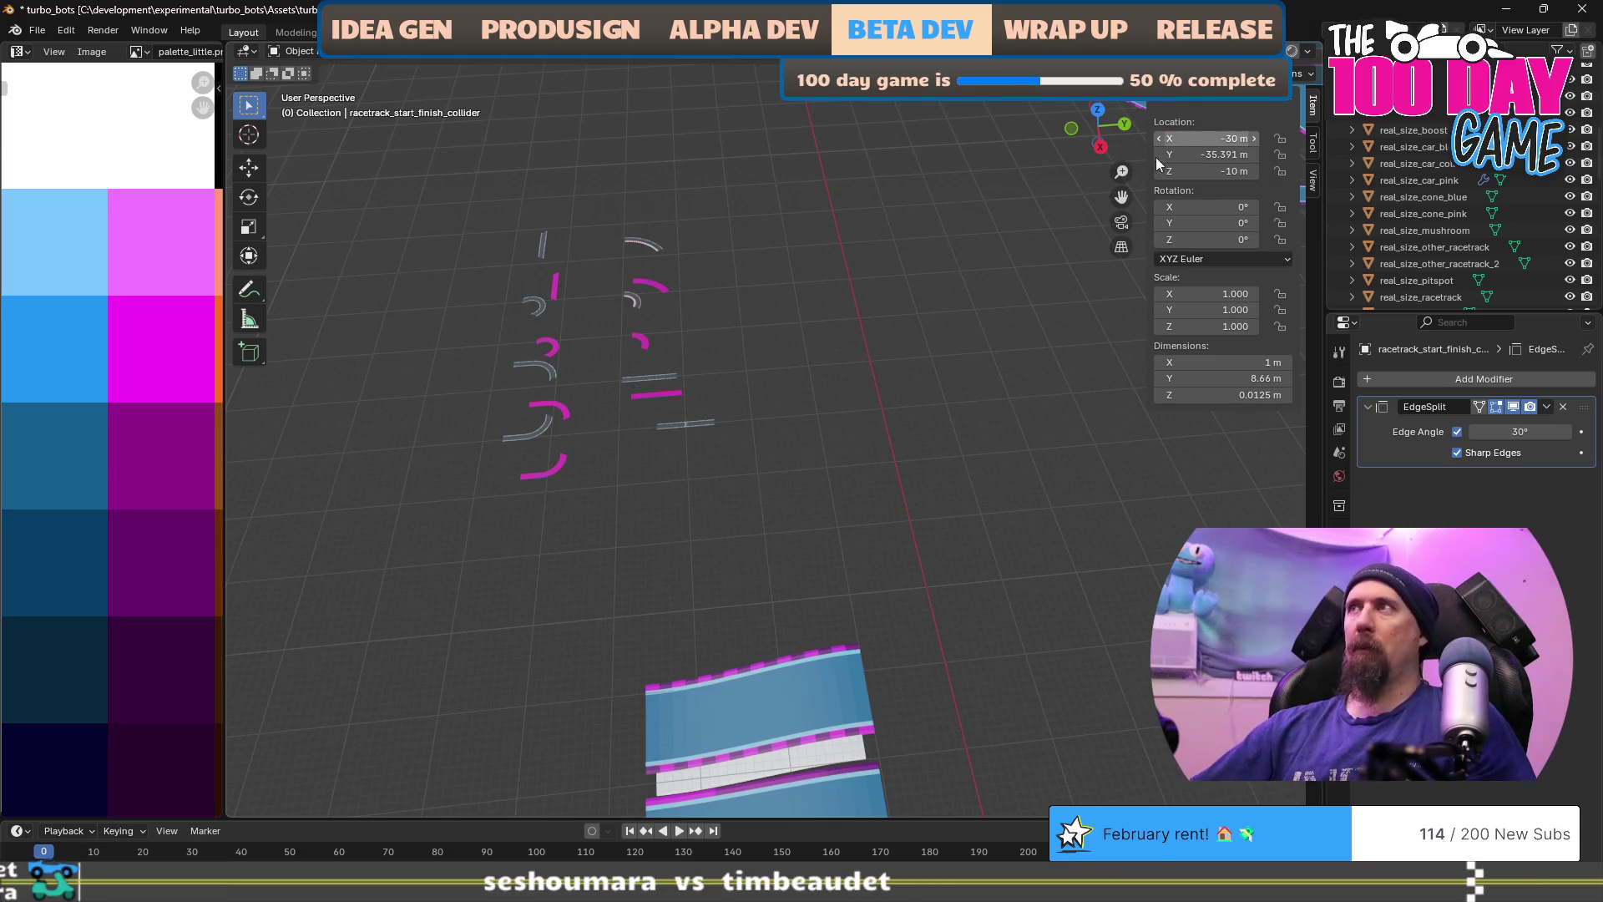
pyautogui.click(1185, 140)
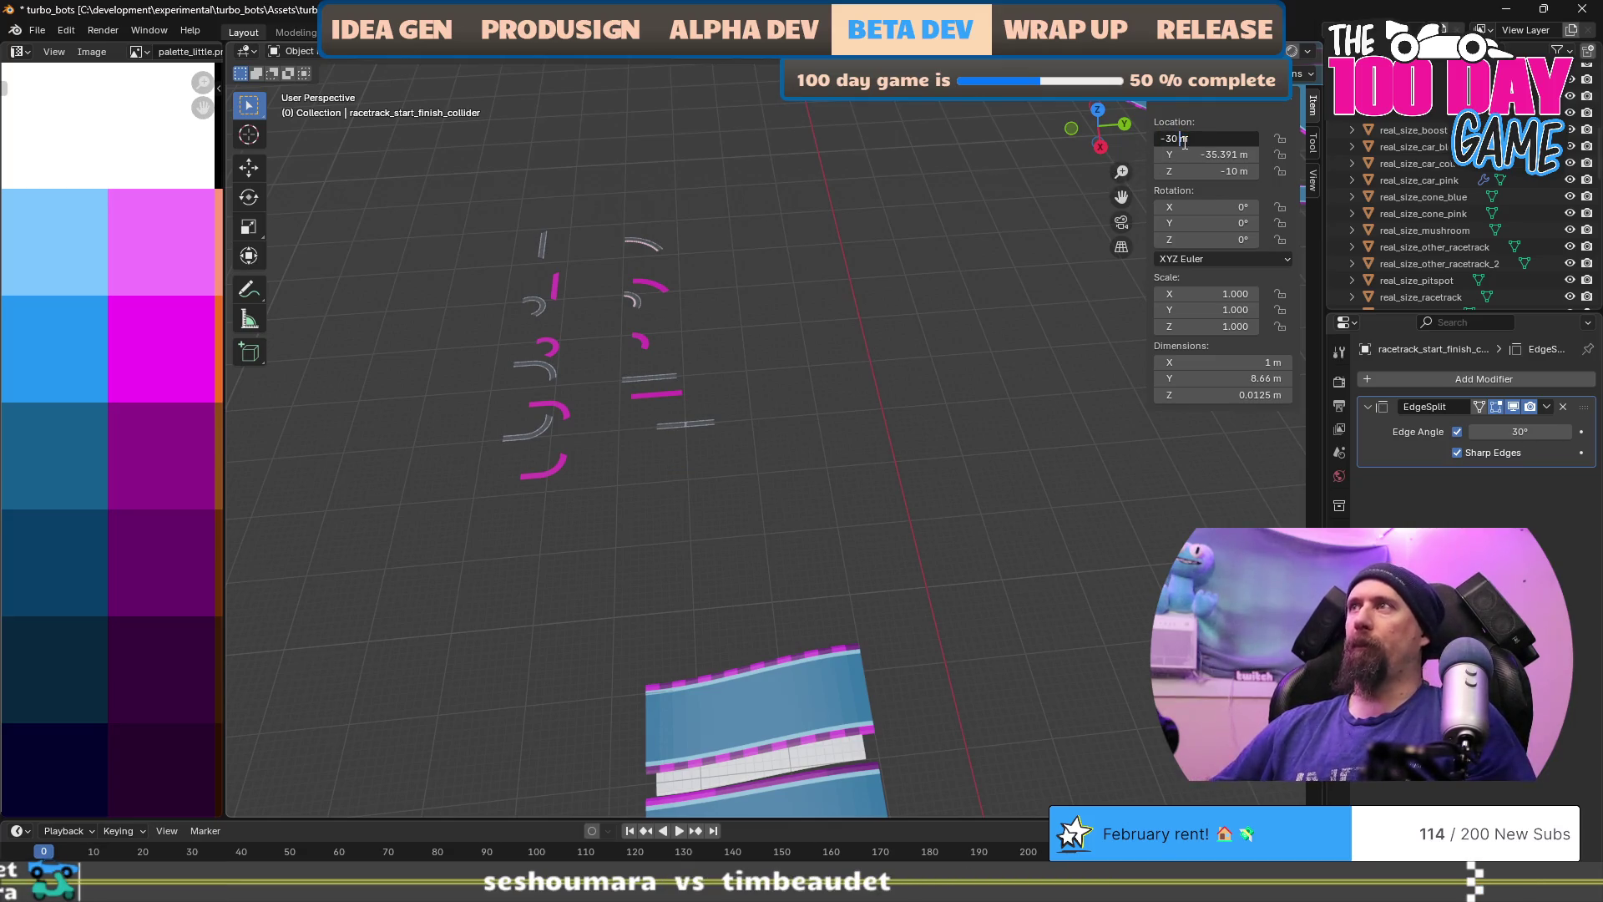
pyautogui.write('15')
pyautogui.press('Return')
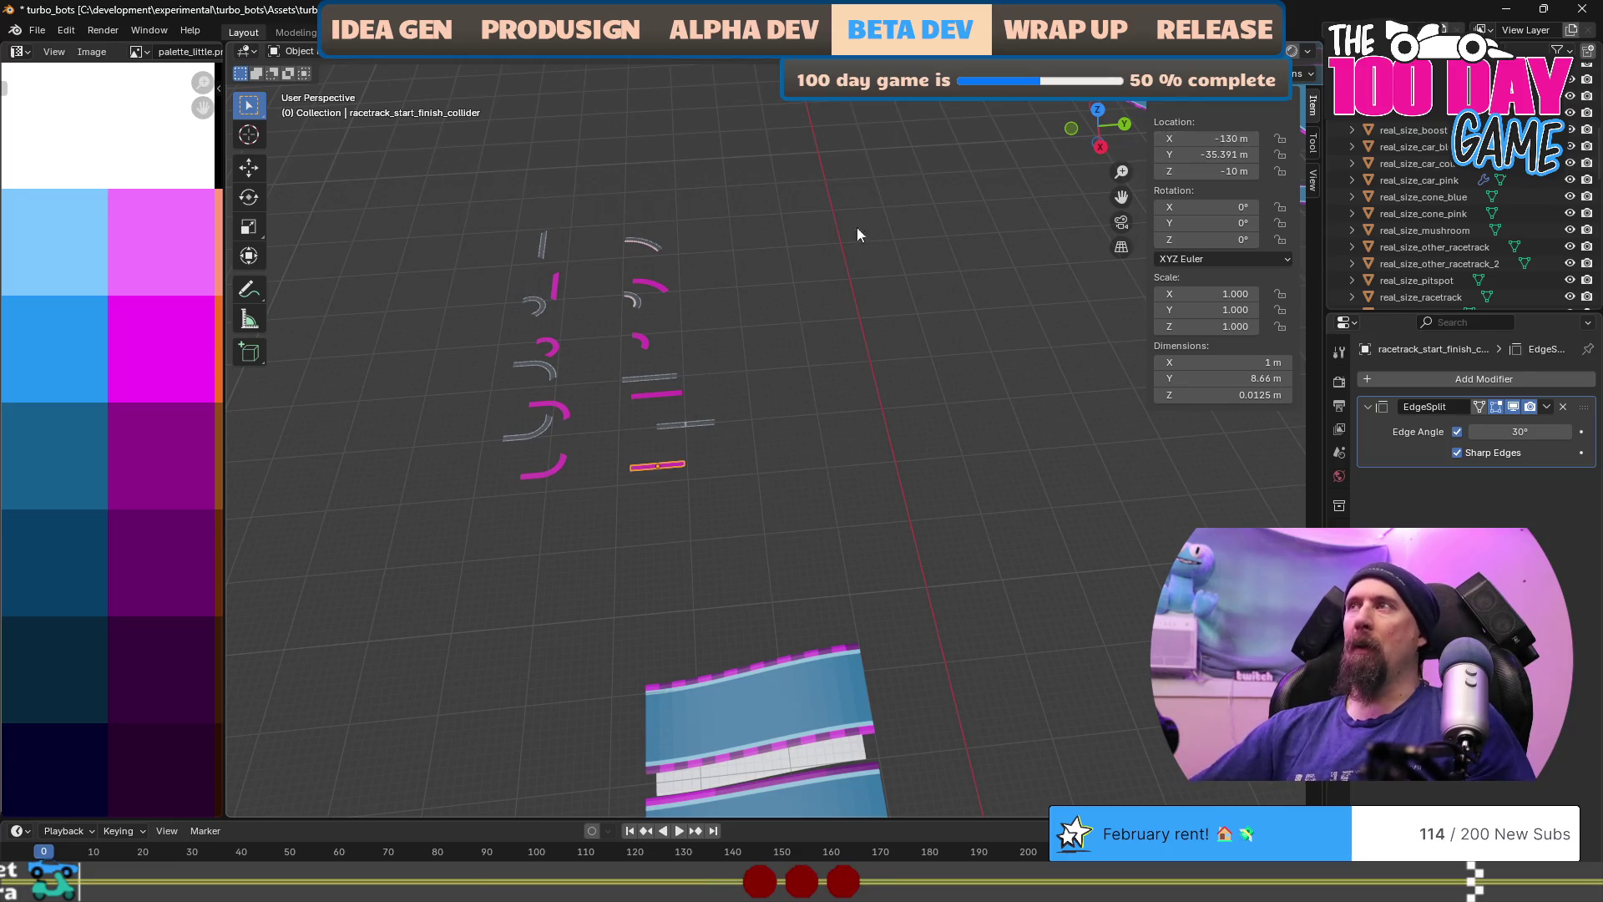
pyautogui.click(1204, 148)
pyautogui.write('-30')
pyautogui.press('Return')
pyautogui.scroll(5, 763, 463)
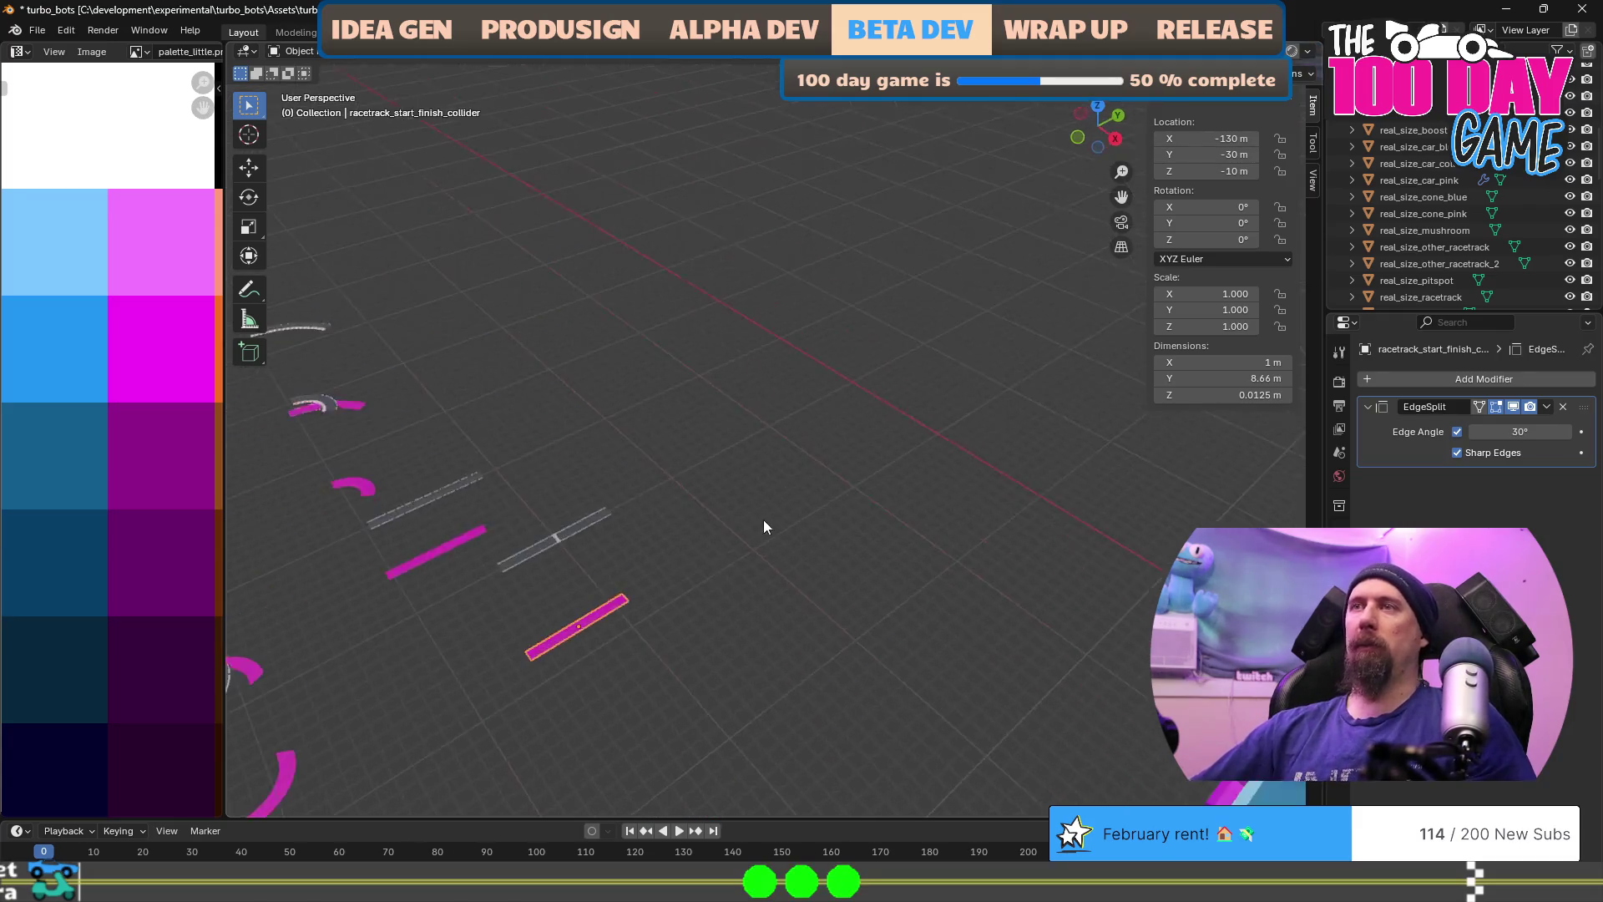
pyautogui.press('Tab')
pyautogui.press('s')
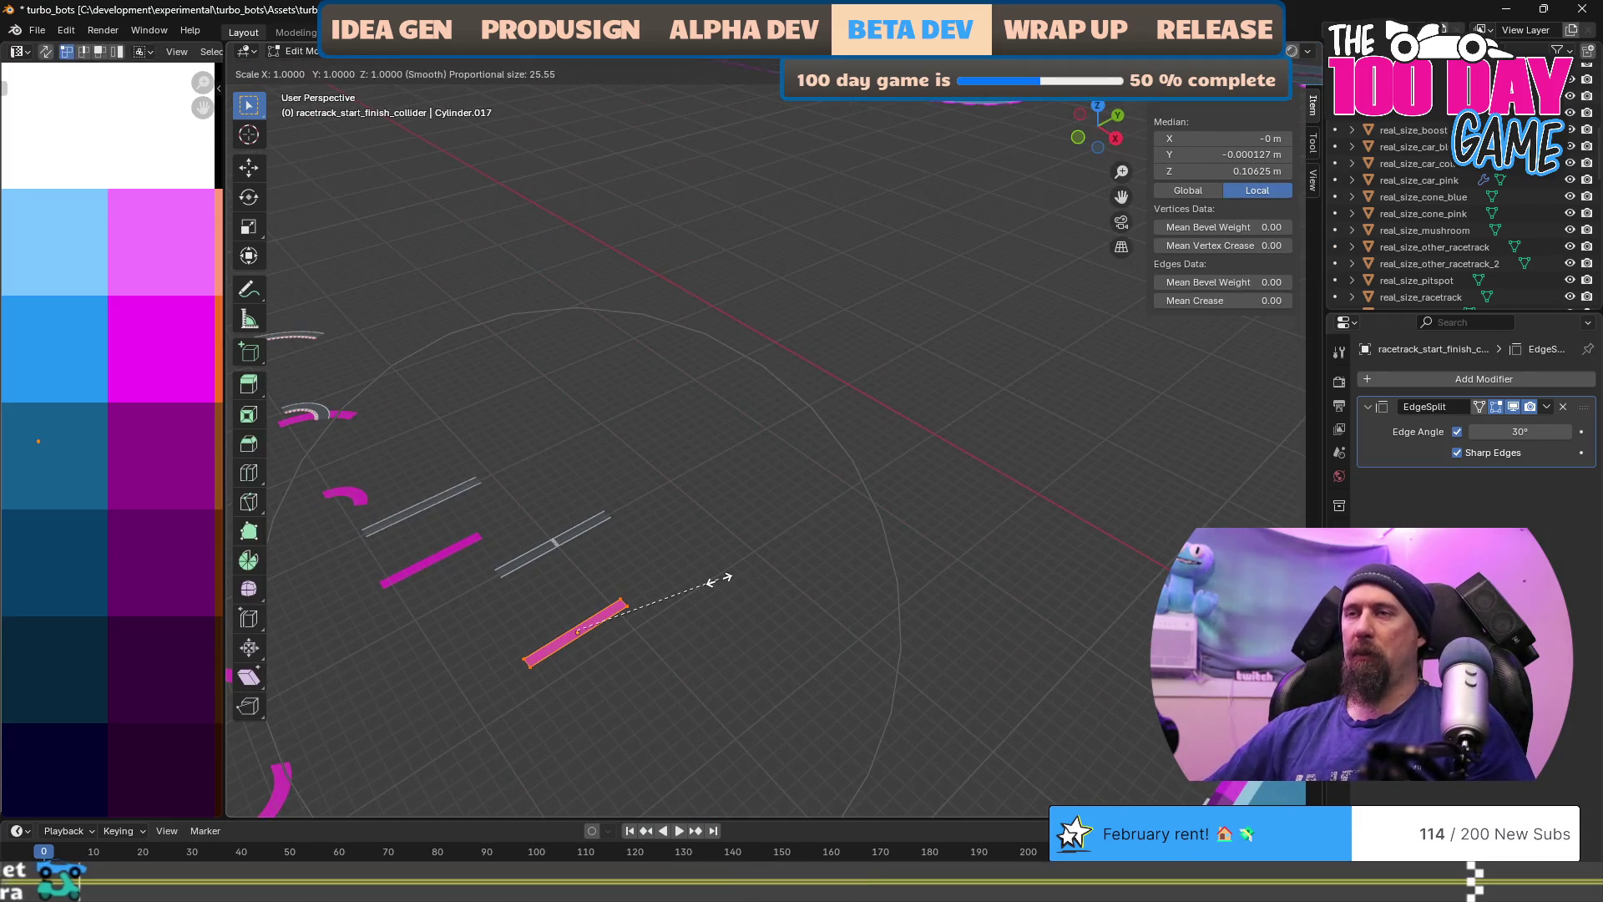
pyautogui.press('Escape')
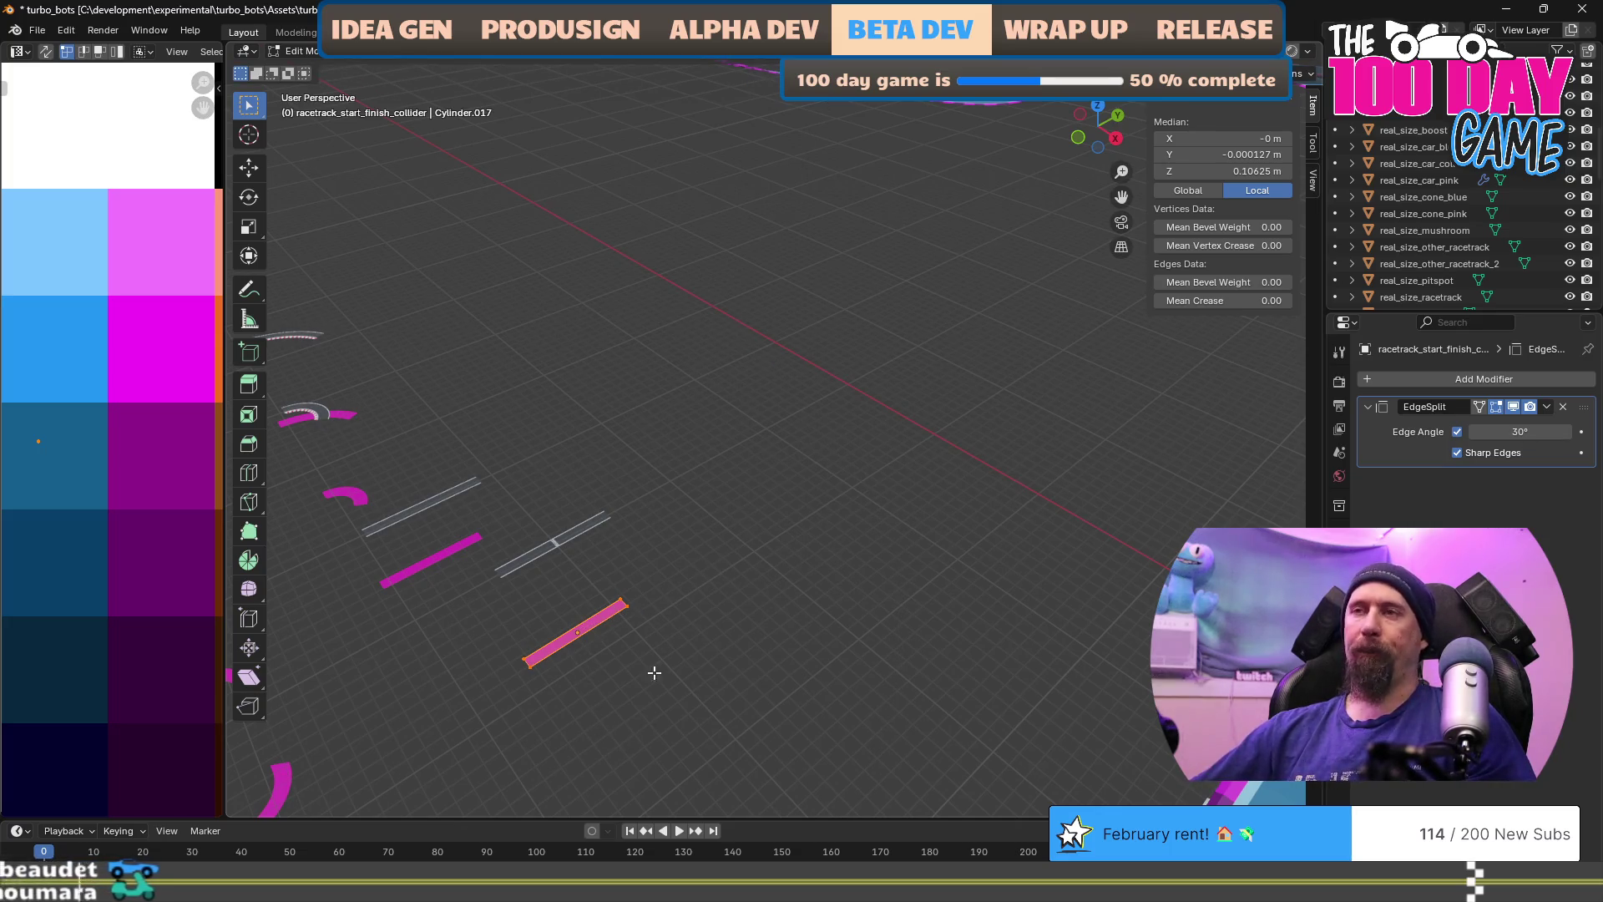
pyautogui.scroll(-3, 1003, 433)
pyautogui.moveTo(966, 501)
pyautogui.mouseDown()
pyautogui.moveTo(916, 514)
pyautogui.moveTo(1013, 551)
pyautogui.moveTo(993, 537)
pyautogui.moveTo(1034, 504)
pyautogui.moveTo(1041, 537)
pyautogui.mouseUp()
pyautogui.scroll(3, 996, 538)
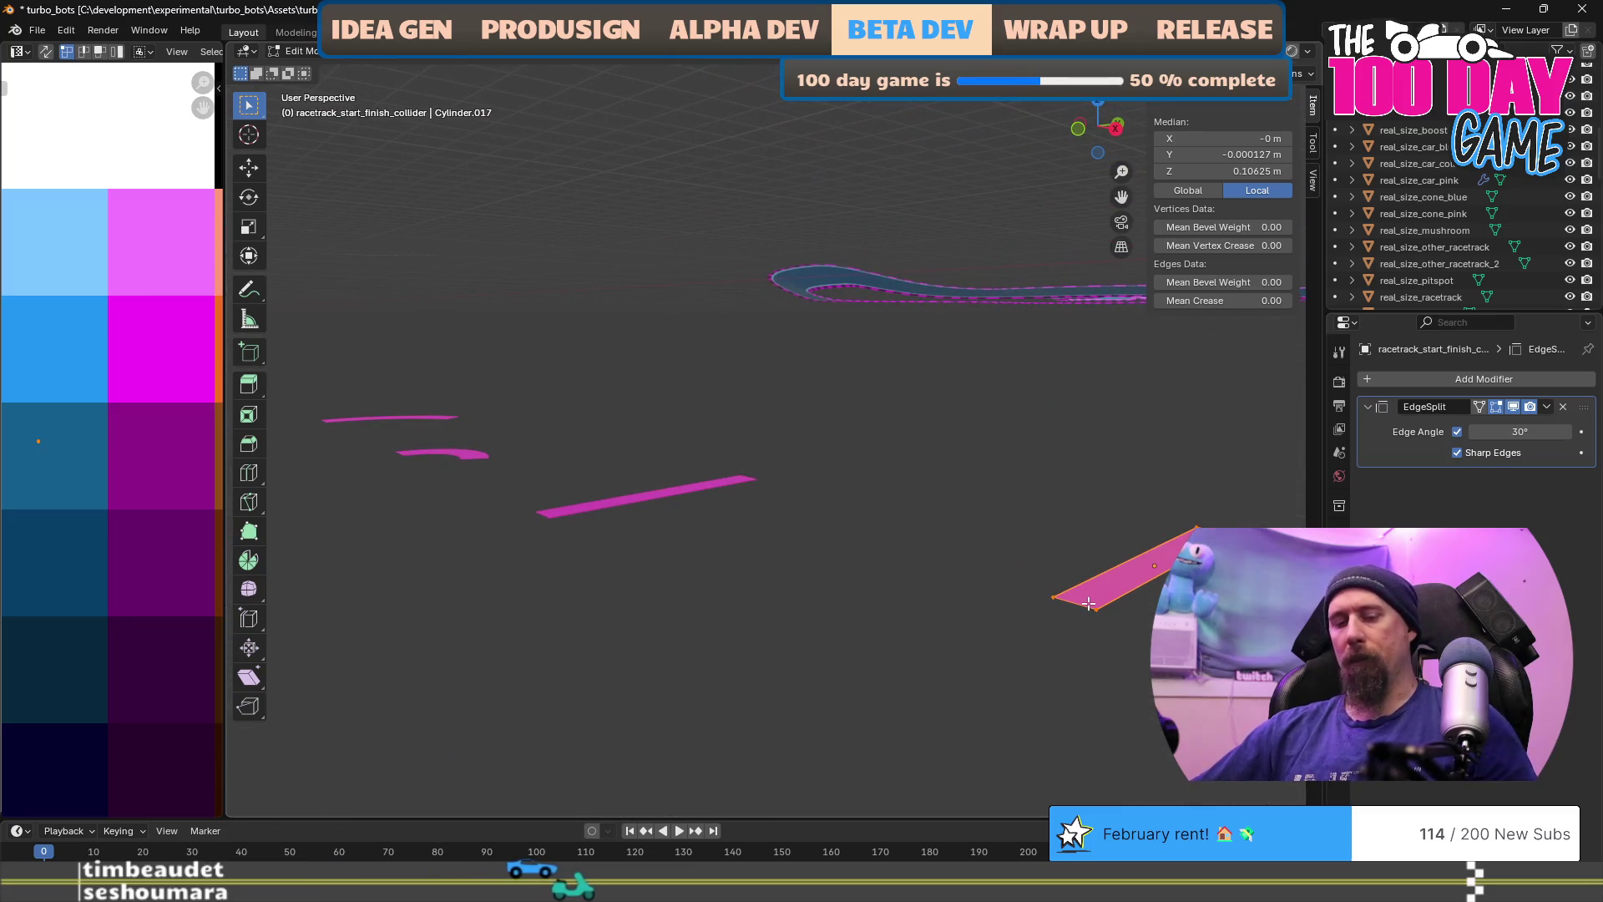
pyautogui.press('KP_Decimal')
pyautogui.moveTo(626, 506)
pyautogui.mouseDown()
pyautogui.moveTo(669, 509)
pyautogui.moveTo(555, 562)
pyautogui.mouseUp()
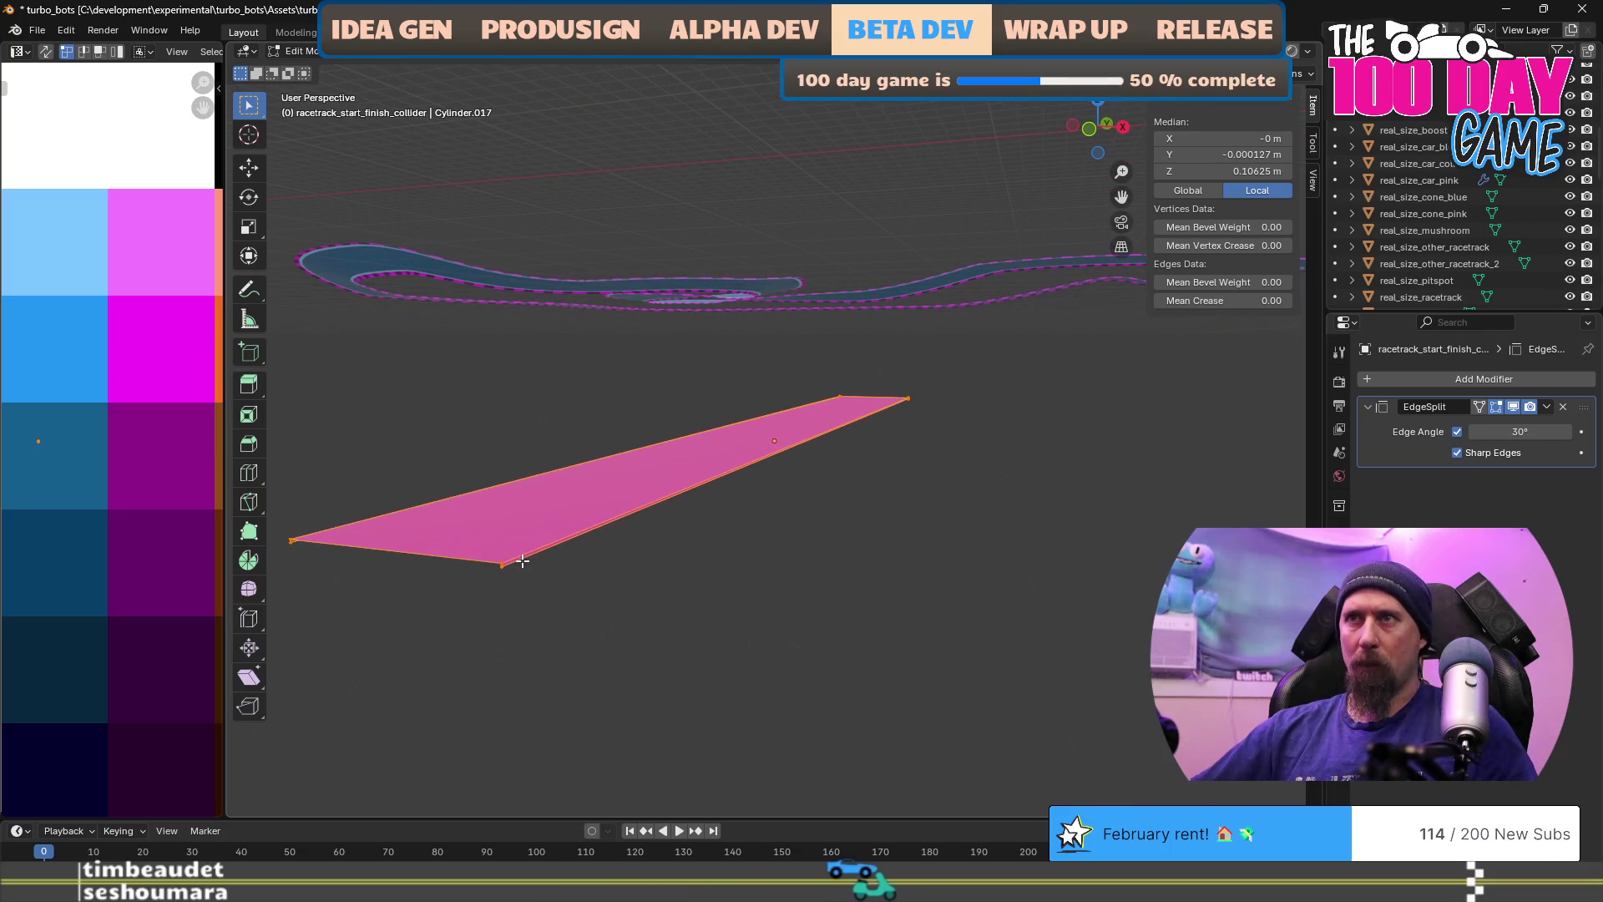
pyautogui.click(515, 553)
pyautogui.hotkey('ctrl', 'z')
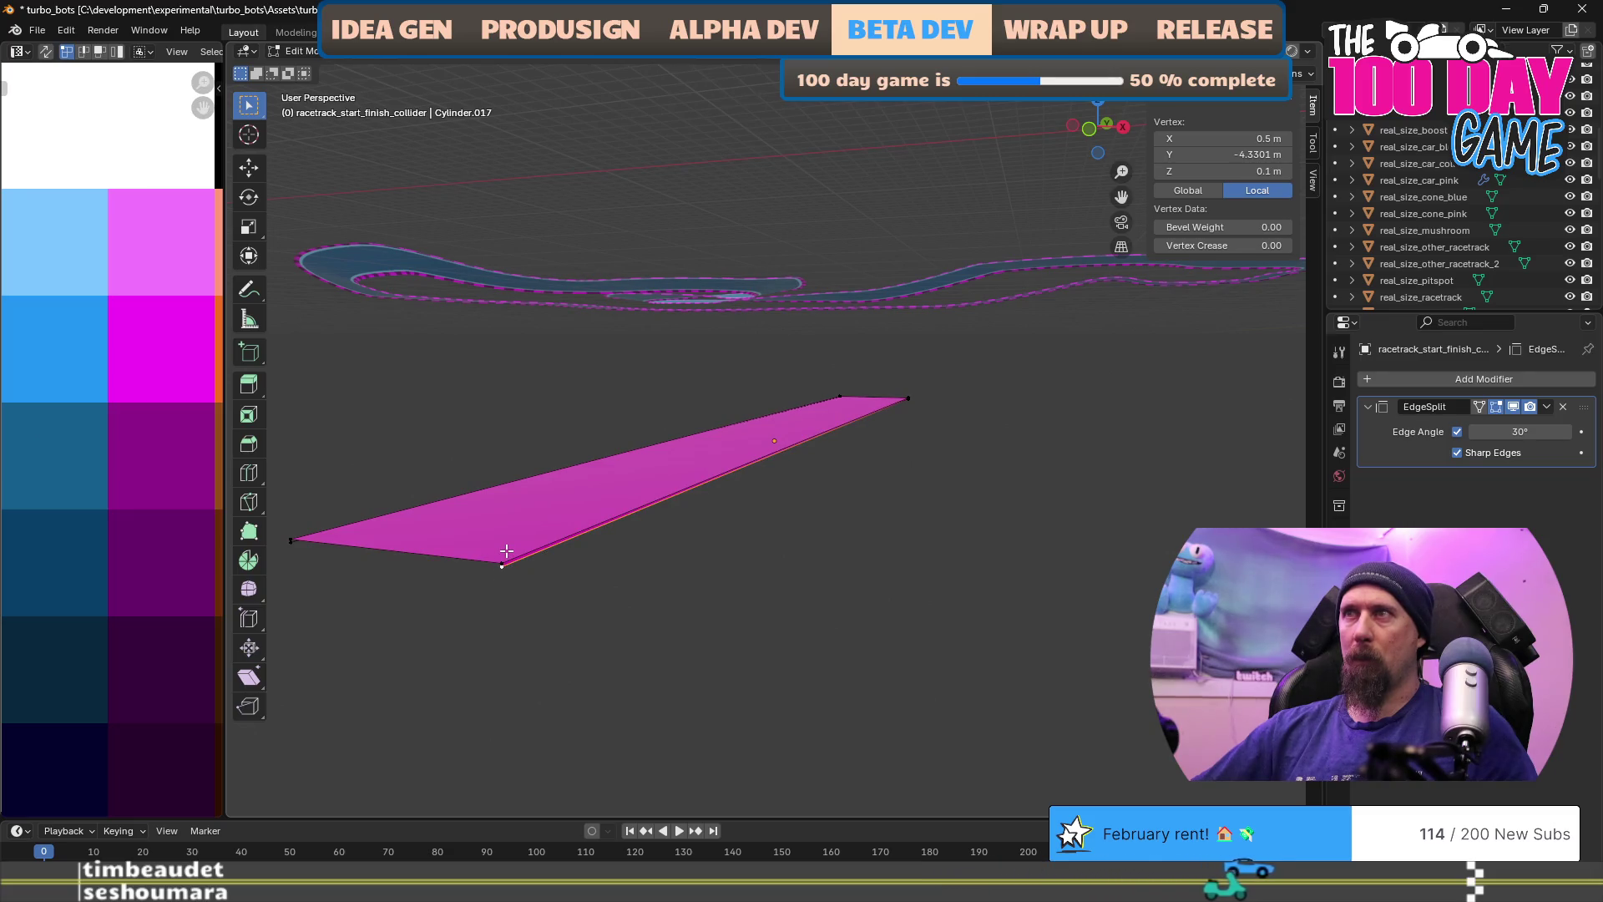
pyautogui.hotkey('ctrl', 'shift', 'z')
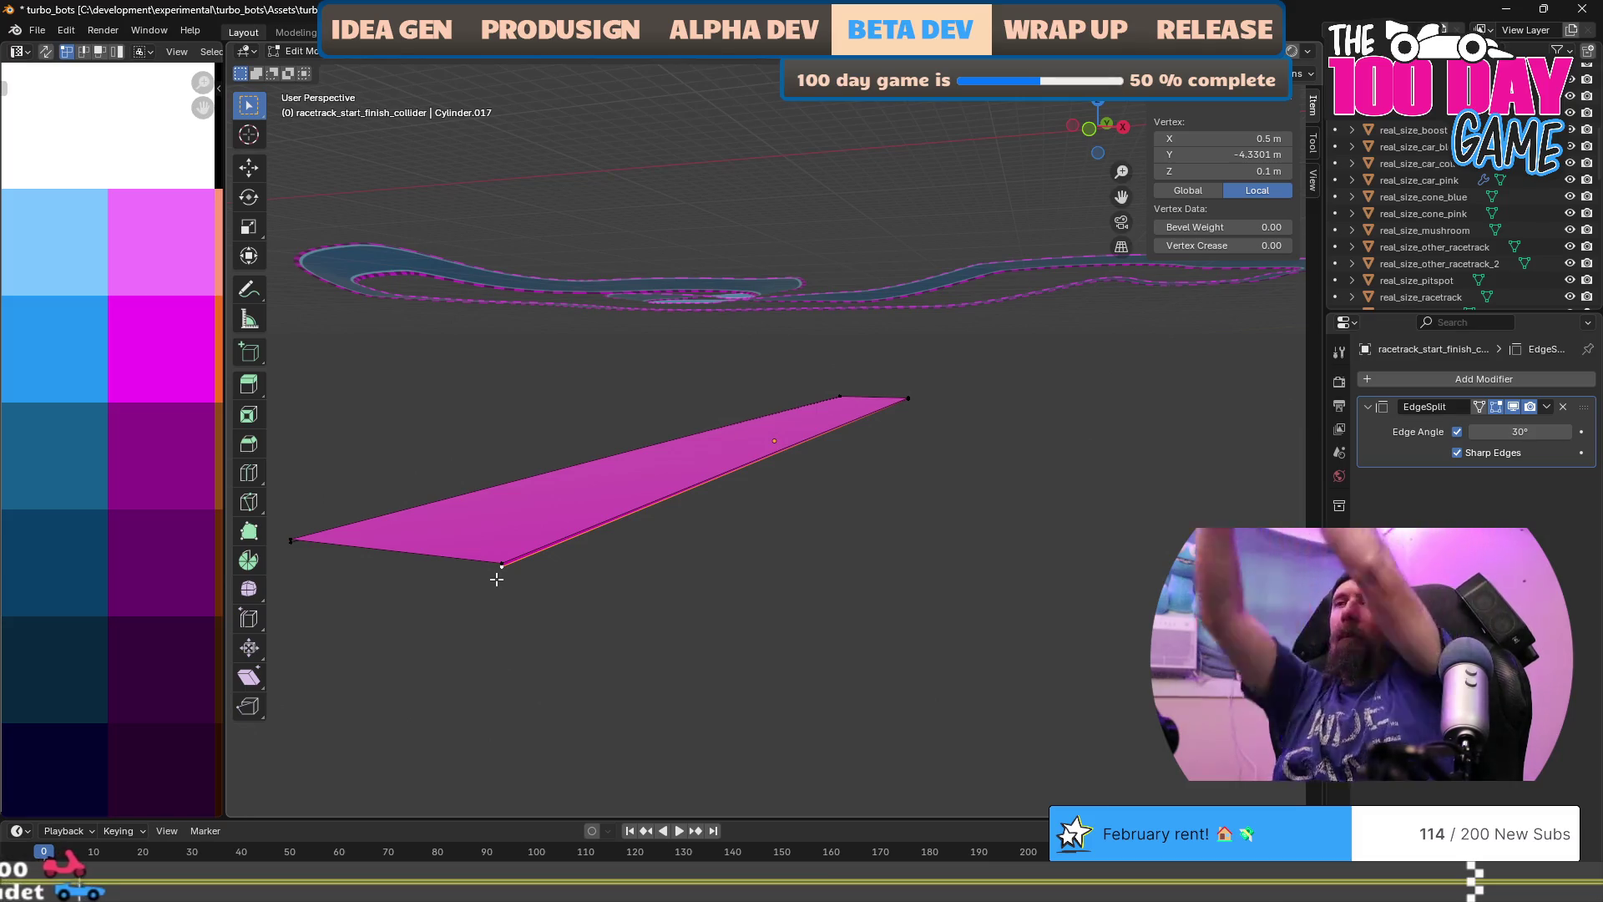
pyautogui.press('g')
pyautogui.press('z')
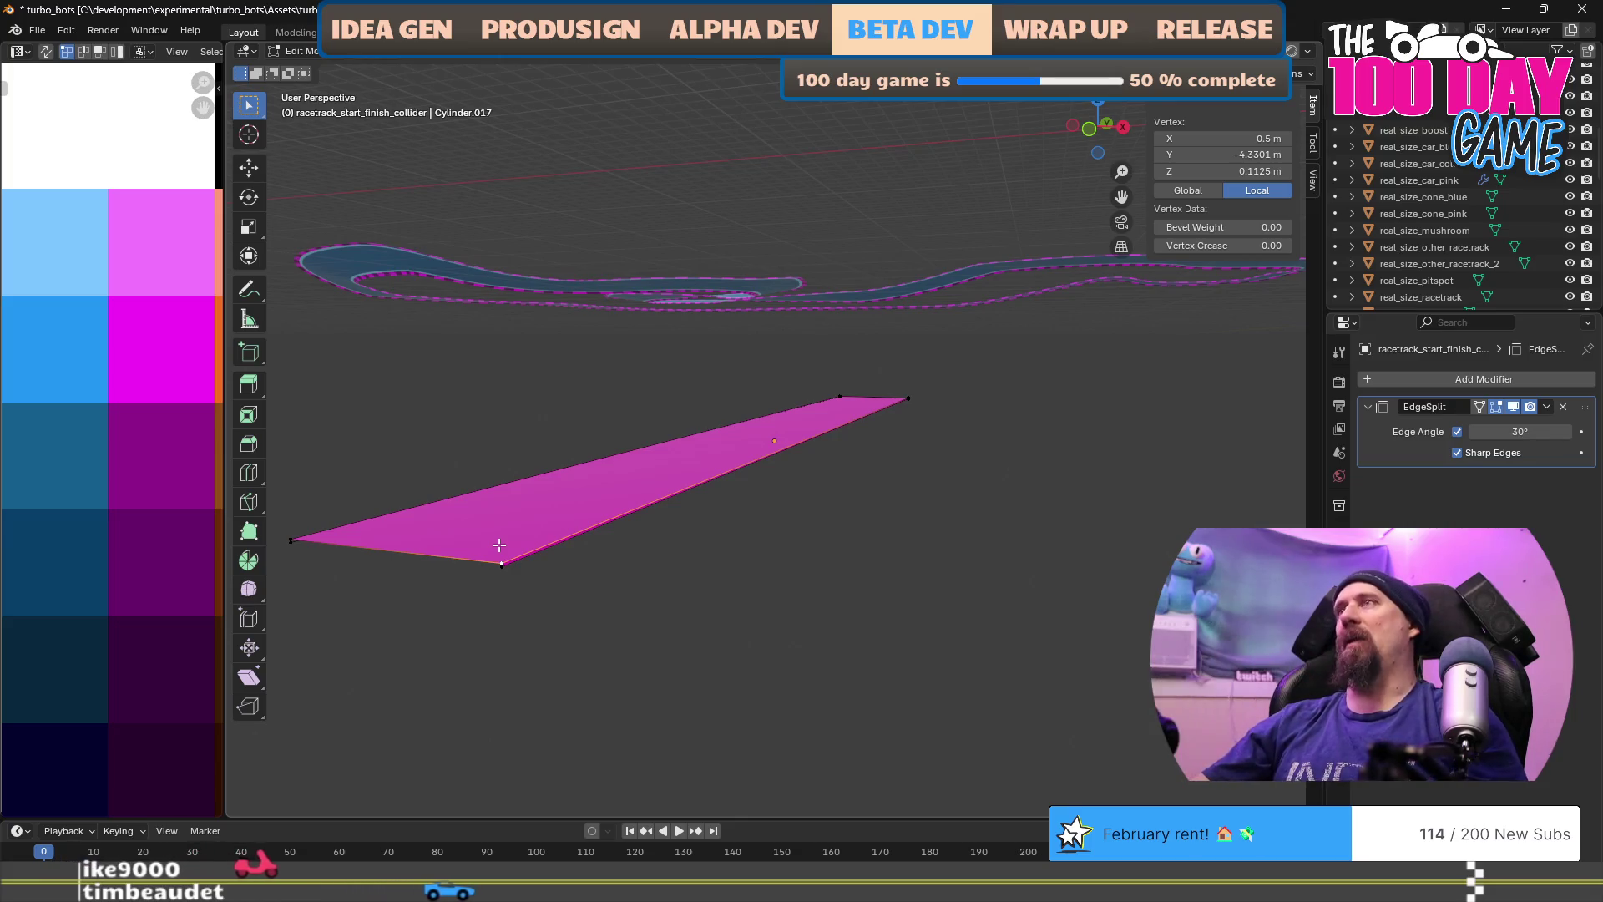
pyautogui.scroll(-5, 539, 512)
pyautogui.scroll(3, 615, 488)
pyautogui.press('Tab')
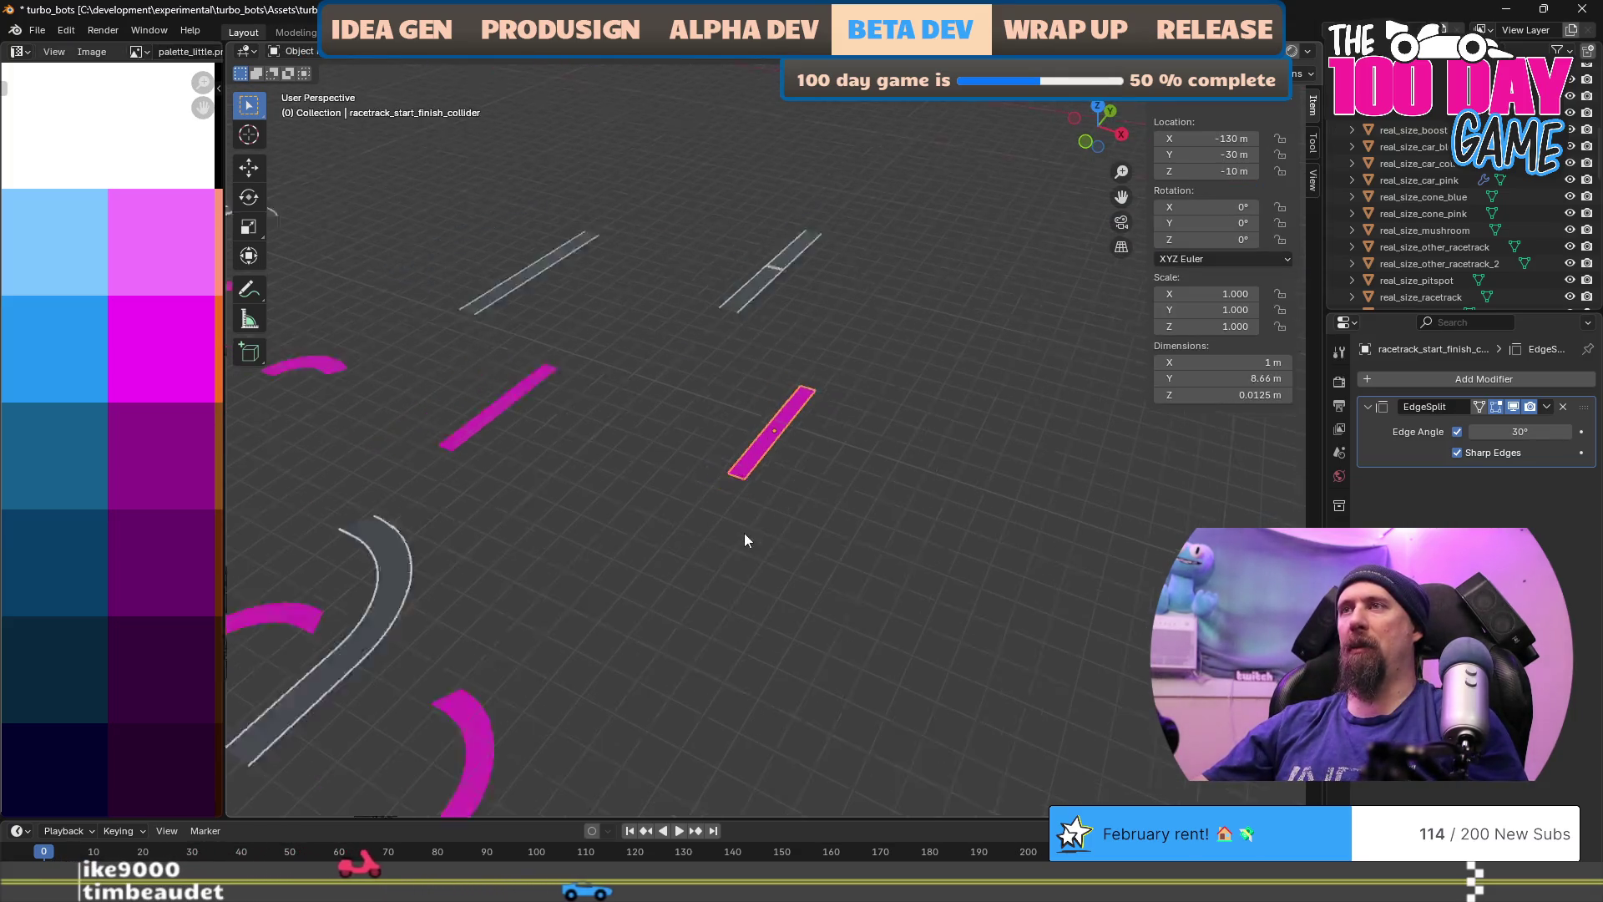
# Step: Select the grey racetrack_straight piece and set its Y location to -30 m
pyautogui.click(679, 412)
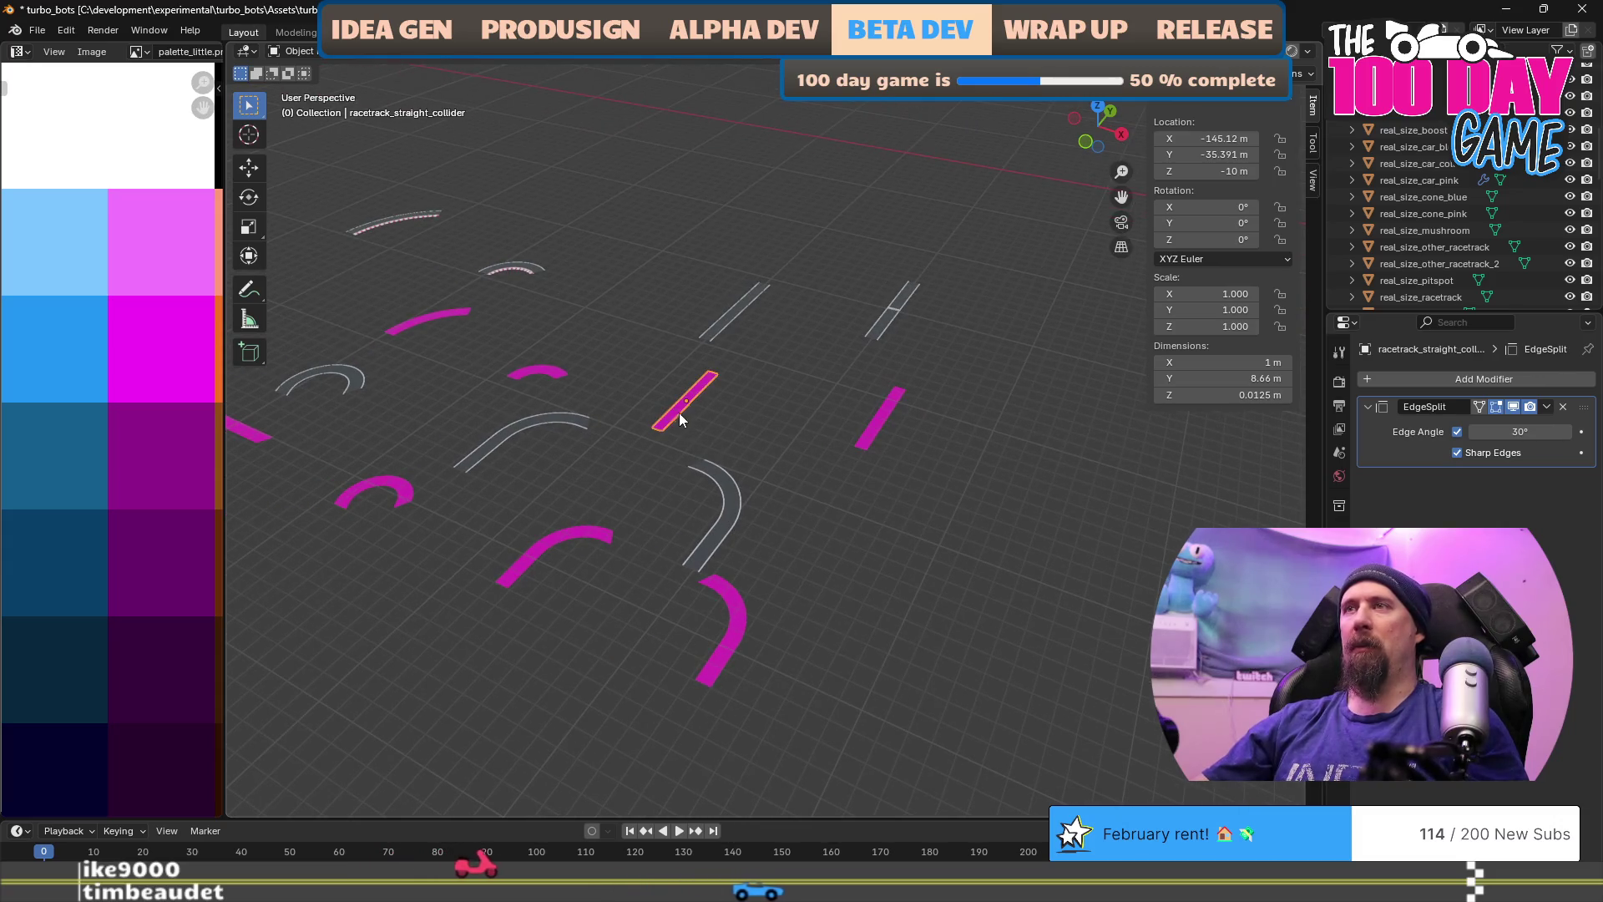
pyautogui.click(540, 376)
pyautogui.moveTo(498, 439)
pyautogui.mouseDown()
pyautogui.moveTo(554, 376)
pyautogui.moveTo(448, 470)
pyautogui.mouseUp()
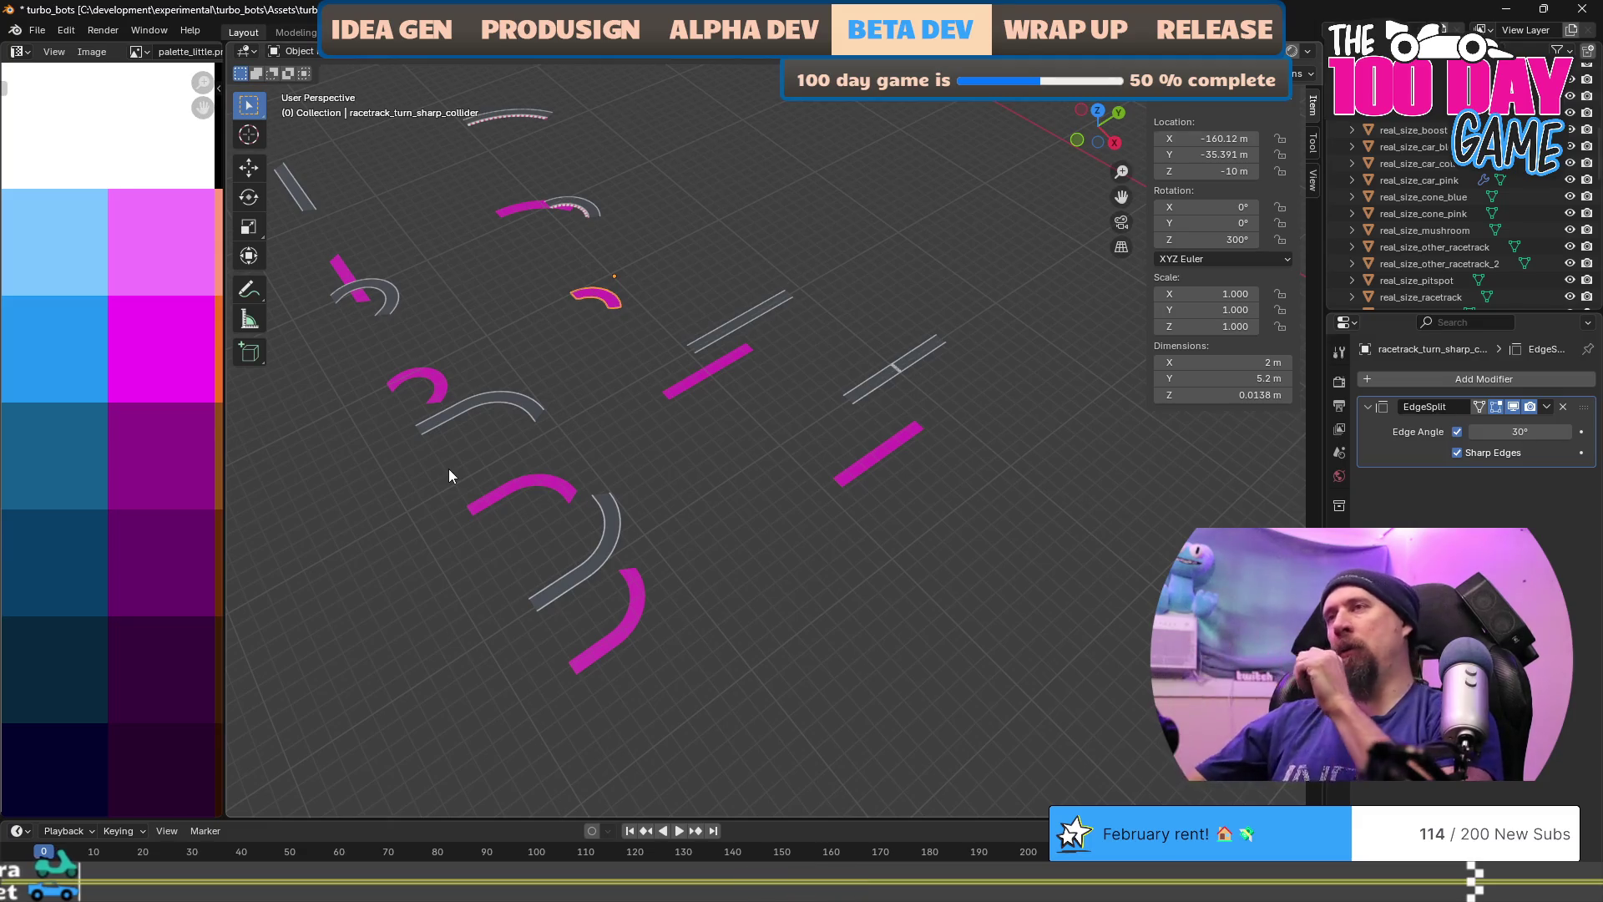
pyautogui.moveTo(816, 531); pyautogui.dragTo(852, 525)
pyautogui.click(730, 293)
pyautogui.moveTo(730, 293)
pyautogui.mouseDown()
pyautogui.moveTo(755, 423)
pyautogui.moveTo(925, 239)
pyautogui.mouseUp()
pyautogui.click(1211, 154)
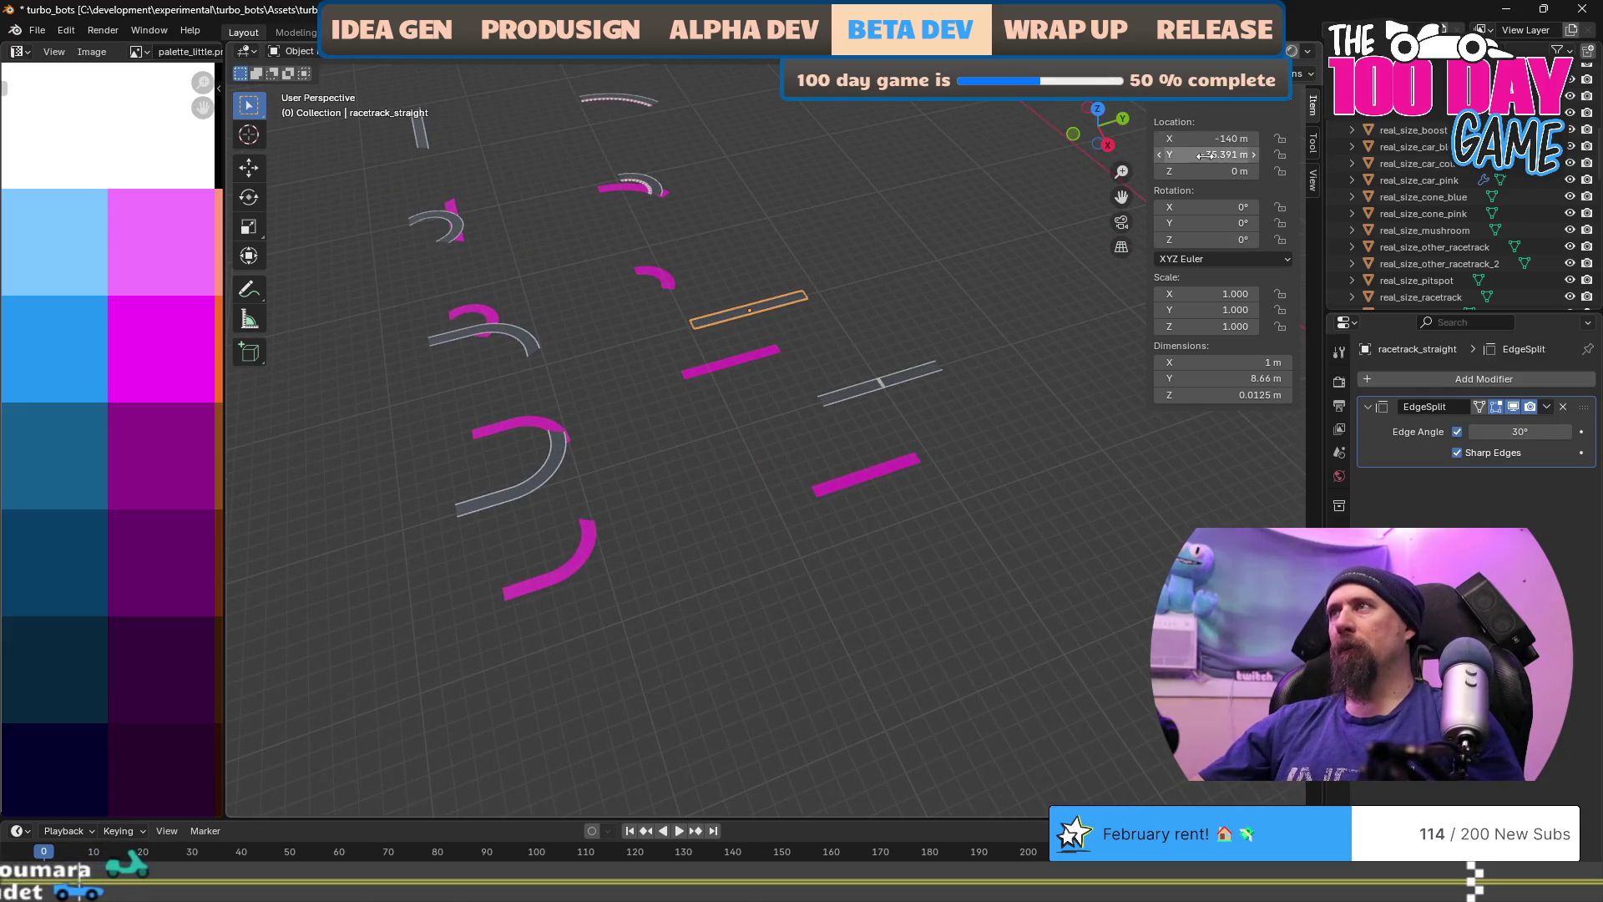
pyautogui.write('-30')
pyautogui.press('Return')
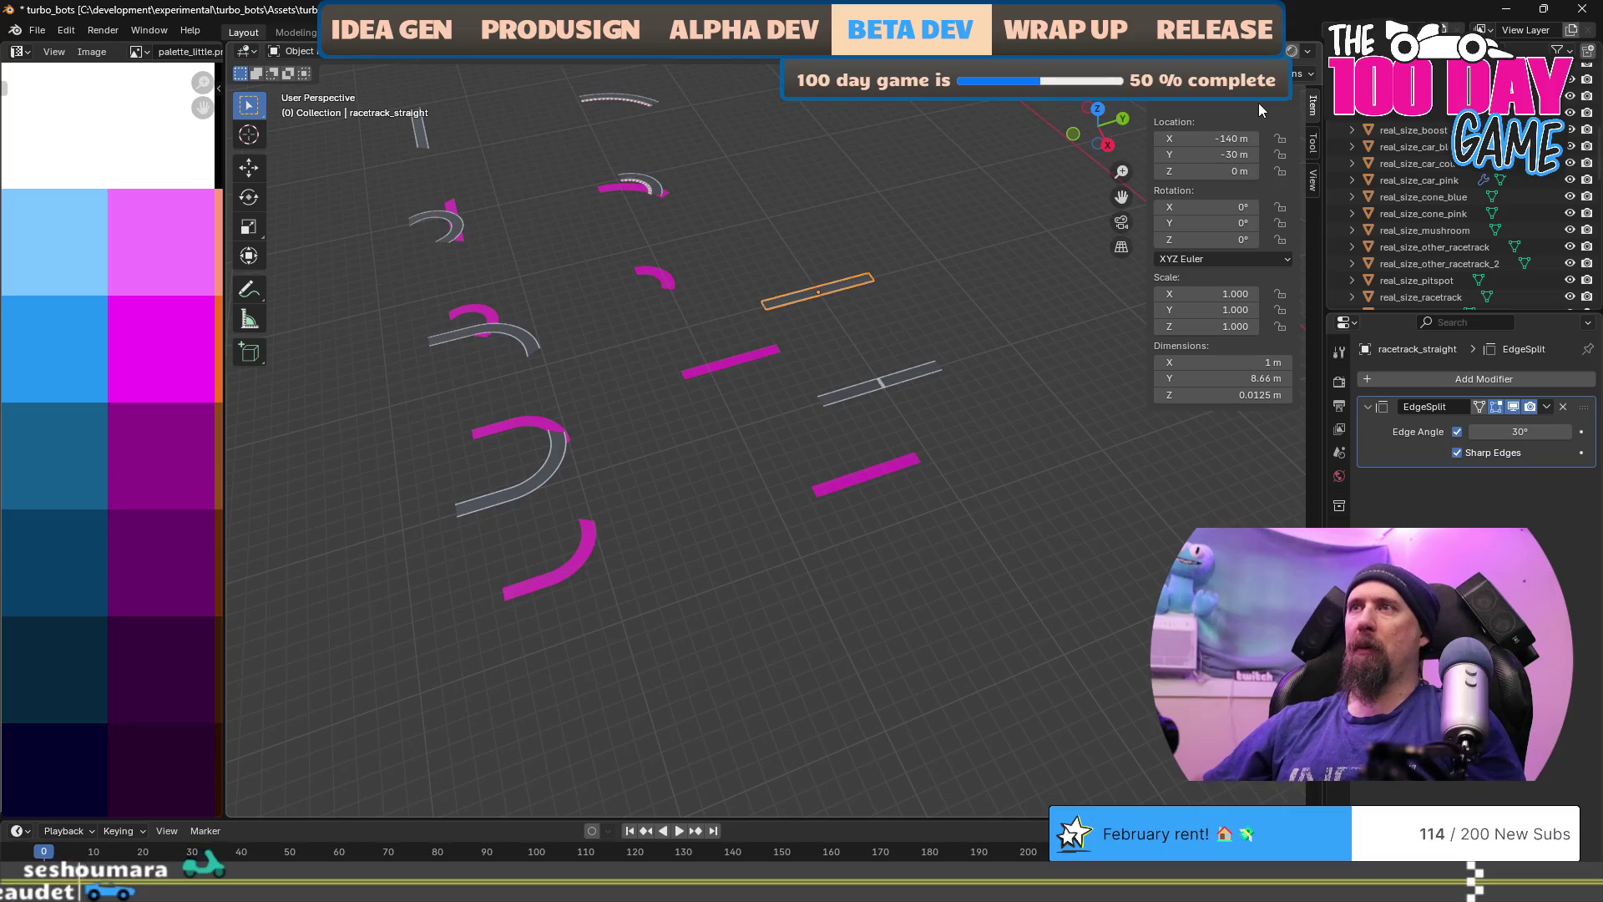
# Step: Move the straight piece's collider to X -140 m, Y -30 m and start scaling its mesh by 10
pyautogui.click(731, 361)
pyautogui.click(1230, 138)
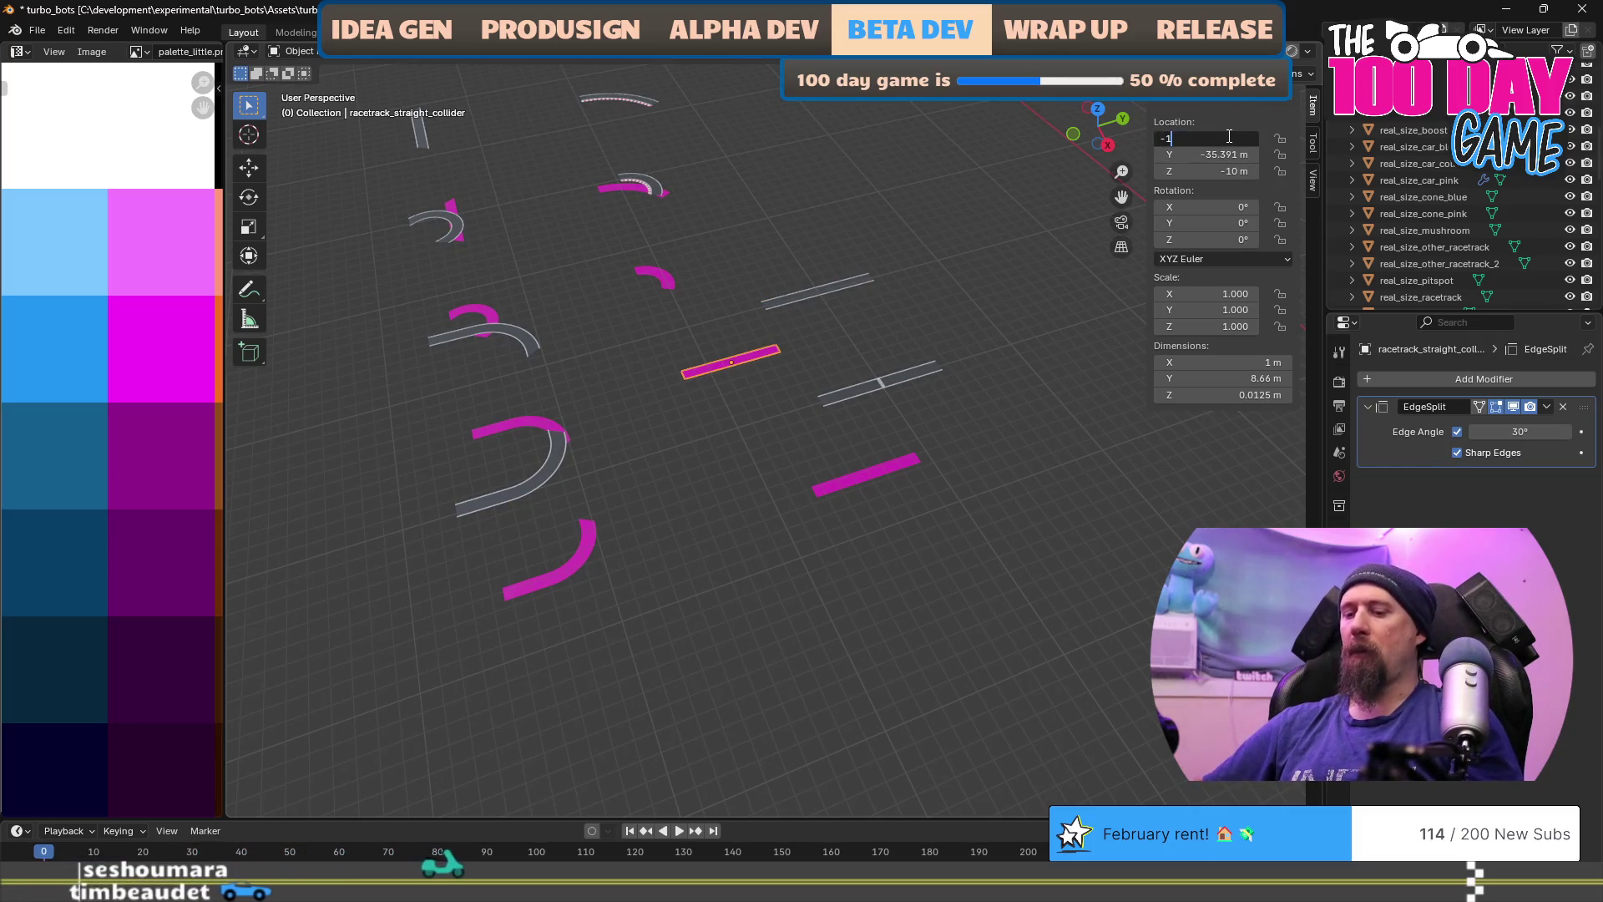
pyautogui.write('-140')
pyautogui.press('Tab')
pyautogui.write('-30')
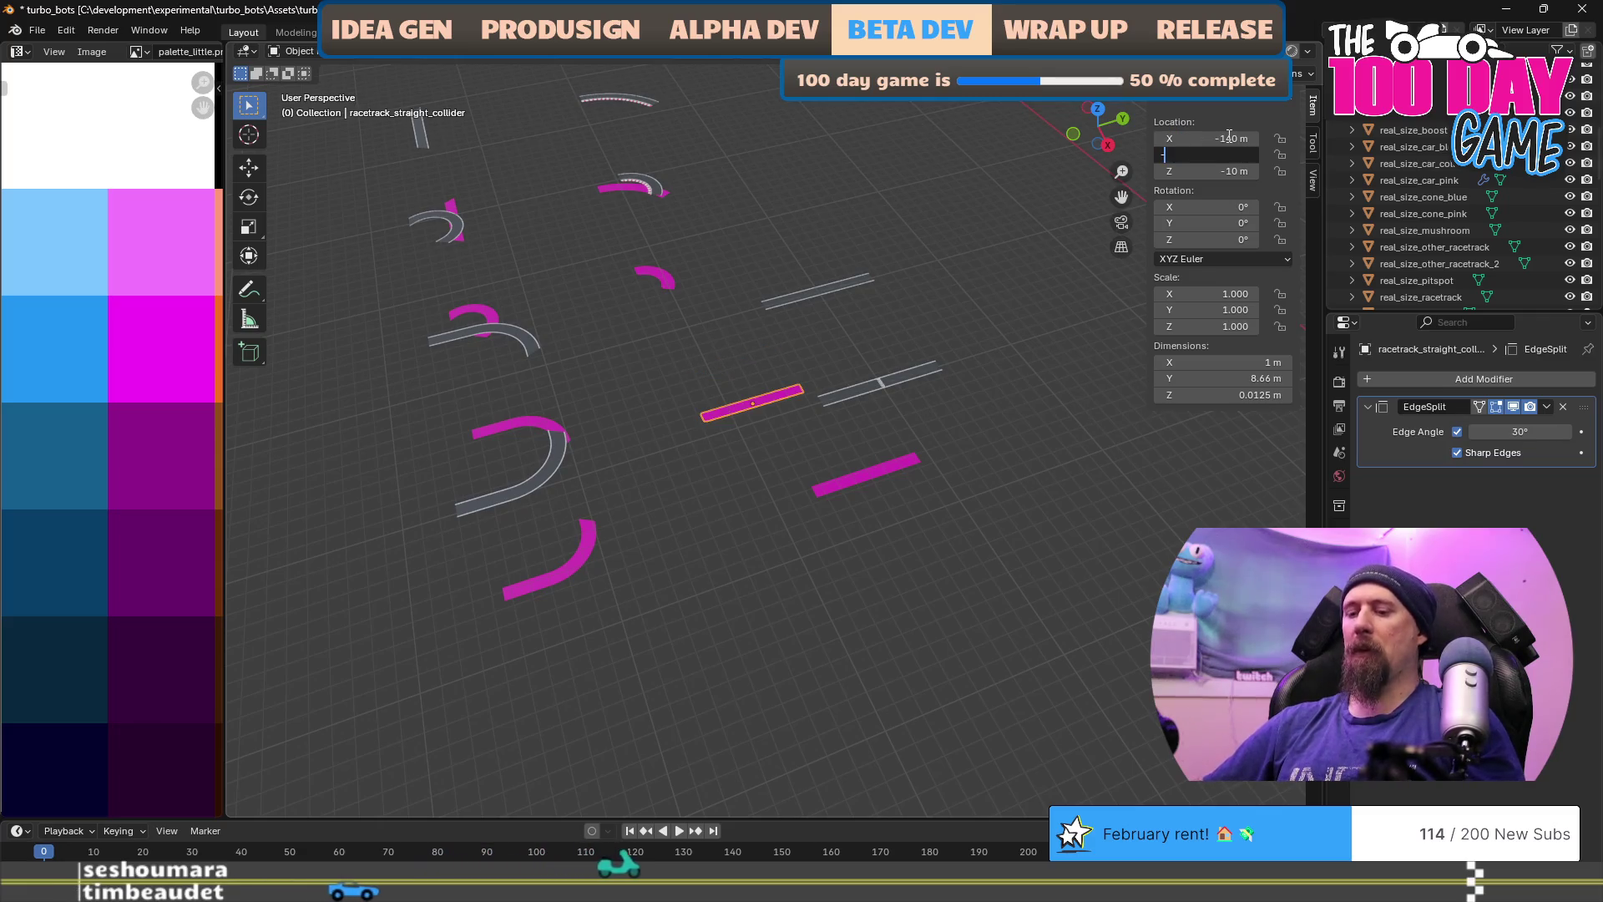
pyautogui.press('Return')
pyautogui.press('Tab')
pyautogui.write('s10')
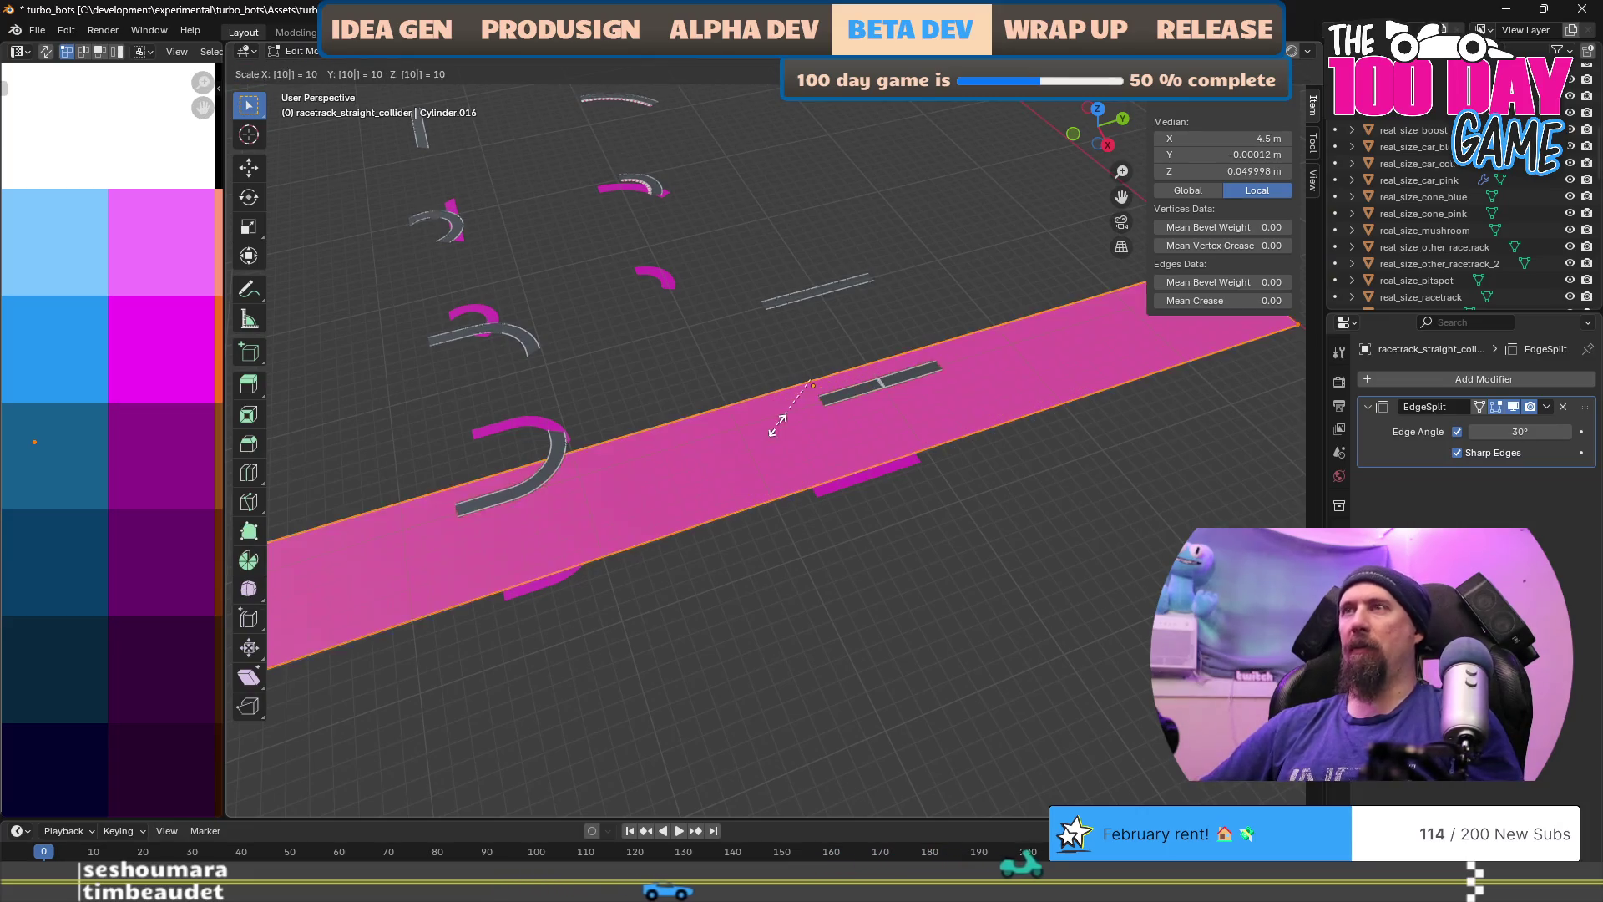
# Step: Confirm the collider mesh's tenfold scale and inspect the enlarged strip in Object Mode
pyautogui.press('Return')
pyautogui.scroll(-5, 741, 438)
pyautogui.moveTo(741, 438)
pyautogui.mouseDown()
pyautogui.moveTo(655, 590)
pyautogui.moveTo(815, 544)
pyautogui.moveTo(827, 533)
pyautogui.moveTo(783, 498)
pyautogui.moveTo(791, 469)
pyautogui.moveTo(815, 548)
pyautogui.moveTo(866, 526)
pyautogui.moveTo(888, 540)
pyautogui.moveTo(810, 564)
pyautogui.moveTo(749, 623)
pyautogui.moveTo(722, 596)
pyautogui.moveTo(687, 687)
pyautogui.moveTo(700, 671)
pyautogui.moveTo(683, 599)
pyautogui.mouseUp()
pyautogui.press('Tab')
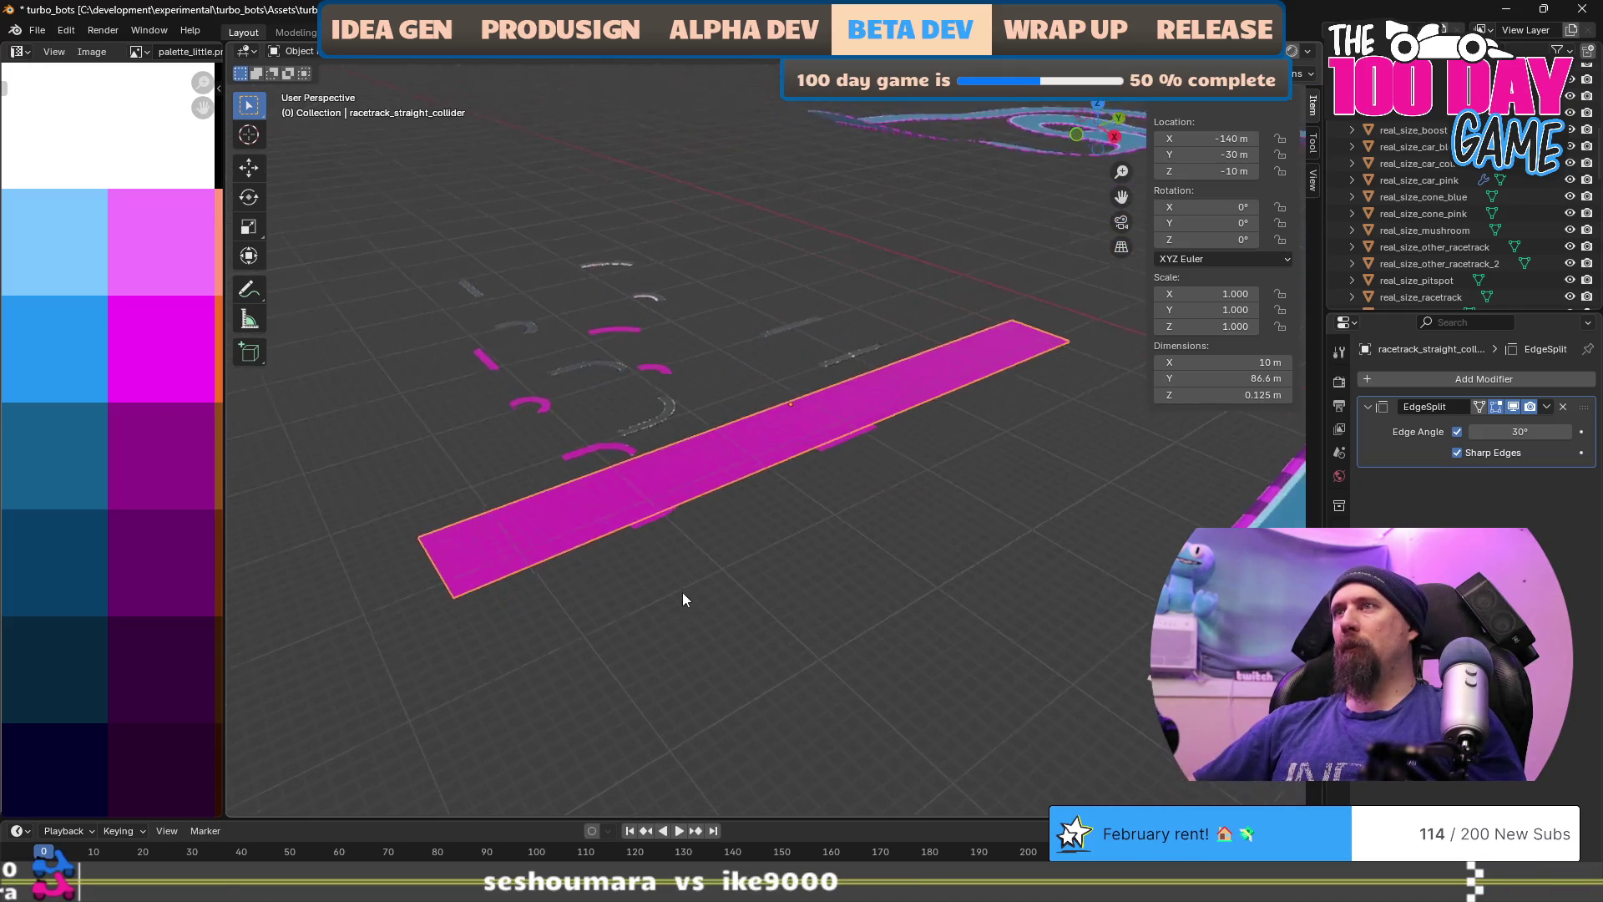
pyautogui.scroll(6, 835, 453)
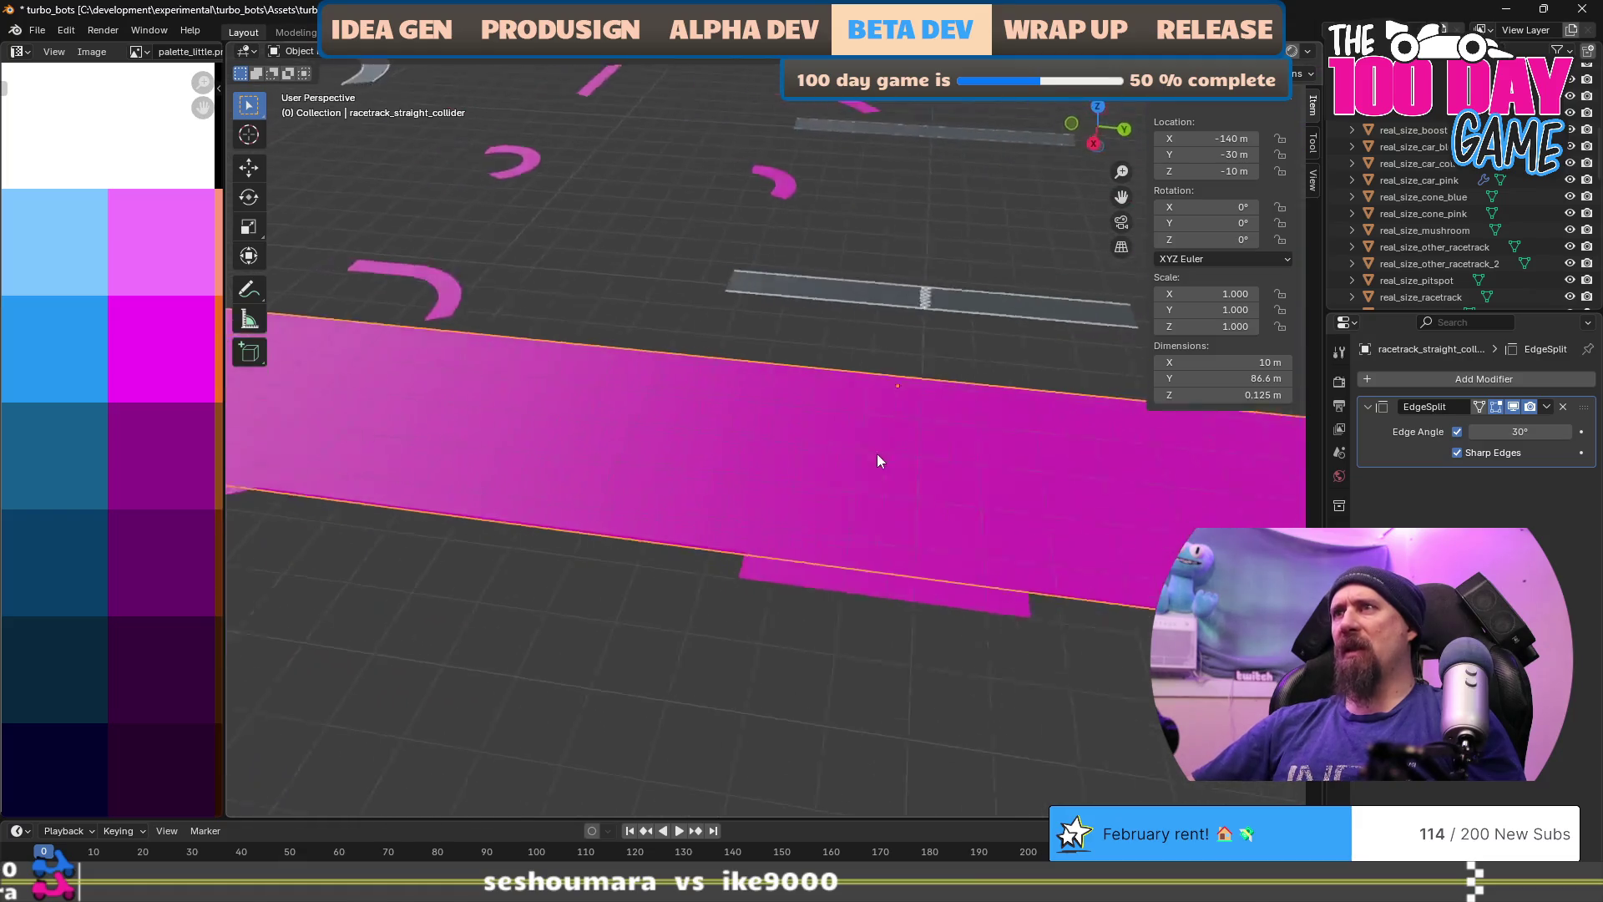
pyautogui.scroll(-5, 877, 459)
# Step: Undo the tenfold enlargement so the collider returns to its original size
pyautogui.press('Tab')
pyautogui.hotkey('shift', 'h')
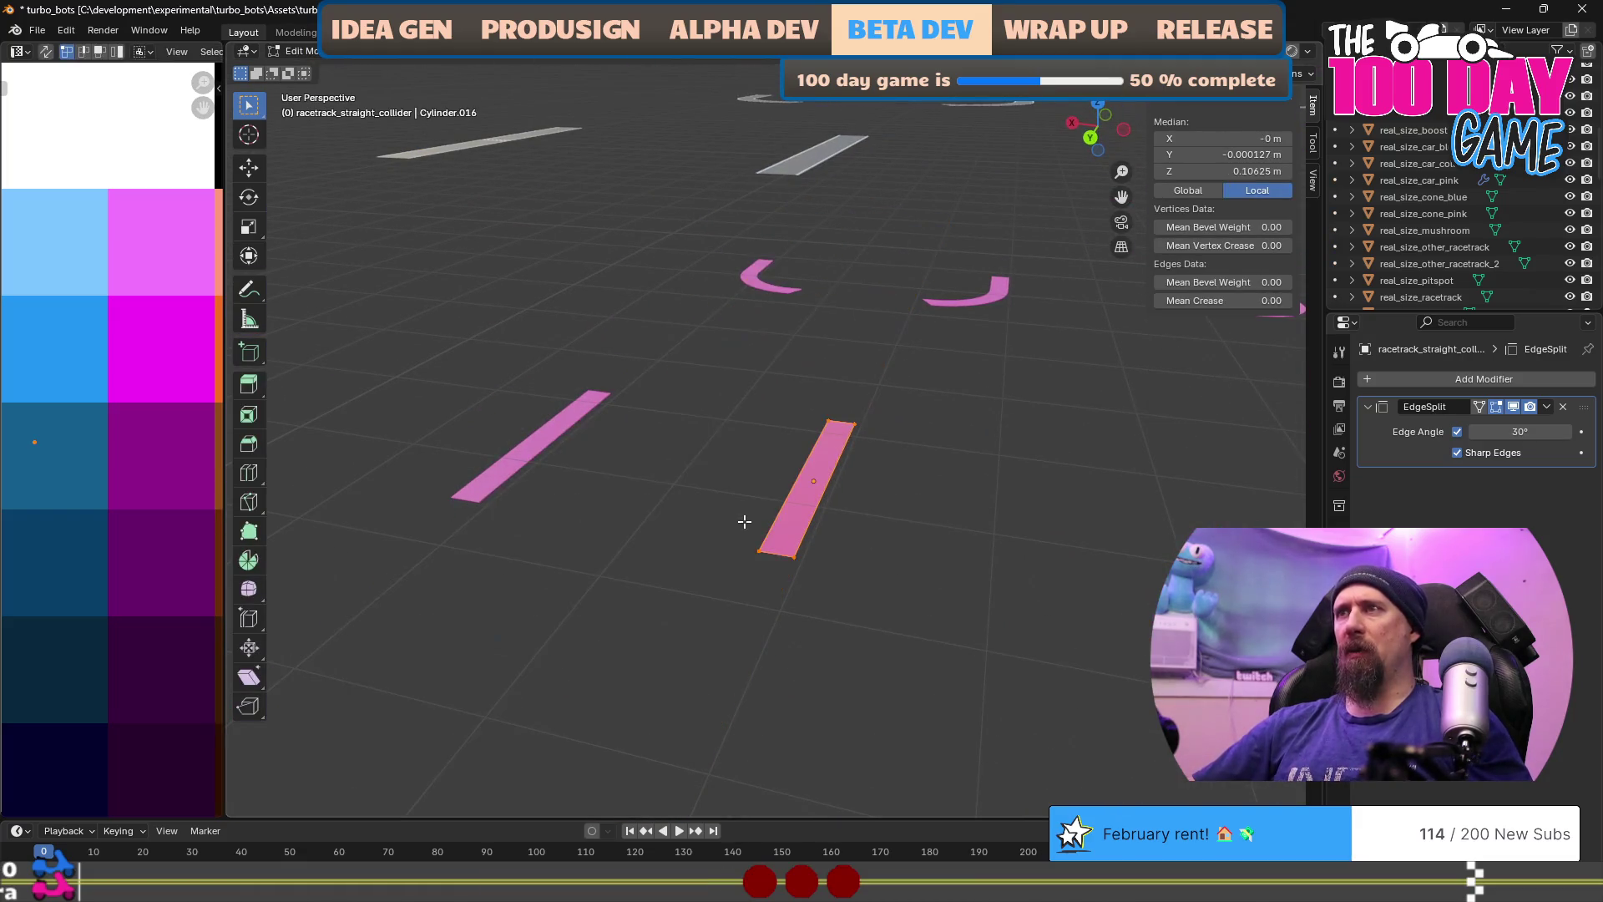
pyautogui.scroll(1, 748, 553)
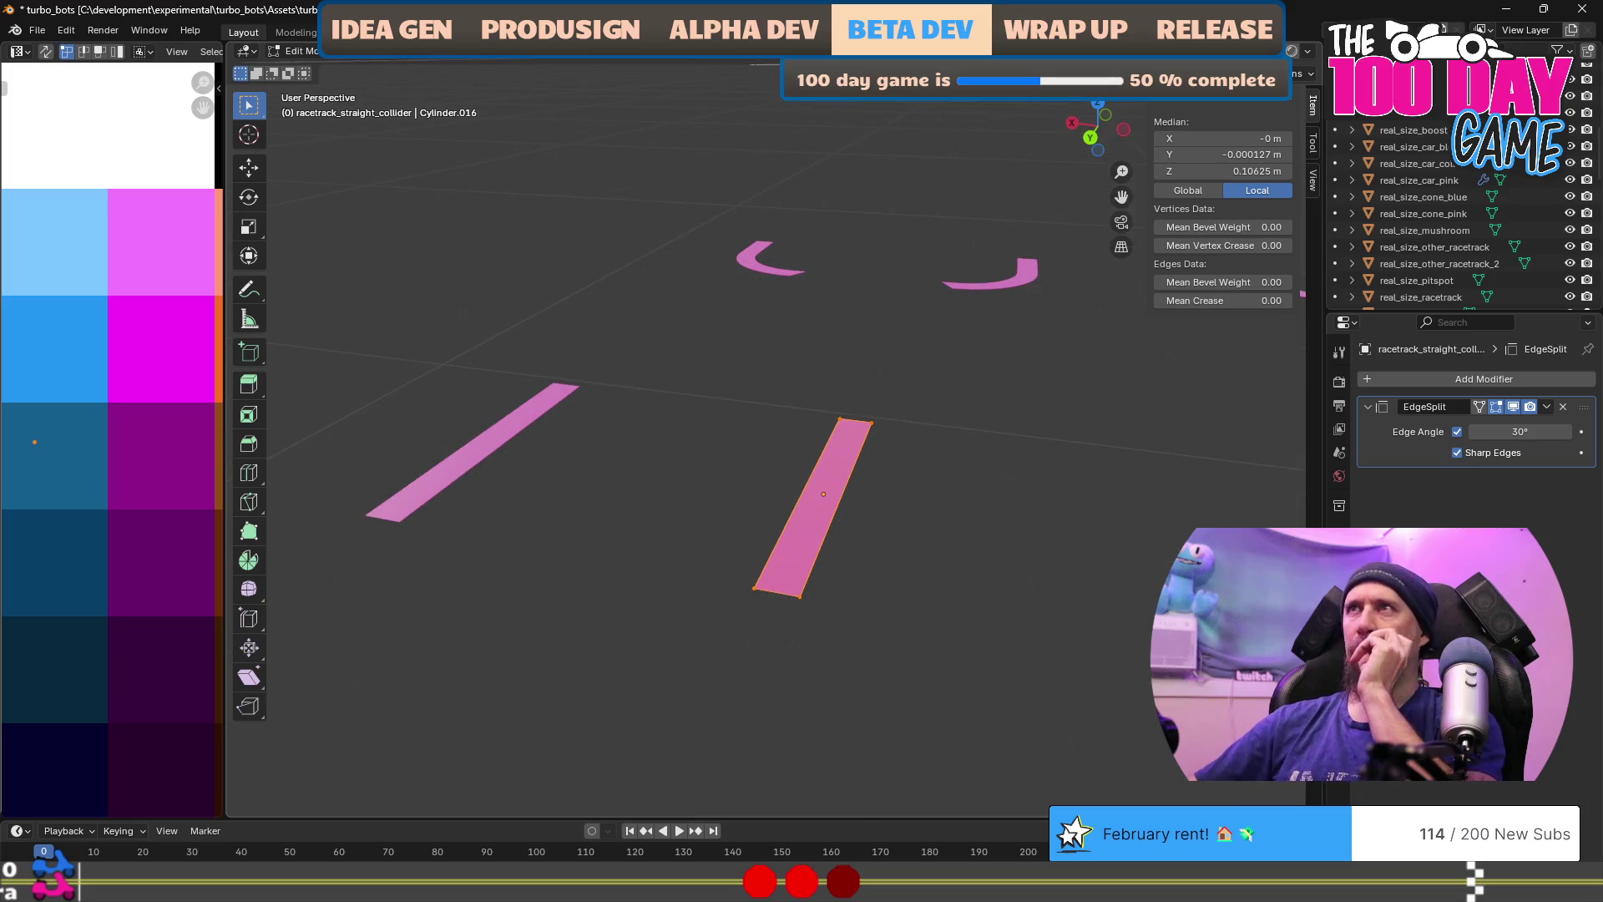
pyautogui.click(773, 51)
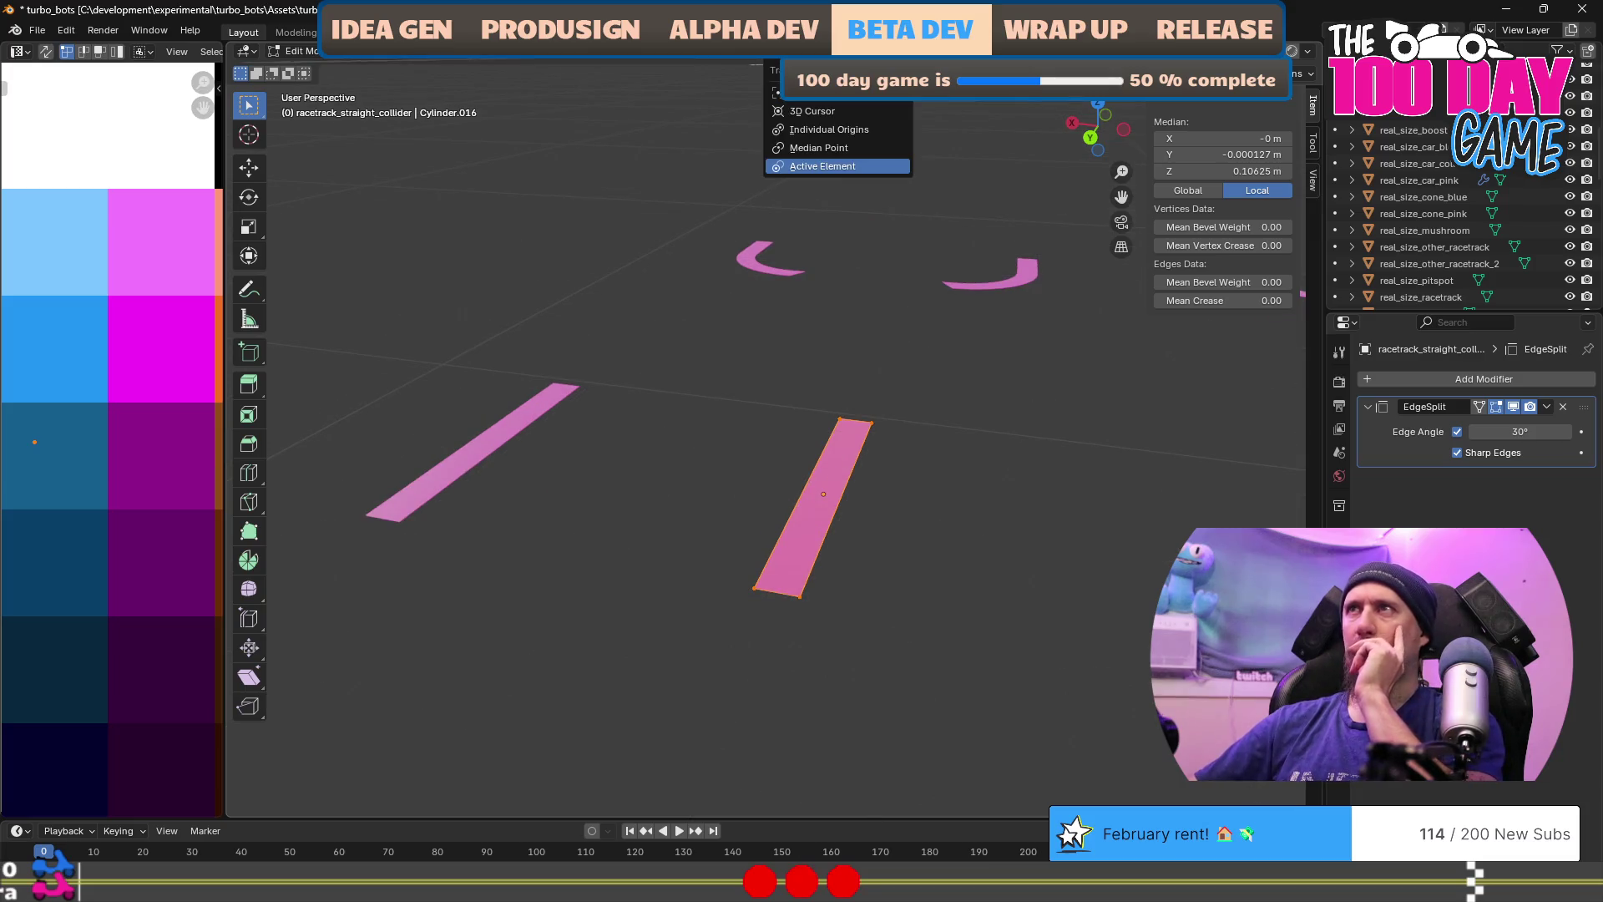
# Step: Choose Median Point as the transform pivot, orbit around the collider, then switch to Unity
pyautogui.click(831, 150)
pyautogui.moveTo(740, 319)
pyautogui.mouseDown()
pyautogui.moveTo(755, 358)
pyautogui.moveTo(849, 344)
pyautogui.mouseUp()
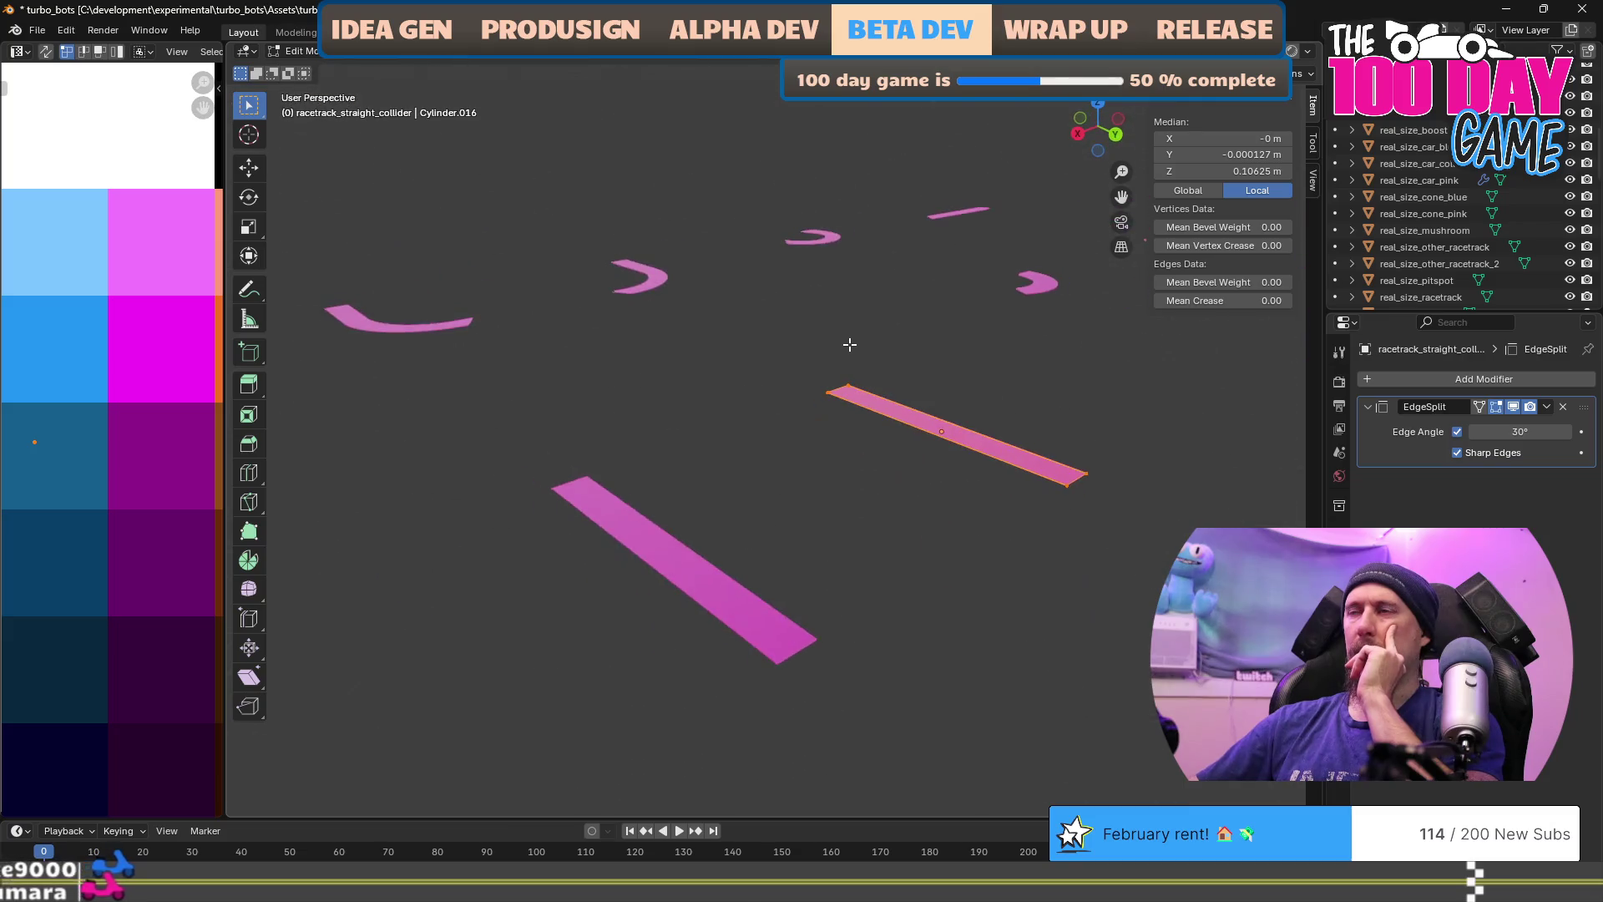
pyautogui.moveTo(998, 467)
pyautogui.mouseDown()
pyautogui.moveTo(910, 472)
pyautogui.moveTo(902, 502)
pyautogui.mouseUp()
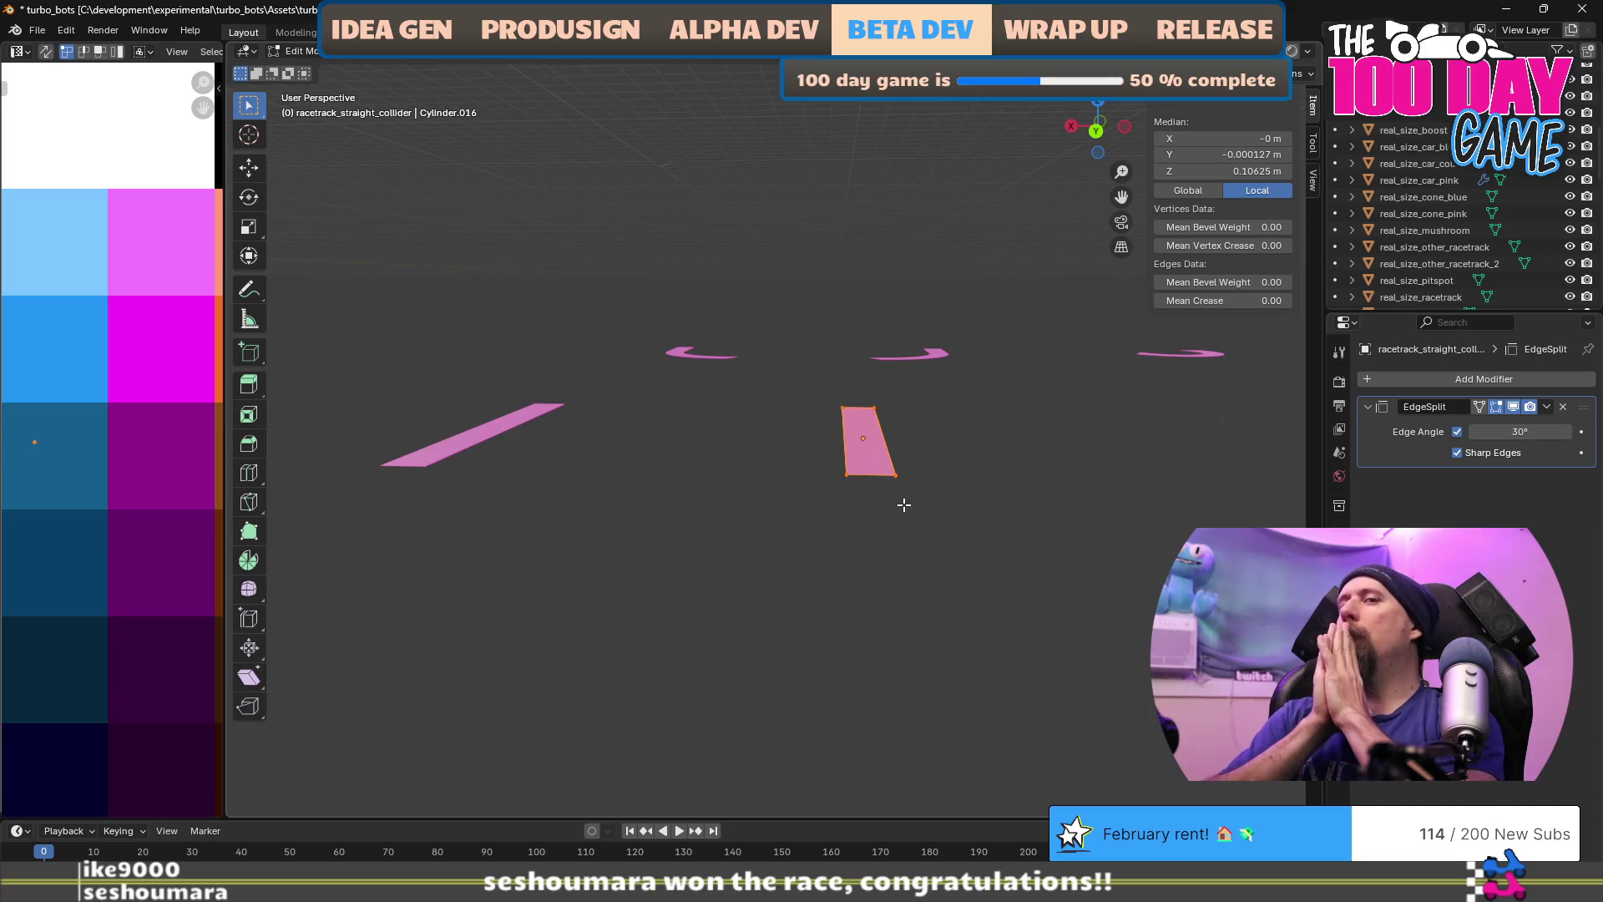
pyautogui.hotkey('alt', 'Tab')
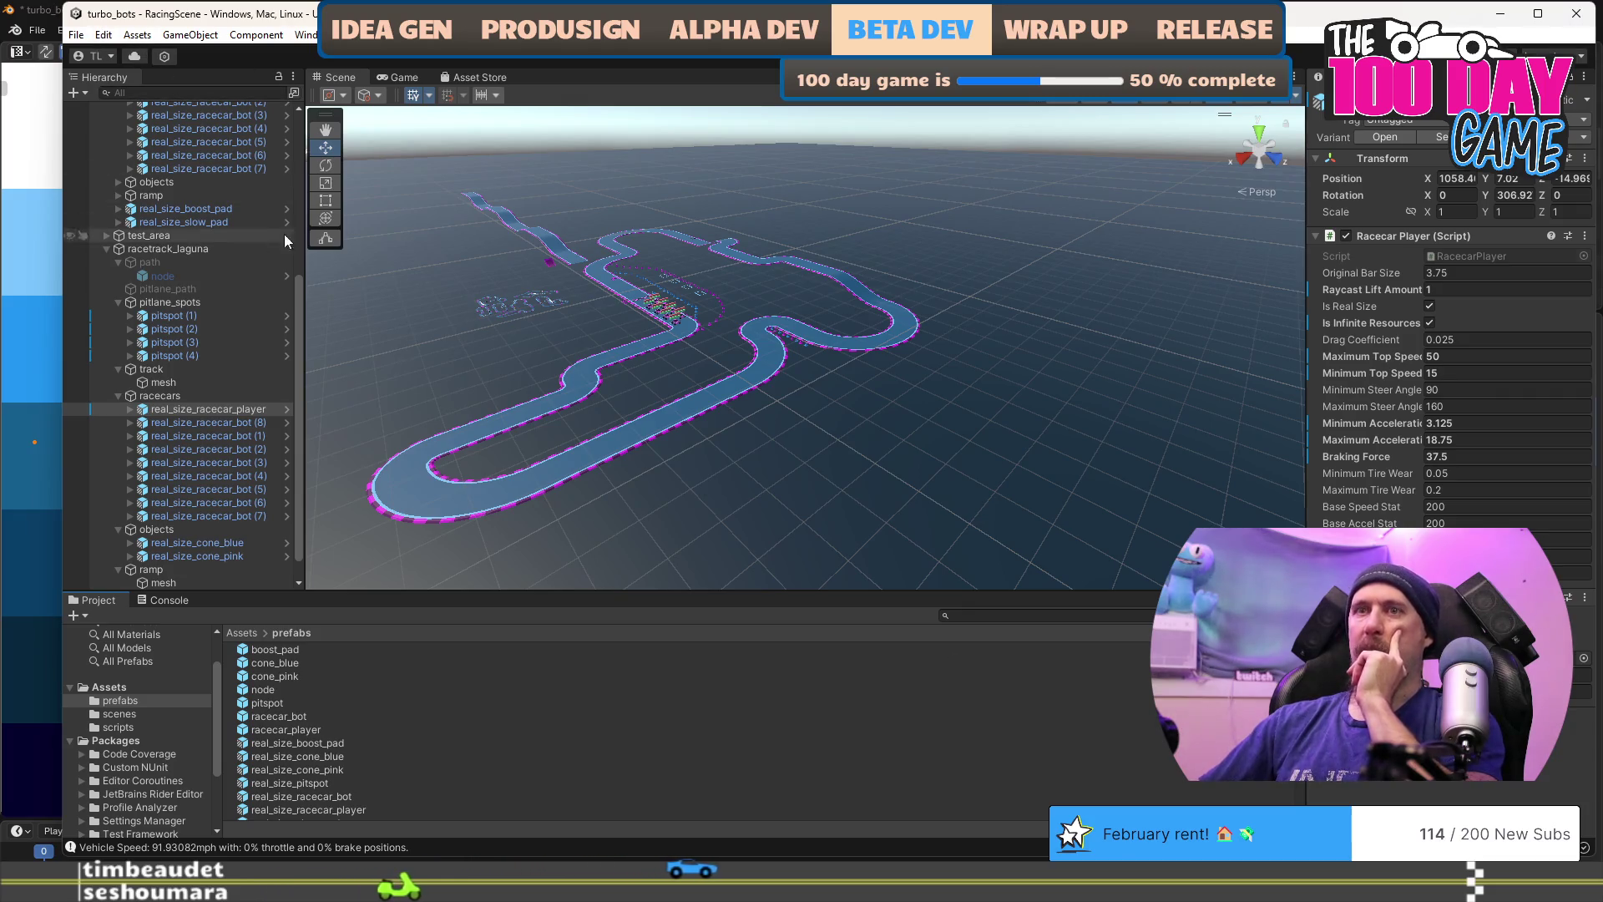
# Step: Review the Colors page of Unity's Preferences, close it, and return to the Blender scene
pyautogui.click(104, 34)
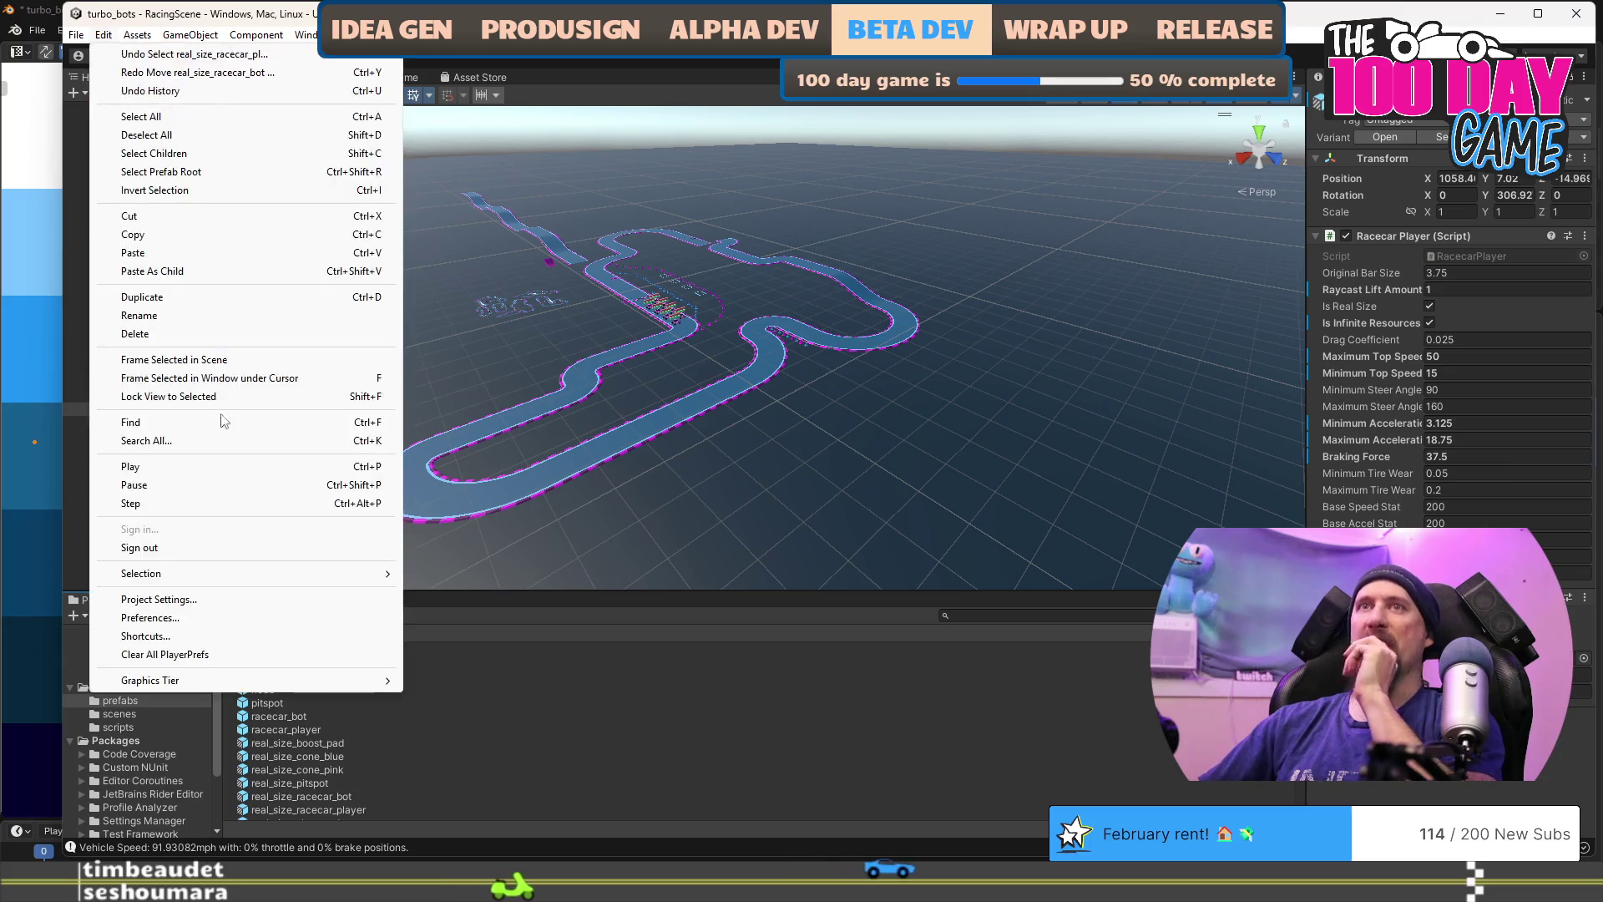
pyautogui.click(284, 620)
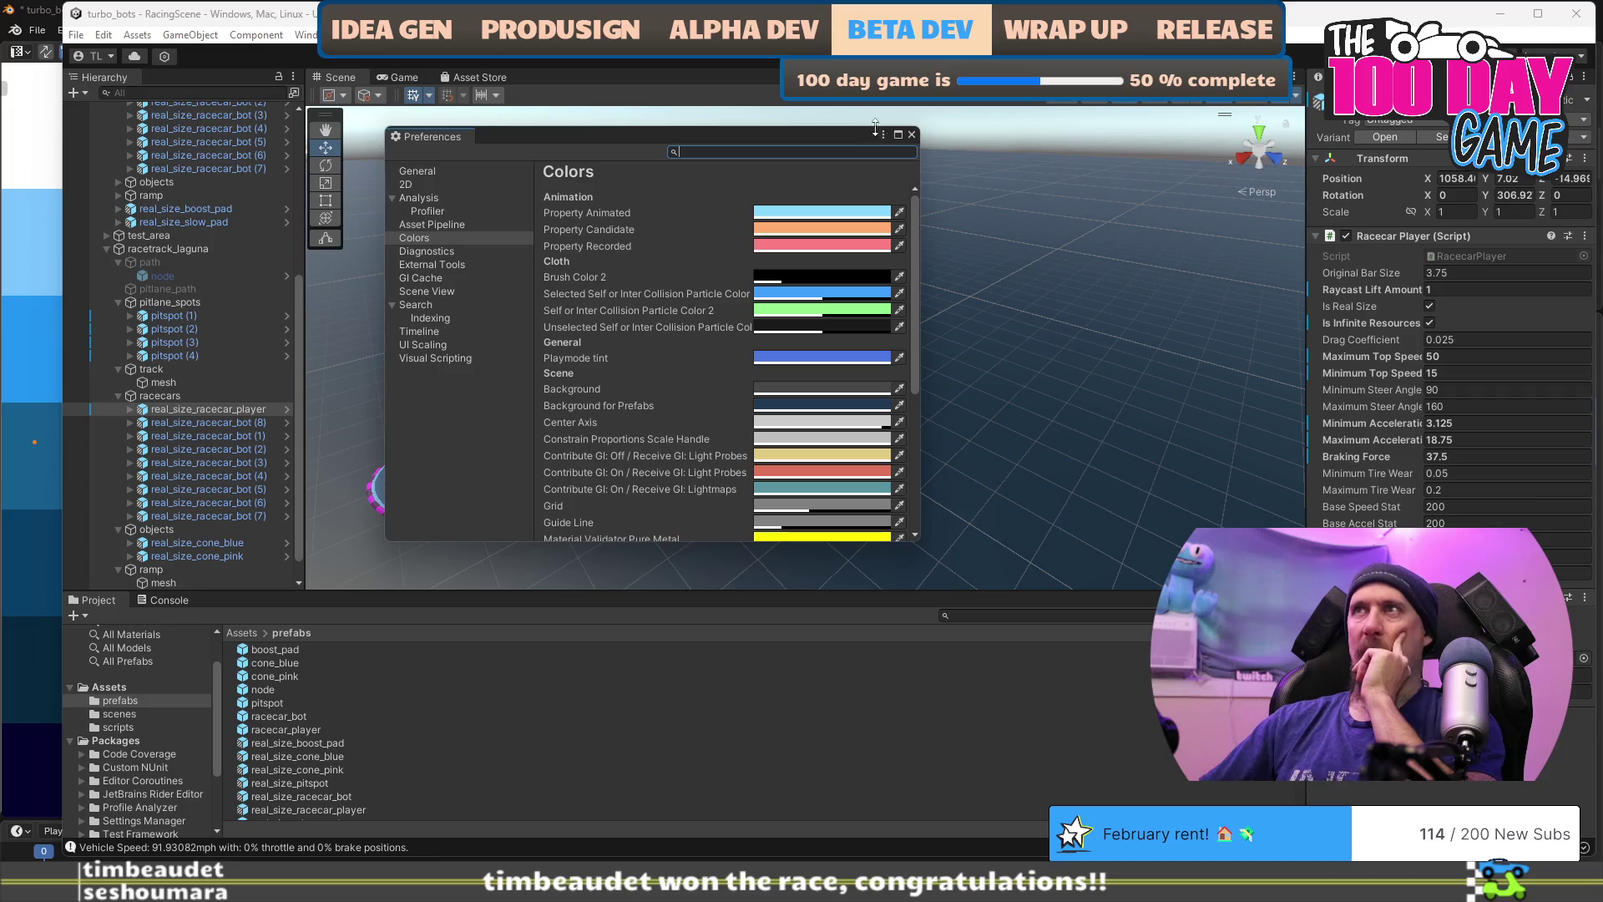
pyautogui.click(912, 135)
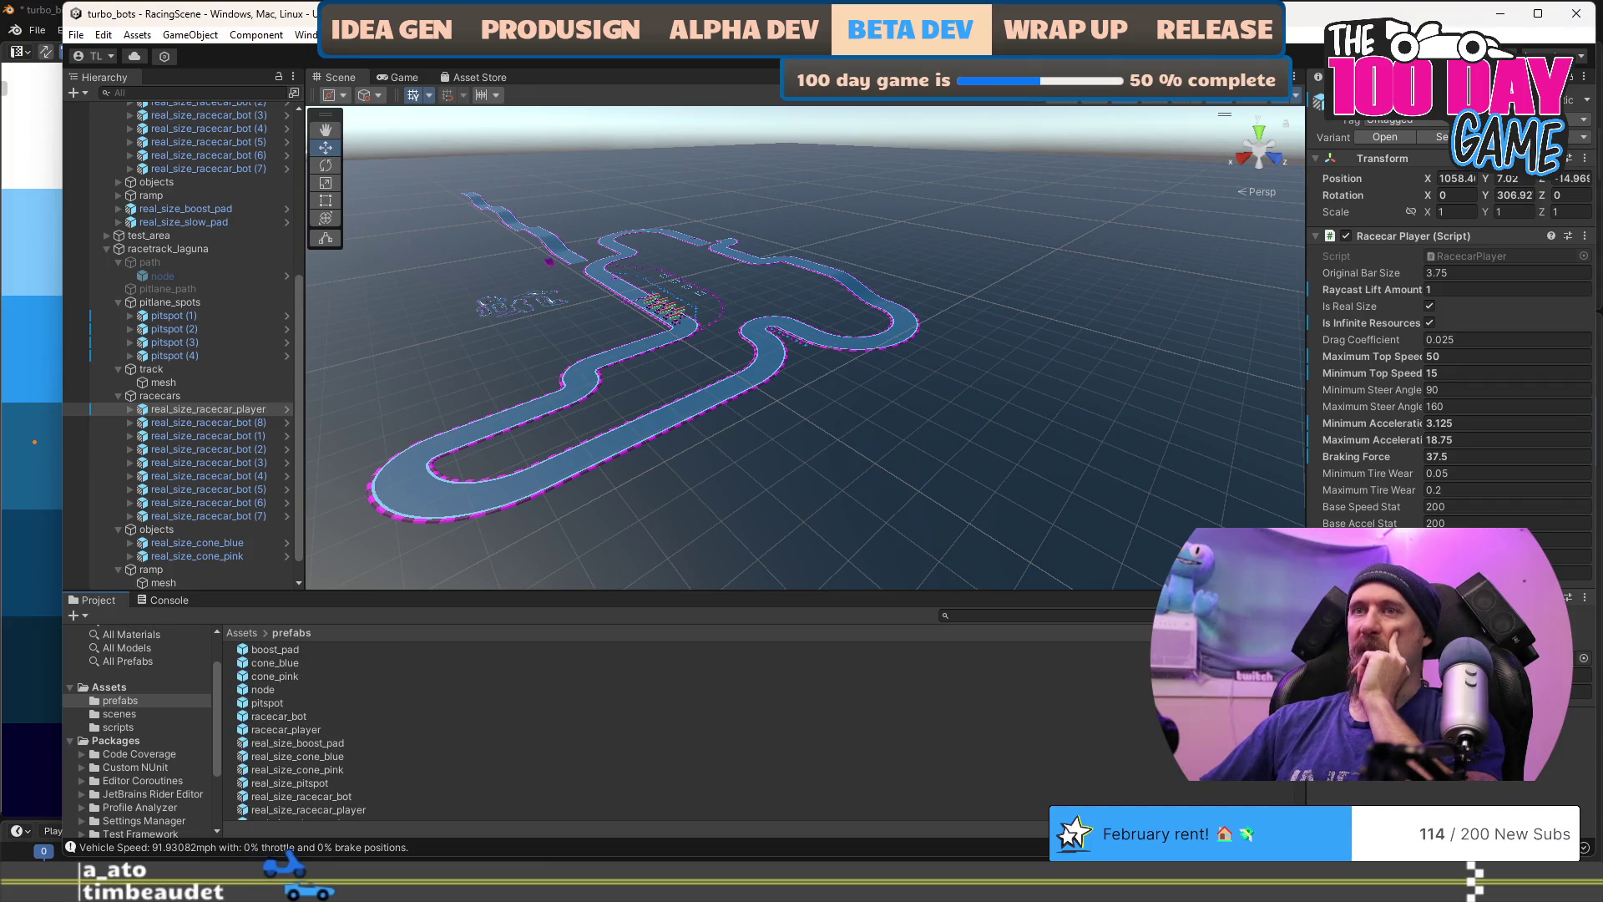
pyautogui.scroll(2, 635, 727)
pyautogui.scroll(-2, 635, 727)
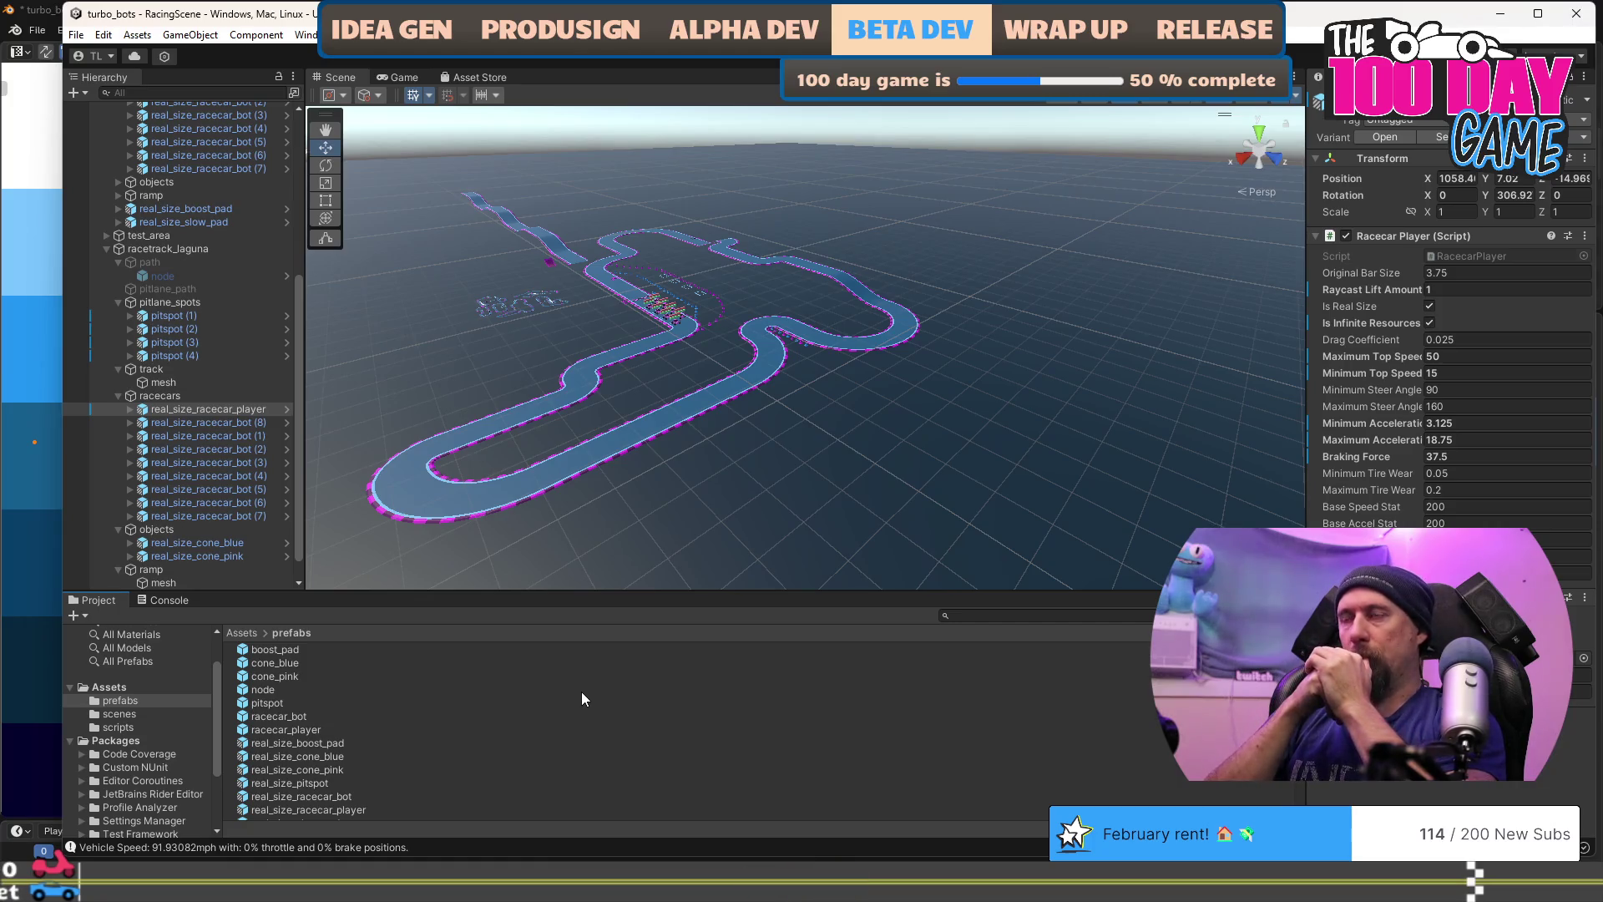
pyautogui.hotkey('alt', 'Tab')
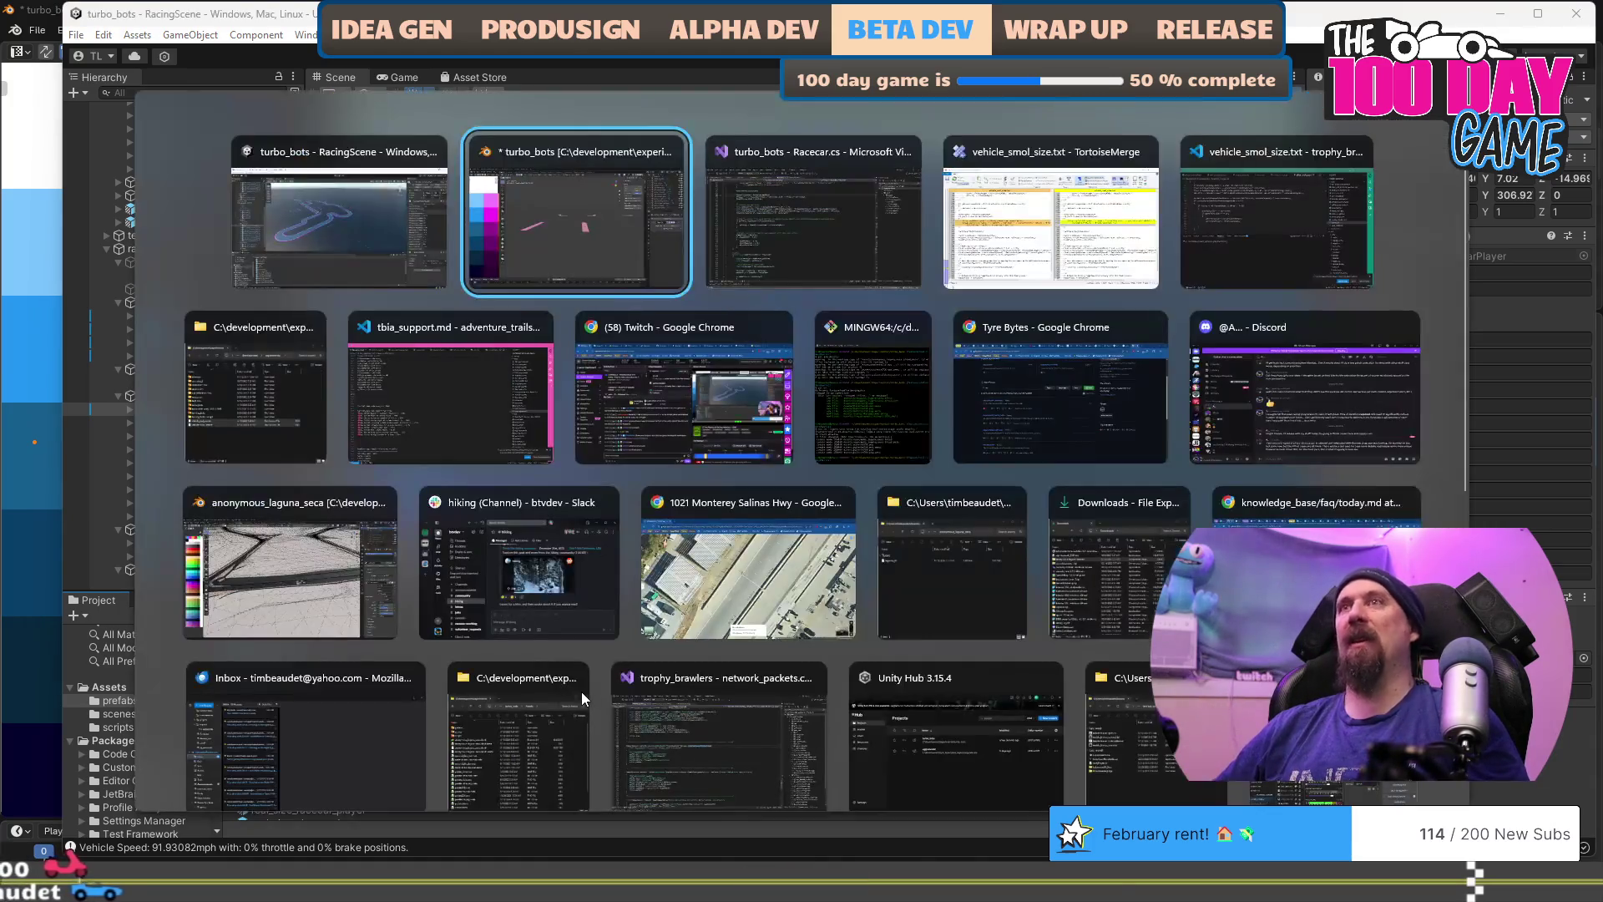
pyautogui.moveTo(709, 293)
pyautogui.mouseDown()
pyautogui.moveTo(719, 340)
pyautogui.moveTo(655, 374)
pyautogui.mouseUp()
# Step: Snap the 3D cursor to the selected magenta collider strip
pyautogui.scroll(-5, 654, 374)
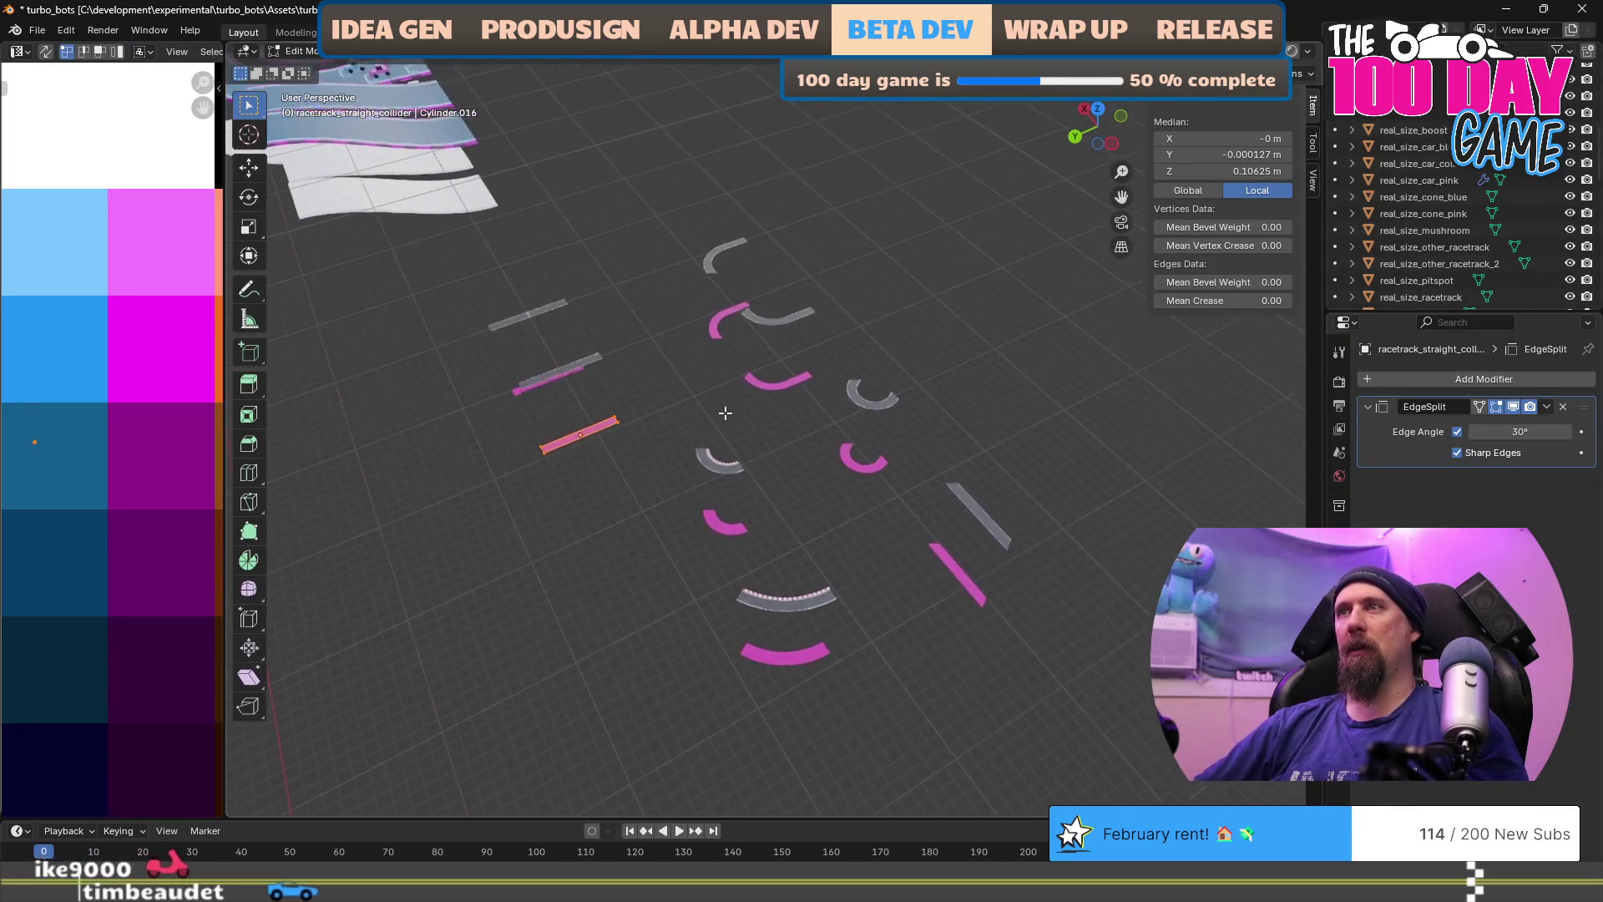
pyautogui.scroll(-3, 723, 407)
pyautogui.moveTo(643, 459)
pyautogui.mouseDown()
pyautogui.moveTo(817, 366)
pyautogui.moveTo(735, 359)
pyautogui.moveTo(754, 400)
pyautogui.moveTo(809, 426)
pyautogui.moveTo(1008, 486)
pyautogui.moveTo(820, 416)
pyautogui.mouseUp()
pyautogui.hotkey('shift', 's')
pyautogui.click(835, 412)
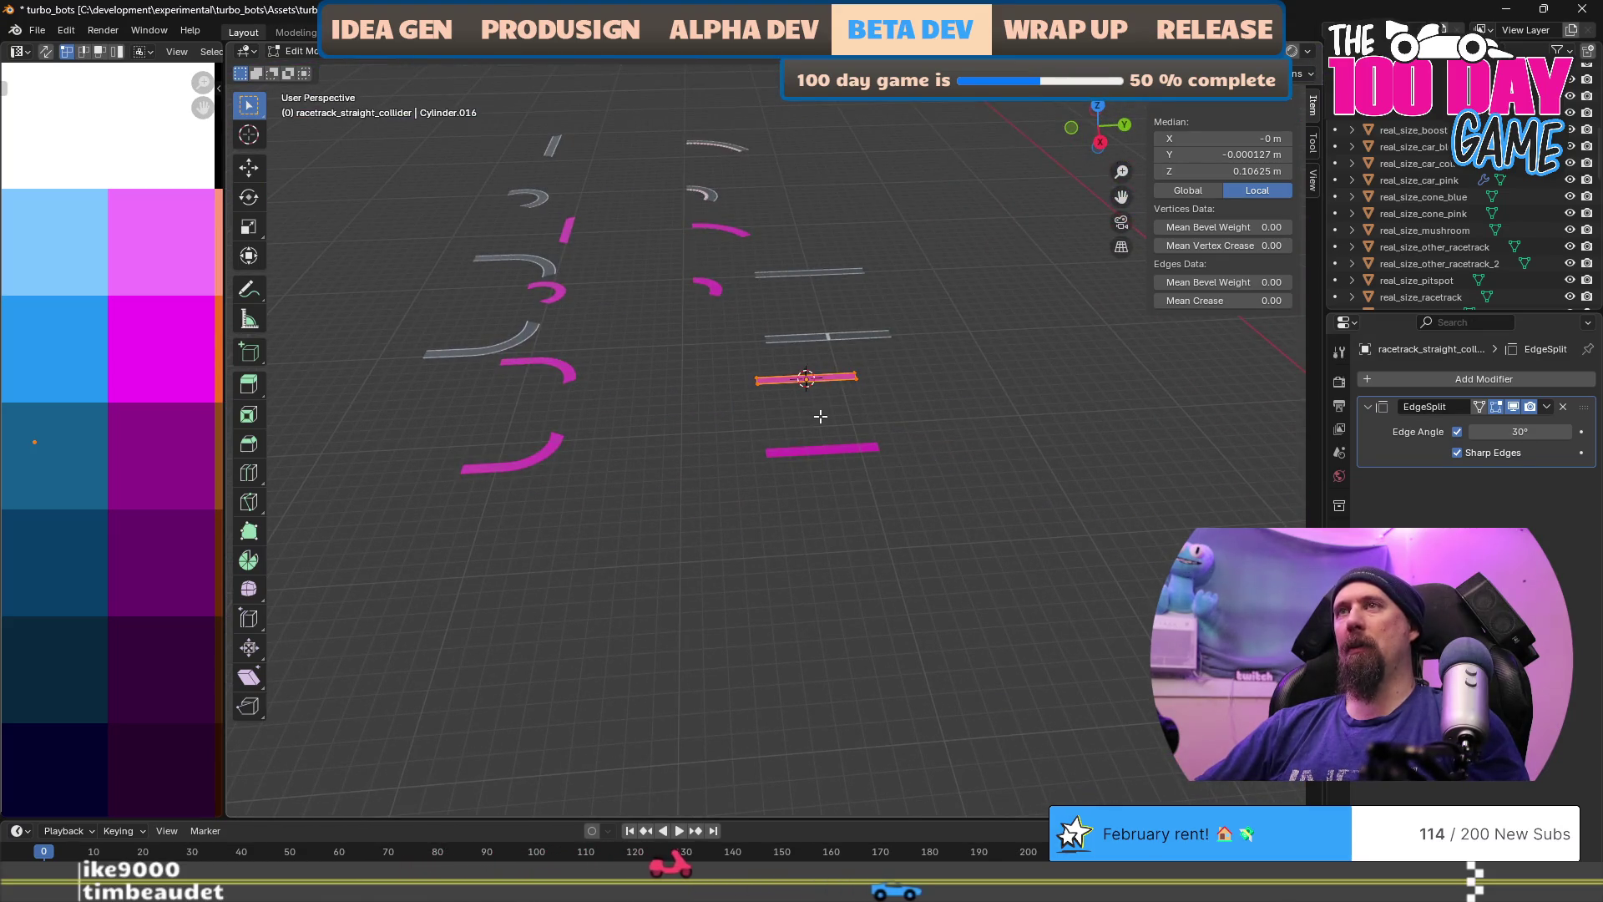
# Step: Check the Pivot Point options and return to Object Mode
pyautogui.scroll(-5, 820, 416)
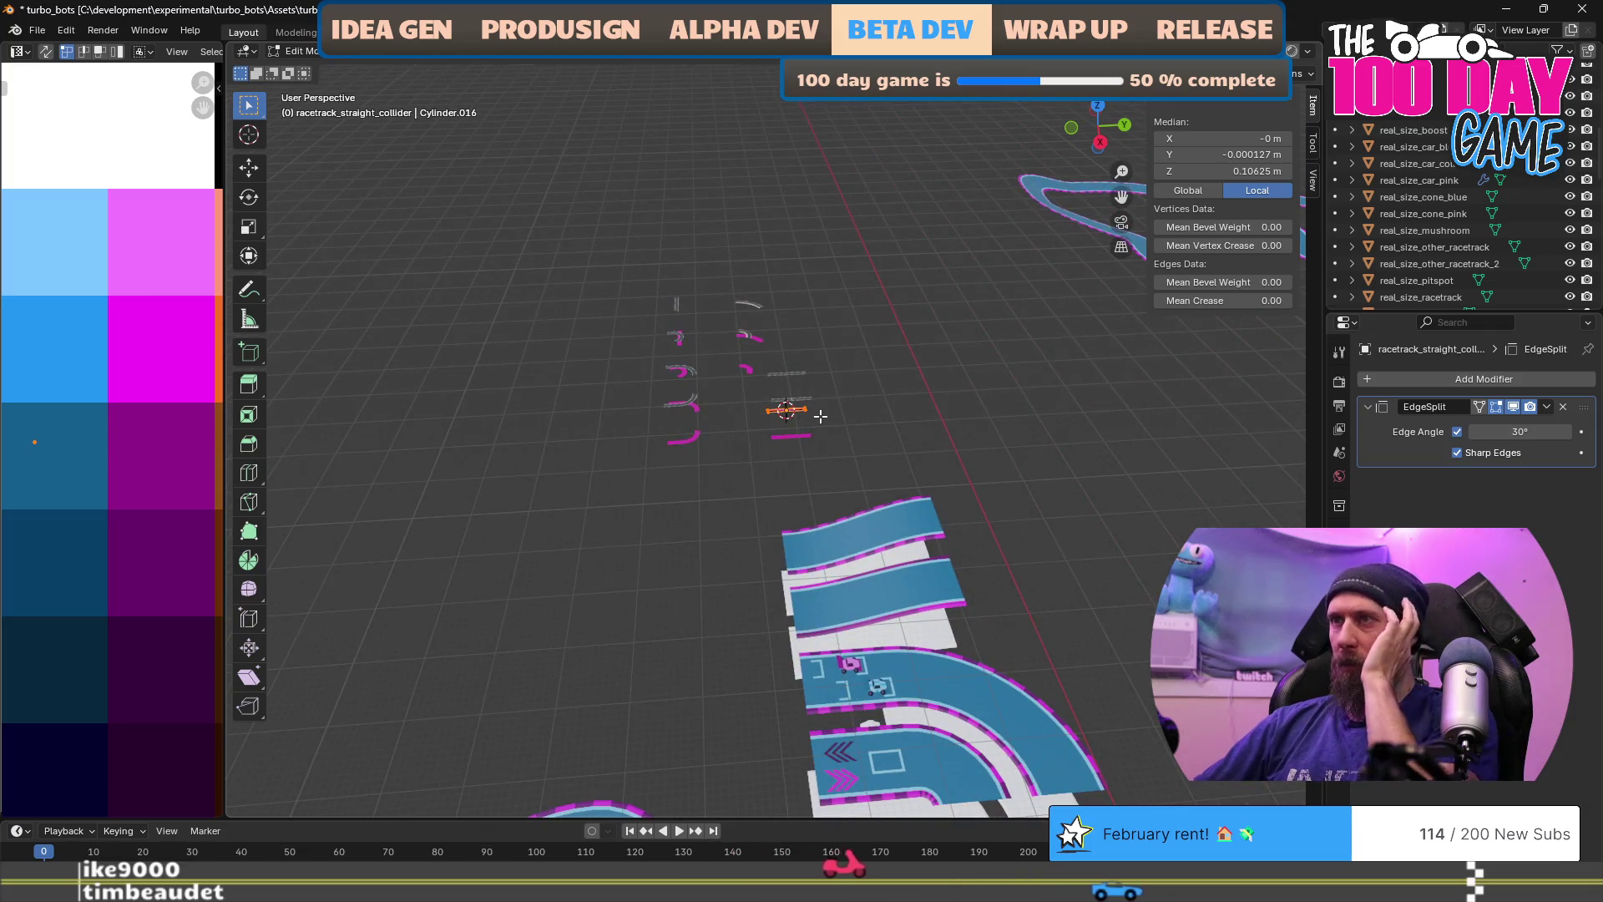
pyautogui.scroll(6, 820, 416)
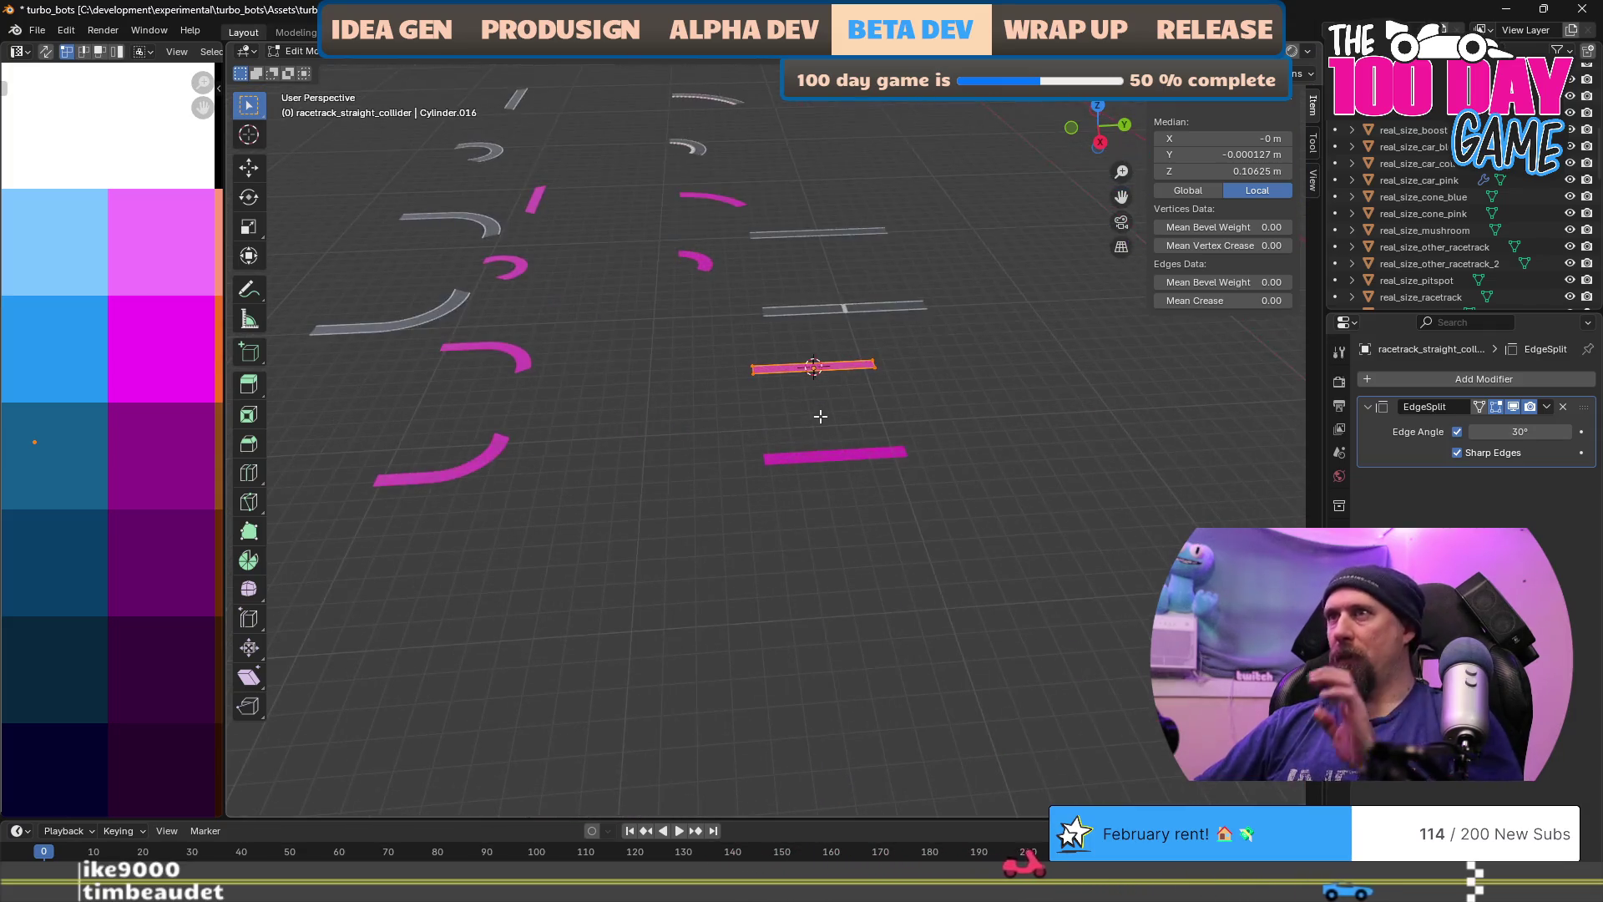
pyautogui.click(781, 51)
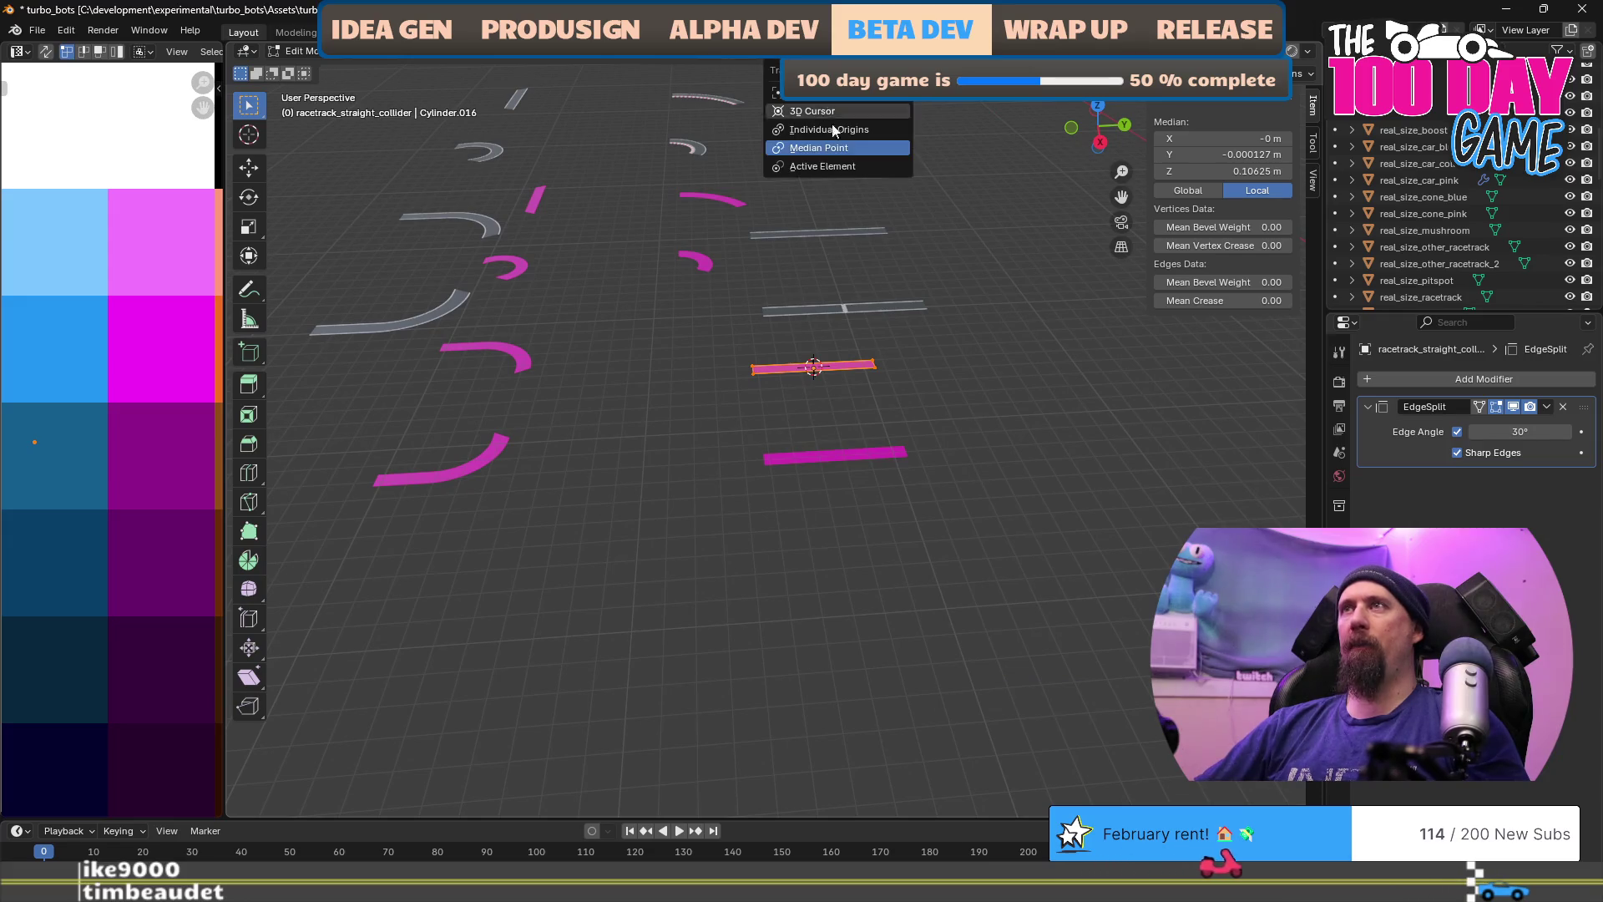
pyautogui.scroll(-3, 827, 428)
pyautogui.scroll(3, 827, 428)
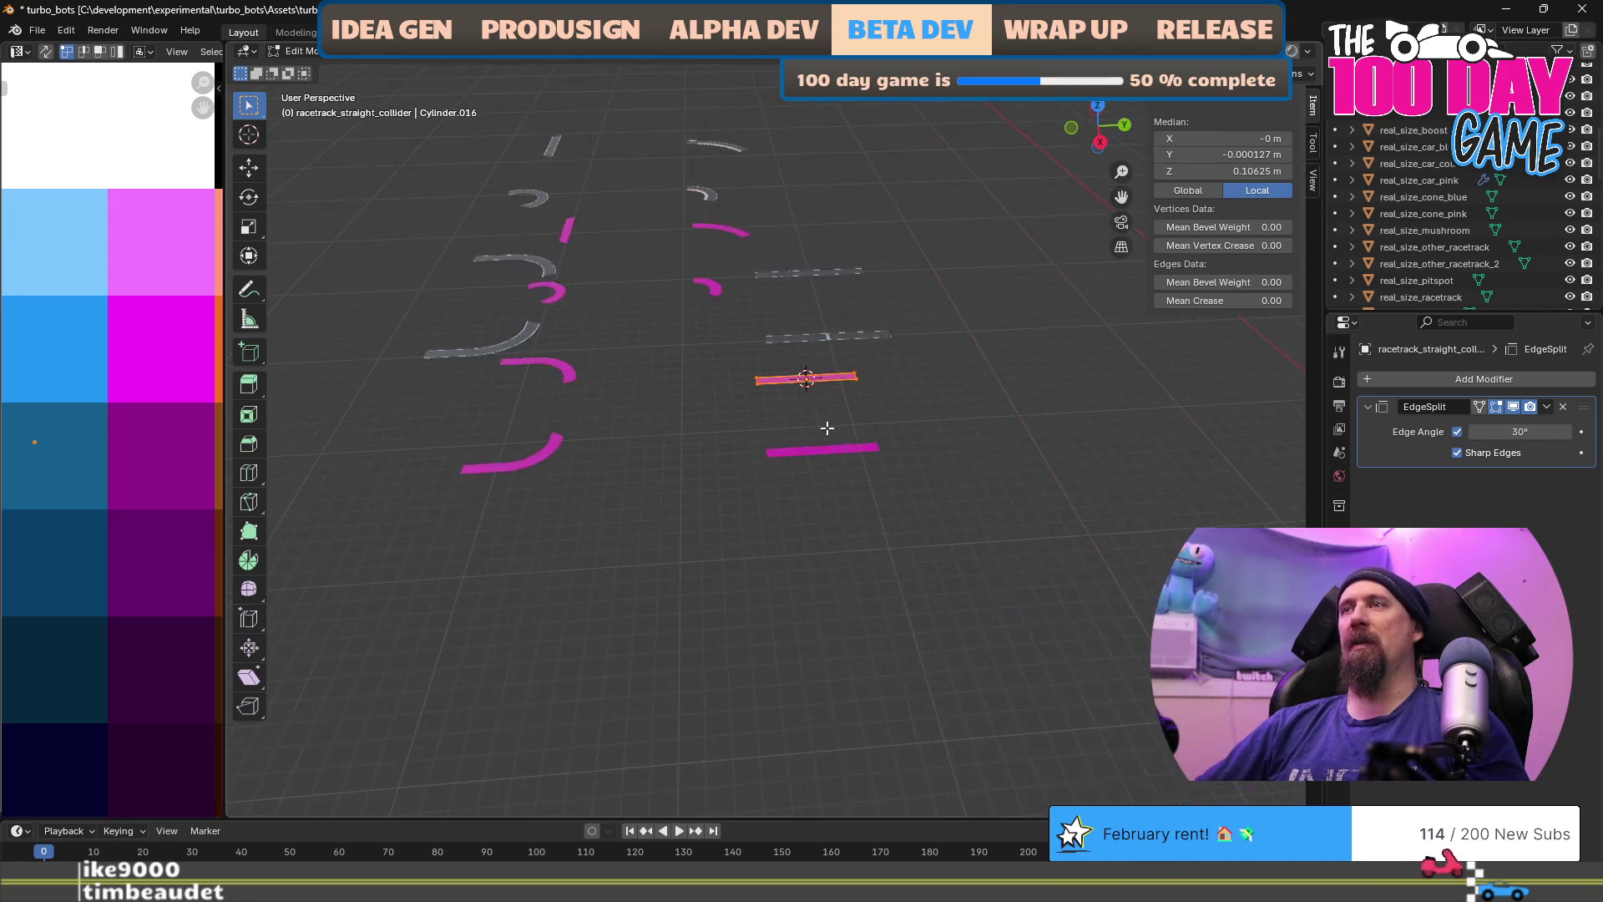
pyautogui.press('Tab')
# Step: Scale the collider strip up tenfold to 10 m × 86.6 m, then clear its mesh selection
pyautogui.write('s10')
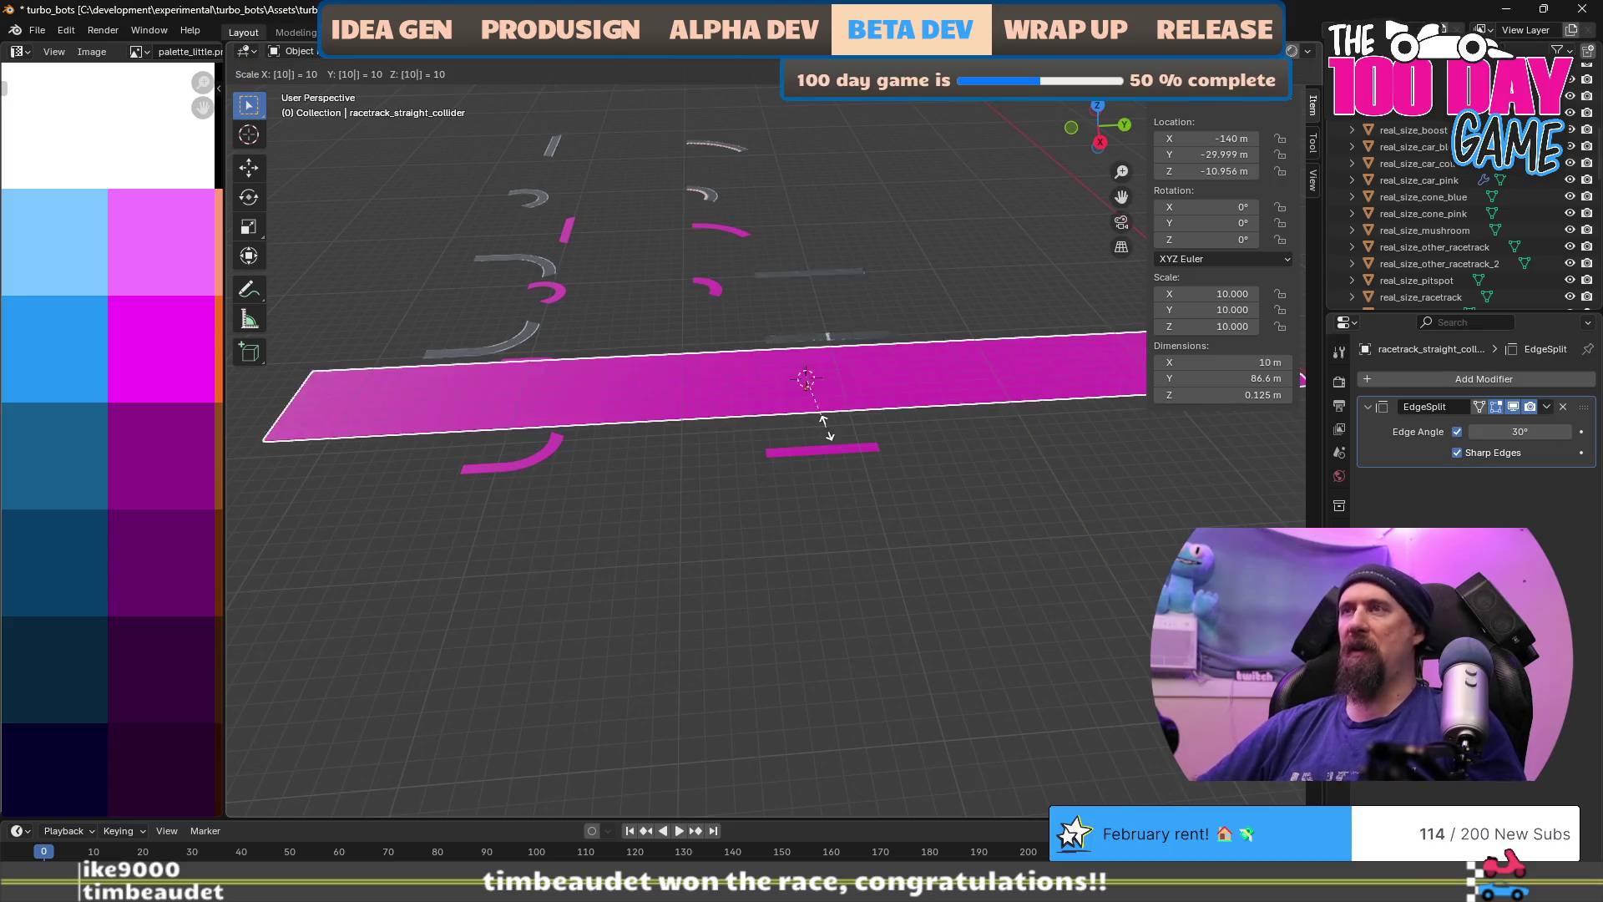
pyautogui.press('Return')
pyautogui.moveTo(827, 427); pyautogui.dragTo(888, 424)
pyautogui.scroll(-5, 888, 426)
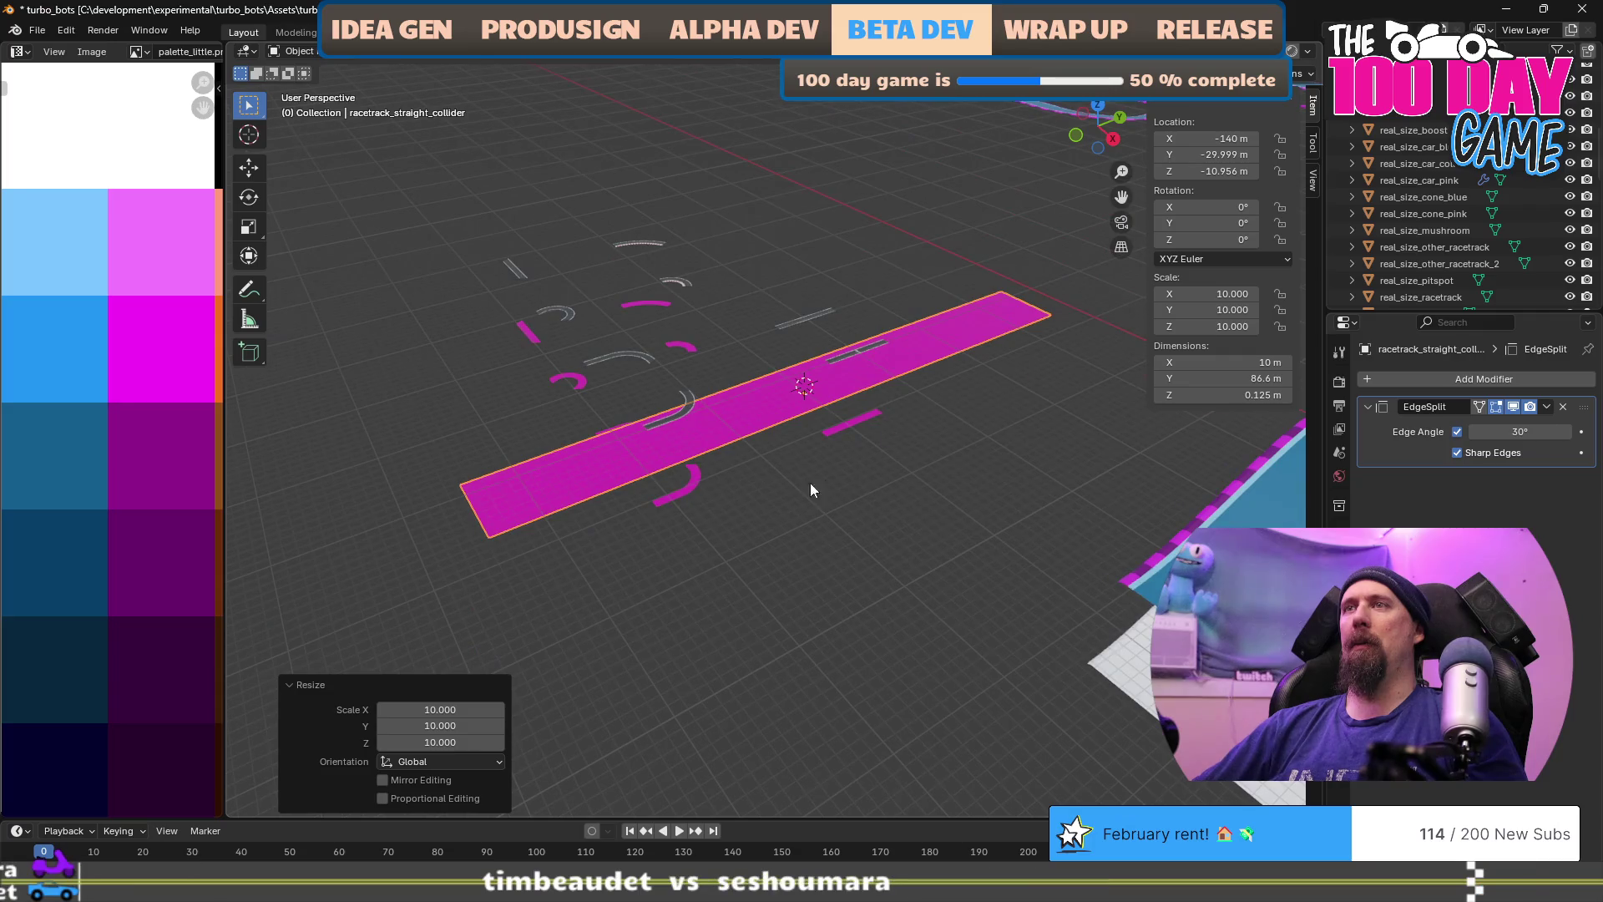
pyautogui.scroll(1, 794, 484)
pyautogui.press('Tab')
pyautogui.moveTo(475, 184); pyautogui.dragTo(627, 547)
pyautogui.press('Tab')
# Step: Move the left column of small track pieces −49.653 m along the global Y axis
pyautogui.moveTo(513, 205)
pyautogui.mouseDown()
pyautogui.moveTo(668, 511)
pyautogui.moveTo(669, 548)
pyautogui.mouseUp()
pyautogui.keyDown('shift'); pyautogui.click(694, 418); pyautogui.keyUp('shift')
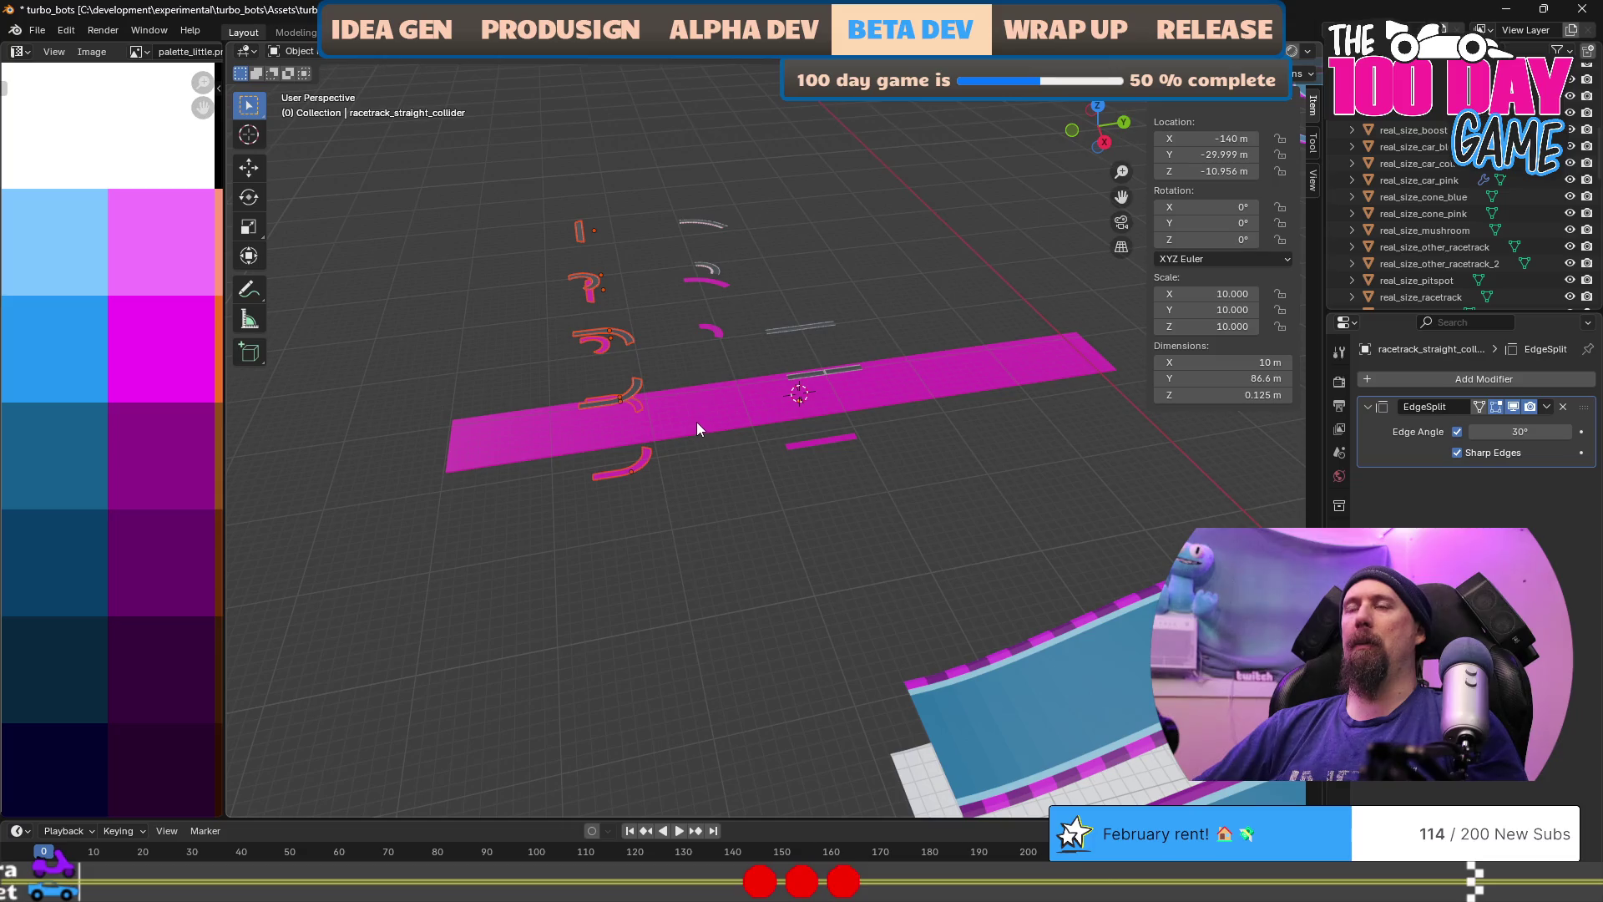
pyautogui.press('g')
pyautogui.press('y')
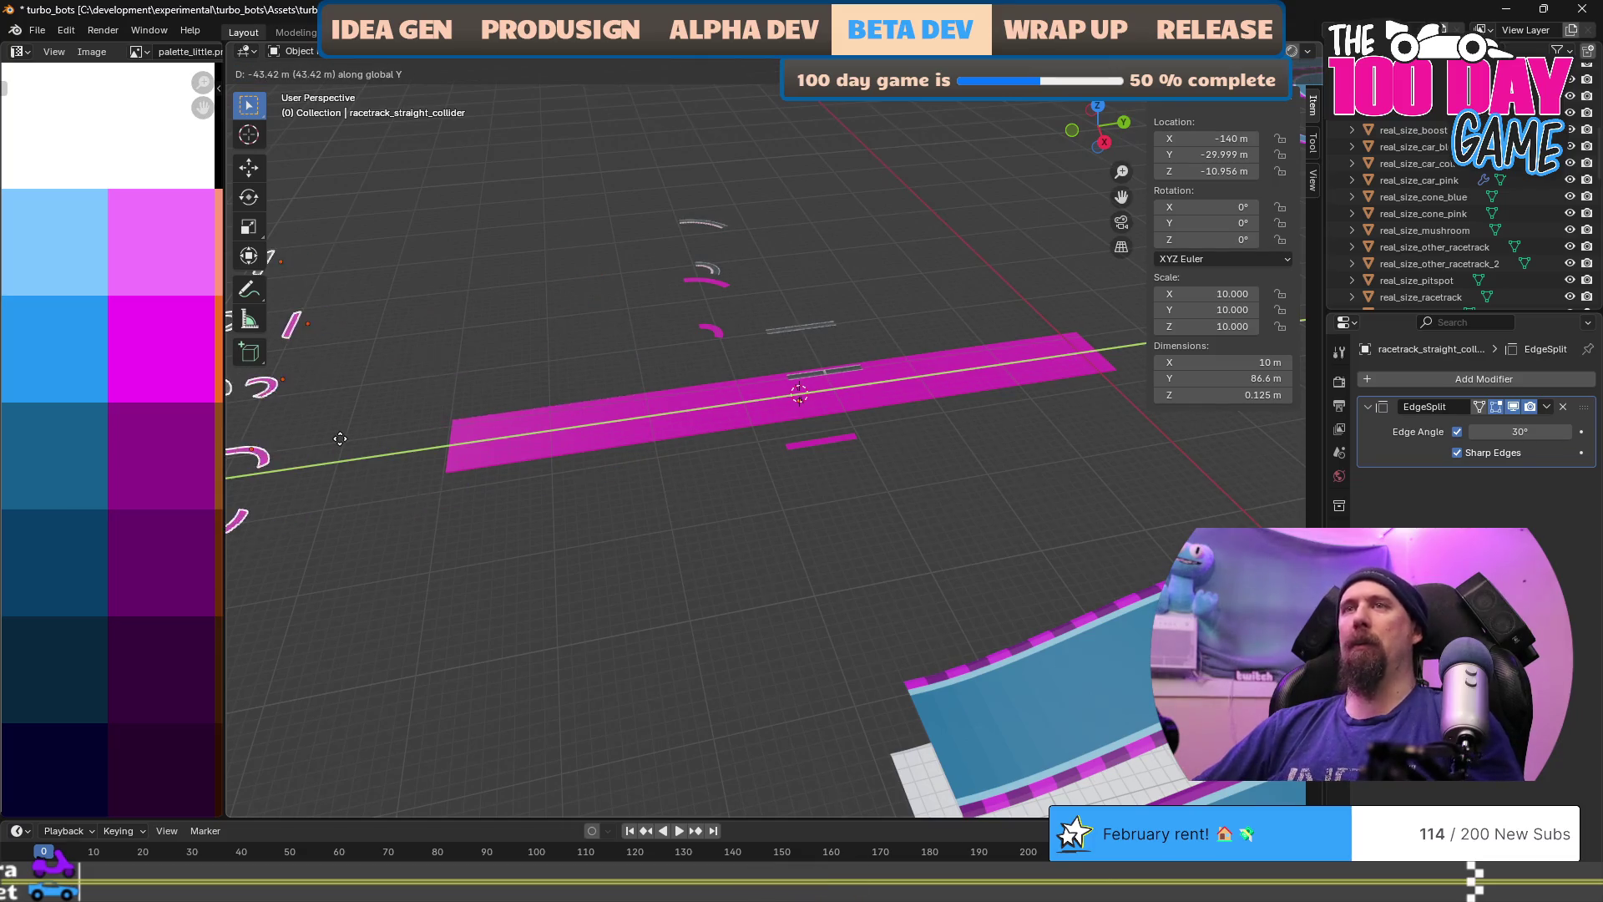
pyautogui.click(286, 457)
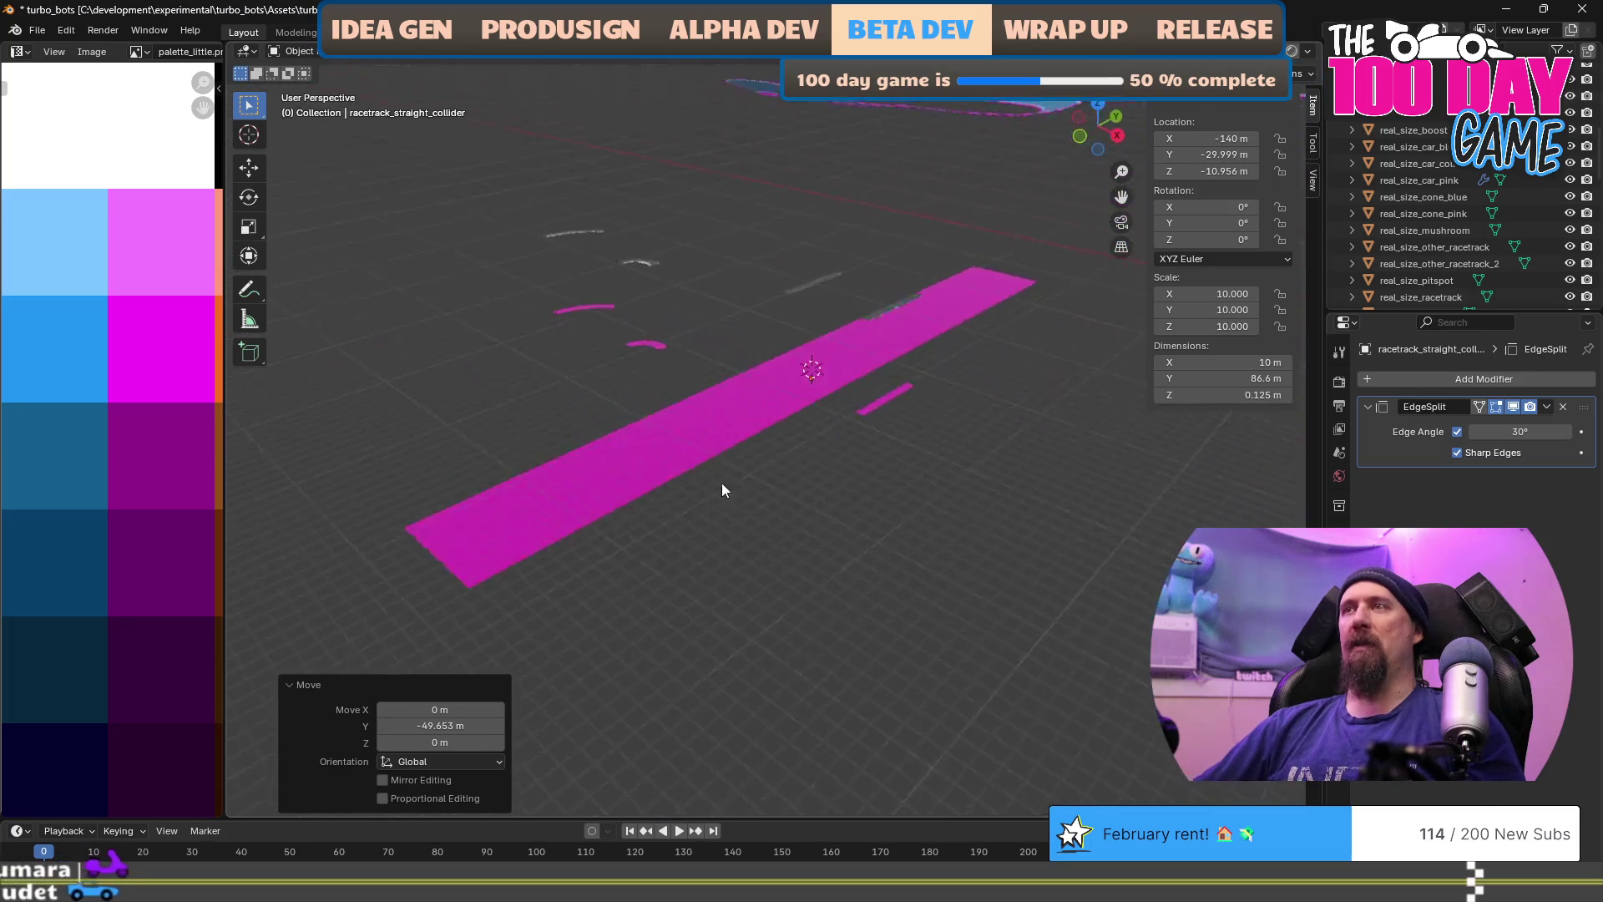
pyautogui.click(809, 292)
pyautogui.hotkey('shift', 's')
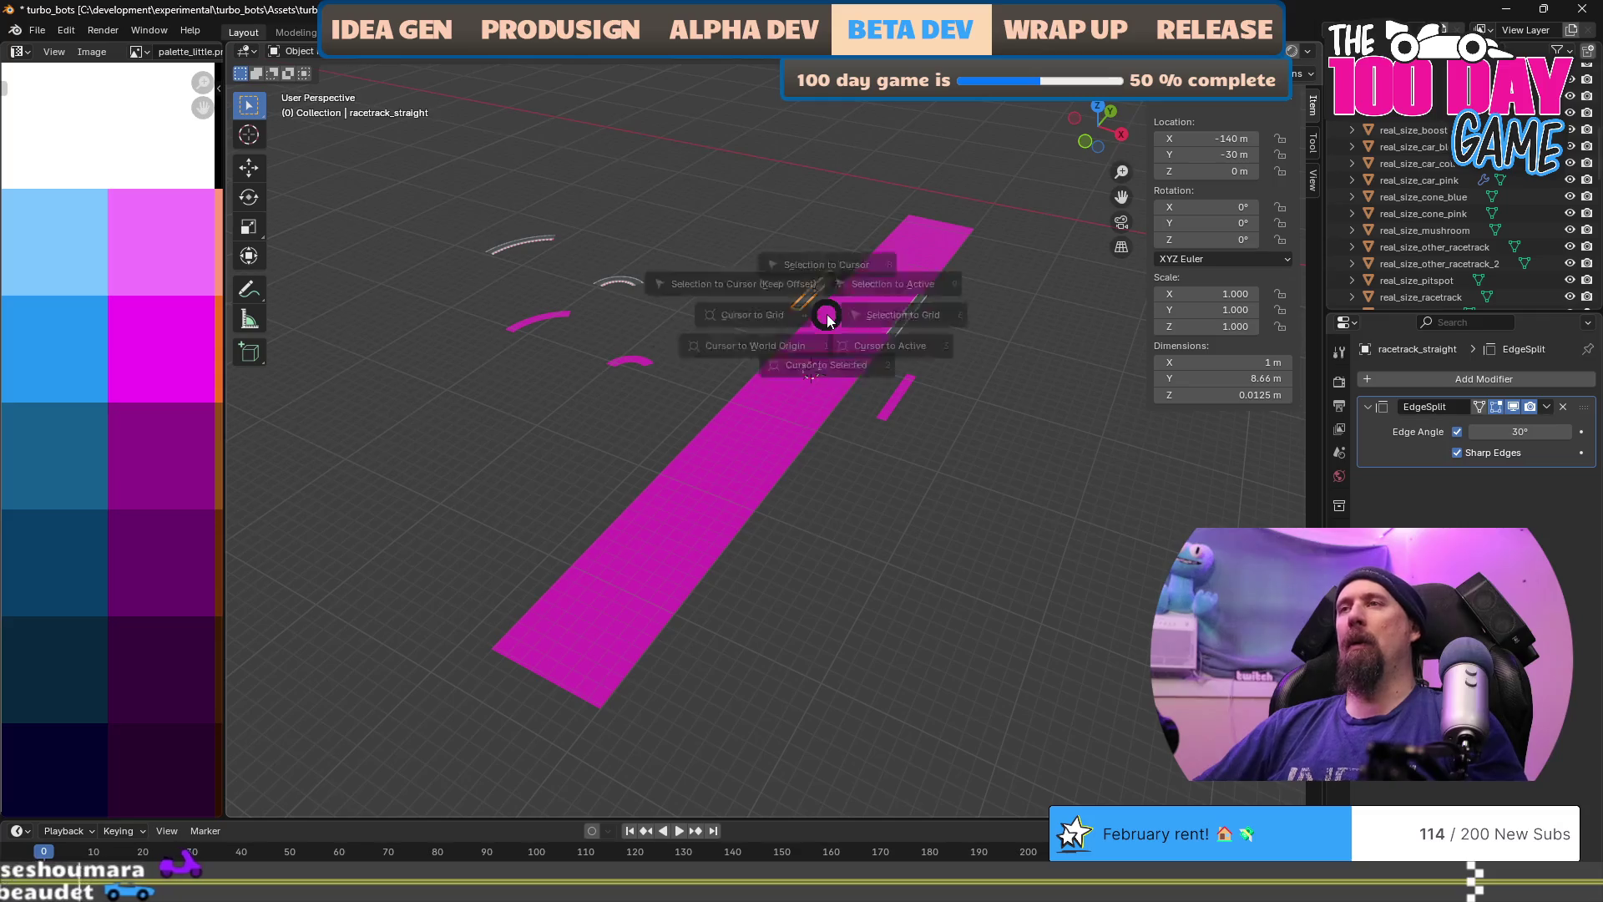
# Step: Snap the 3D cursor onto racetrack_straight and orbit so the strip runs vertically
pyautogui.click(840, 404)
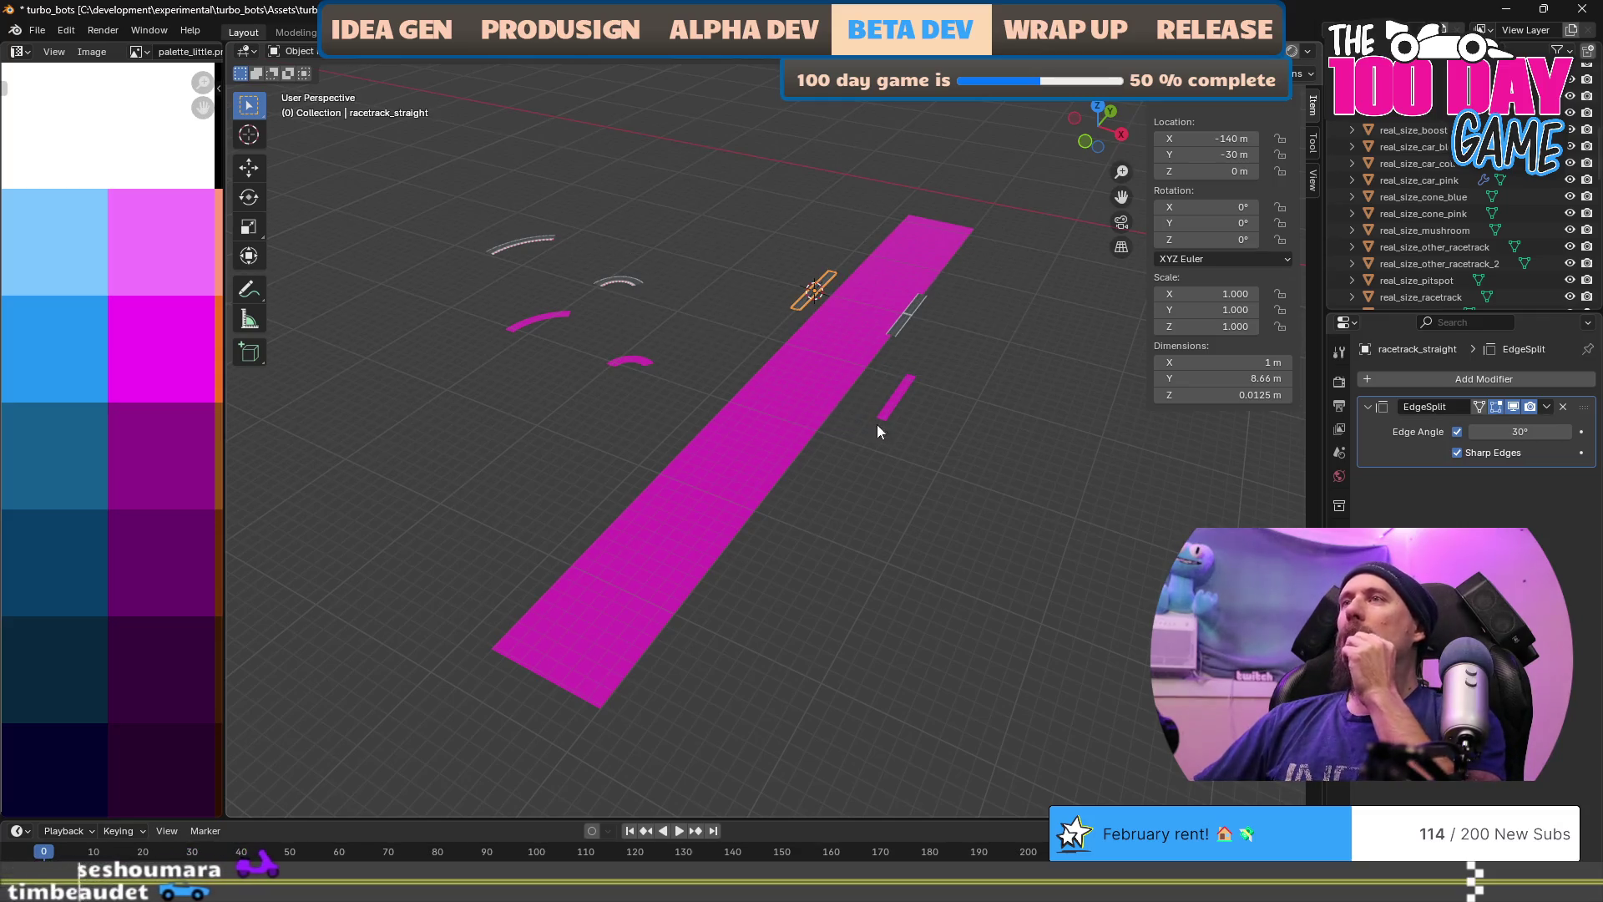
pyautogui.scroll(-5, 898, 438)
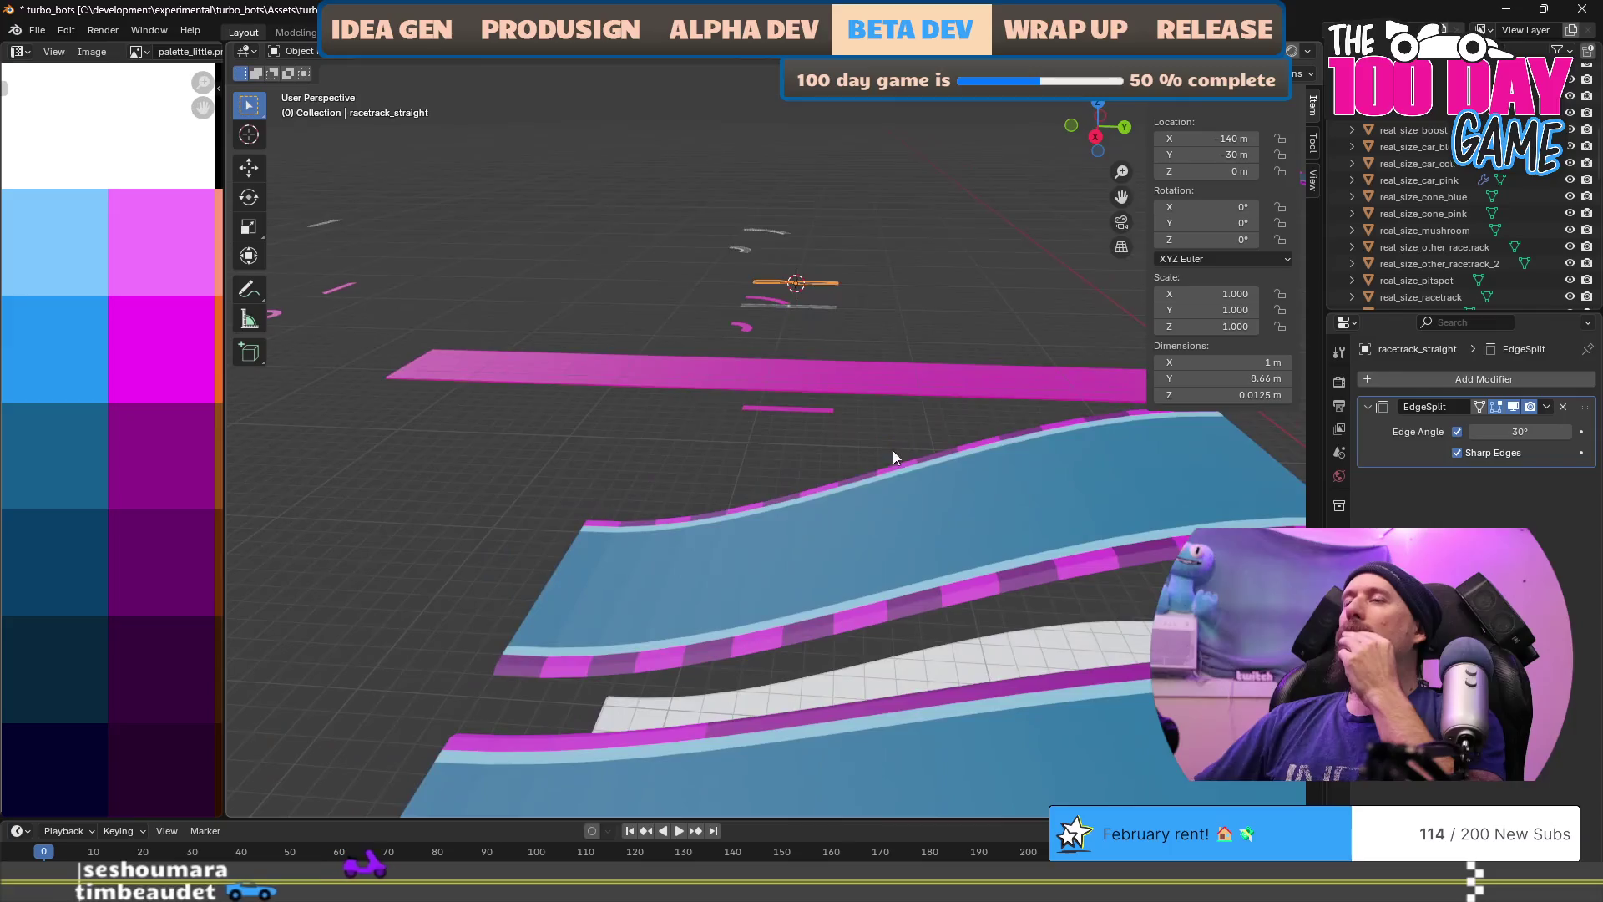
pyautogui.scroll(2, 665, 449)
pyautogui.moveTo(770, 512)
pyautogui.mouseDown()
pyautogui.moveTo(820, 499)
pyautogui.moveTo(876, 518)
pyautogui.mouseUp()
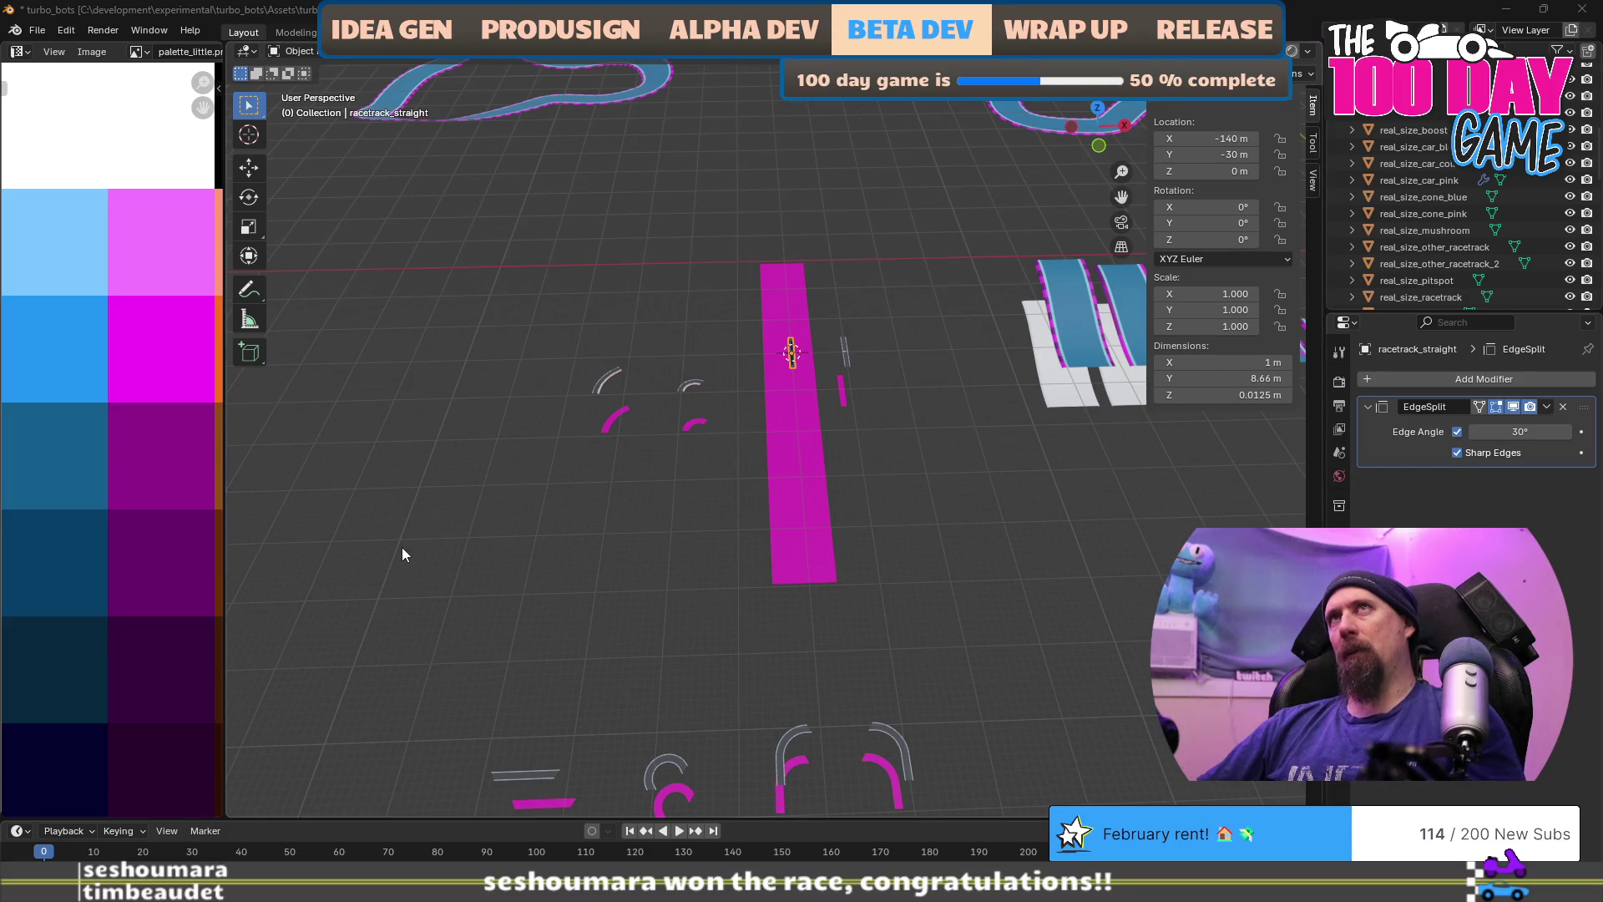
pyautogui.hotkey('alt', 'Tab')
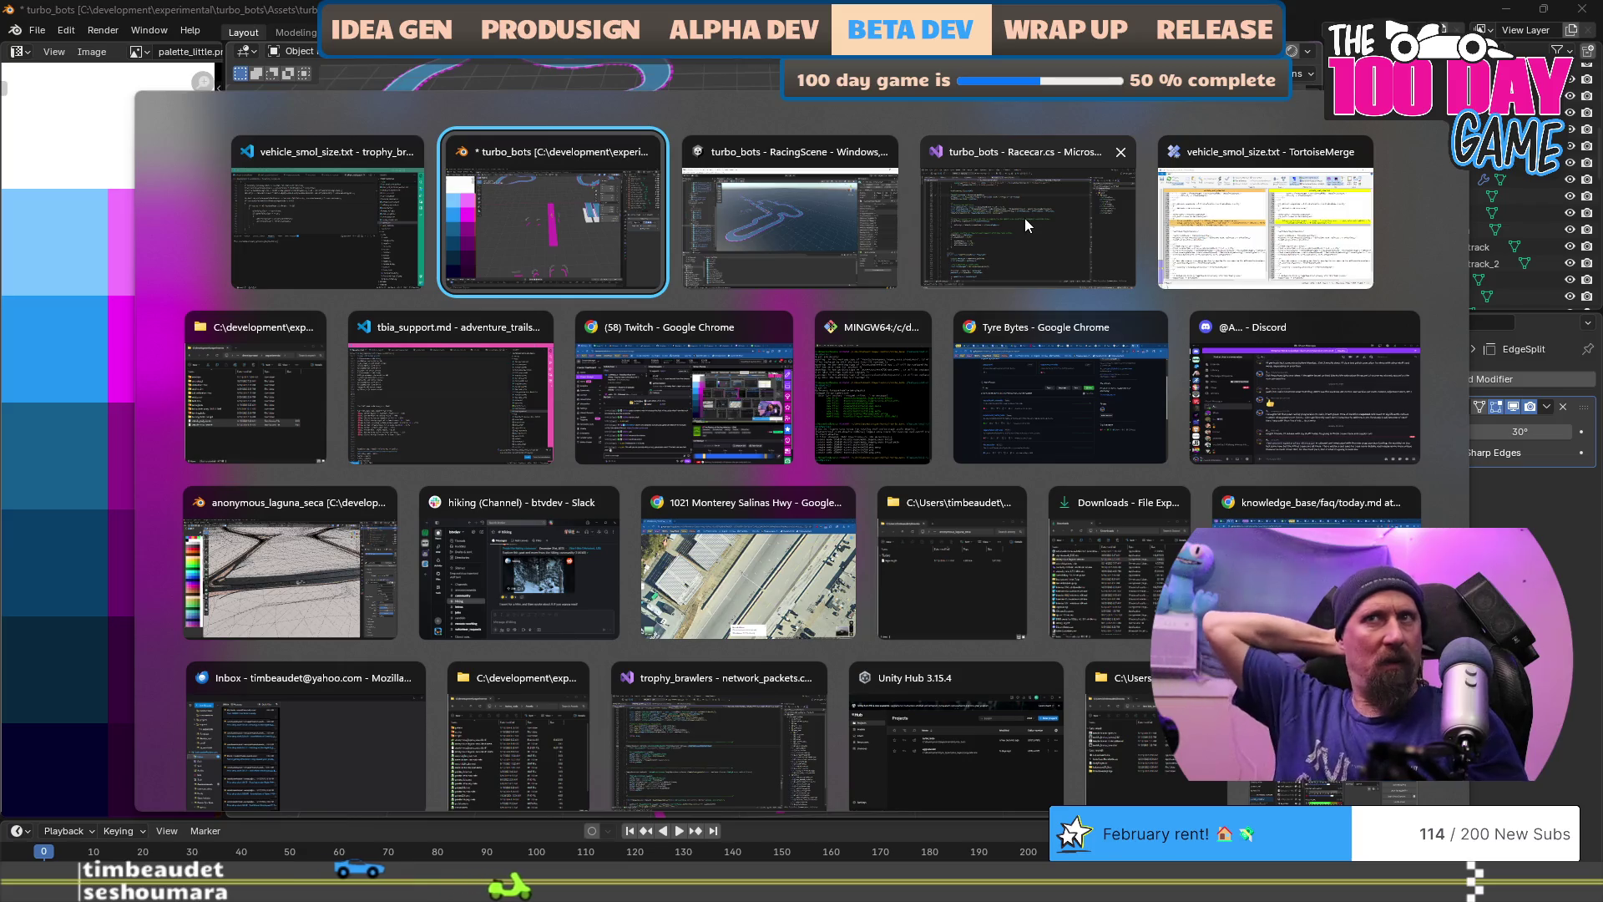
# Step: Return to the turbo_bots Blender window and bring up the File menu's save options
pyautogui.press('Return')
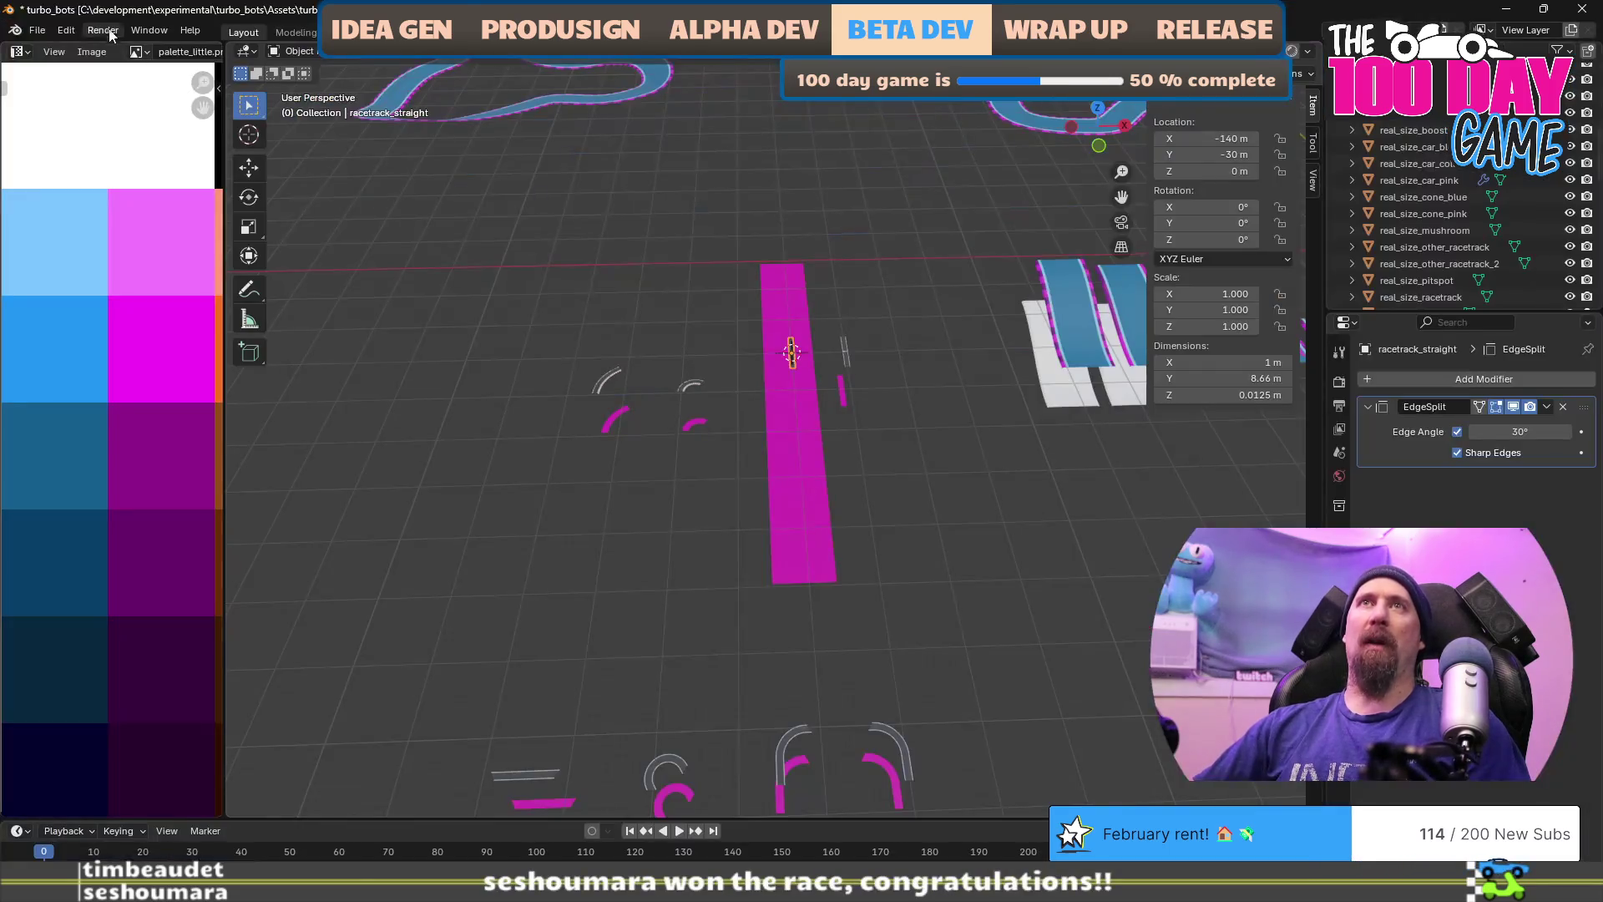
pyautogui.click(38, 30)
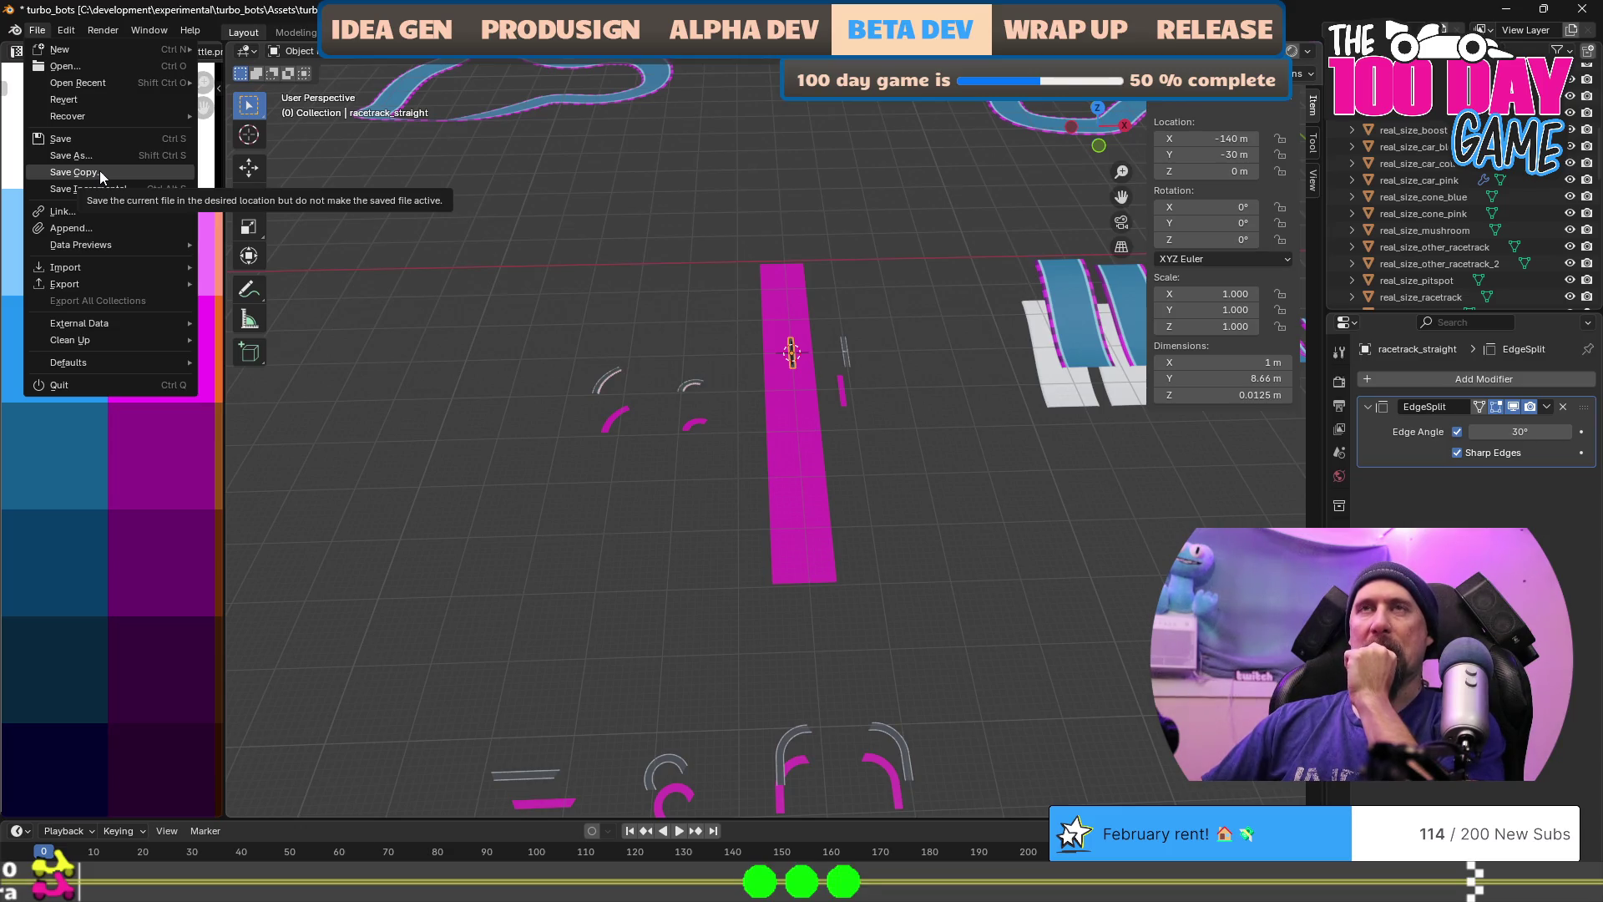
# Step: Leave the File menu and show the GitHub repositories filtered by 'exp'
pyautogui.moveTo(118, 87)
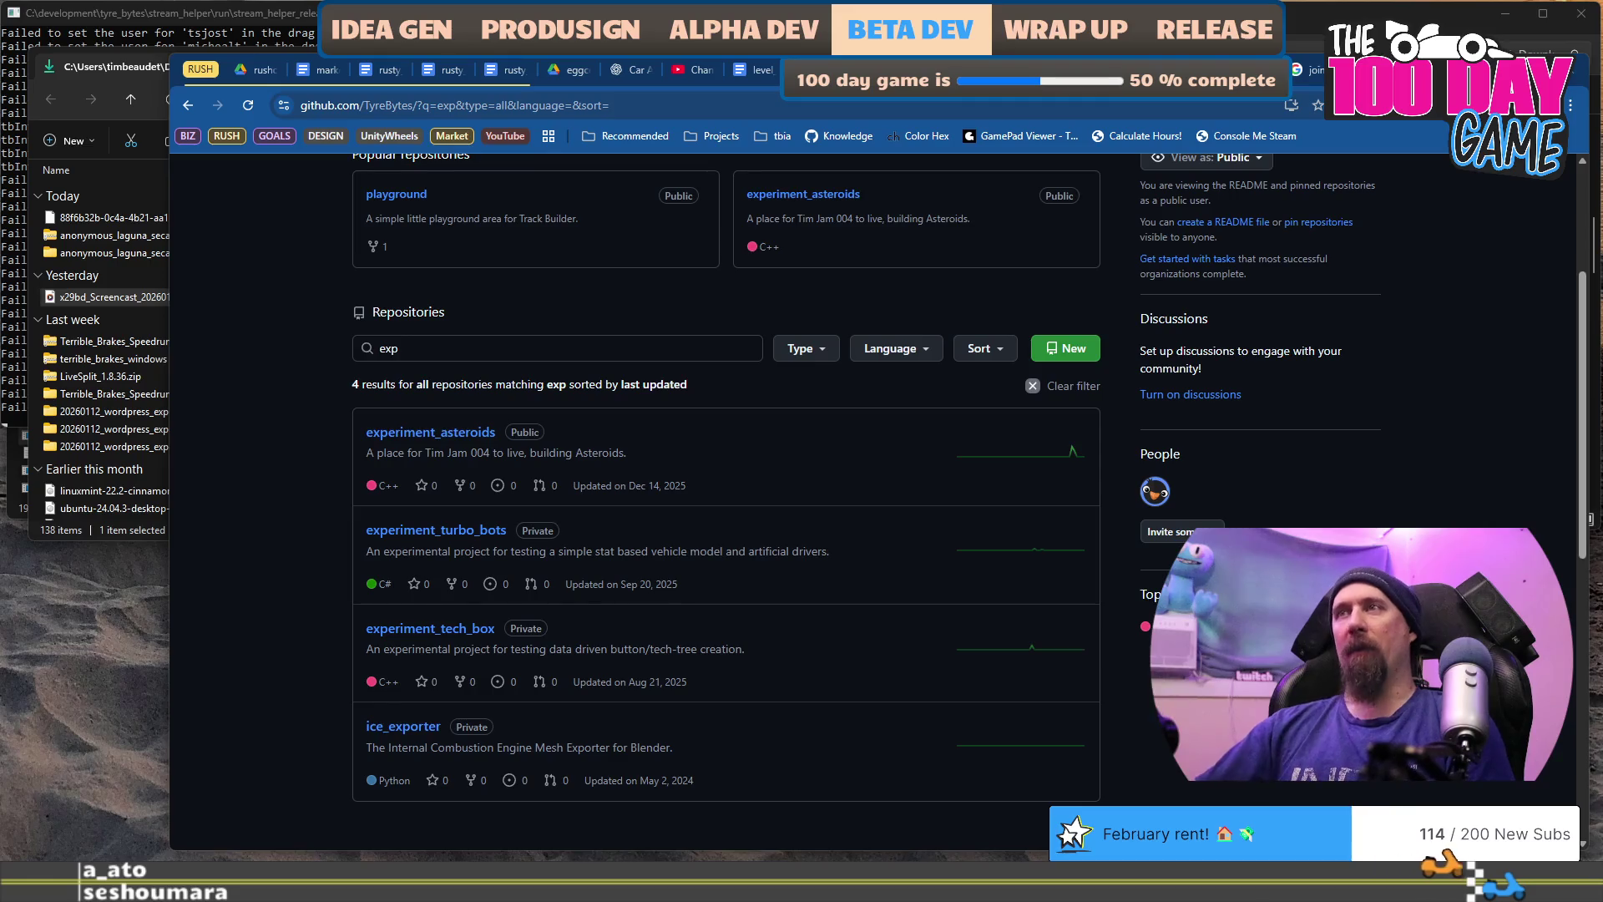
# Step: Switch from the browser's repository list back to turbo_bots.blend in Blender
pyautogui.hotkey('alt', 'Tab')
# Step: Scale the racetrack_straight mesh tenfold in Edit Mode to 10 m × 86.6 m × 0.125 m
pyautogui.moveTo(899, 458); pyautogui.dragTo(772, 413)
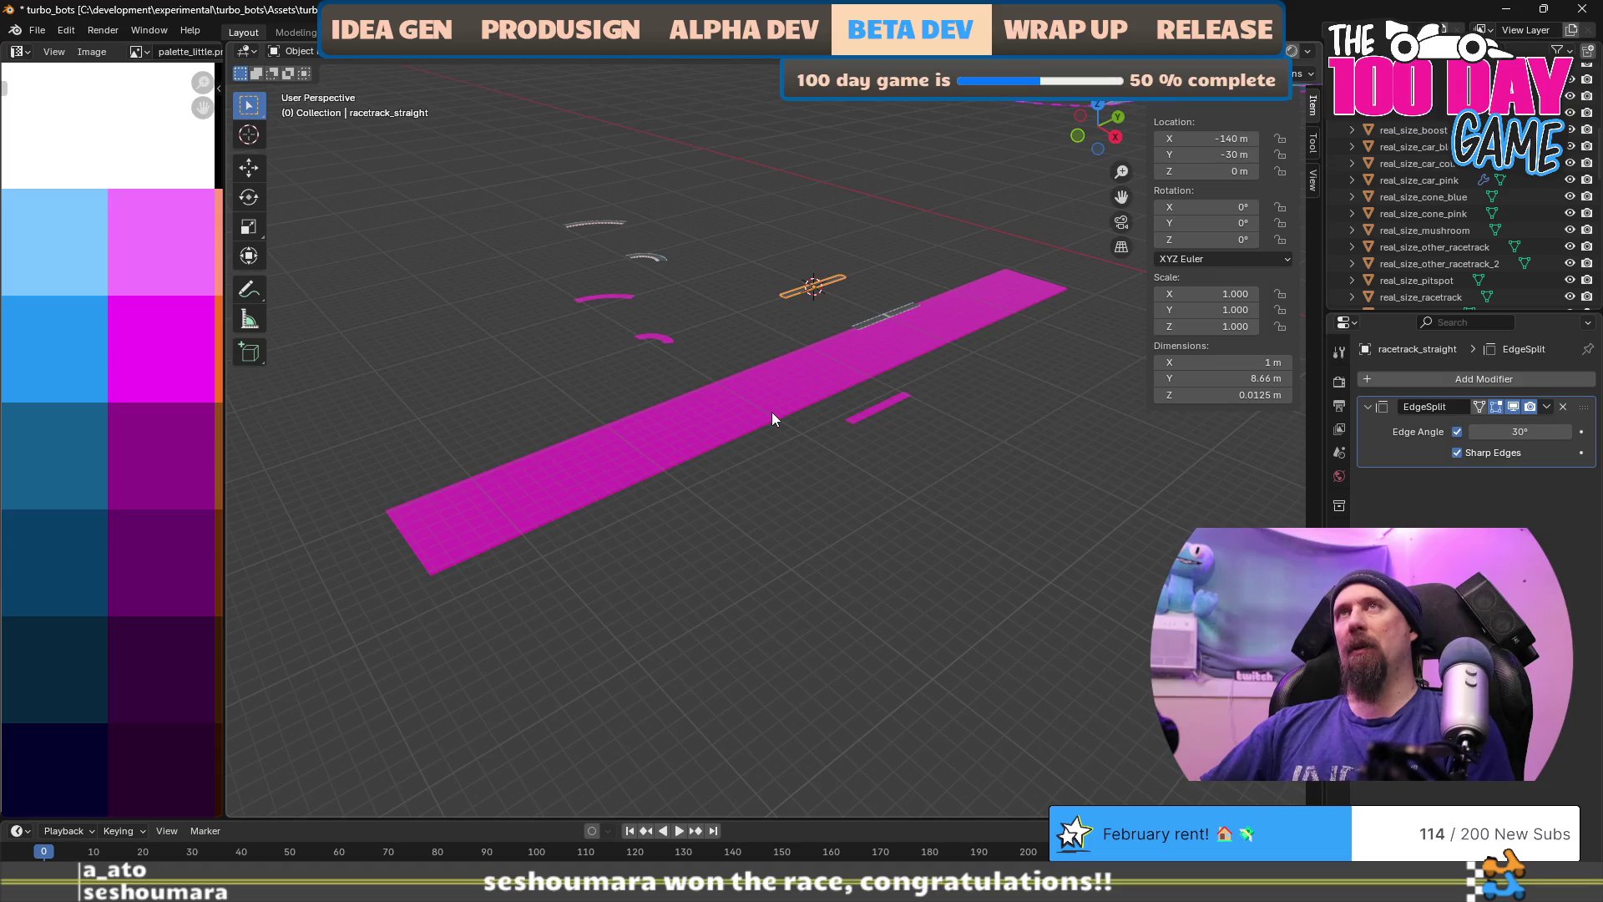
pyautogui.moveTo(775, 388)
pyautogui.mouseDown()
pyautogui.moveTo(765, 334)
pyautogui.moveTo(699, 354)
pyautogui.moveTo(823, 466)
pyautogui.moveTo(777, 405)
pyautogui.mouseUp()
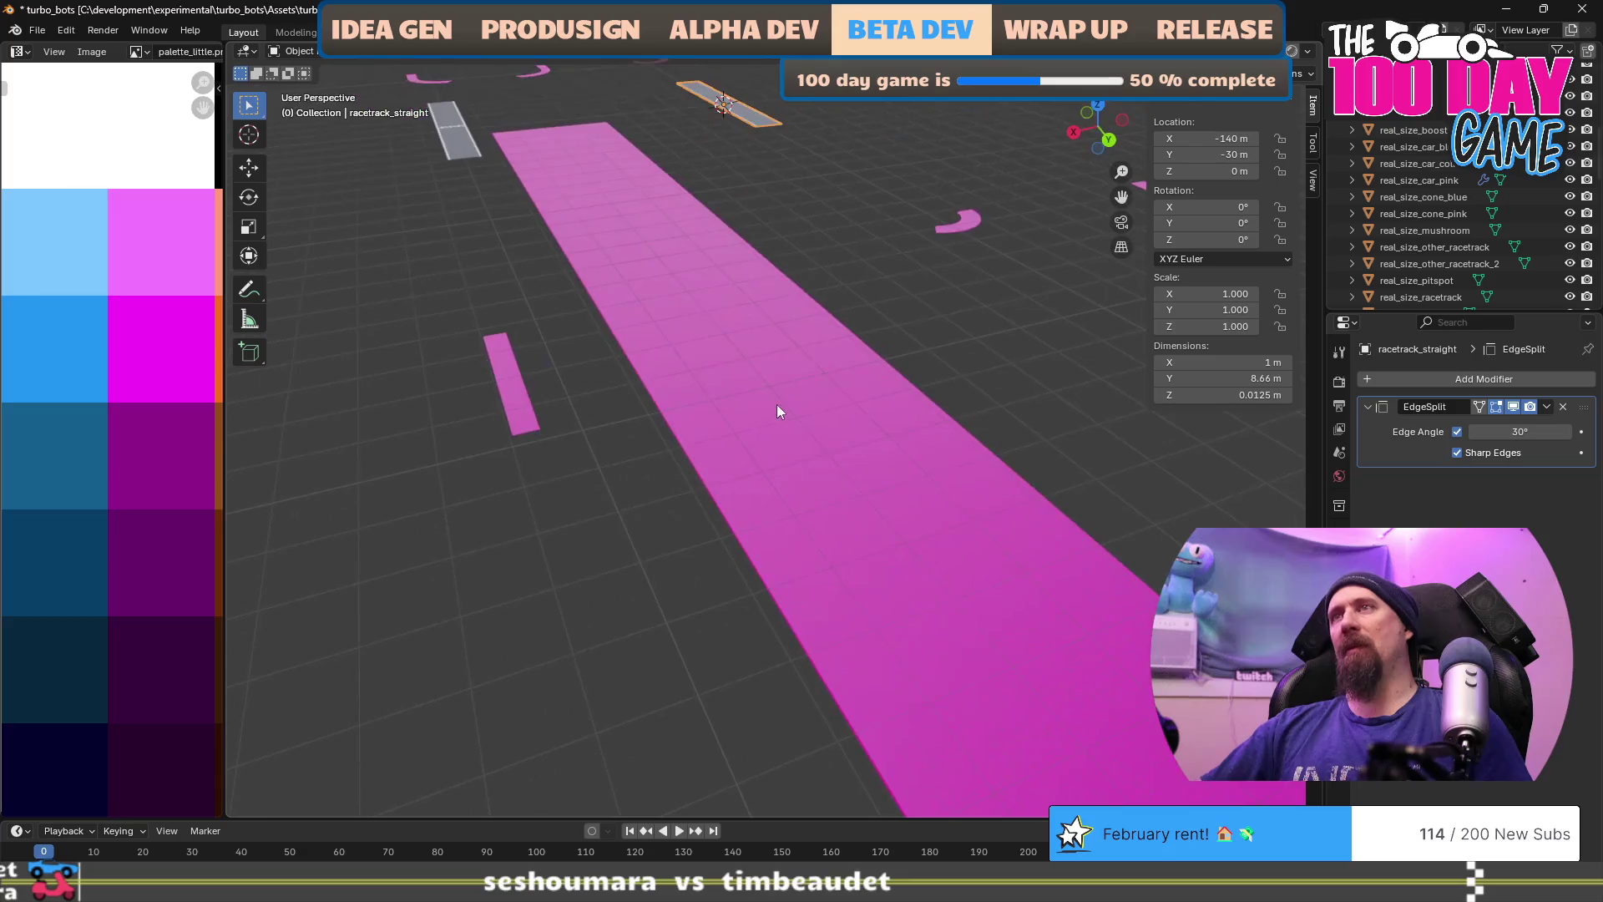
pyautogui.moveTo(705, 267)
pyautogui.mouseDown()
pyautogui.moveTo(675, 390)
pyautogui.moveTo(680, 369)
pyautogui.mouseUp()
pyautogui.press('Tab')
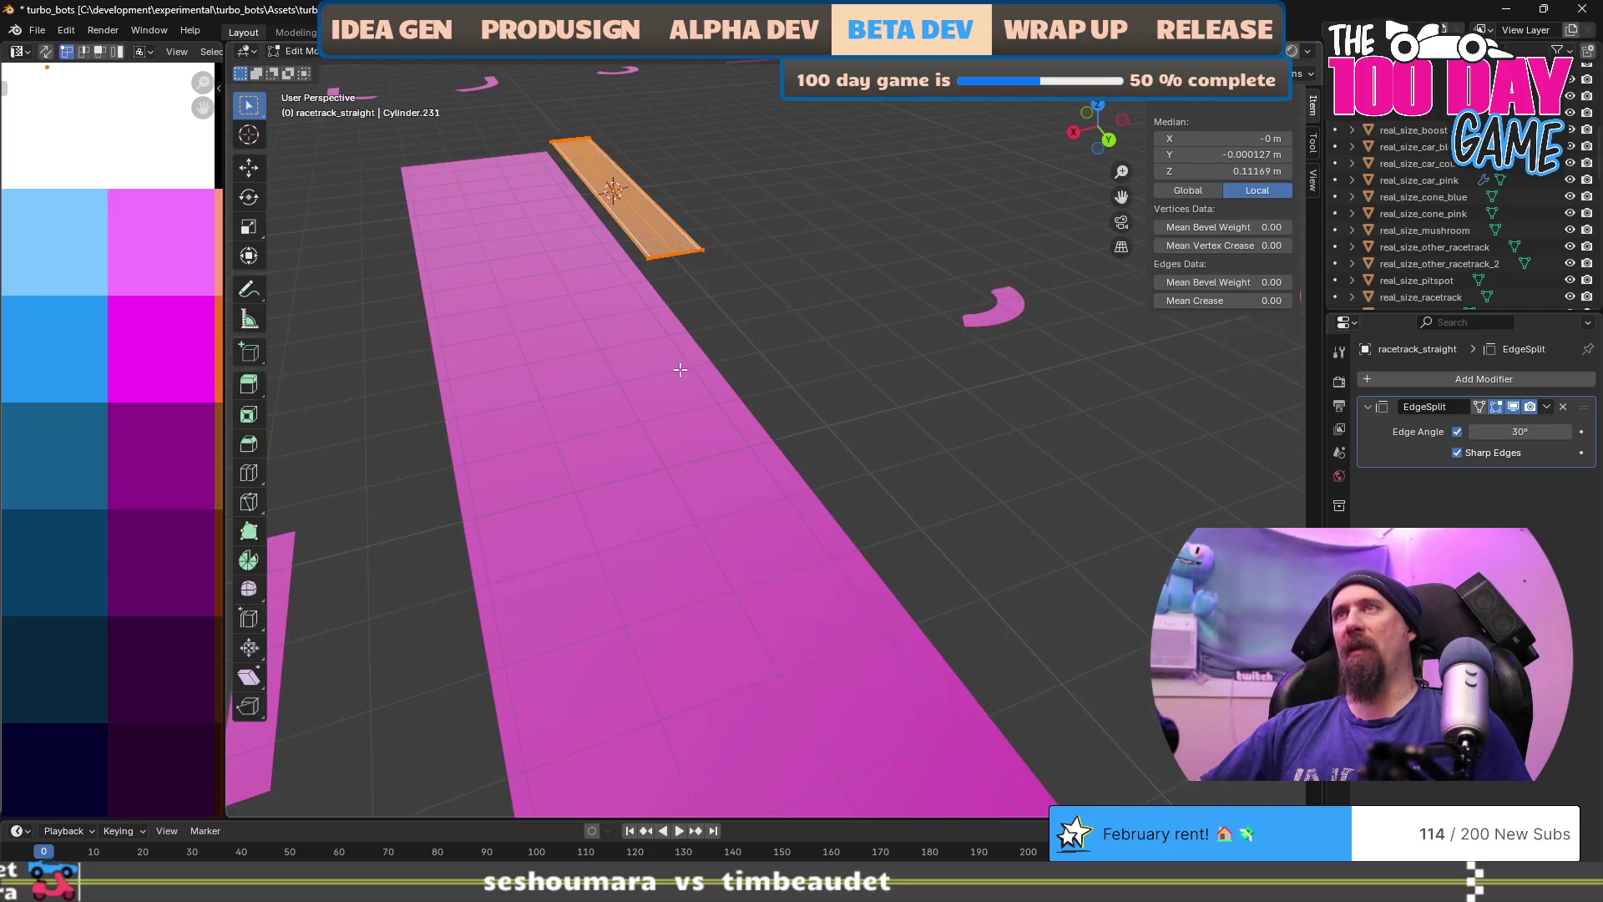
pyautogui.moveTo(485, 359)
pyautogui.mouseDown()
pyautogui.moveTo(580, 382)
pyautogui.moveTo(869, 352)
pyautogui.moveTo(852, 383)
pyautogui.moveTo(705, 483)
pyautogui.moveTo(773, 455)
pyautogui.moveTo(824, 461)
pyautogui.mouseUp()
pyautogui.scroll(3, 718, 505)
pyautogui.scroll(-2, 780, 512)
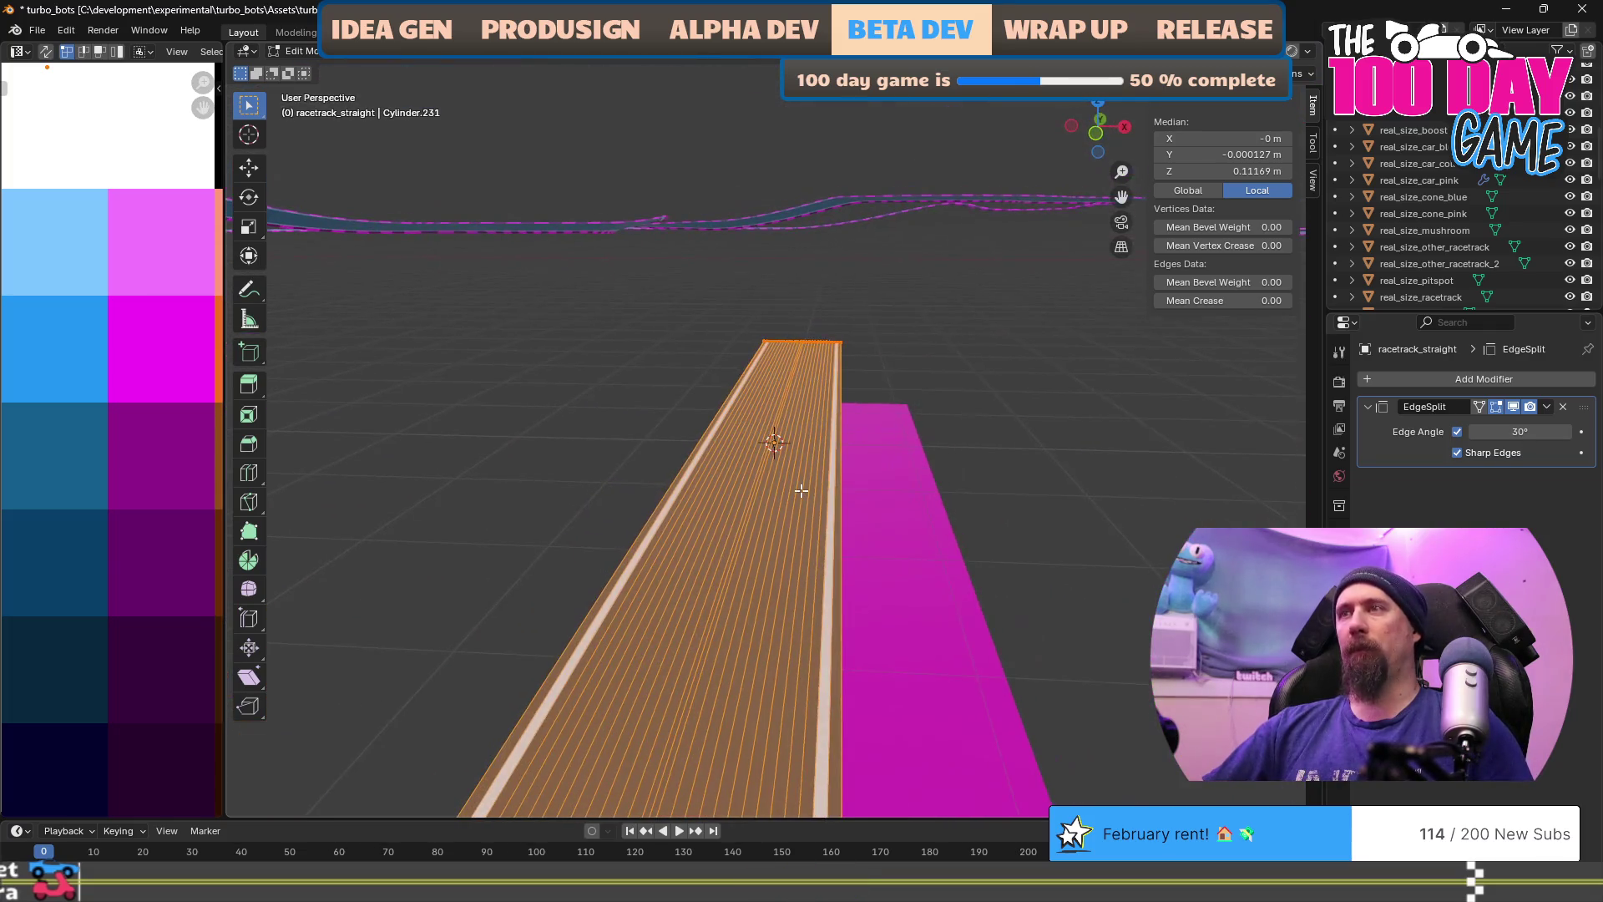
pyautogui.scroll(-2, 801, 490)
pyautogui.moveTo(874, 530)
pyautogui.mouseDown()
pyautogui.moveTo(844, 551)
pyautogui.moveTo(506, 533)
pyautogui.moveTo(710, 560)
pyautogui.mouseUp()
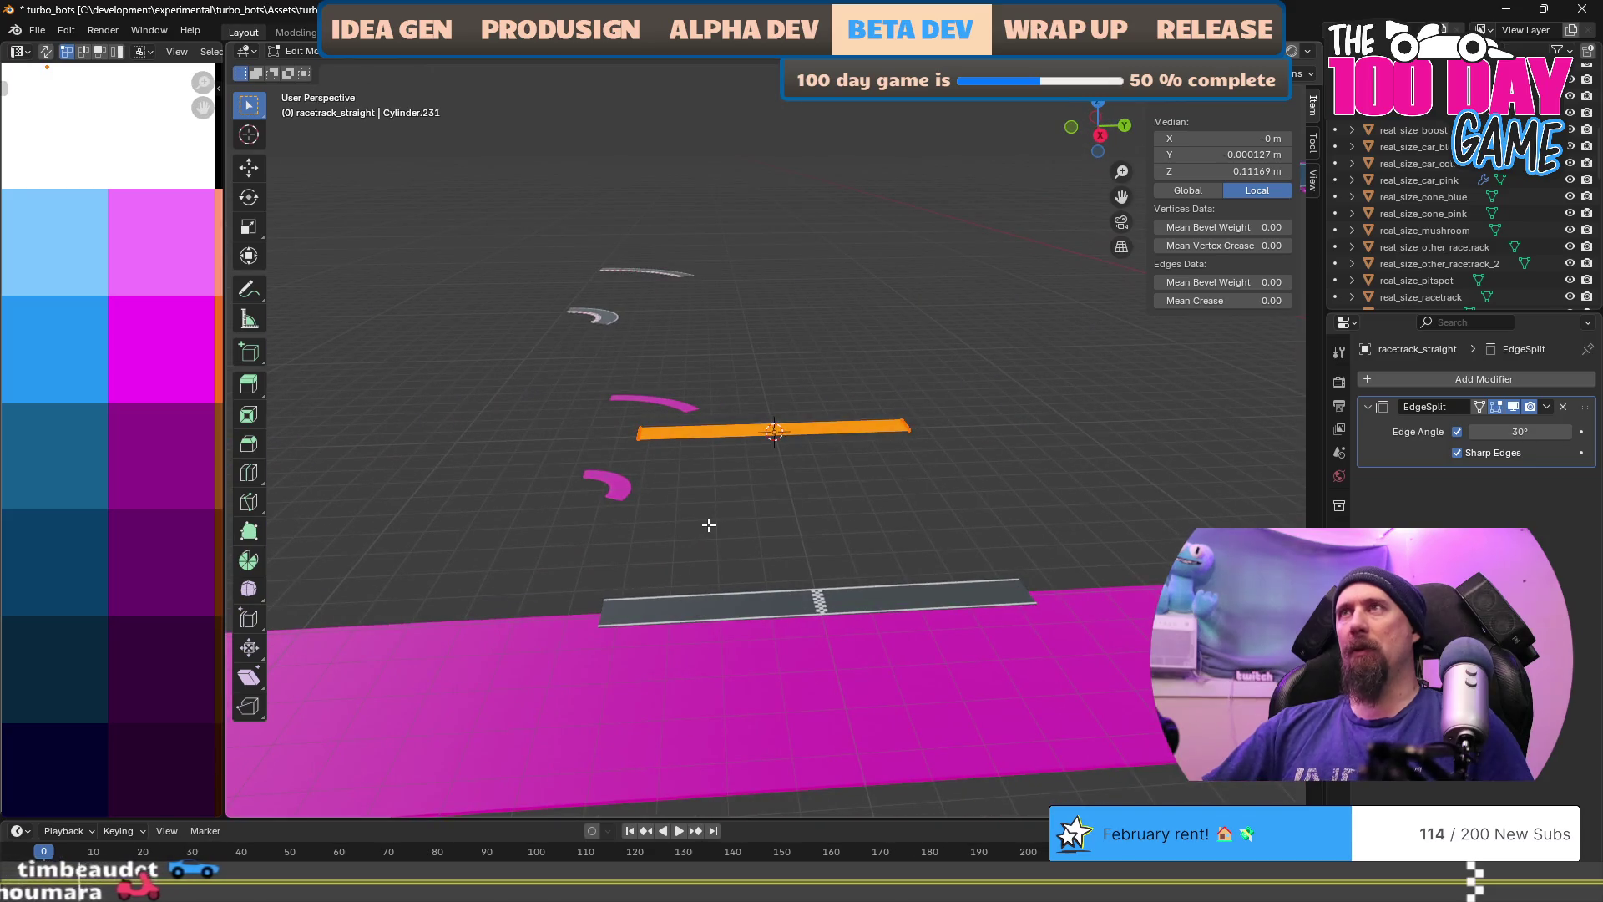
pyautogui.write('s10')
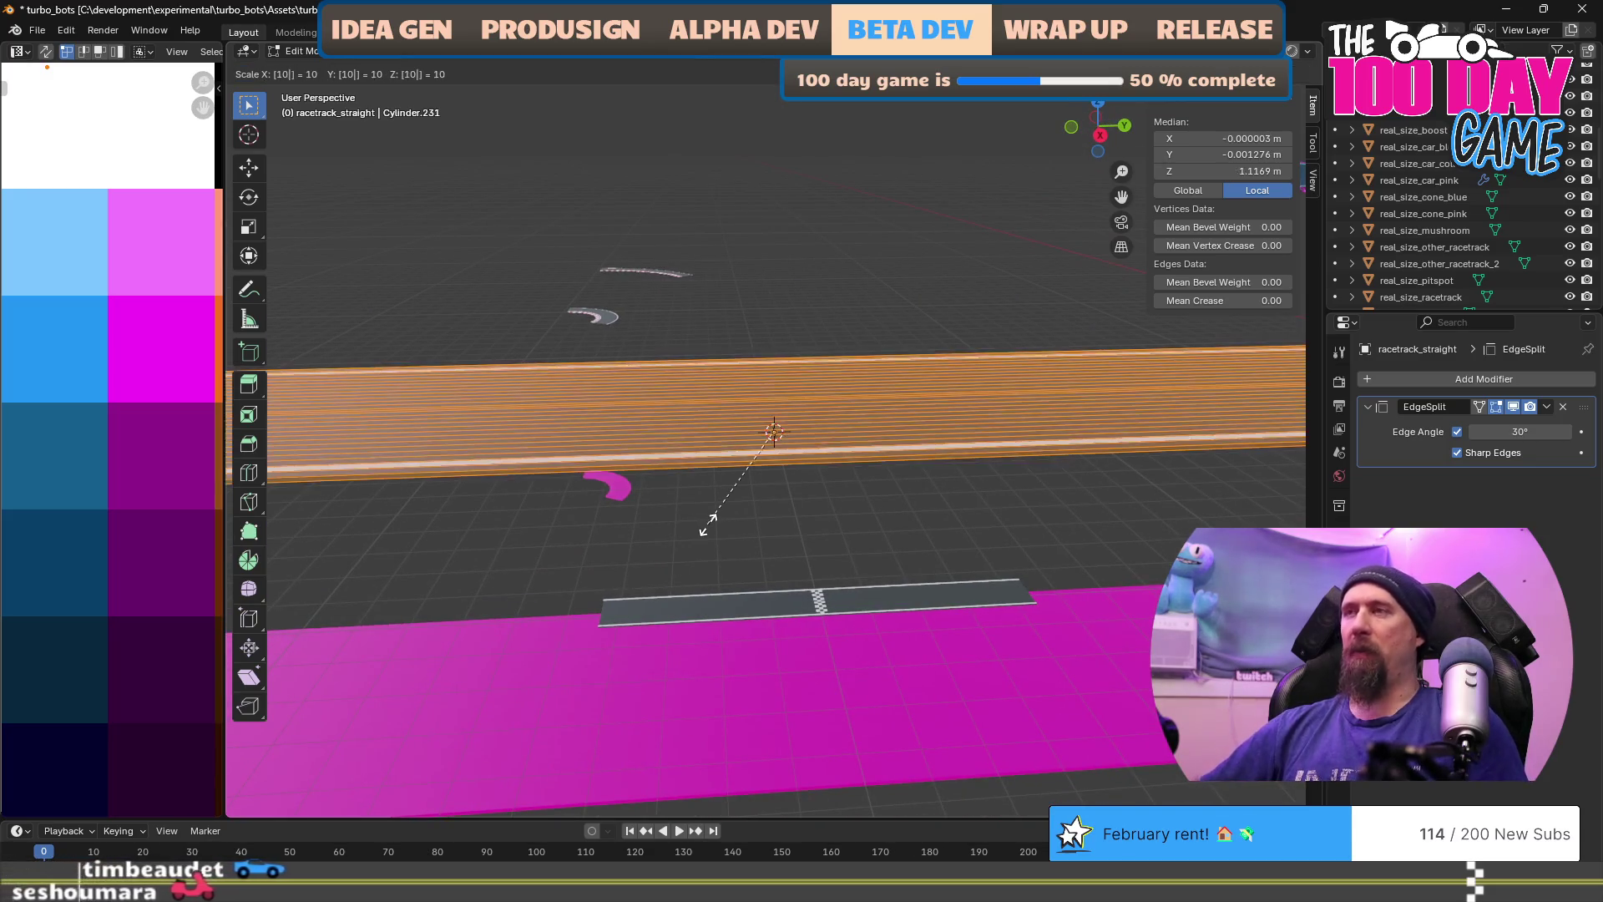
pyautogui.press('Return')
pyautogui.press('Tab')
pyautogui.moveTo(702, 518)
pyautogui.mouseDown()
pyautogui.moveTo(494, 347)
pyautogui.moveTo(665, 403)
pyautogui.mouseUp()
pyautogui.scroll(-2, 710, 418)
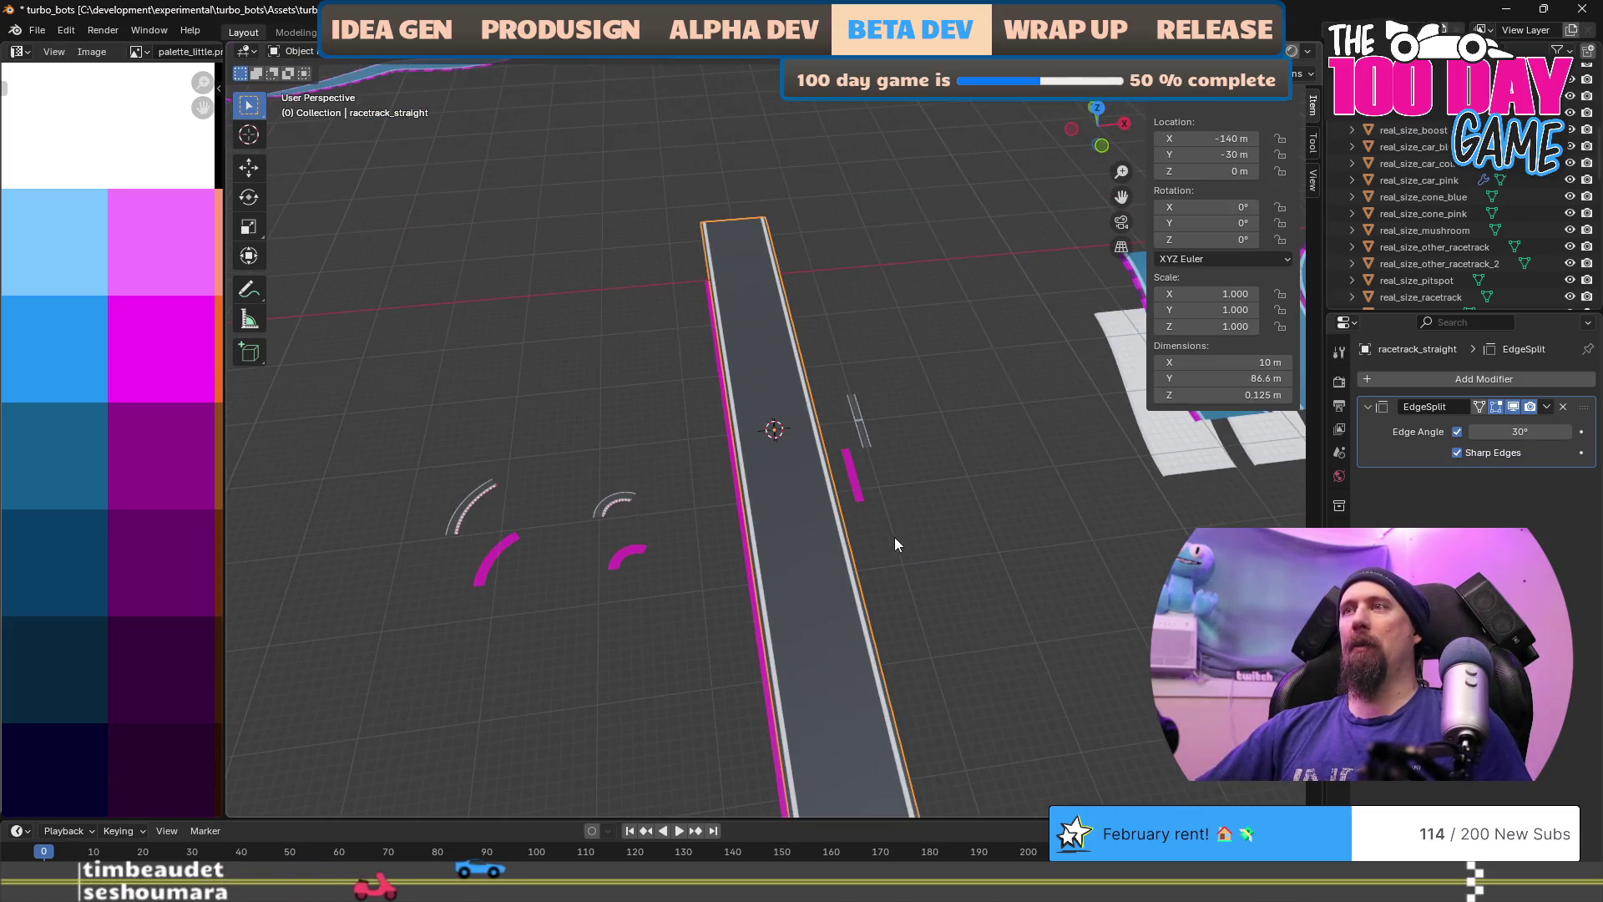
# Step: Rename the straight piece to hexagon_racetrack_straight
pyautogui.scroll(-4, 814, 426)
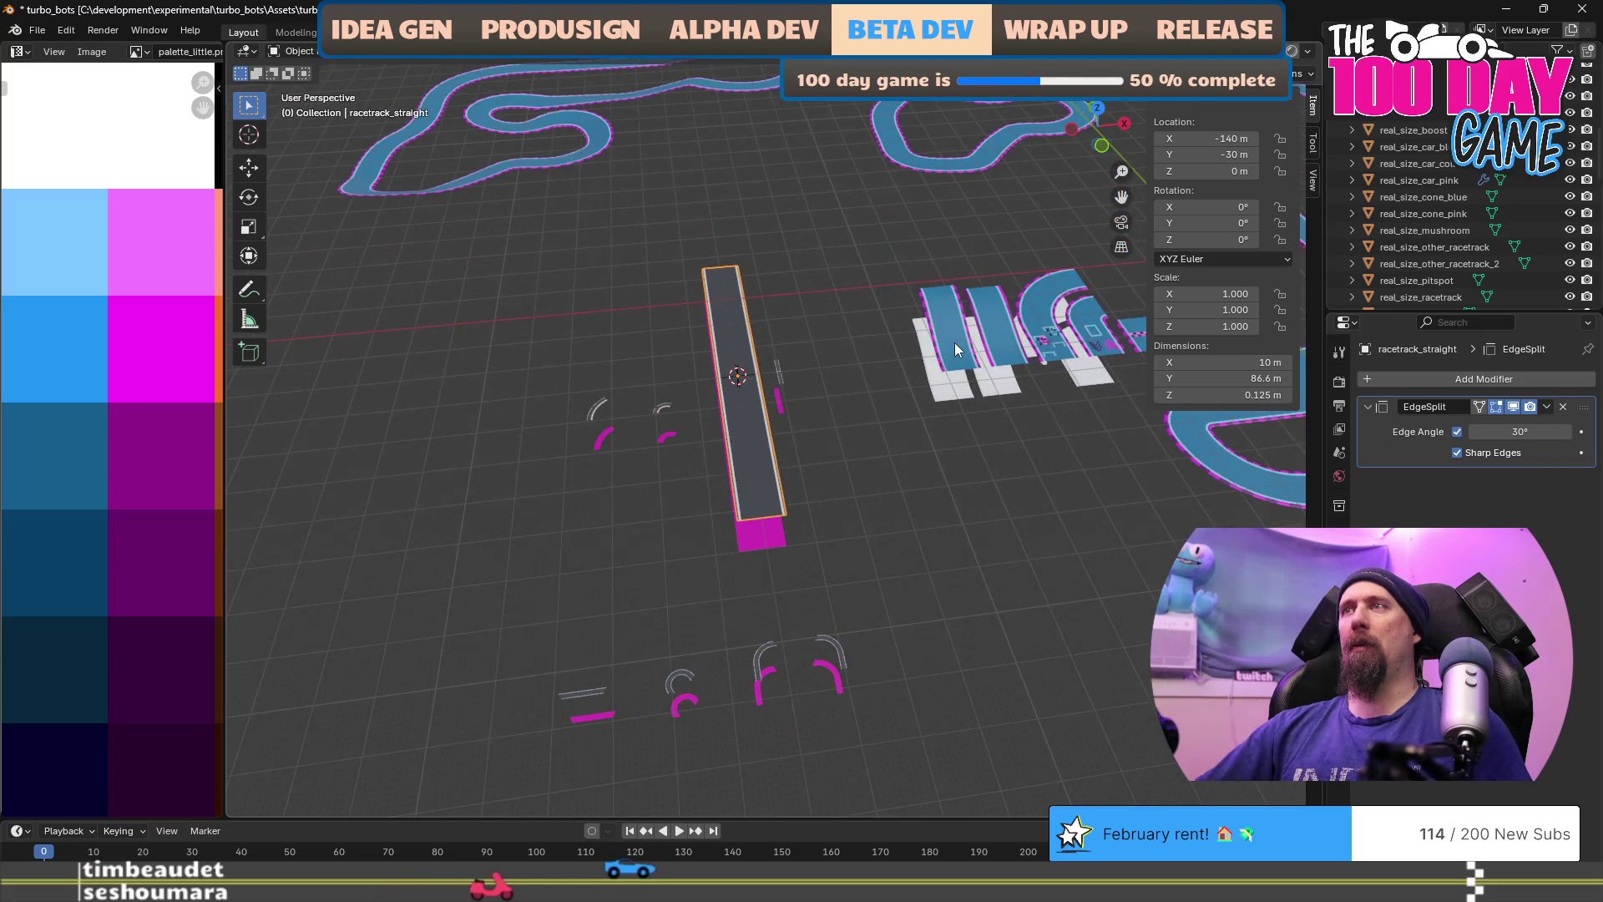
pyautogui.click(1009, 338)
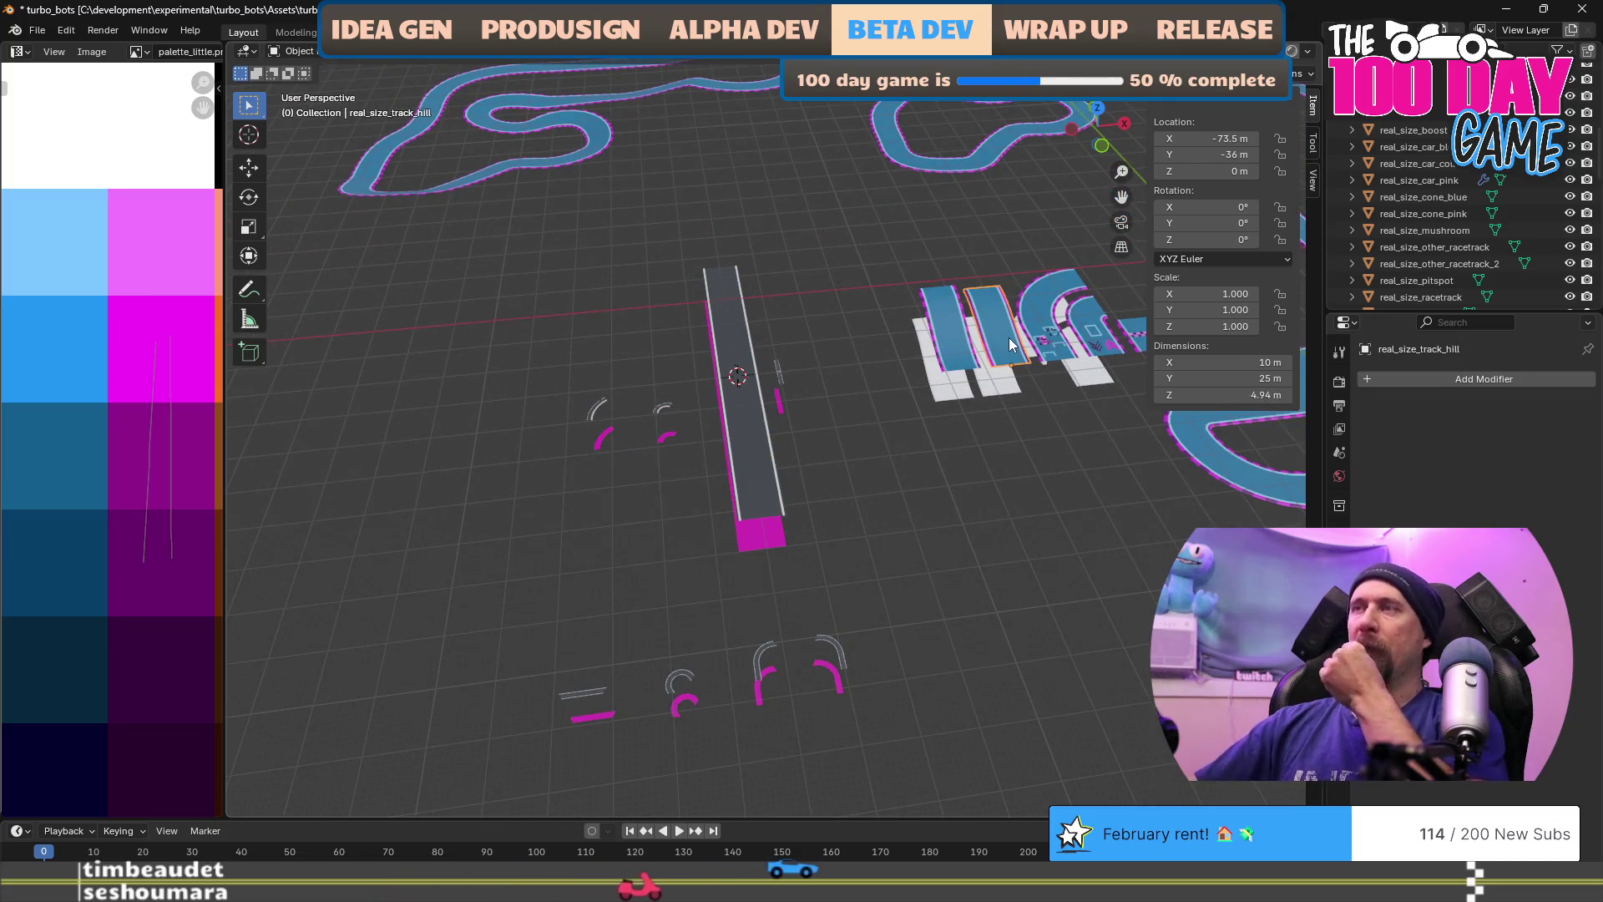
pyautogui.click(747, 448)
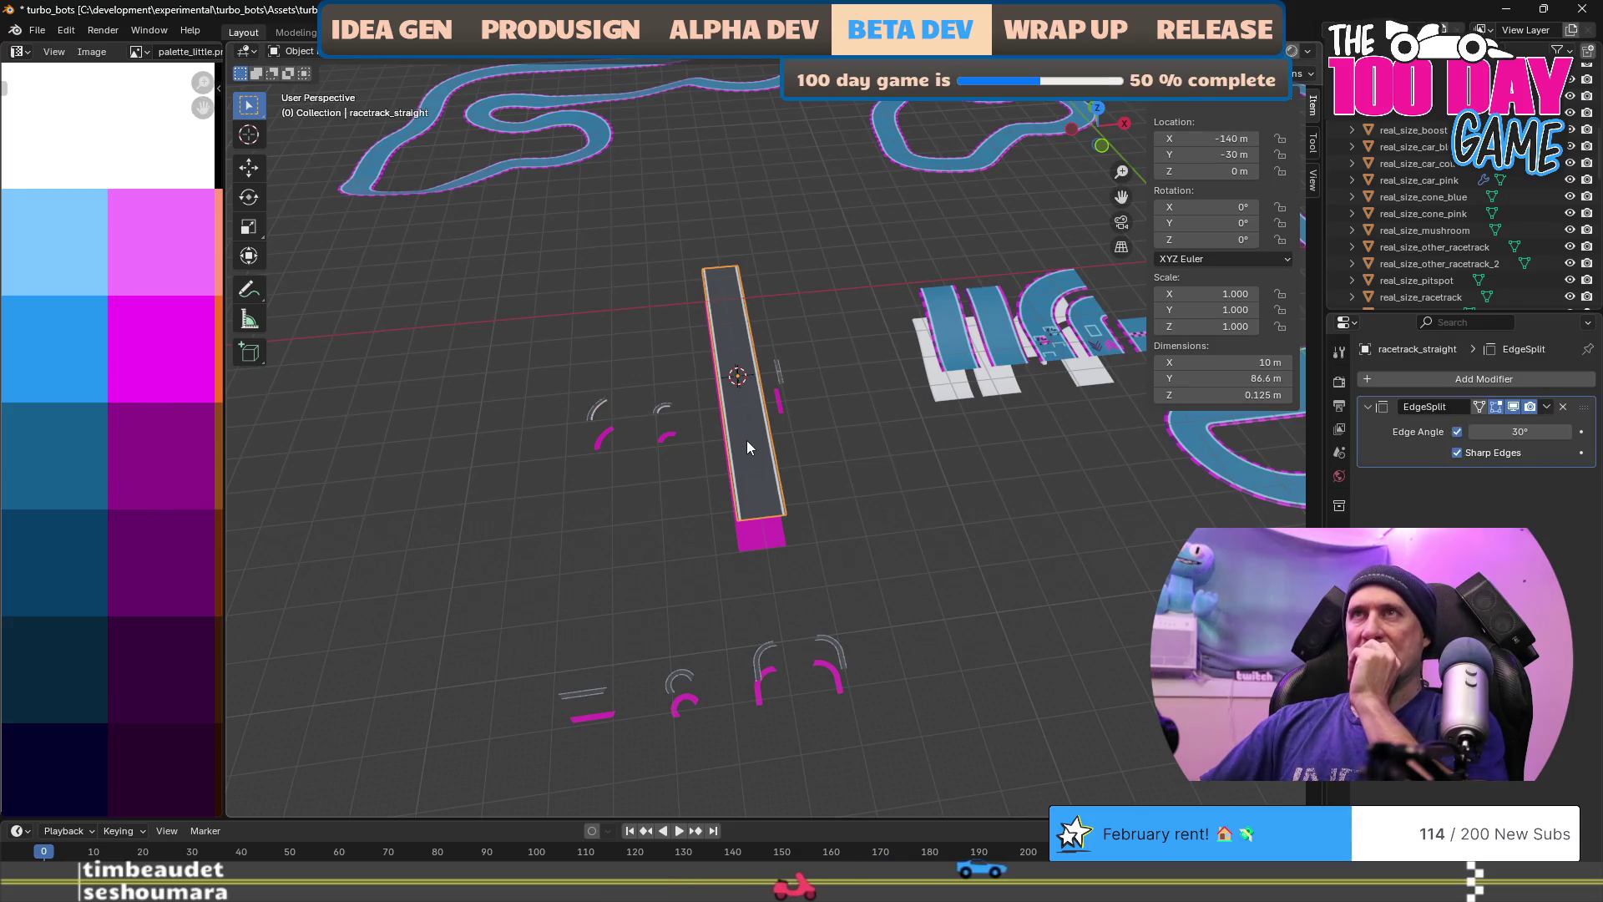
pyautogui.press('F2')
pyautogui.press('Home')
pyautogui.write('hex_ag')
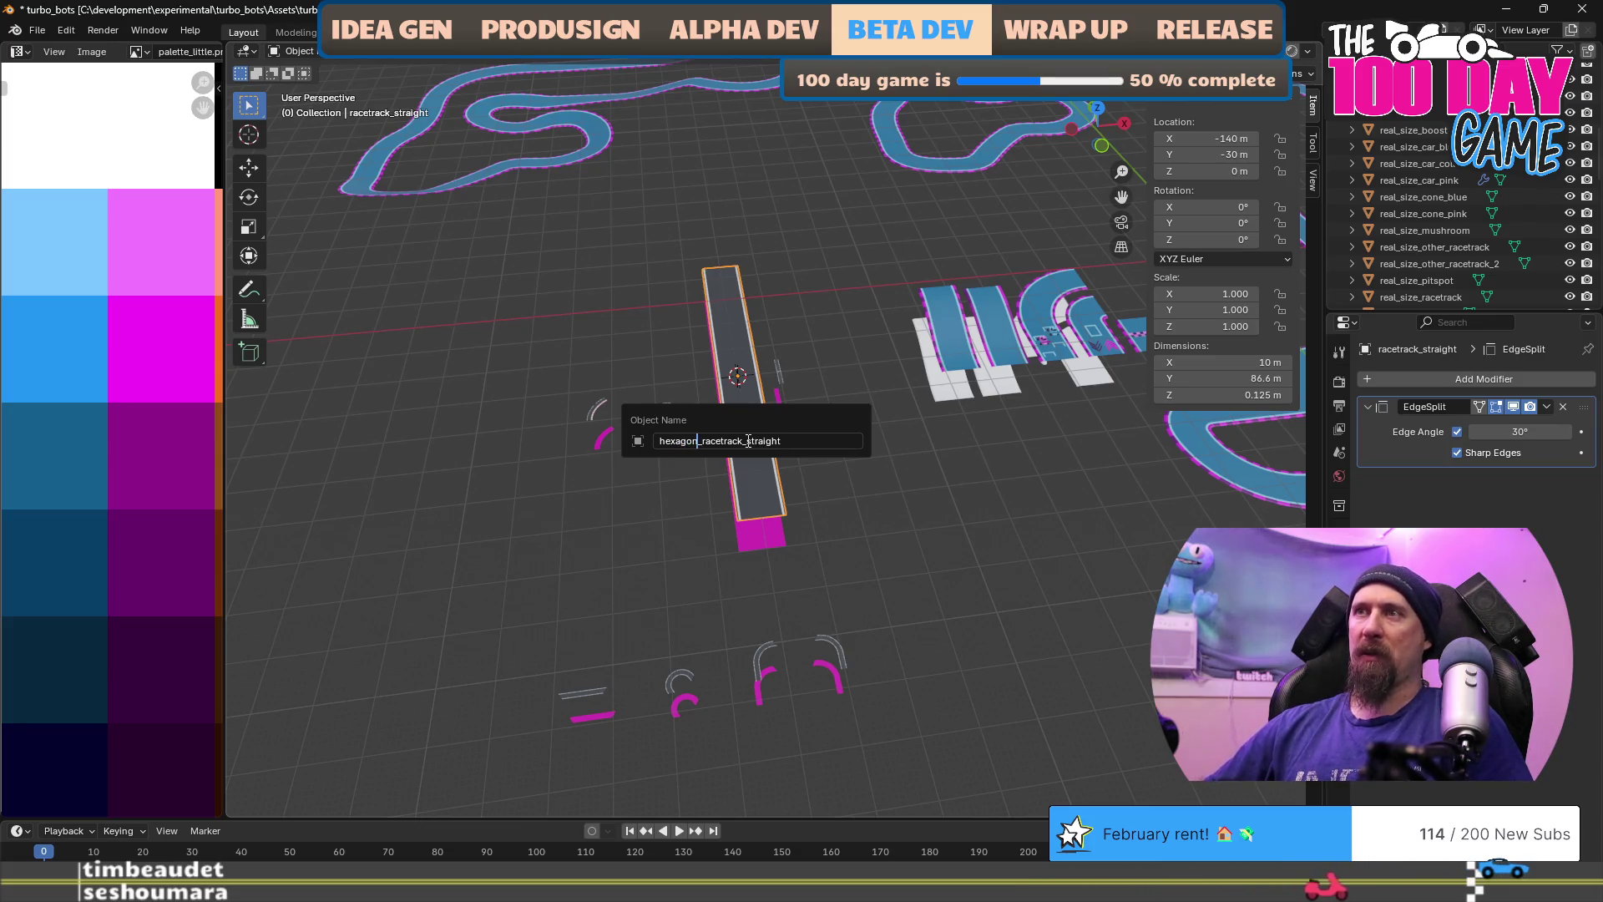
pyautogui.press('Return')
# Step: Rename its collider to hexagon_racetrack_straight_collider
pyautogui.click(765, 538)
pyautogui.press('F2')
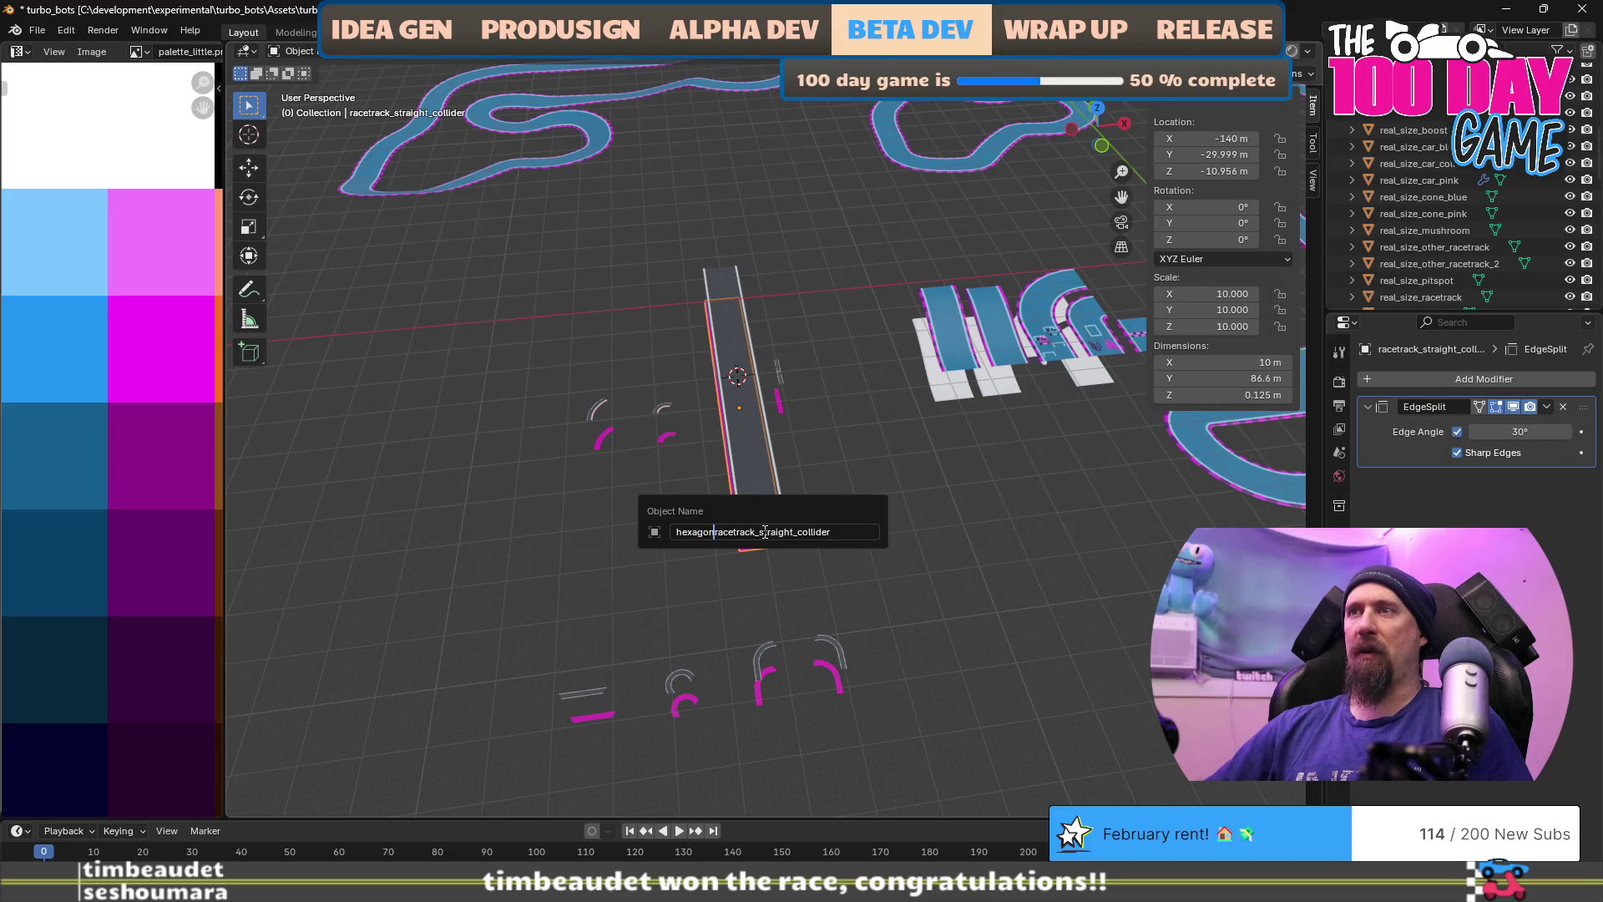
pyautogui.press('Return')
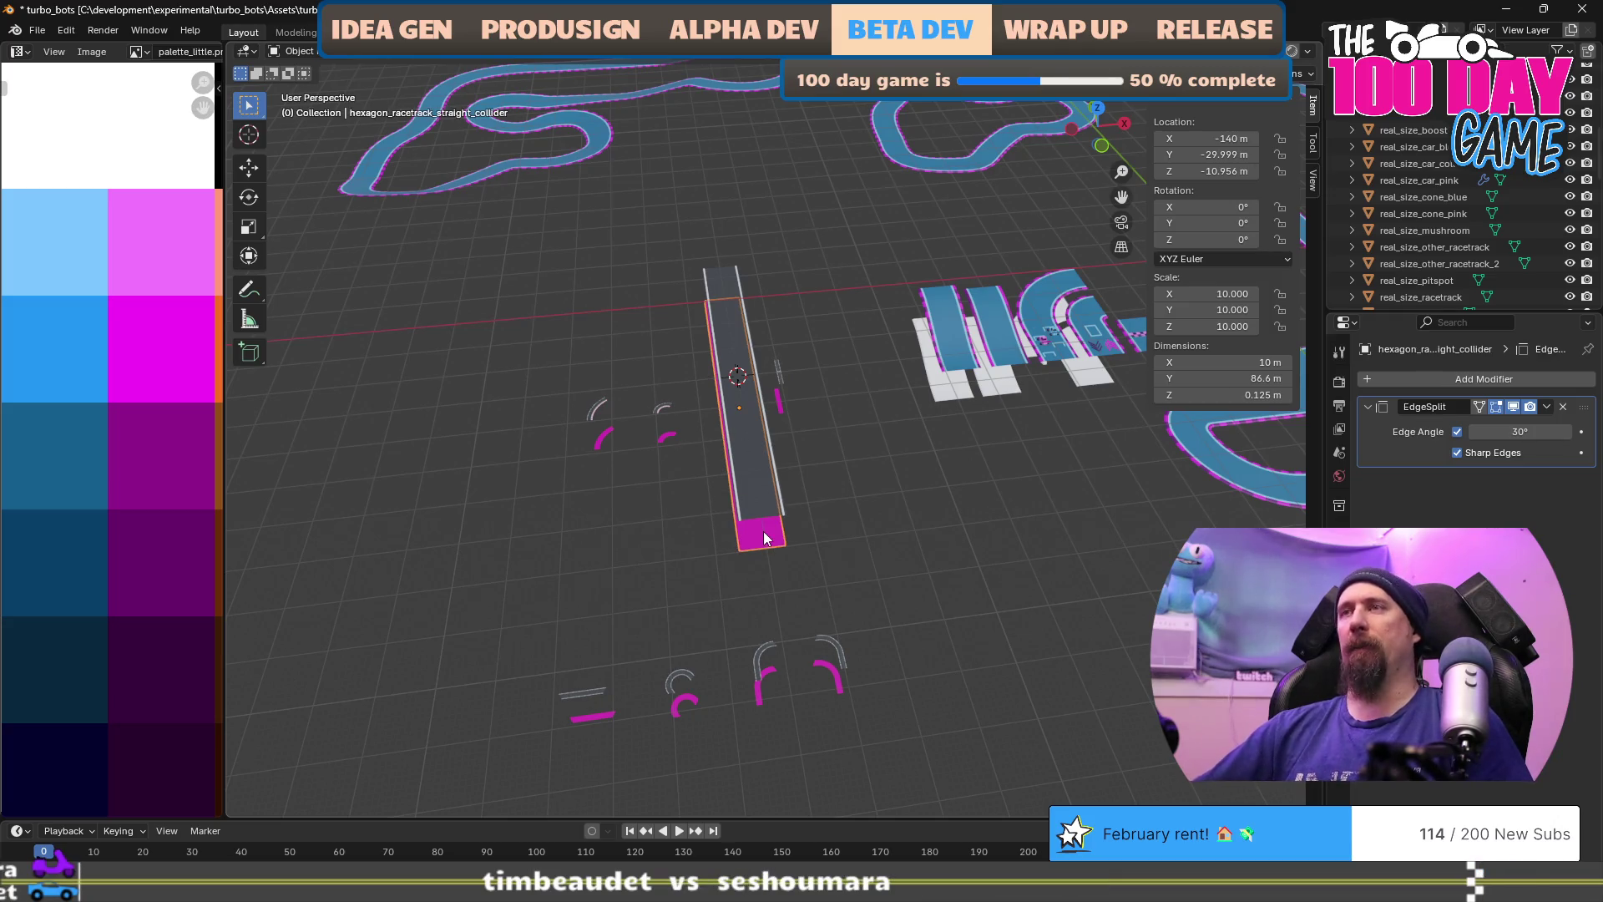
pyautogui.moveTo(800, 485); pyautogui.dragTo(857, 326)
pyautogui.click(727, 248)
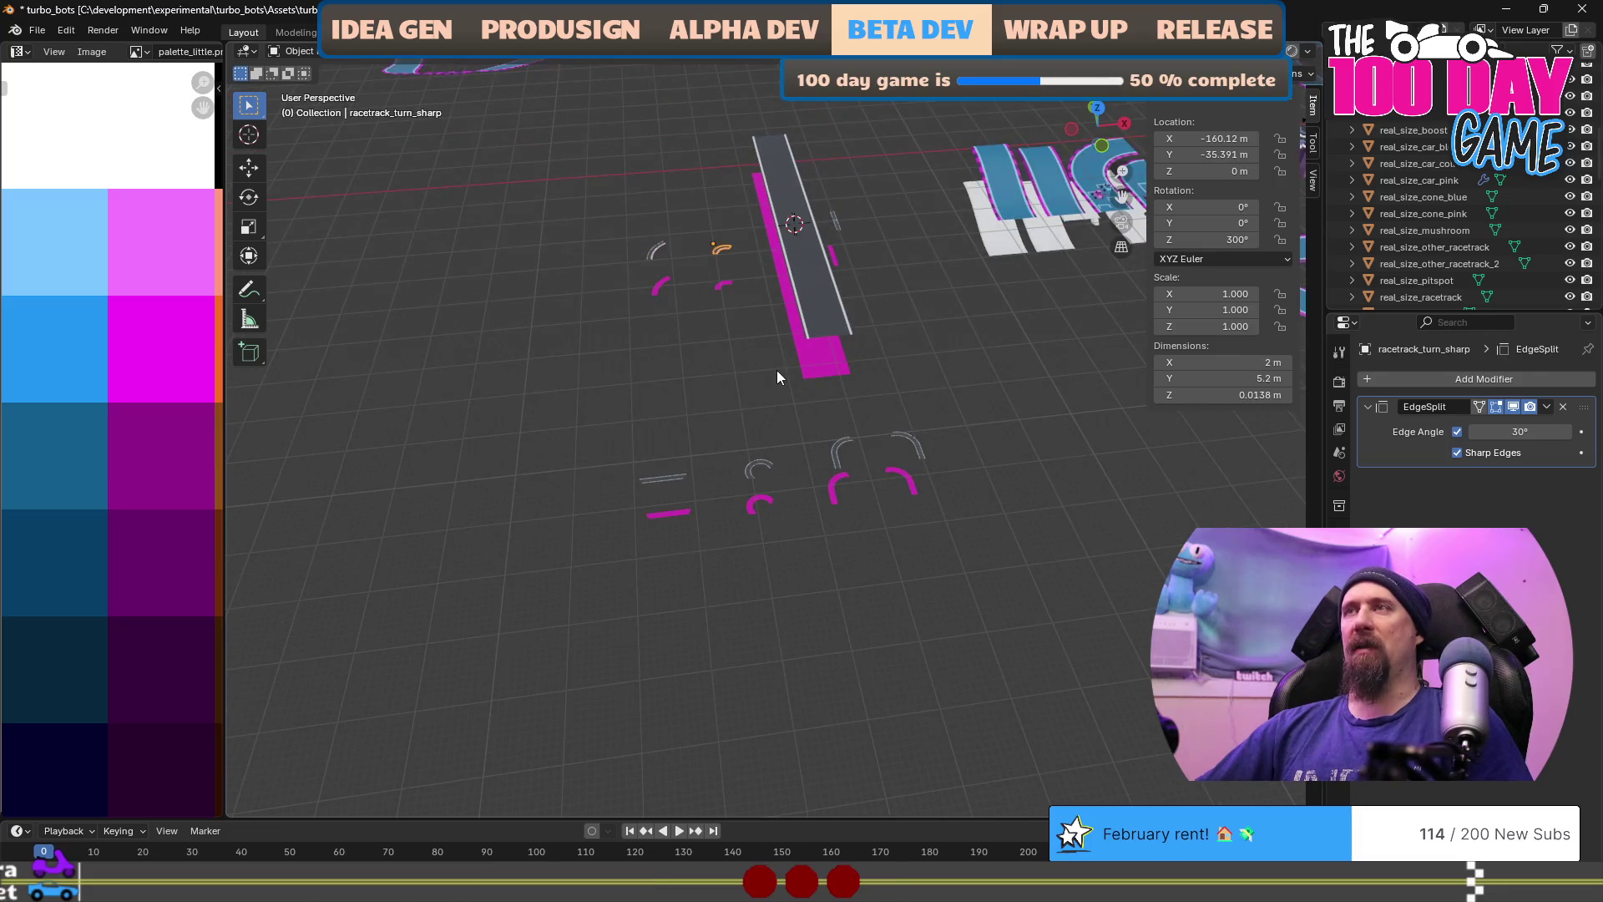
# Step: Scale the racetrack_turn_sharp mesh up tenfold in Edit Mode
pyautogui.moveTo(777, 371); pyautogui.dragTo(728, 389)
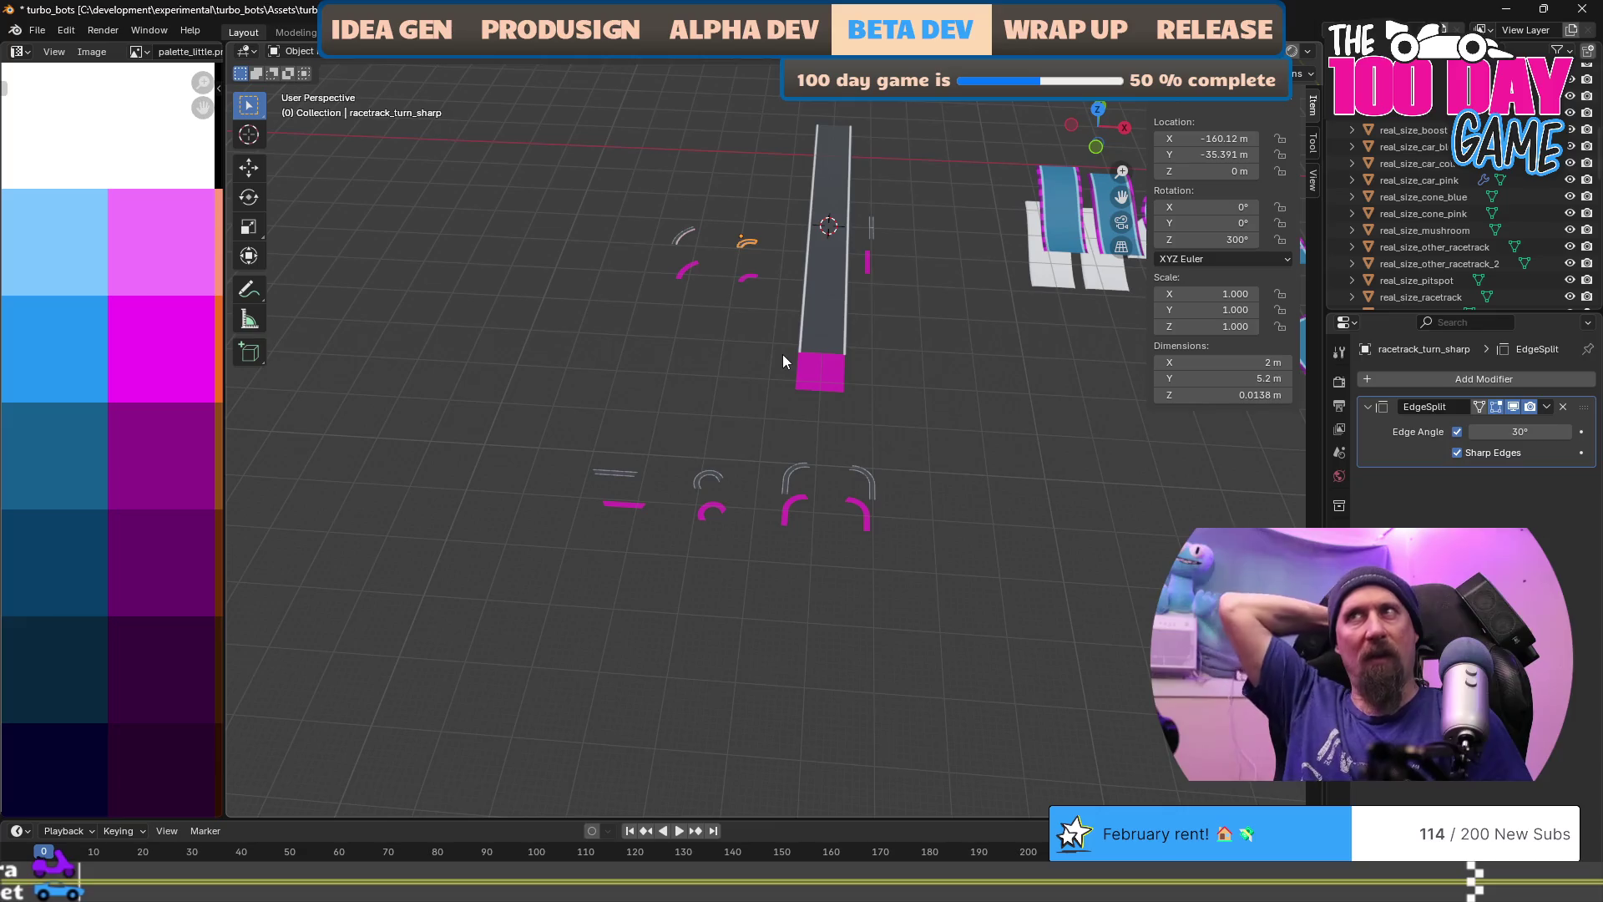
pyautogui.click(681, 240)
pyautogui.click(746, 243)
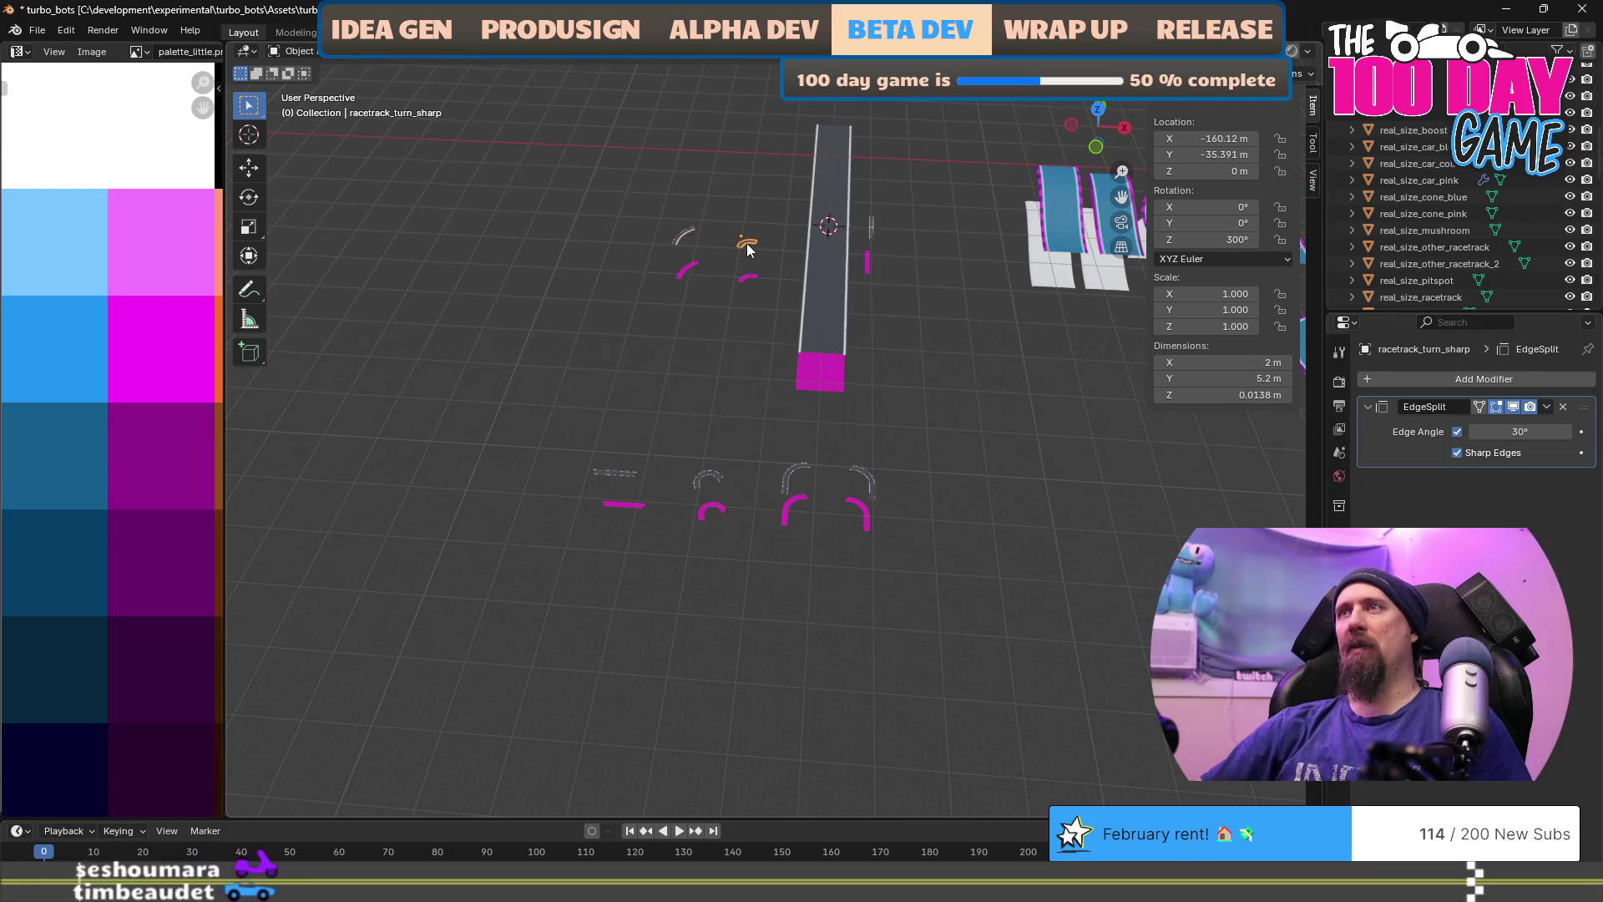
pyautogui.scroll(-3, 746, 278)
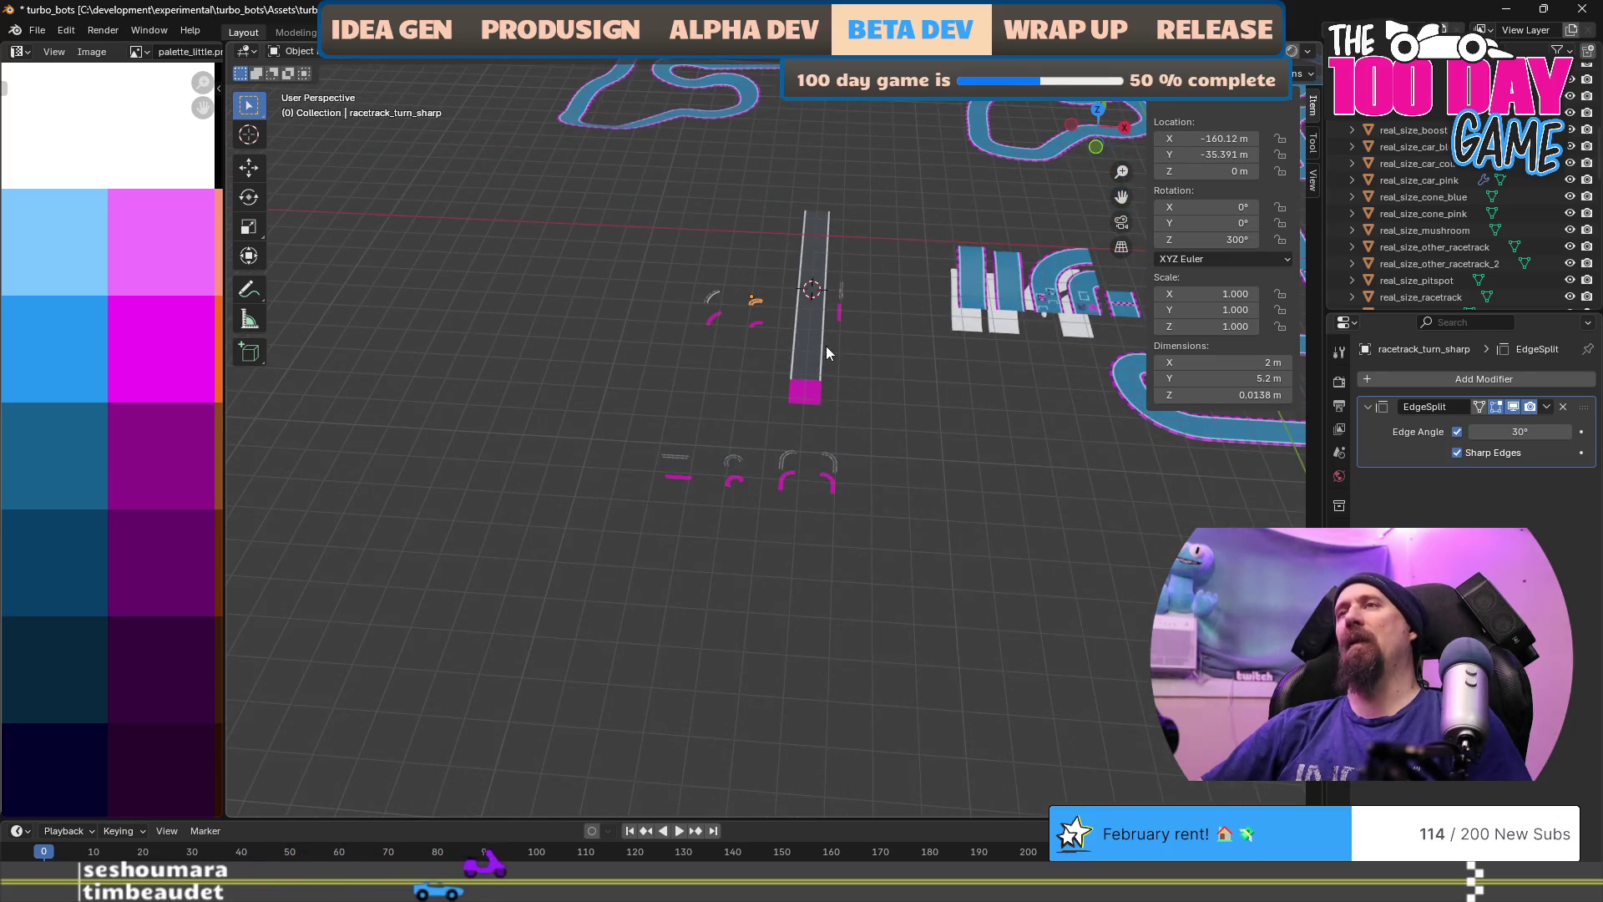
pyautogui.hotkey('ctrl', 'Tab')
pyautogui.click(791, 392)
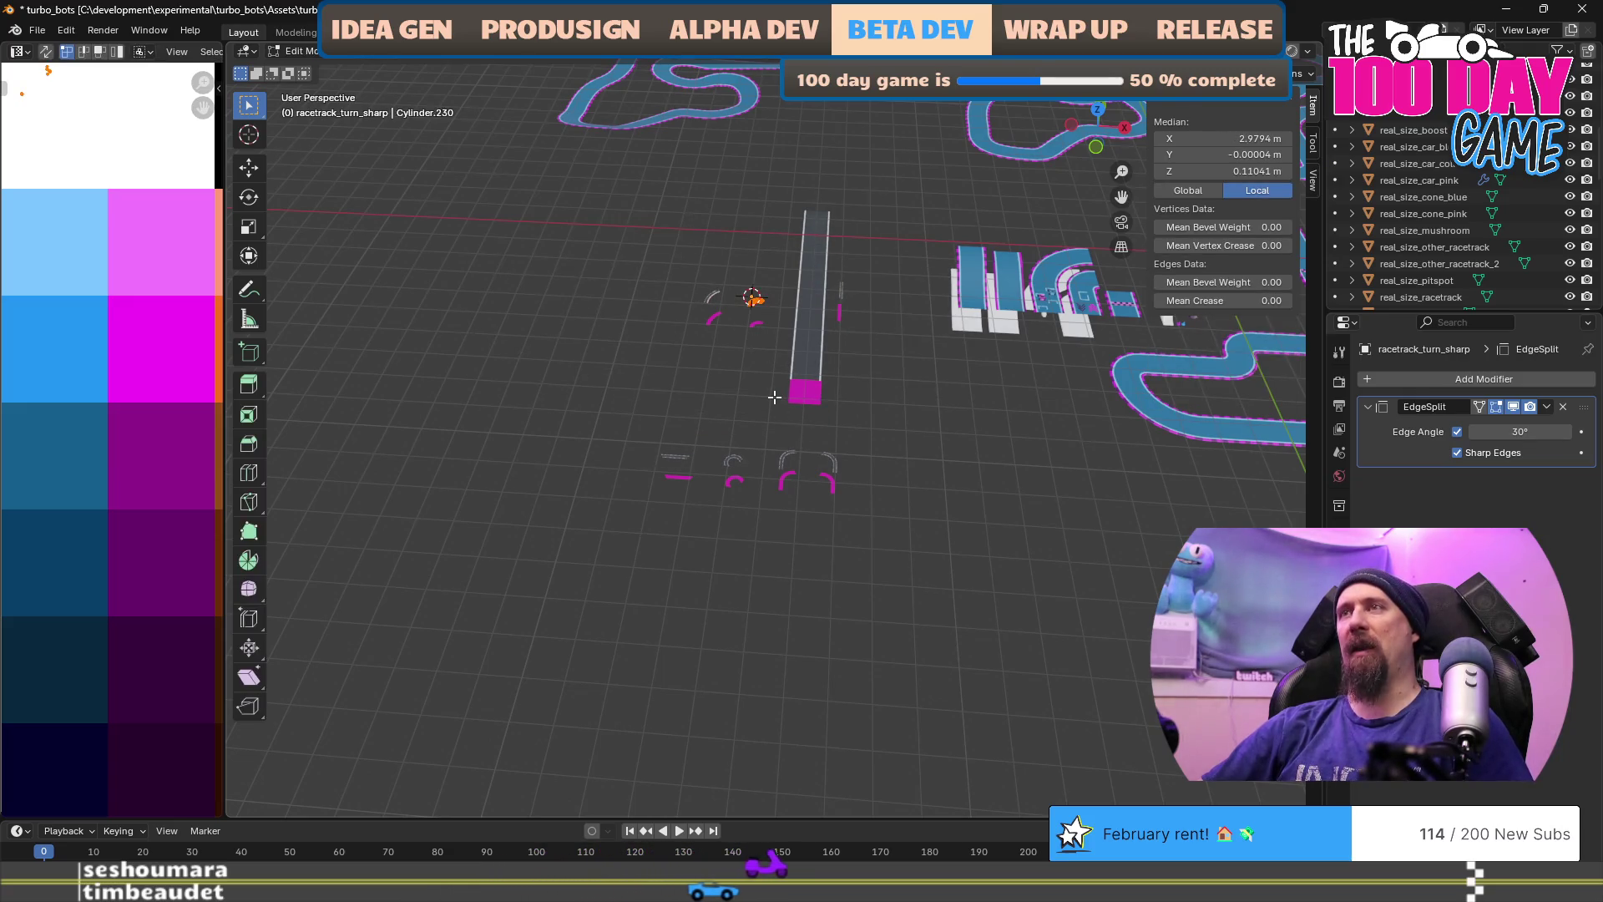
pyautogui.write('s10')
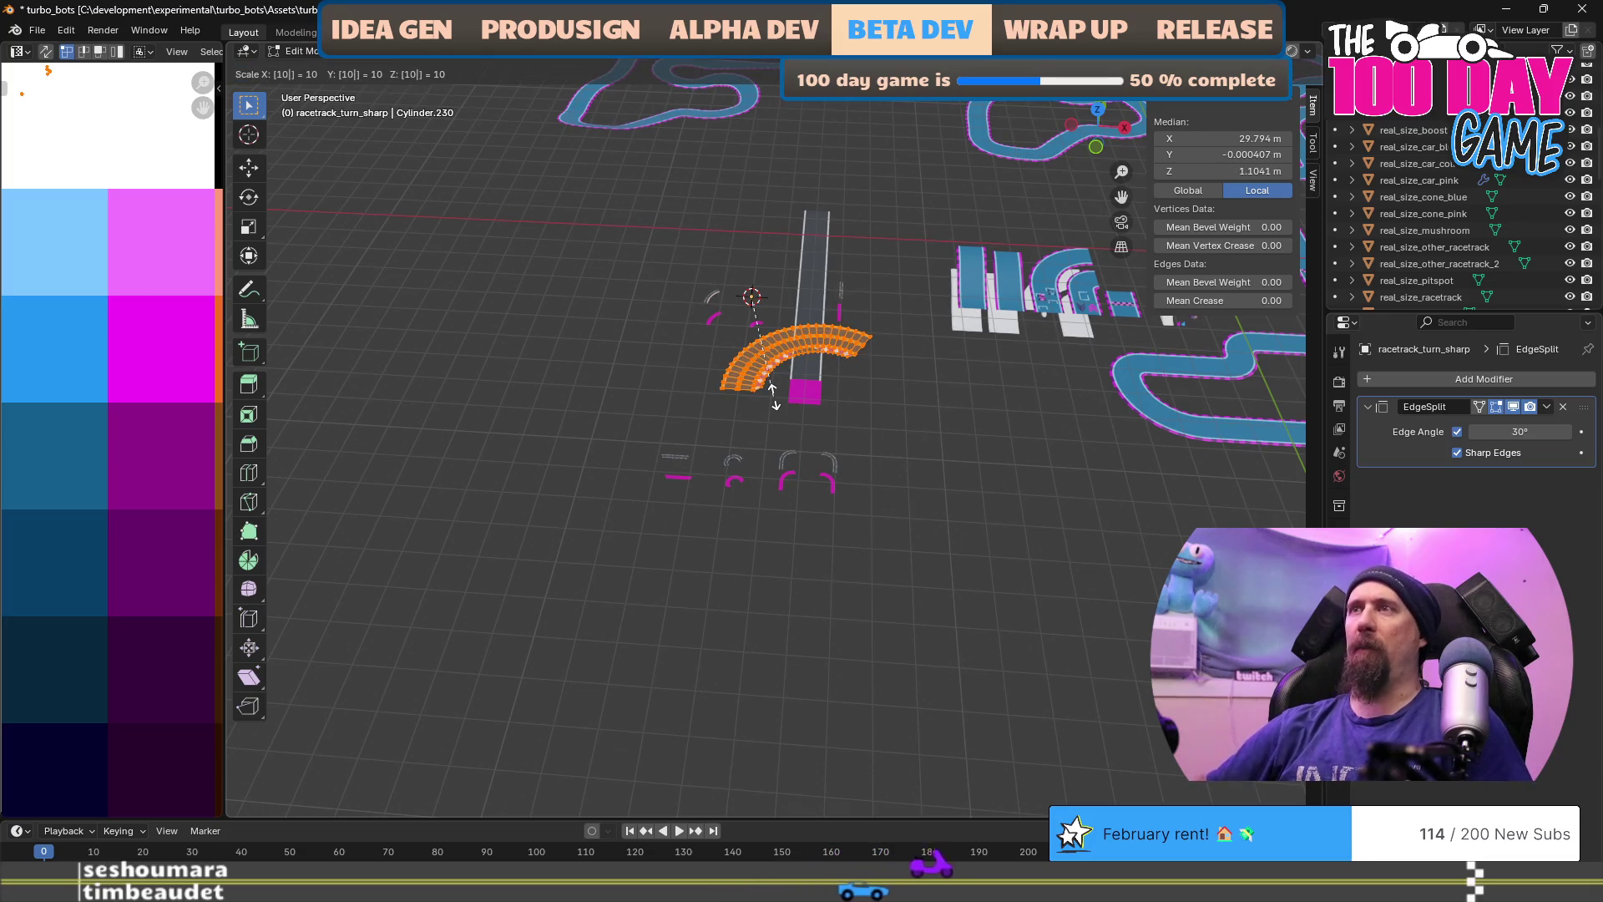
pyautogui.press('Return')
pyautogui.moveTo(774, 397)
pyautogui.mouseDown()
pyautogui.moveTo(764, 441)
pyautogui.moveTo(719, 451)
pyautogui.moveTo(669, 315)
pyautogui.moveTo(661, 403)
pyautogui.moveTo(676, 358)
pyautogui.moveTo(744, 512)
pyautogui.moveTo(531, 527)
pyautogui.mouseUp()
pyautogui.scroll(4, 764, 441)
pyautogui.scroll(3, 668, 392)
pyautogui.scroll(2, 746, 523)
pyautogui.scroll(-4, 531, 526)
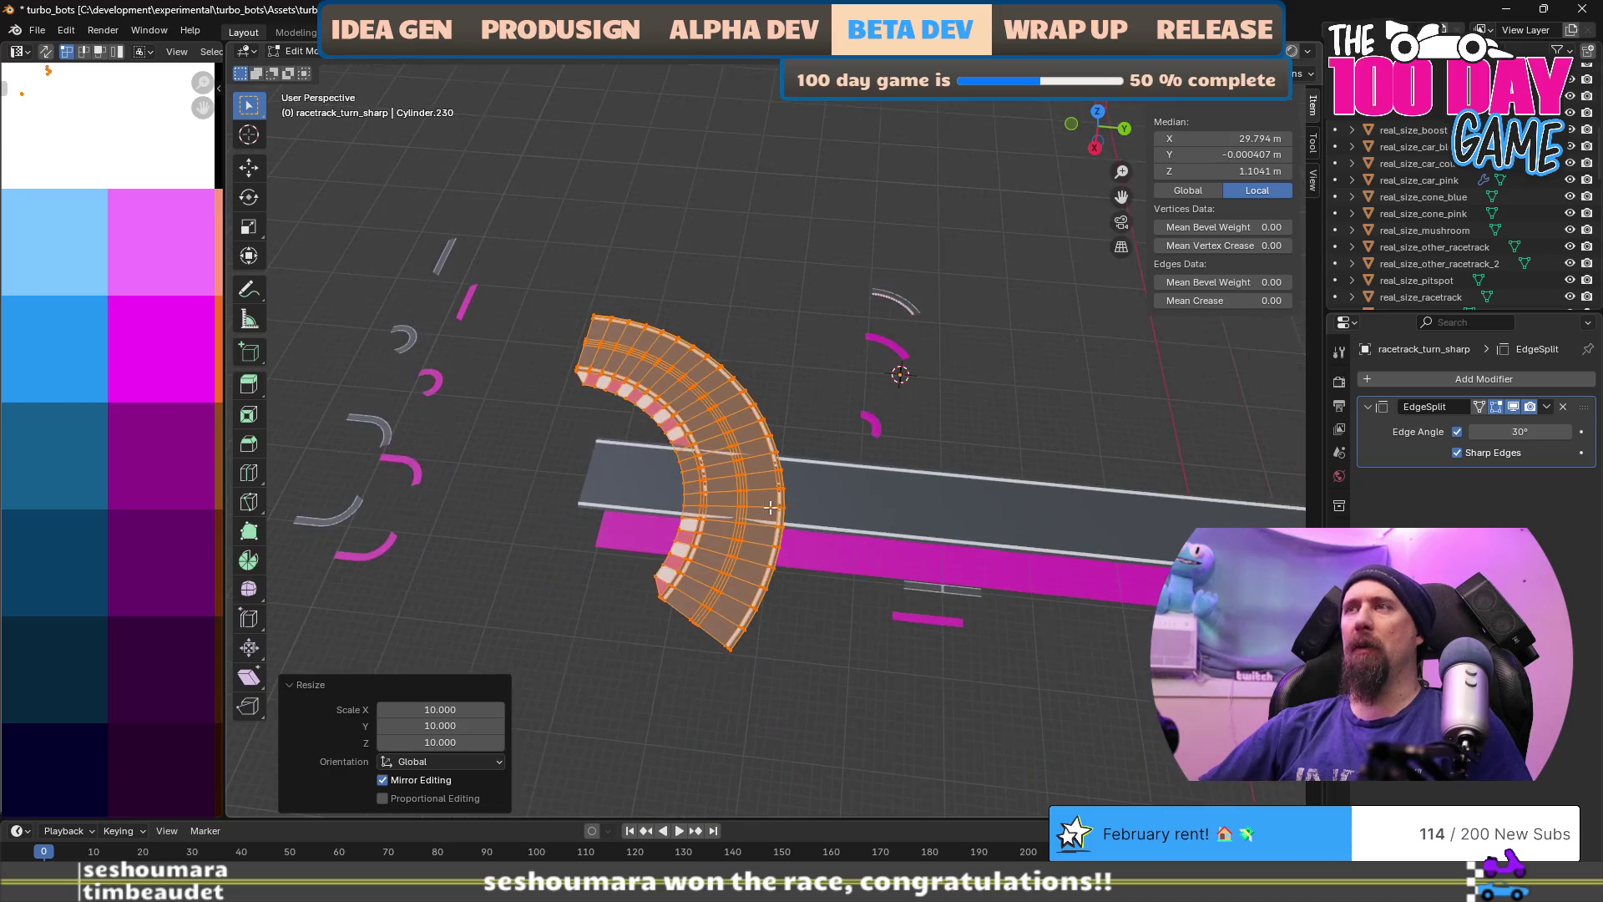
pyautogui.press('Tab')
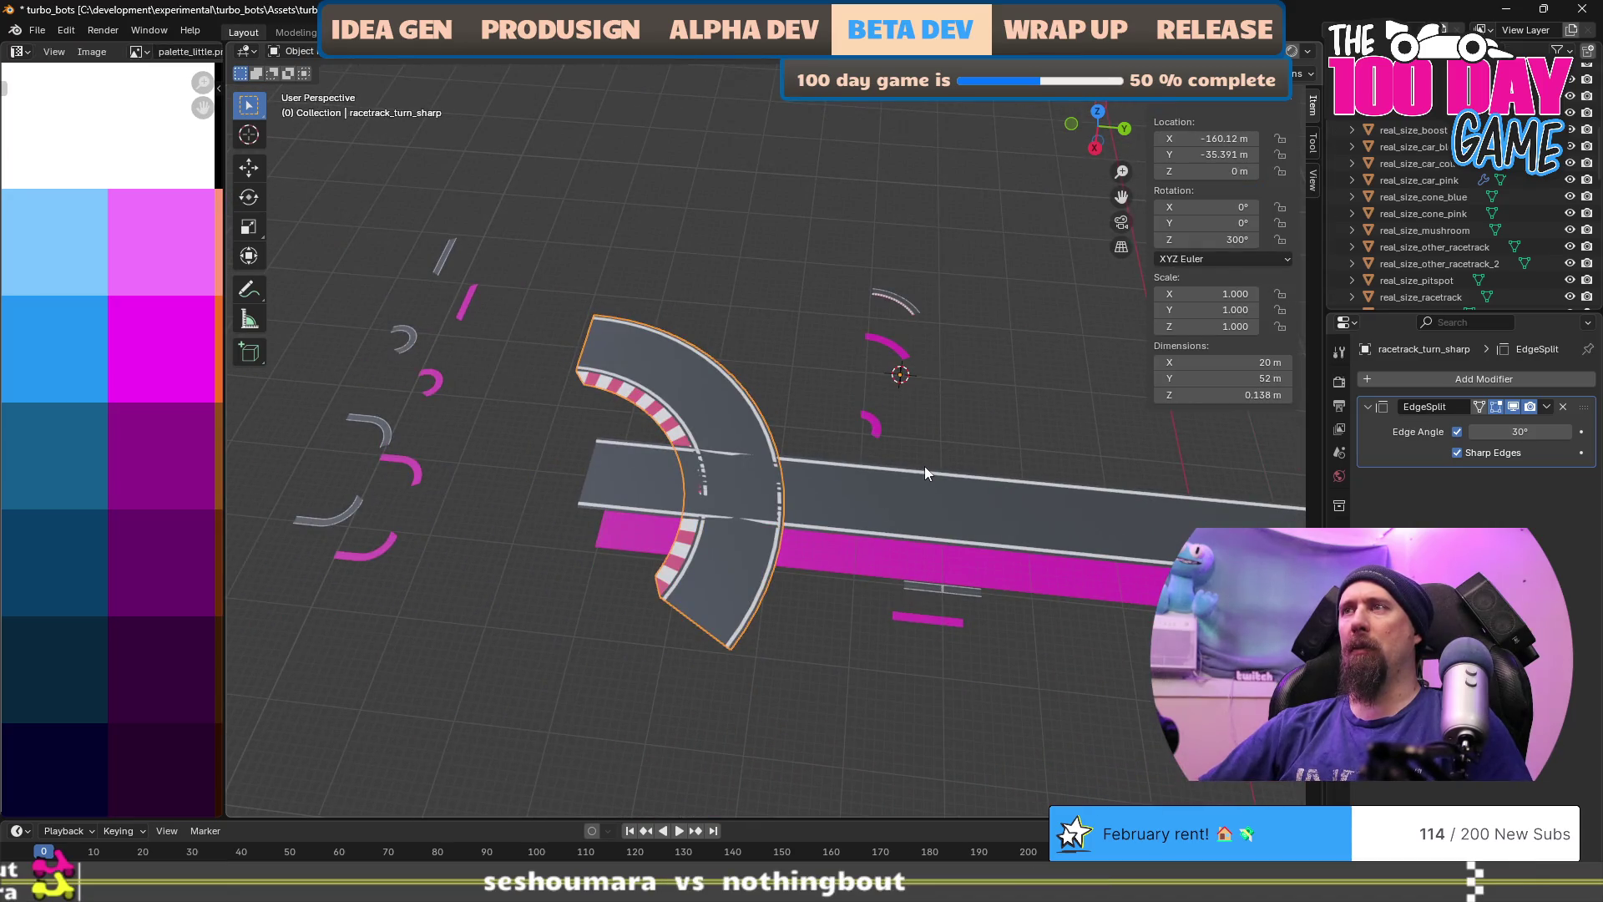
# Step: Set racetrack_turn_sharp's location to Y −30 m and X −290 m (−140−150)
pyautogui.click(1215, 155)
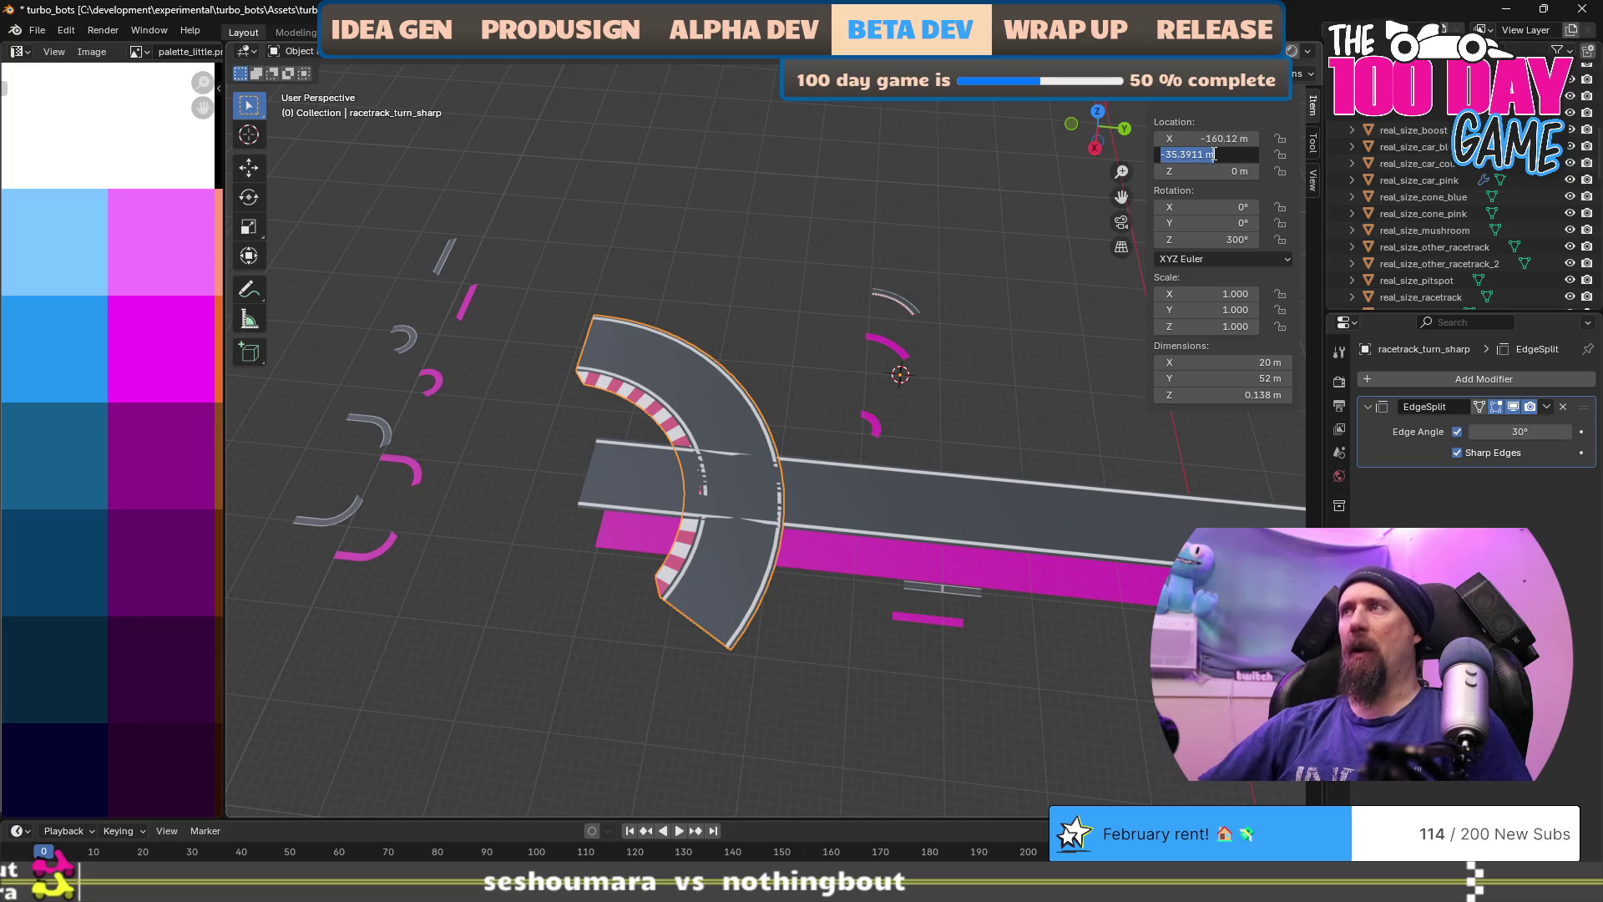
pyautogui.write('0')
pyautogui.press('Return')
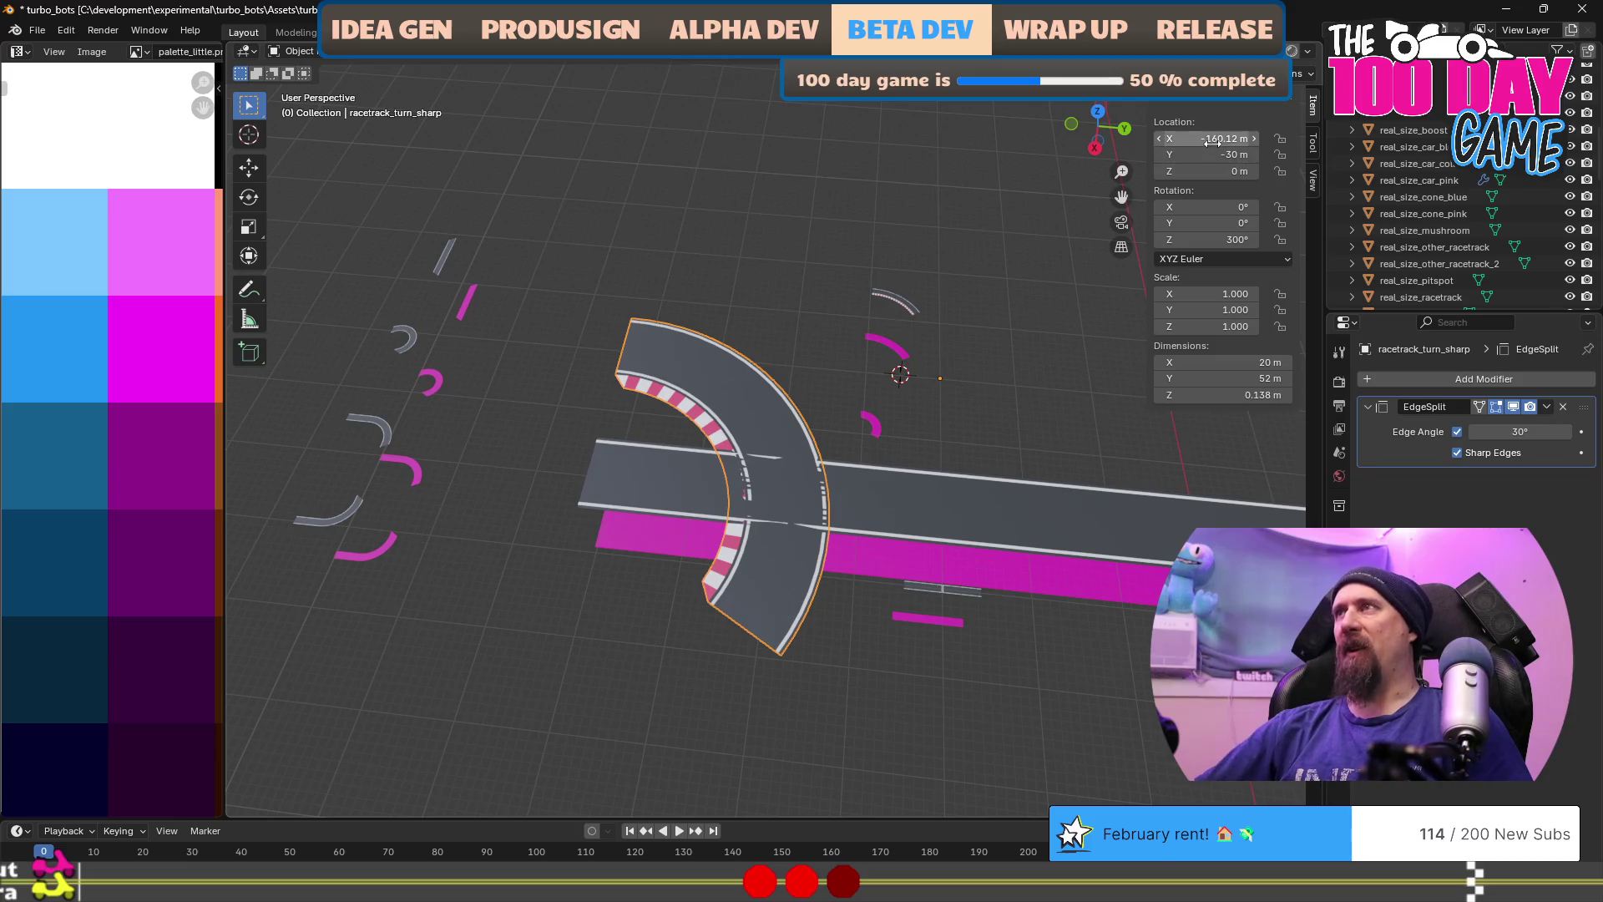
pyautogui.press('BackSpace')
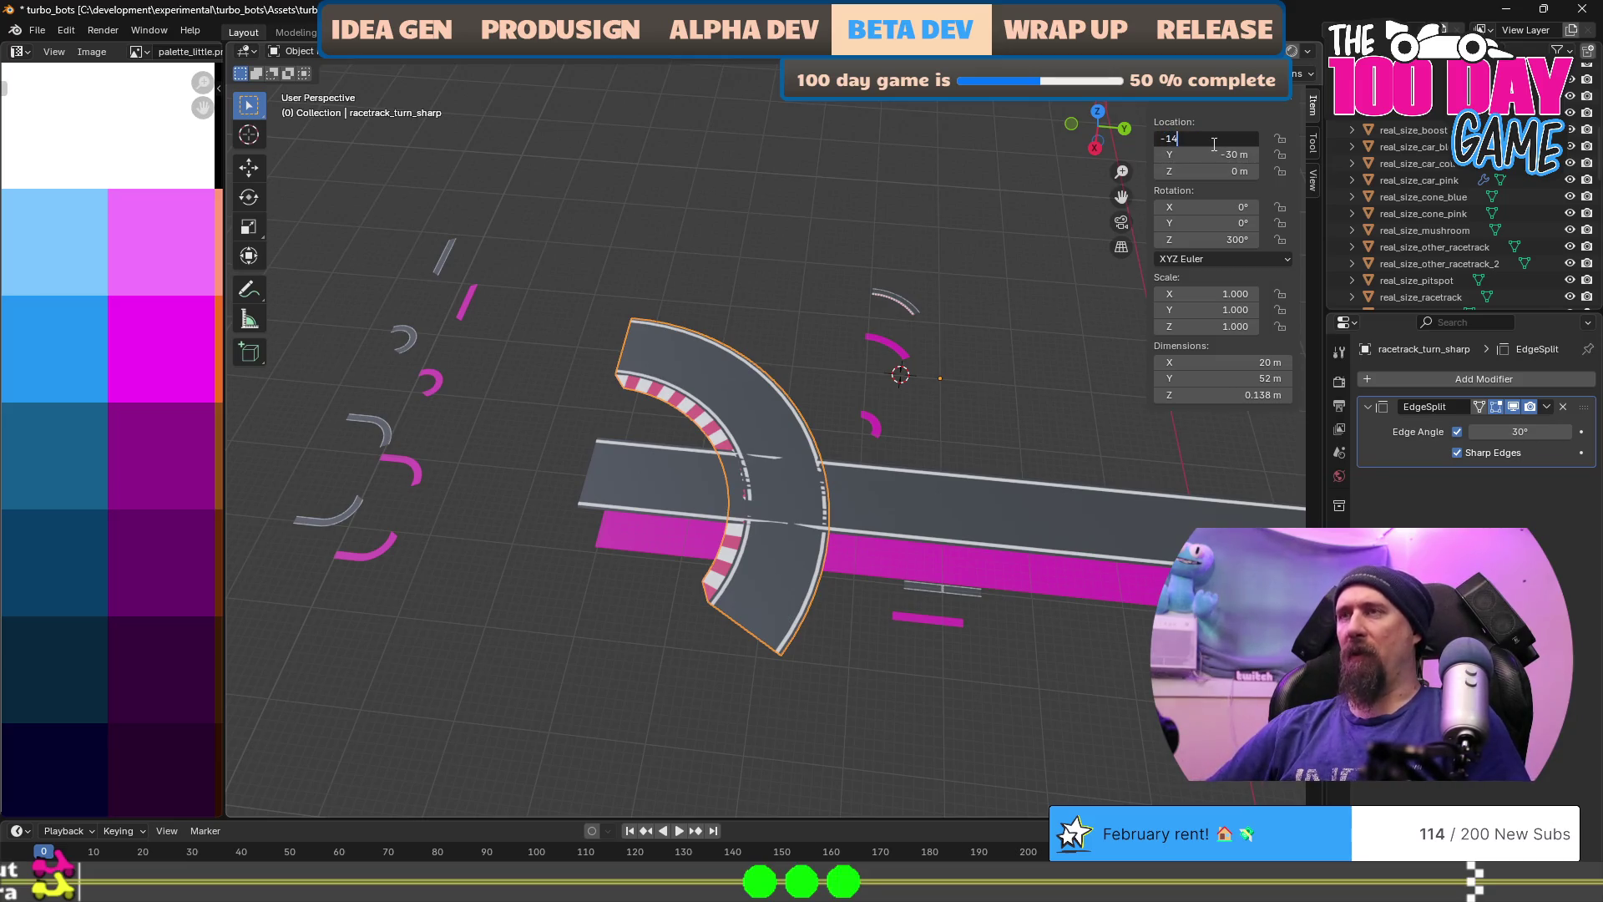
pyautogui.write('0')
pyautogui.press('Return')
pyautogui.click(1212, 143)
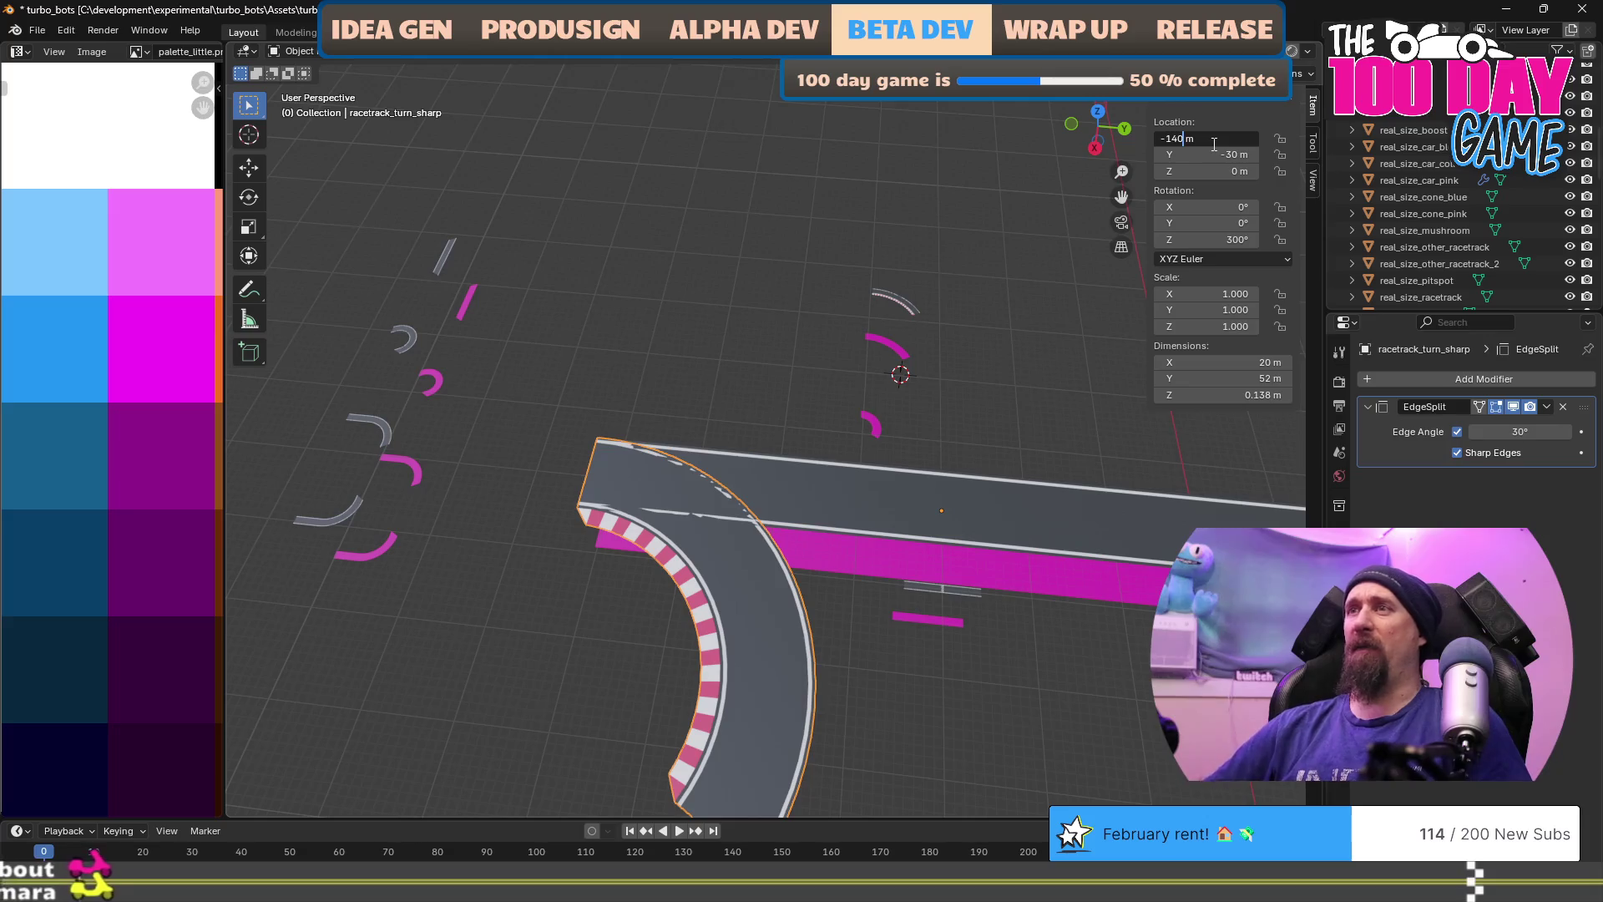
pyautogui.write('-150')
pyautogui.press('Return')
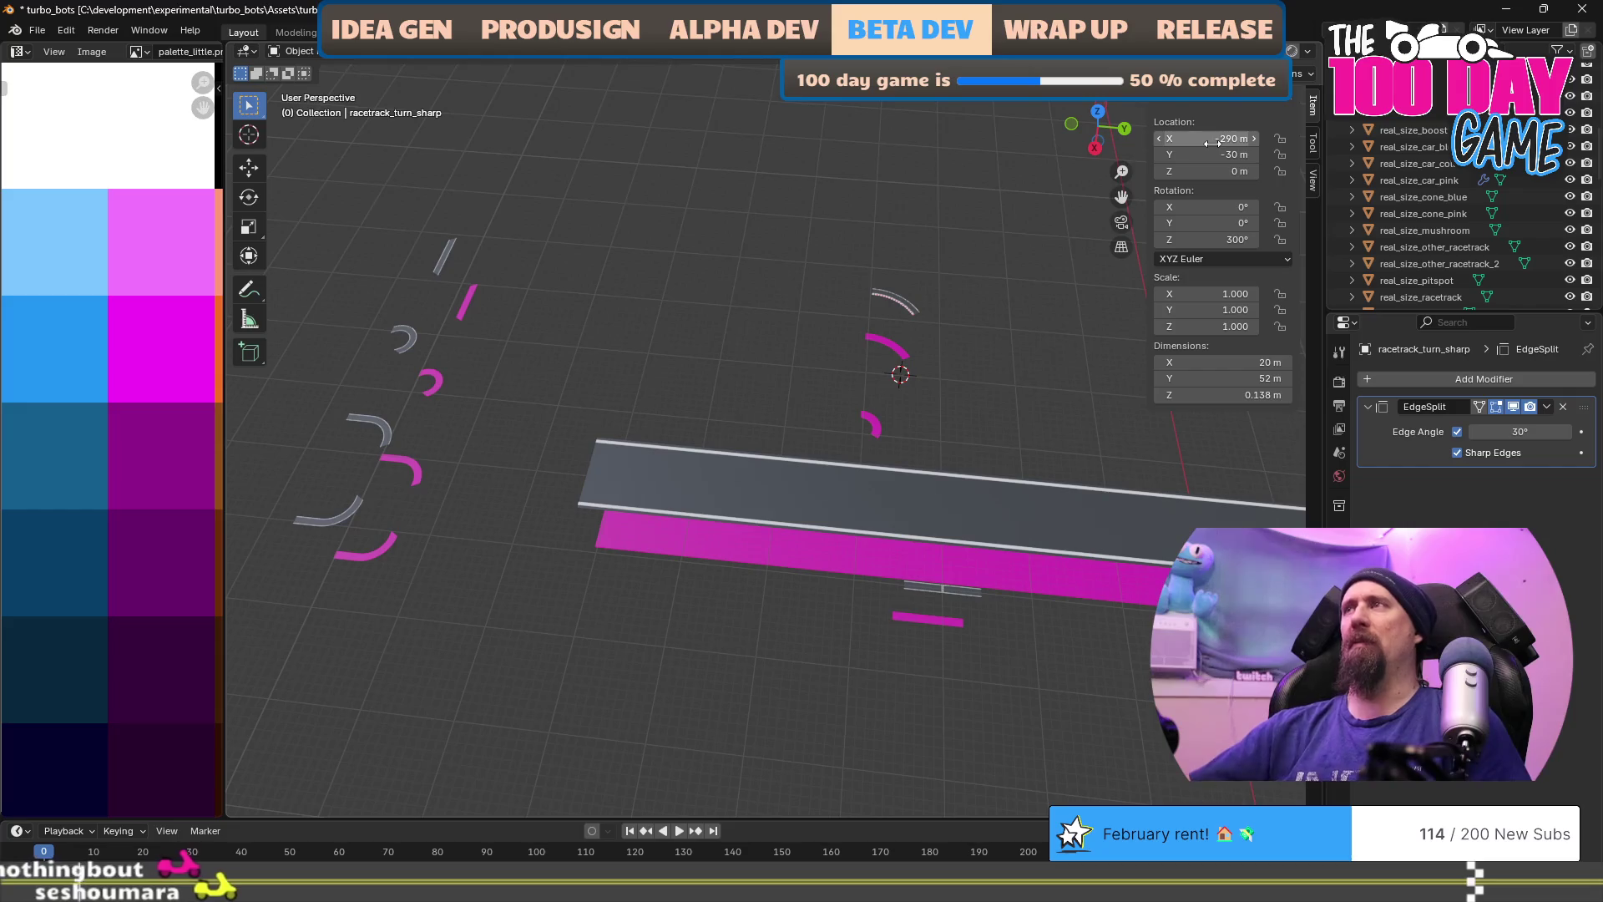
pyautogui.scroll(-5, 845, 407)
pyautogui.moveTo(845, 408)
pyautogui.mouseDown()
pyautogui.moveTo(1020, 414)
pyautogui.moveTo(755, 484)
pyautogui.moveTo(816, 473)
pyautogui.moveTo(863, 490)
pyautogui.moveTo(780, 511)
pyautogui.mouseUp()
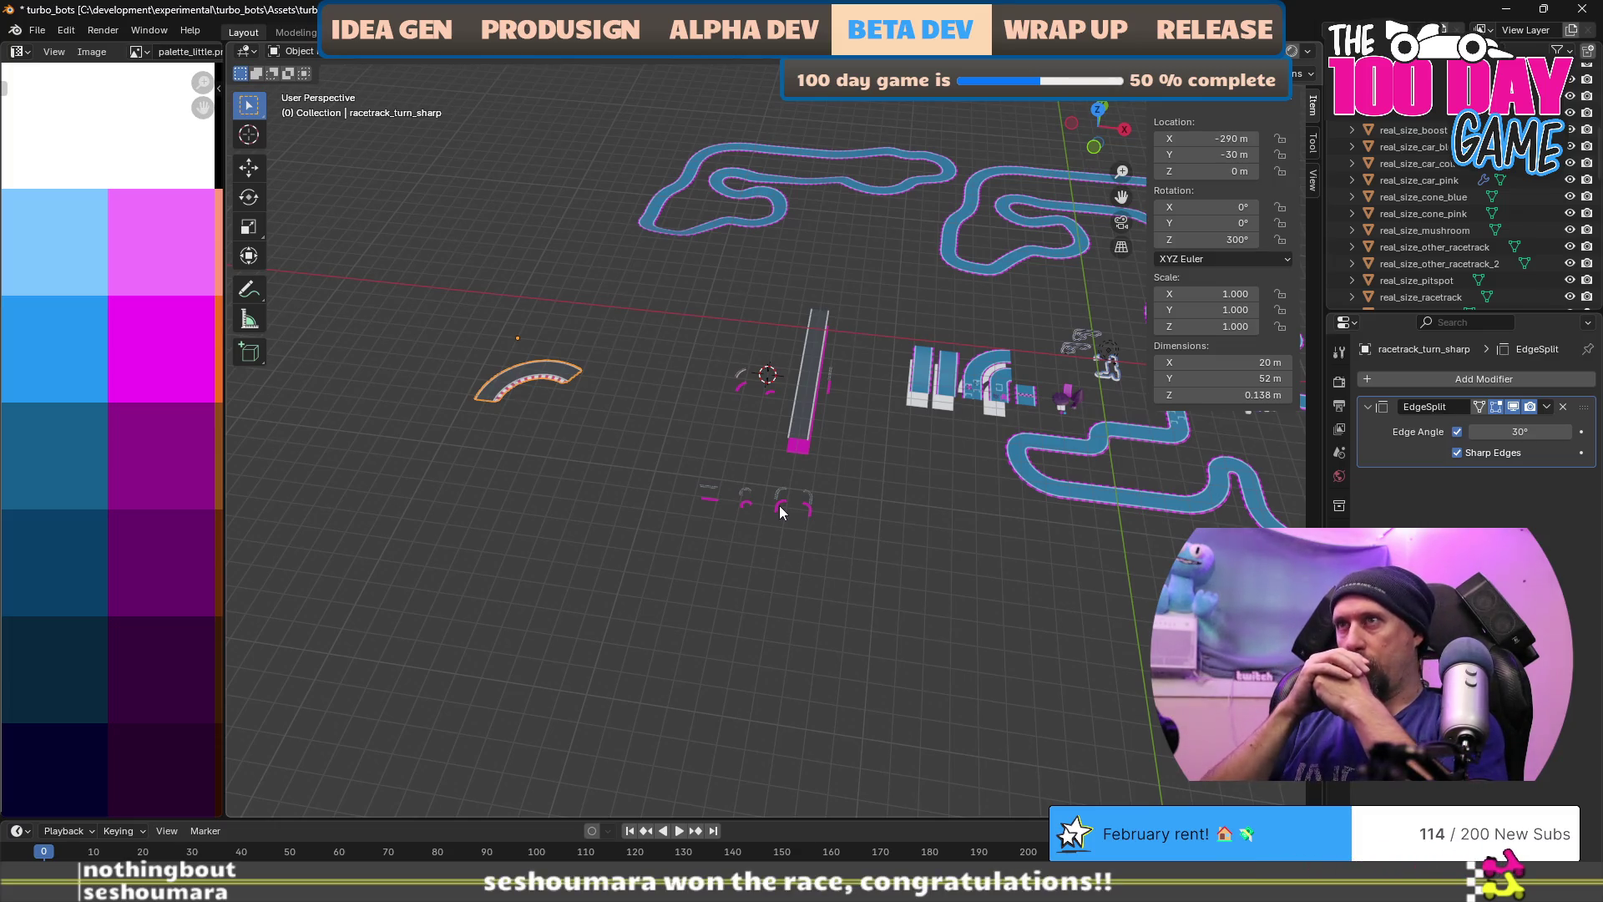
pyautogui.scroll(3, 781, 512)
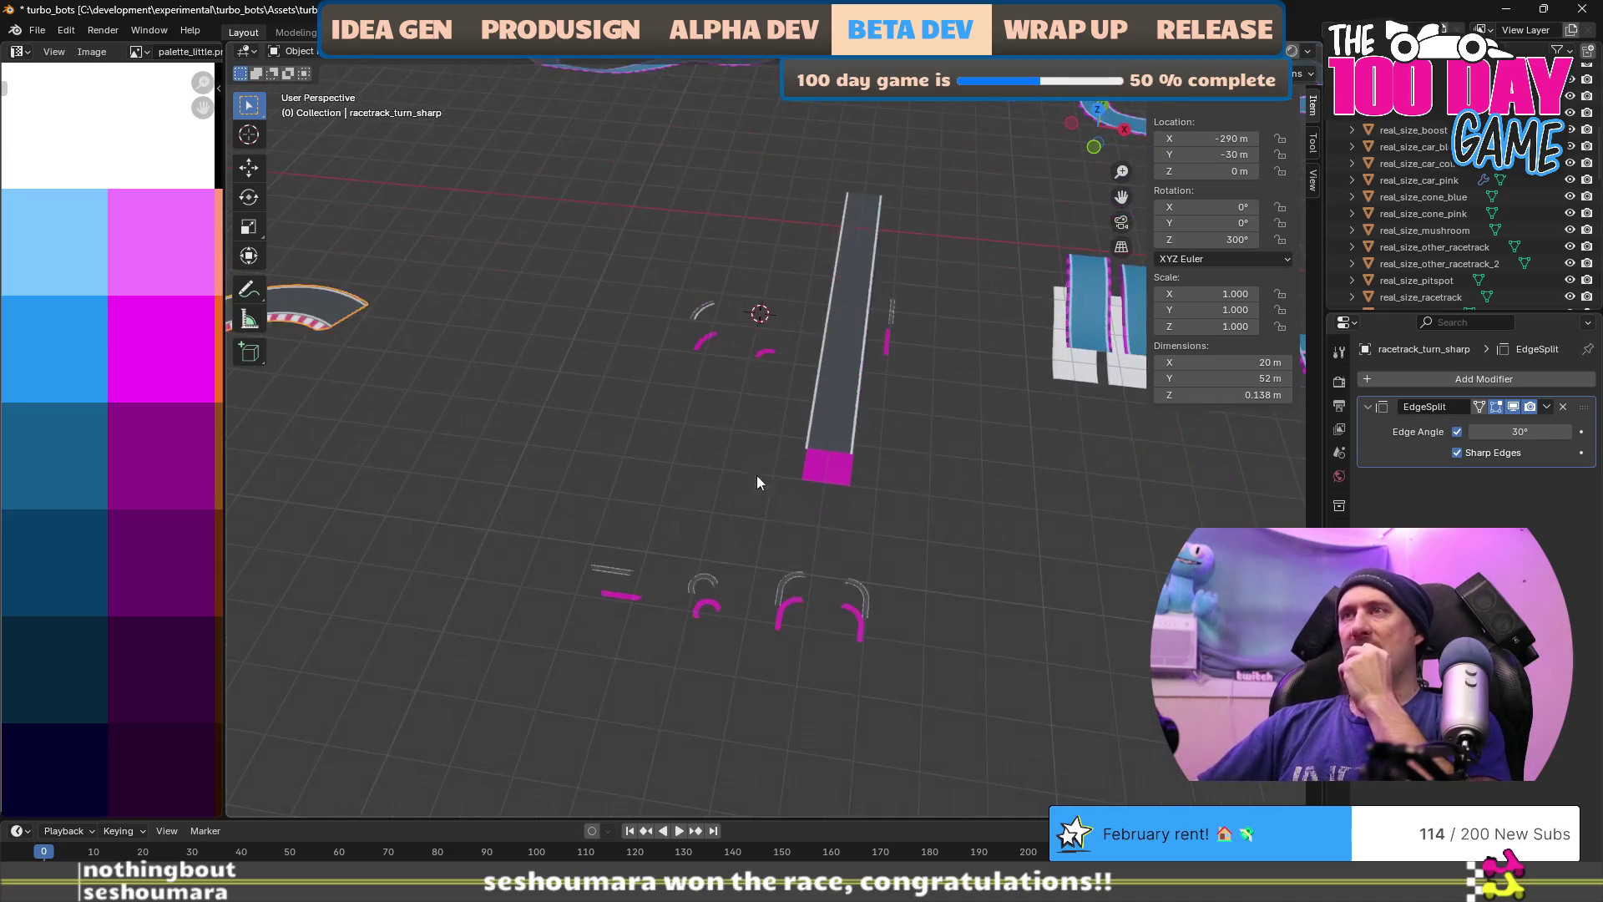
# Step: Snap the cursor to racetrack_turn_sharp_collider and scale its mesh by 10 in Edit Mode
pyautogui.click(764, 358)
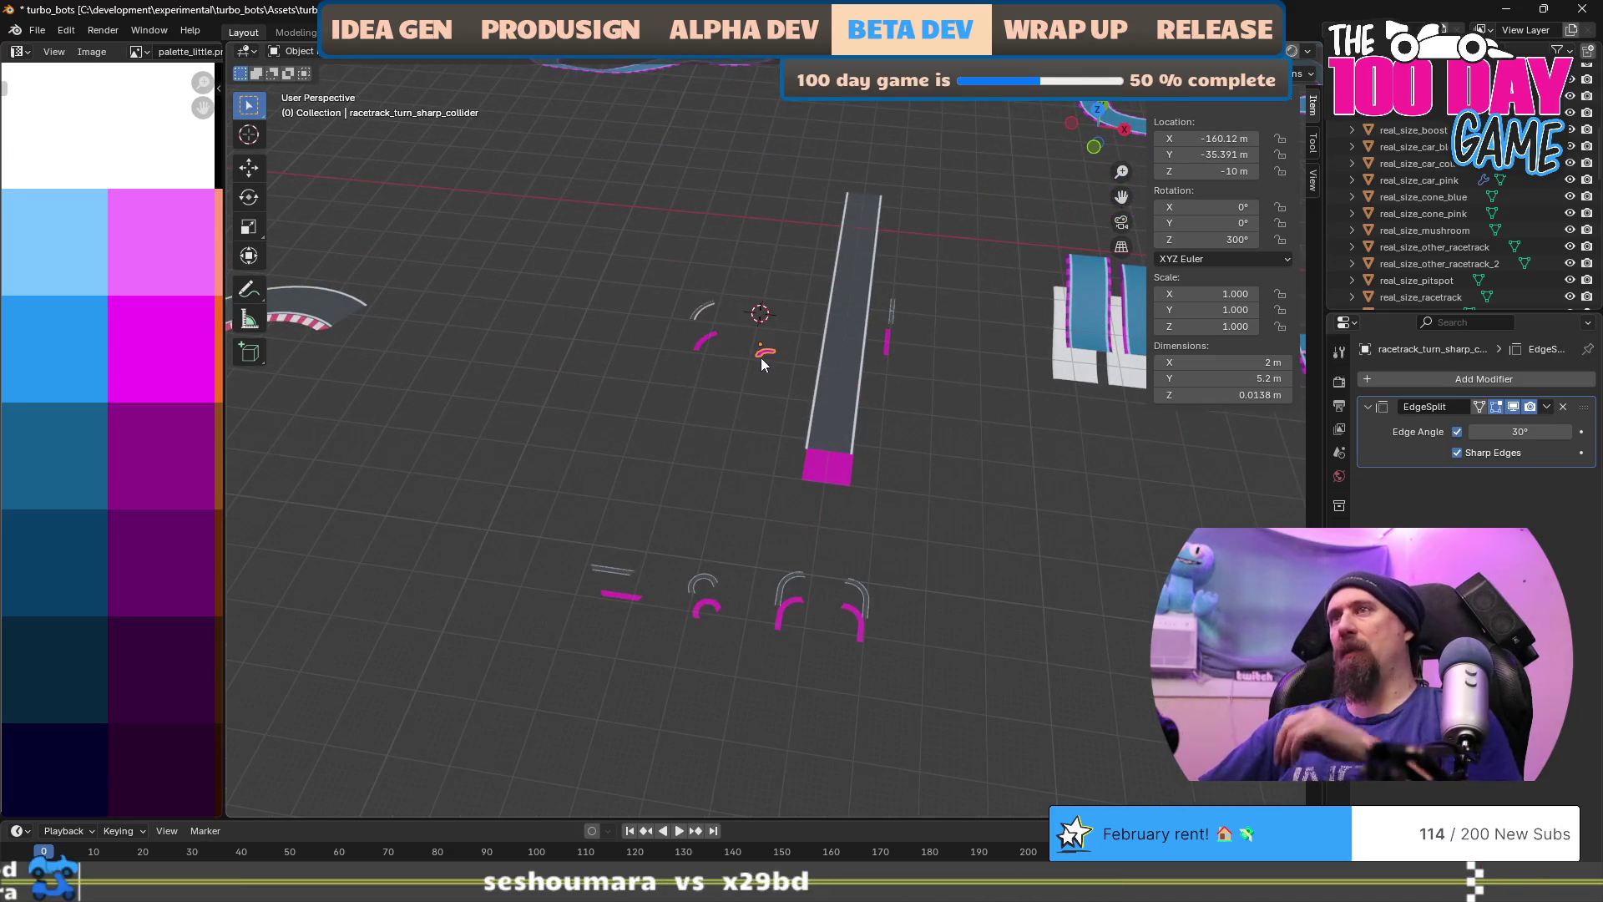
pyautogui.hotkey('shift', 's')
pyautogui.click(762, 461)
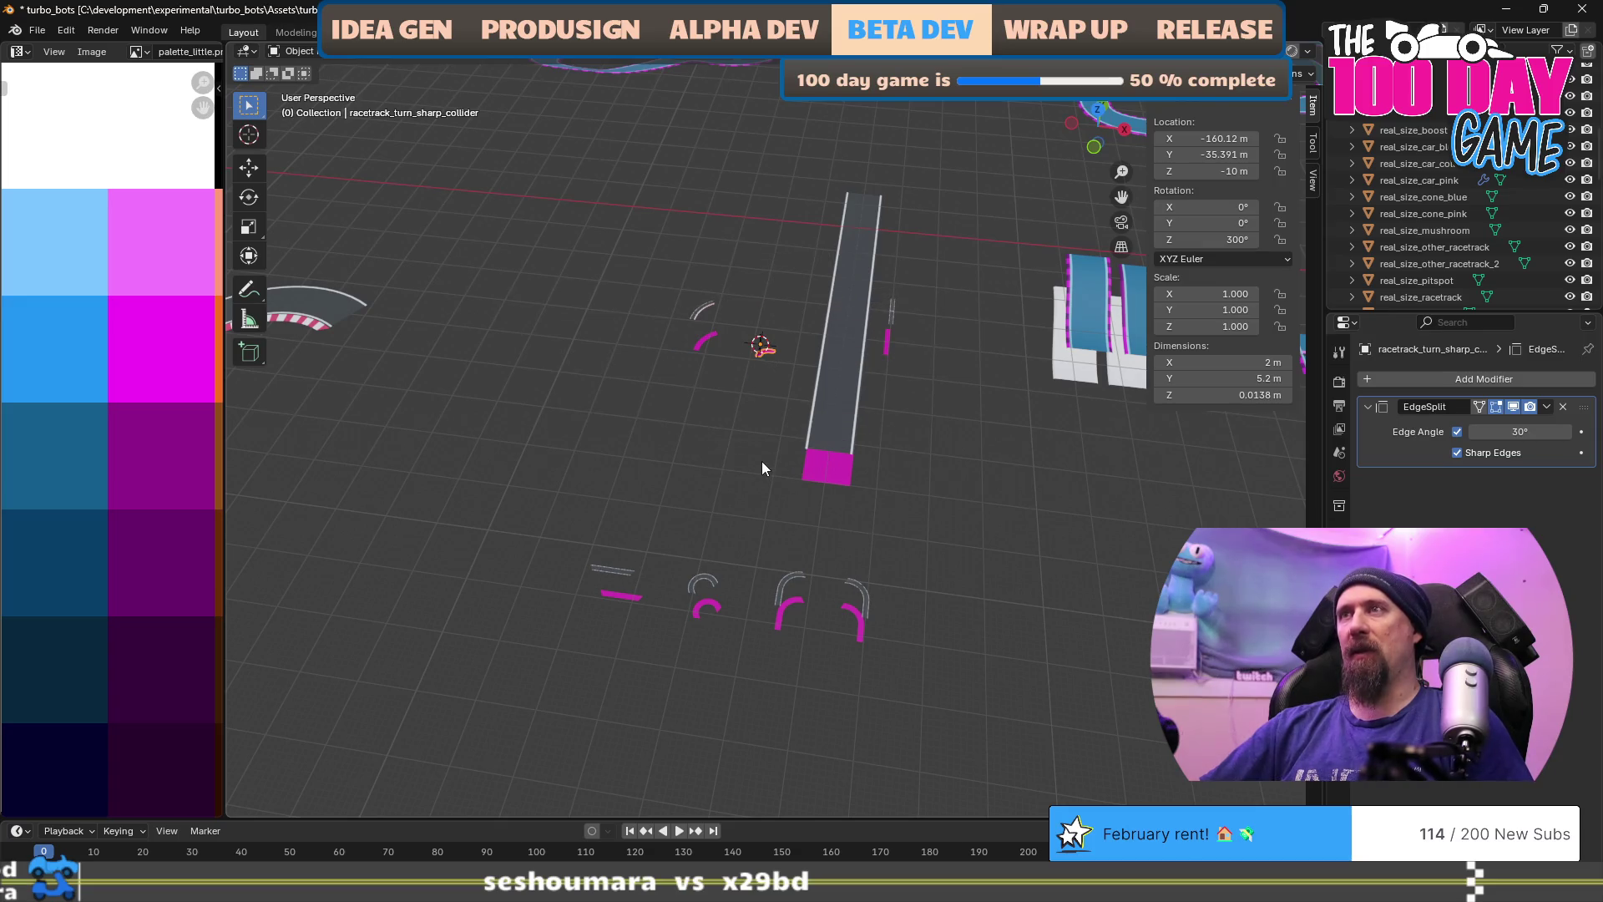
pyautogui.press('Tab')
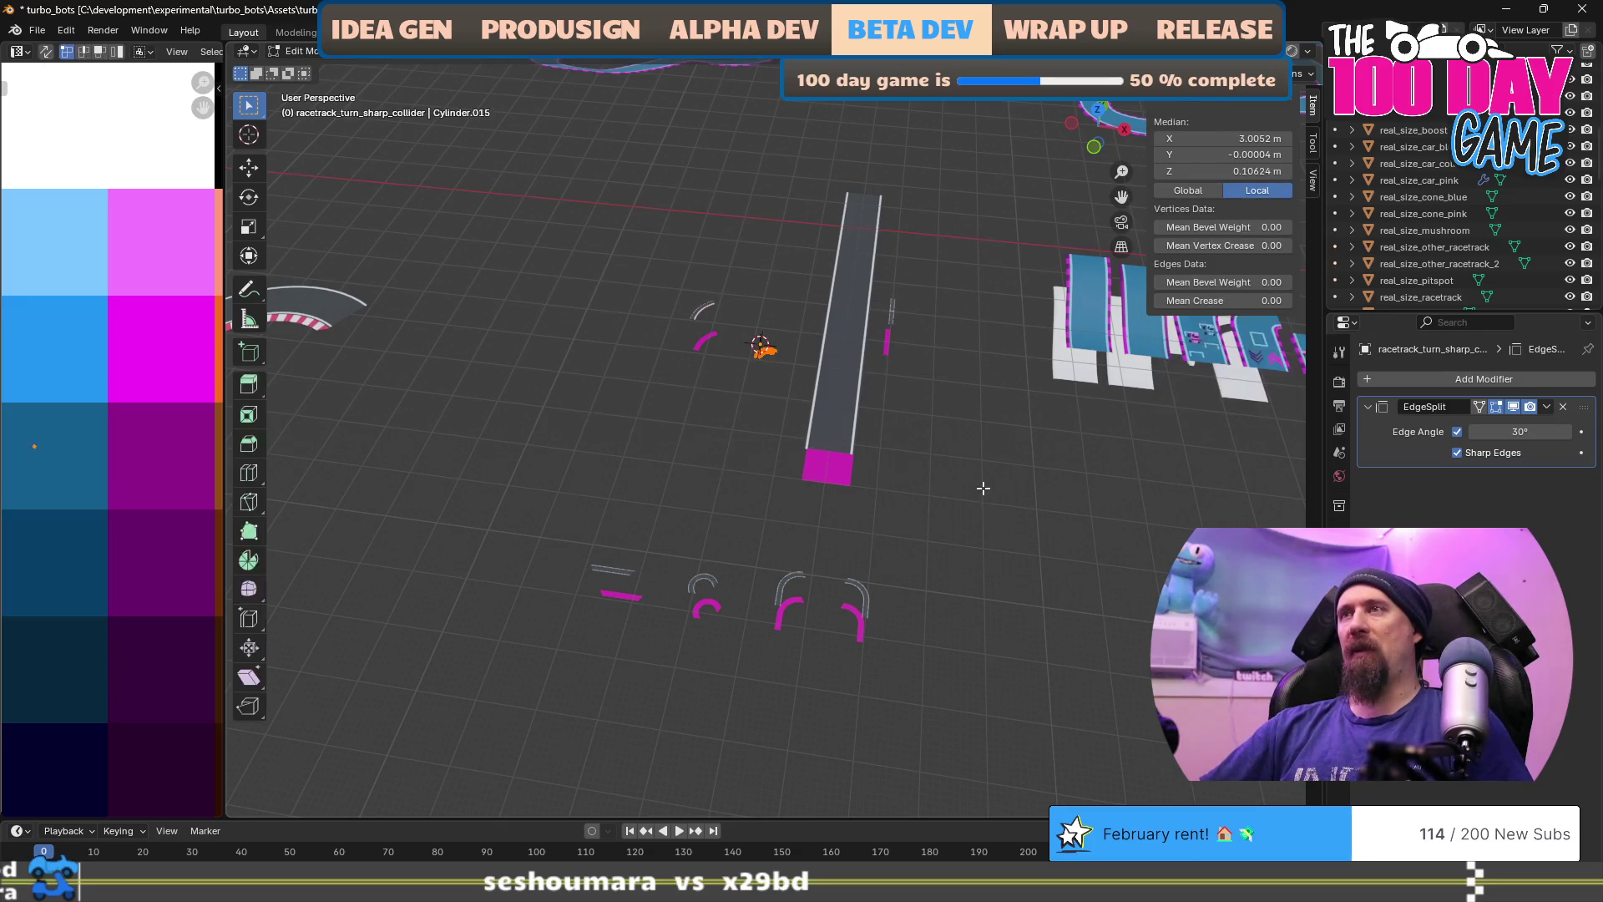
pyautogui.write('s10')
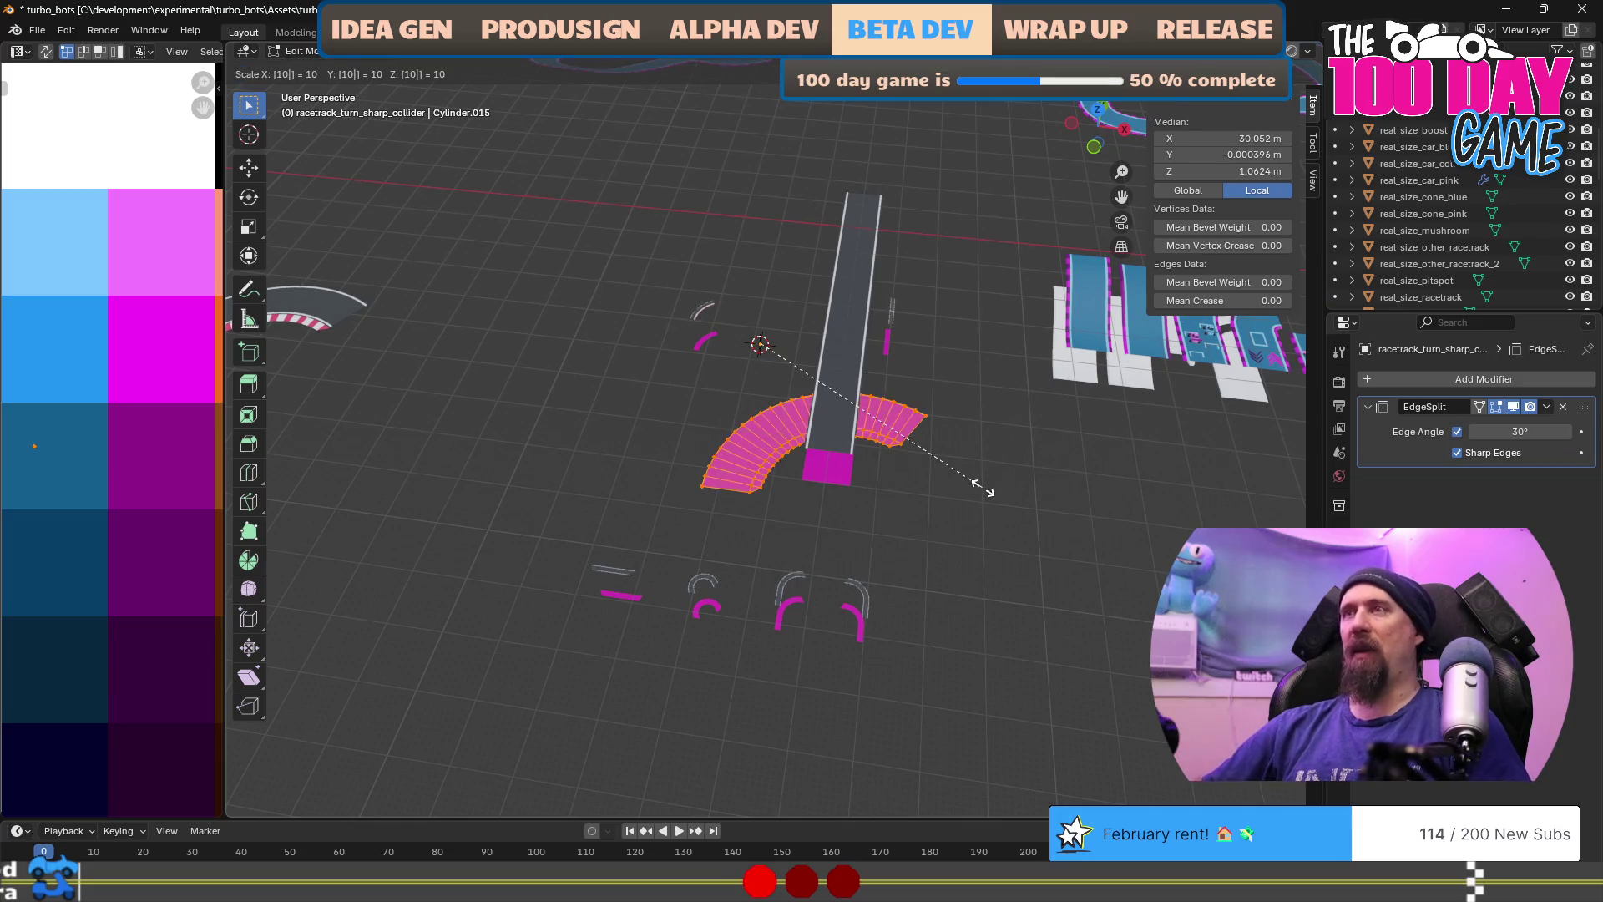
pyautogui.press('Return')
pyautogui.scroll(-5, 983, 489)
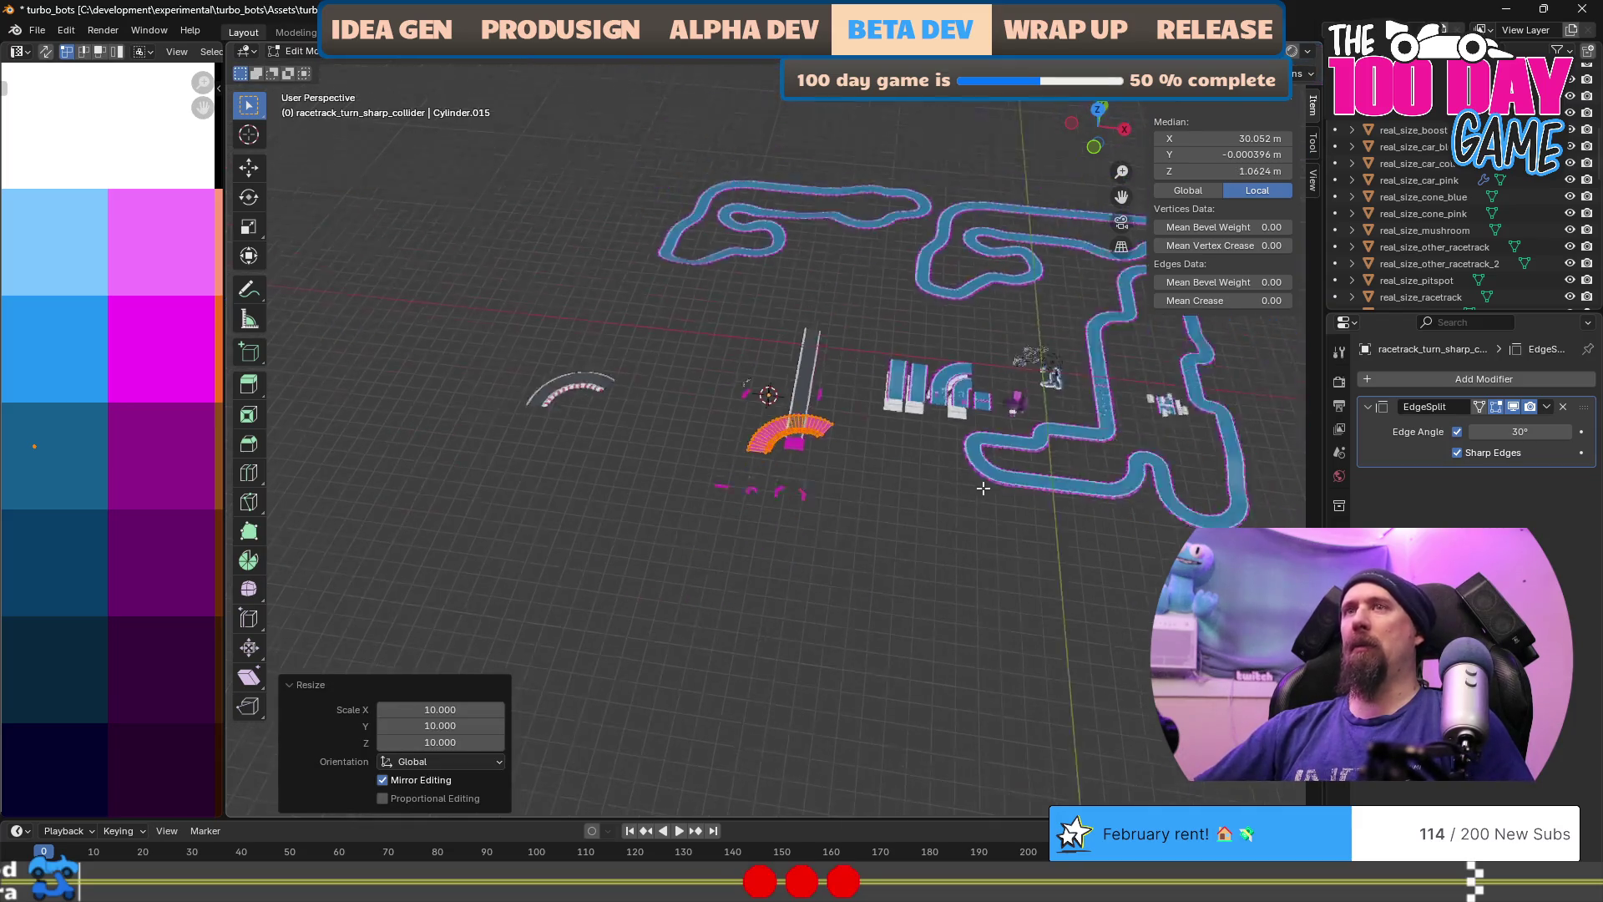
pyautogui.scroll(2, 982, 488)
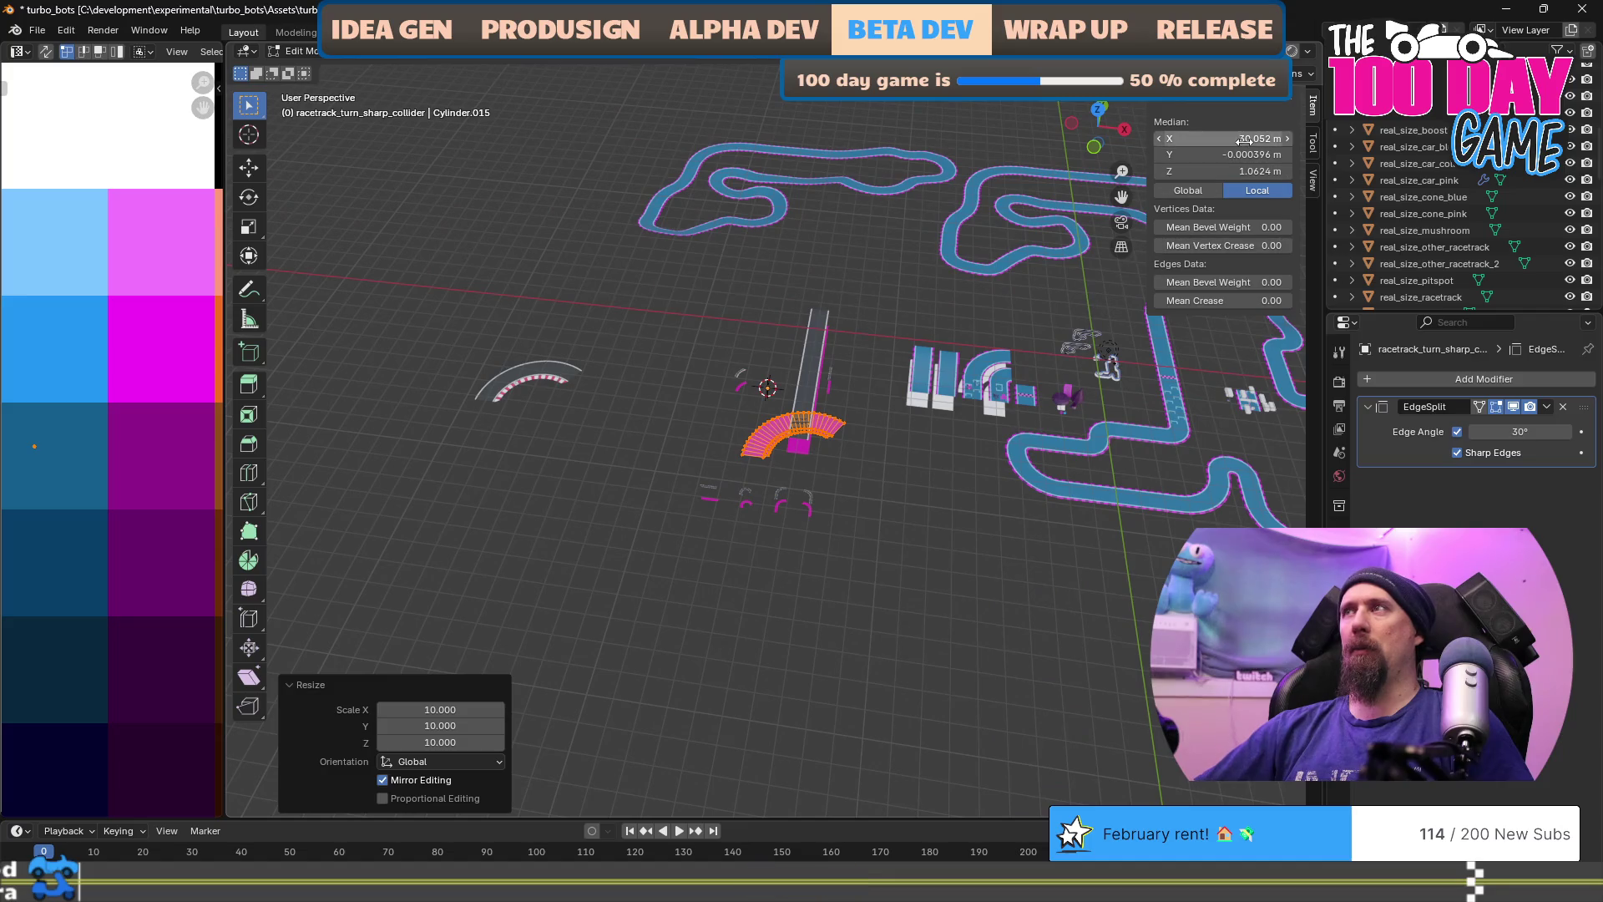
pyautogui.press('BackSpace')
pyautogui.press('Escape')
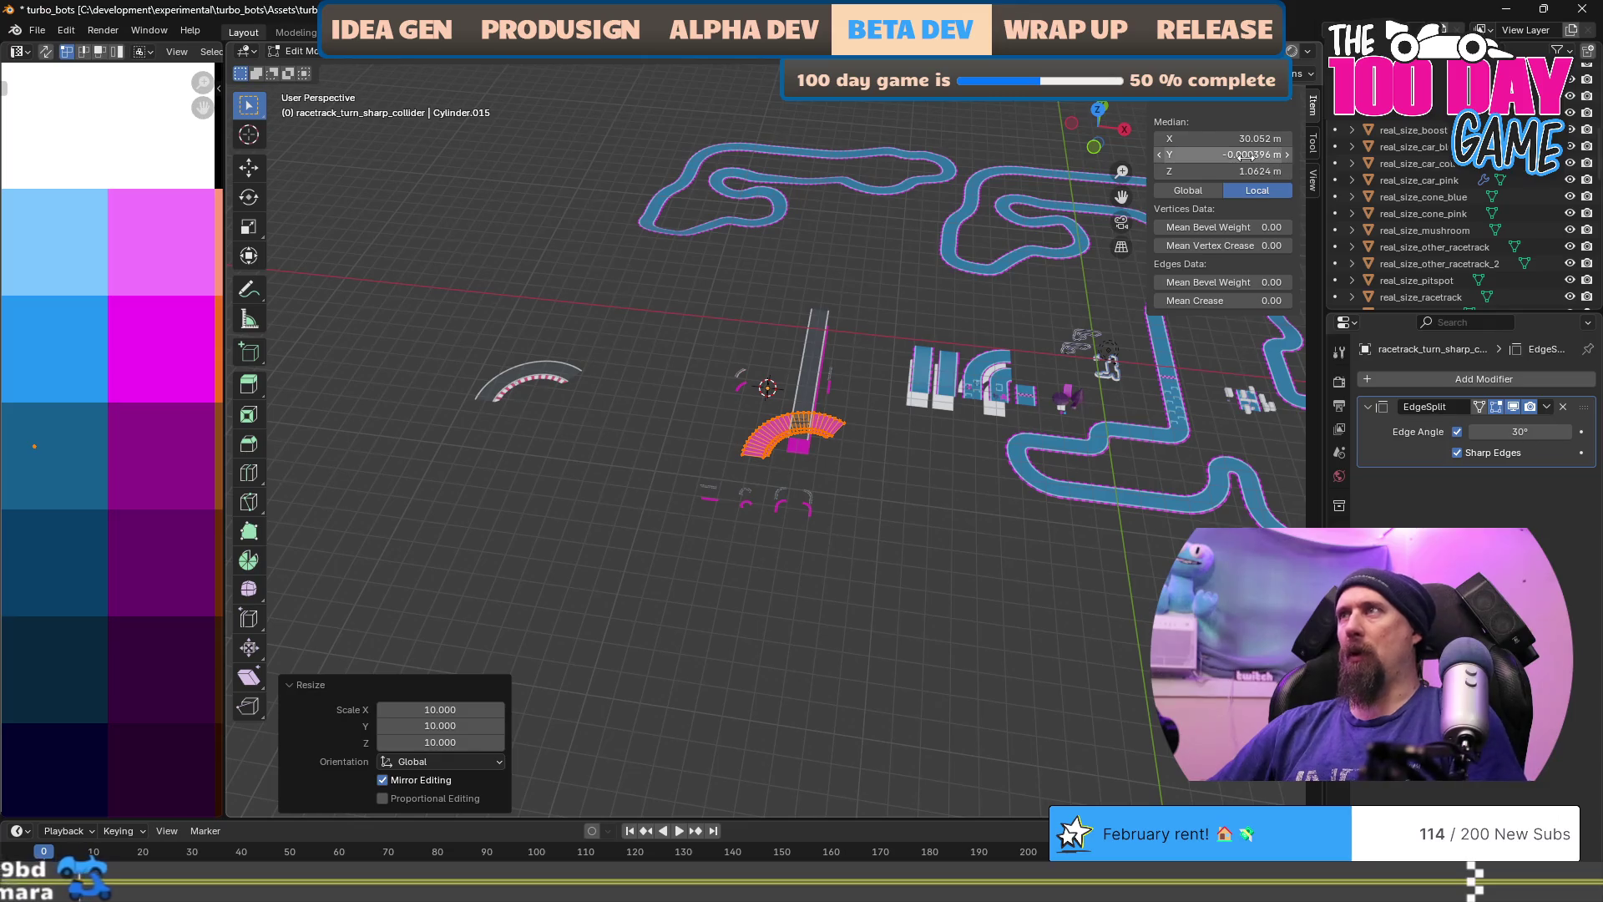
pyautogui.press('Tab')
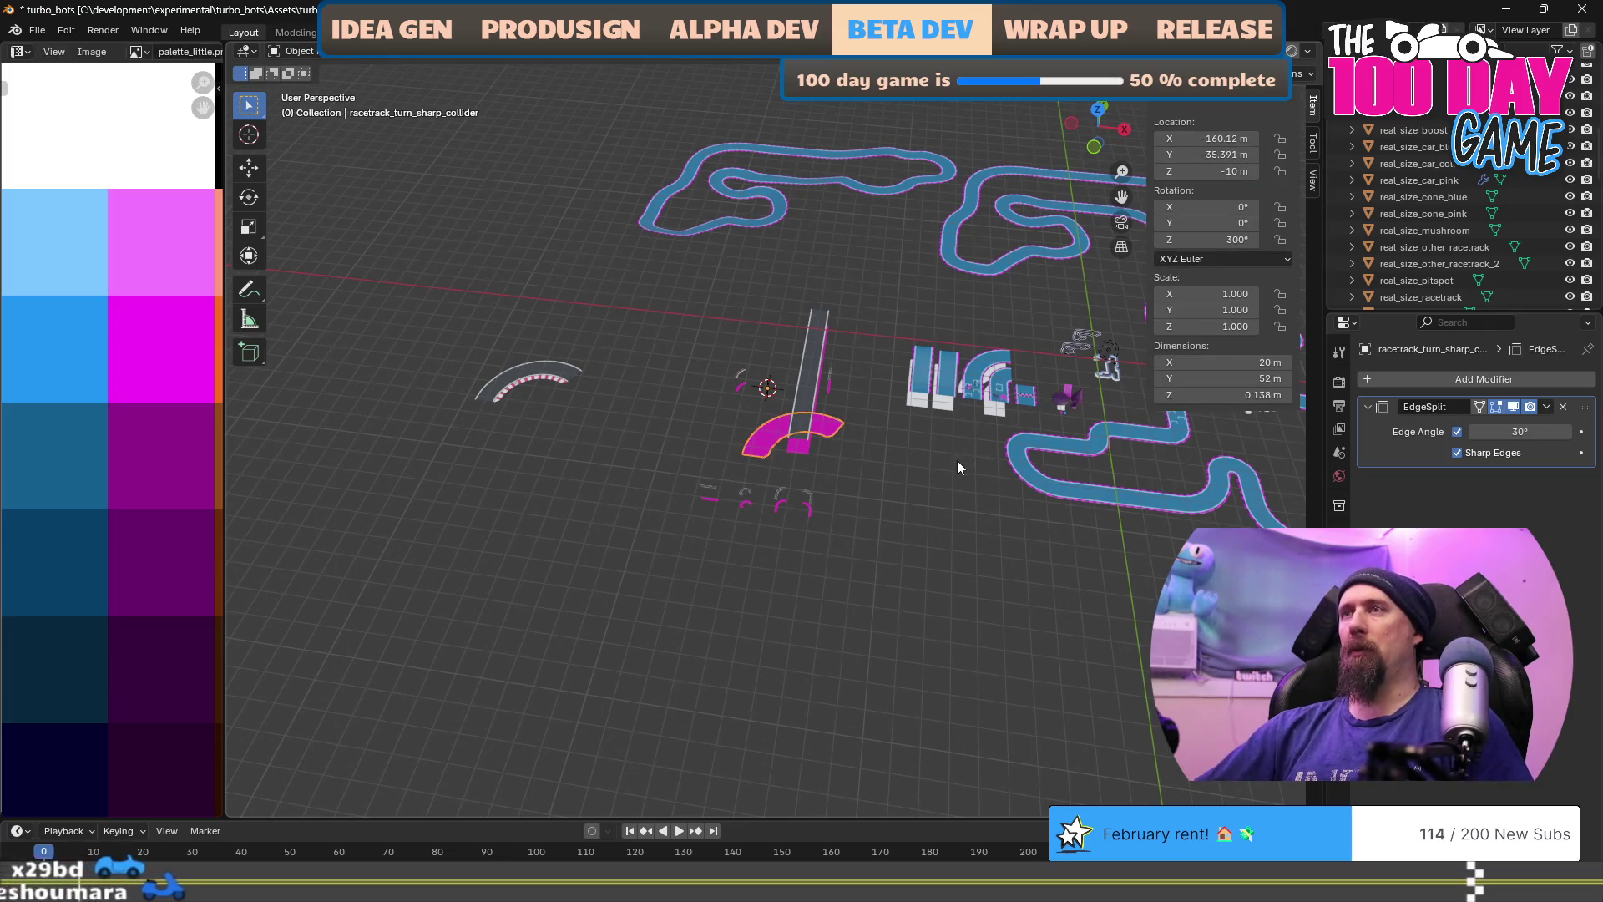
# Step: Move the sharp turn's collider to Y -30 m and X -300 m
pyautogui.click(1241, 153)
pyautogui.write('-30')
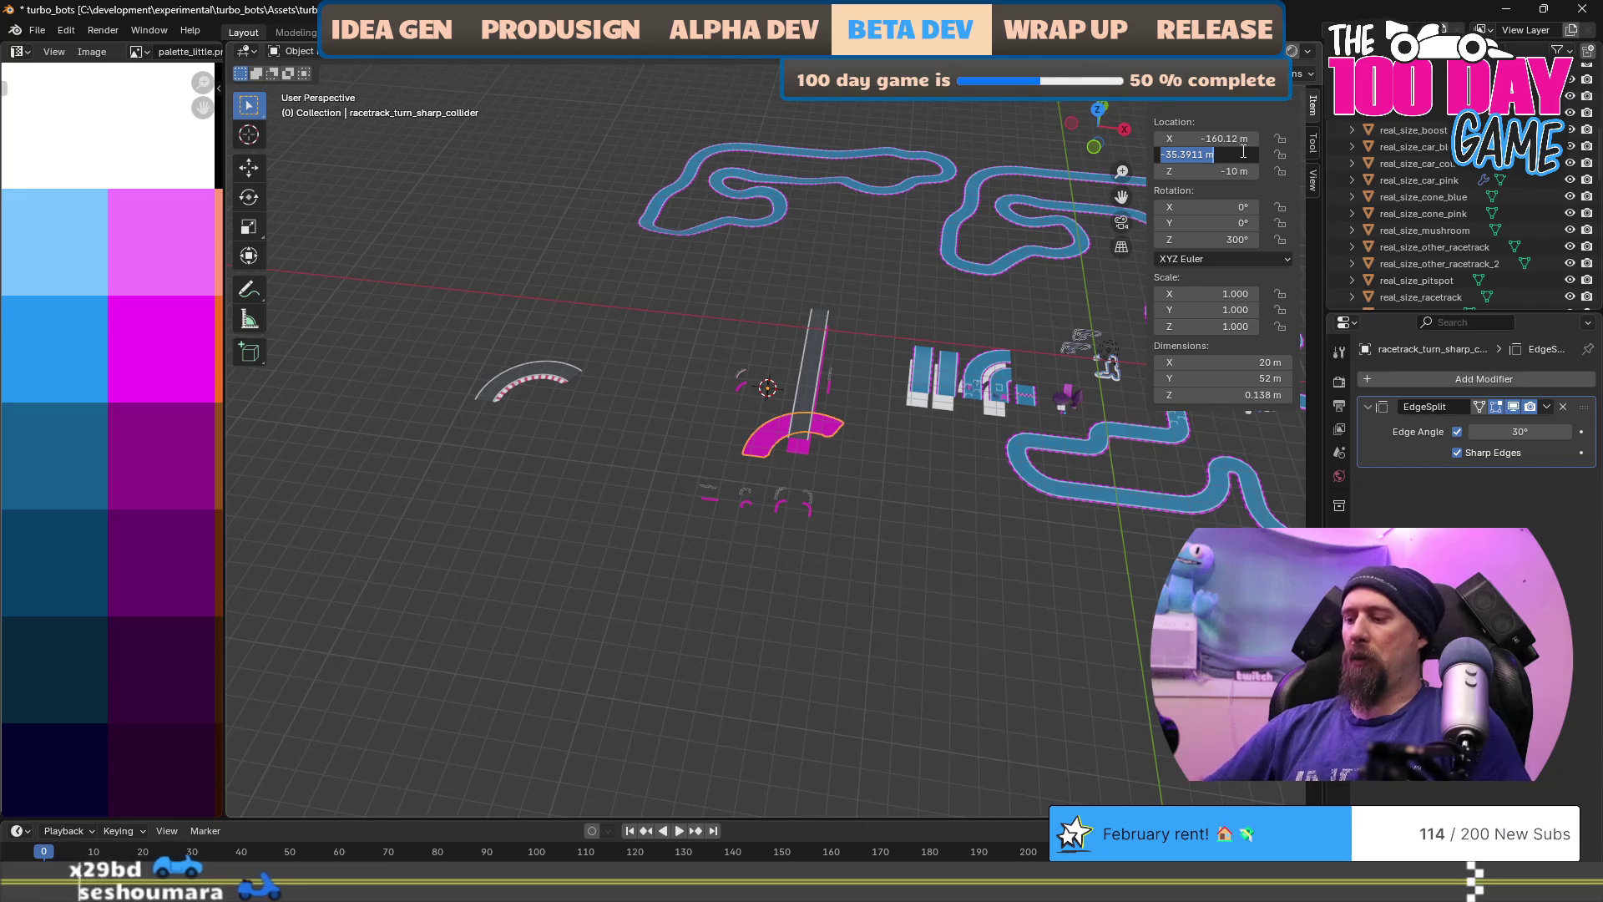
pyautogui.press('Return')
pyautogui.click(1218, 139)
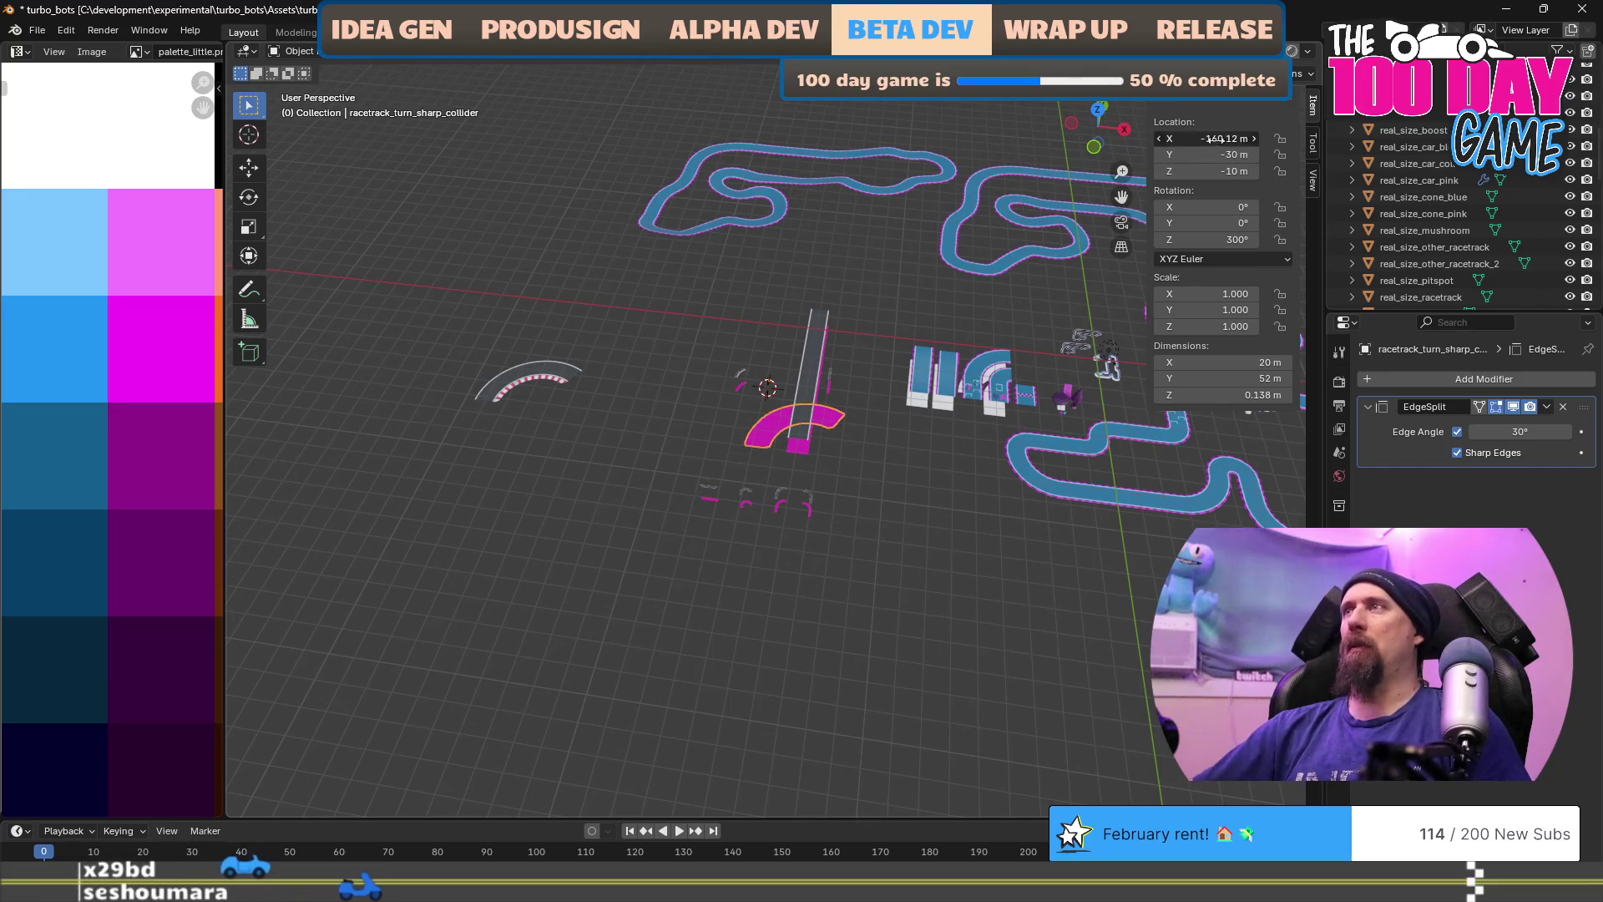
pyautogui.press('BackSpace')
pyautogui.write('-150')
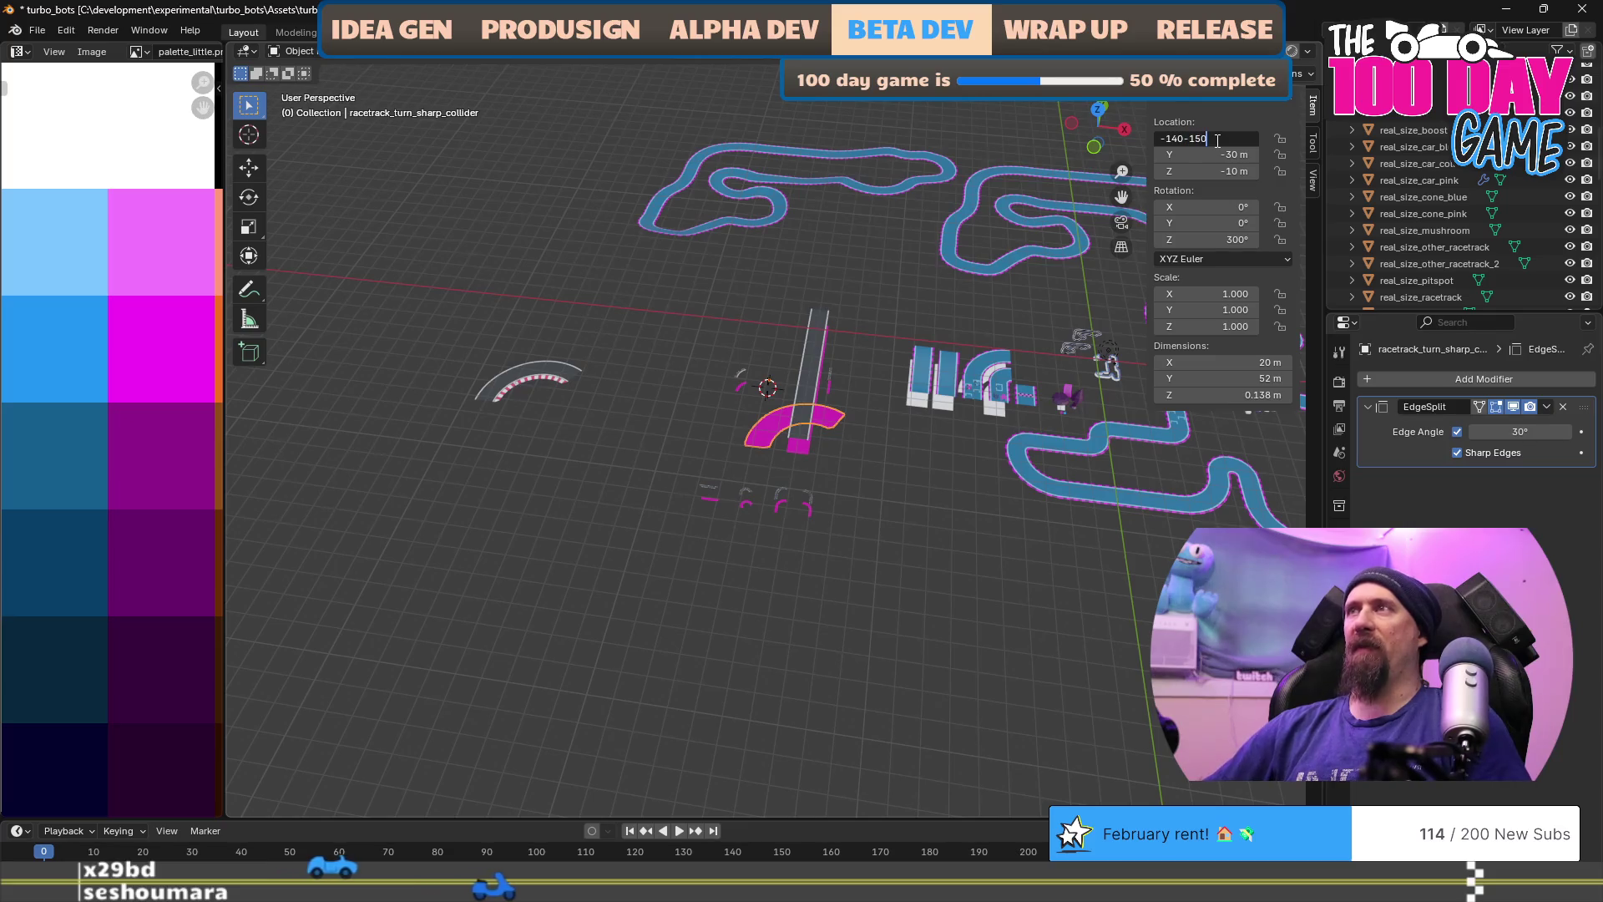
pyautogui.press('Return')
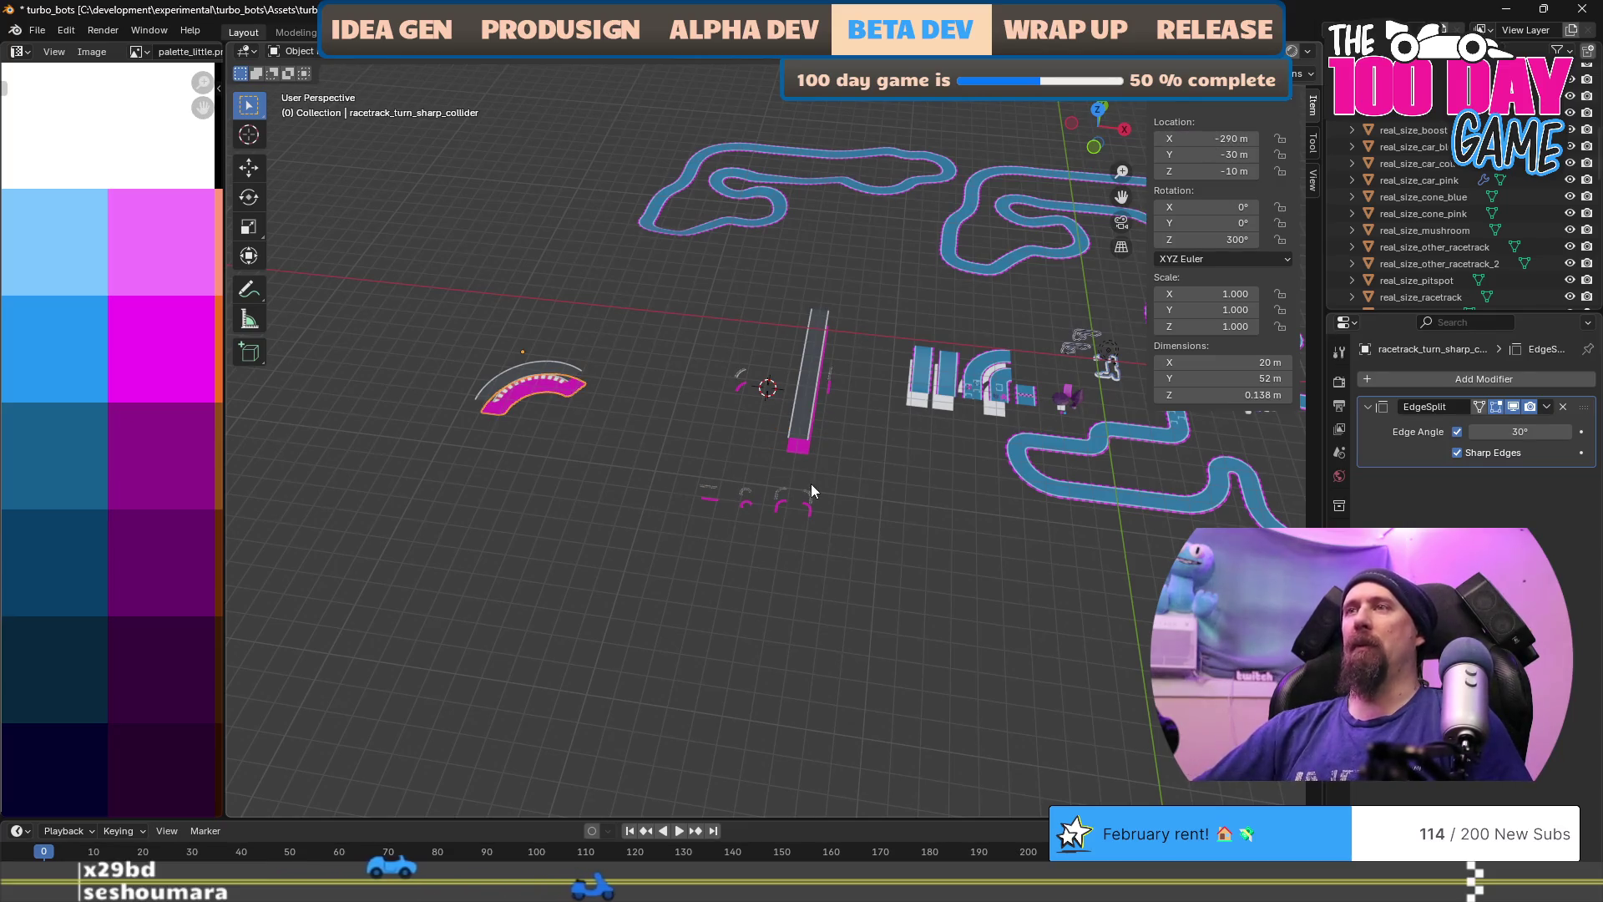
pyautogui.moveTo(810, 483); pyautogui.dragTo(904, 481)
pyautogui.click(1231, 137)
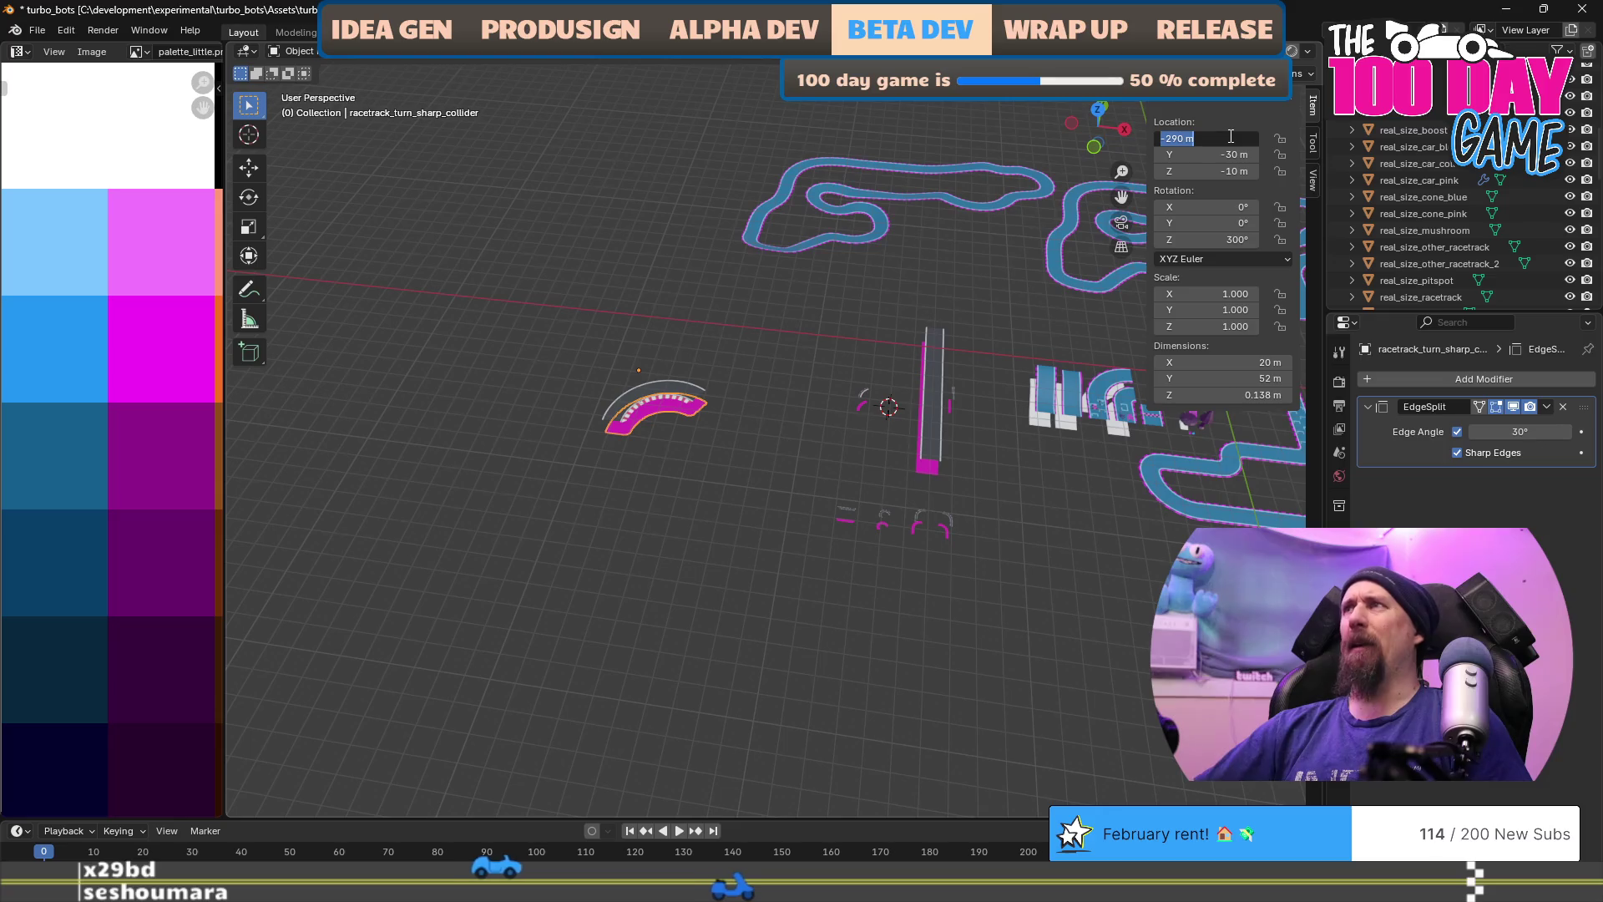
pyautogui.press('BackSpace')
pyautogui.press('Return')
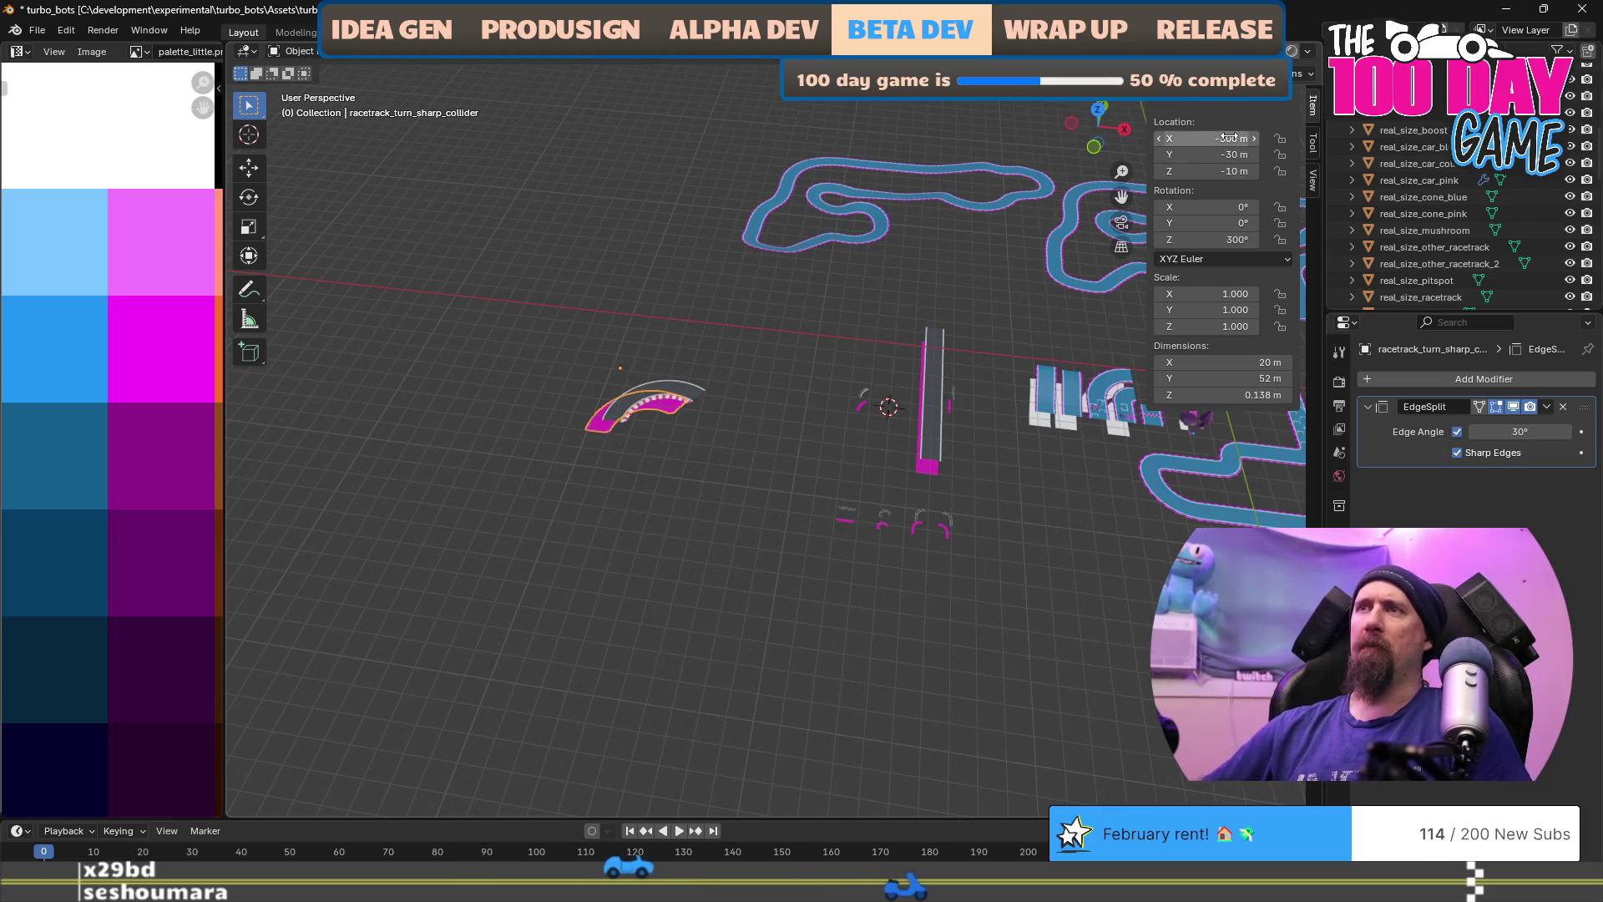
# Step: Set the racetrack_turn_sharp piece's X location to -300 m
pyautogui.click(660, 406)
pyautogui.click(1213, 138)
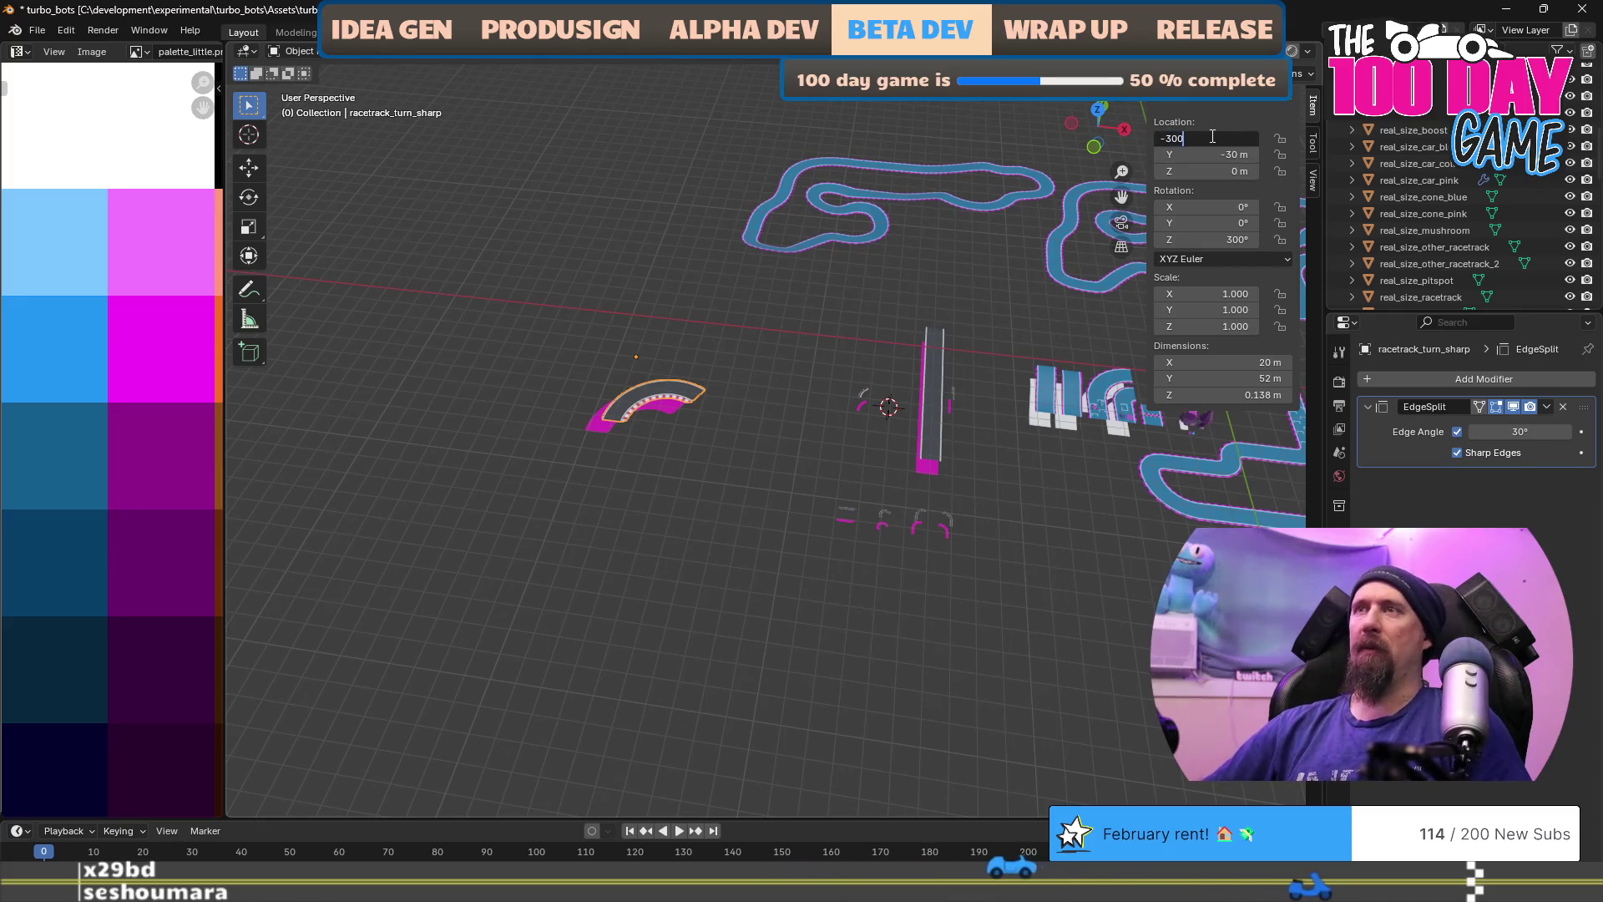
pyautogui.write('-300')
pyautogui.press('Return')
# Step: Set hexagon_racetrack_straight and its collider both to X -150 m
pyautogui.click(933, 392)
pyautogui.click(1207, 138)
pyautogui.write('-150')
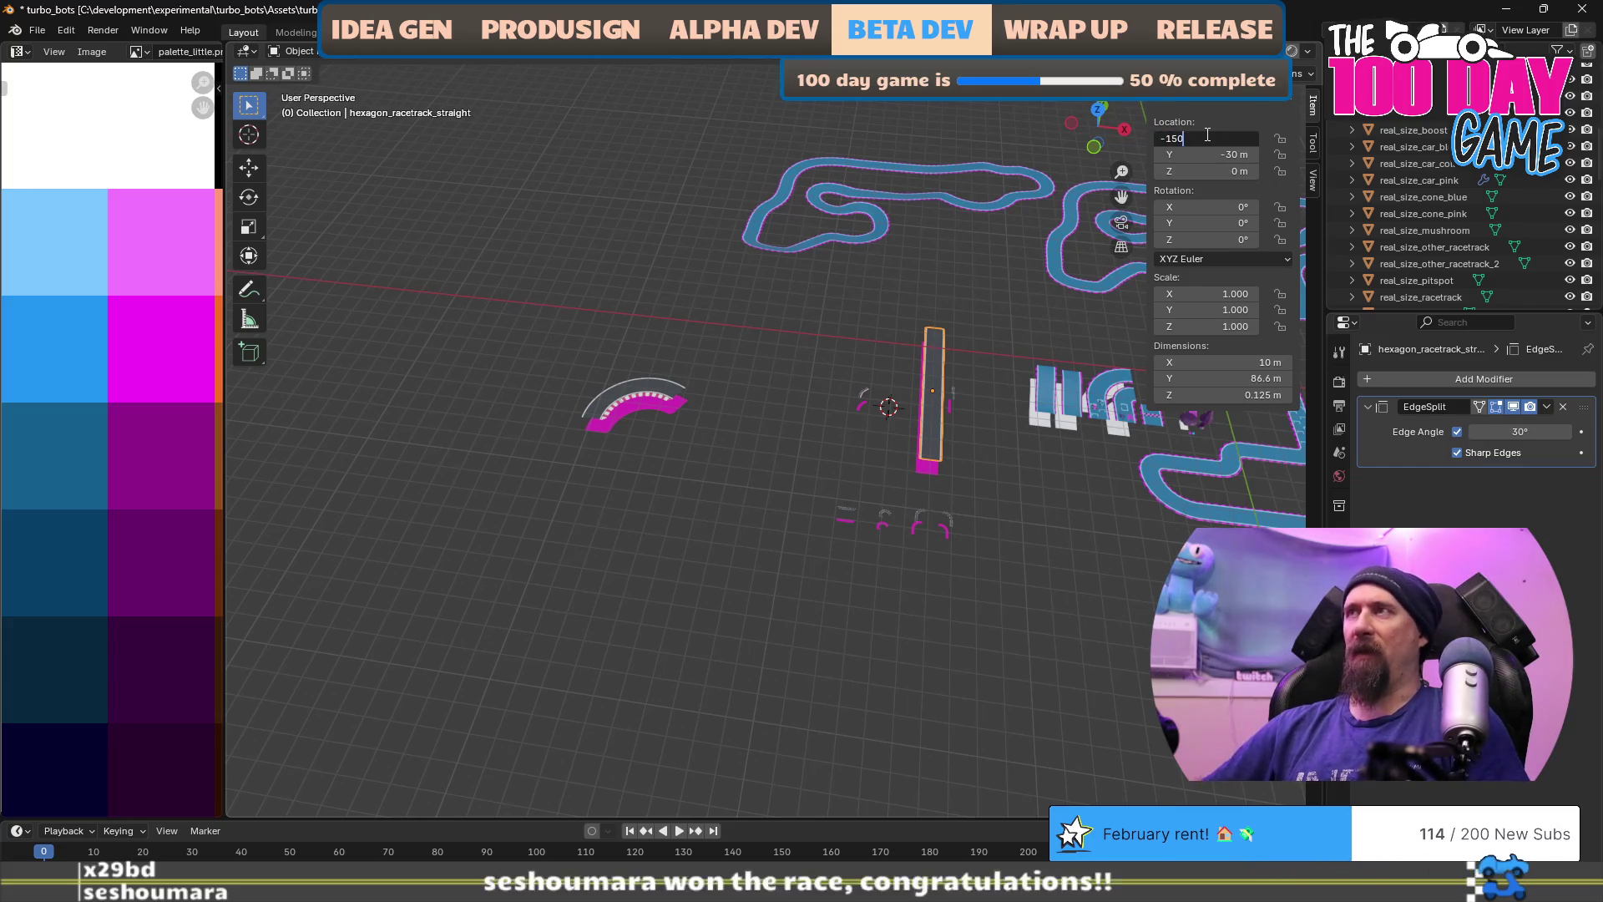
pyautogui.press('Return')
pyautogui.click(937, 458)
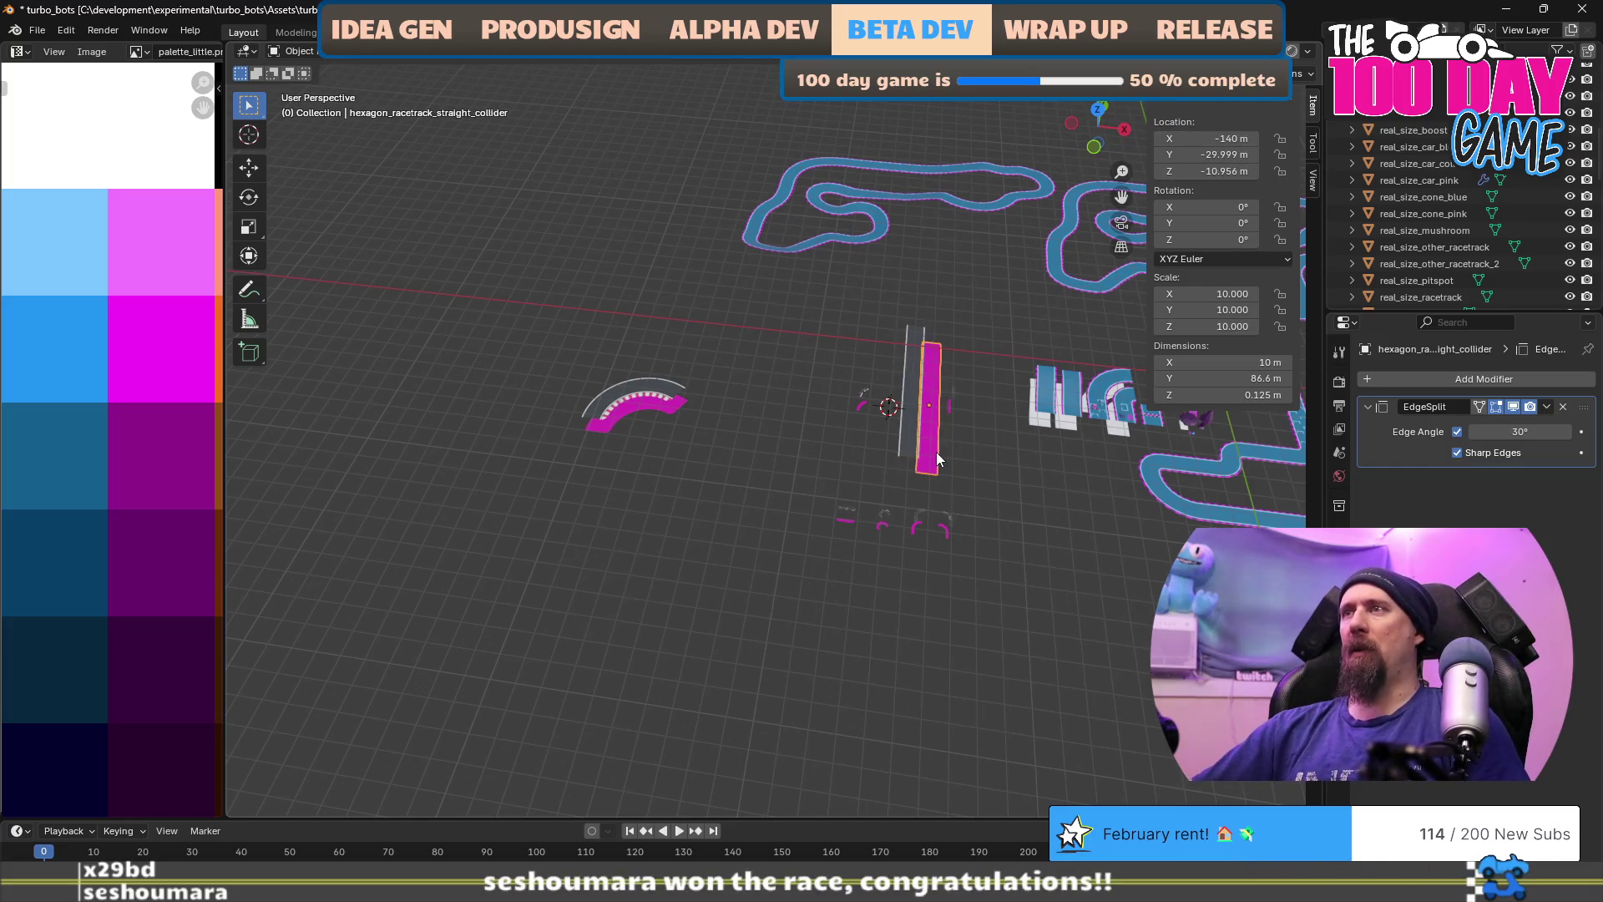
pyautogui.click(1196, 135)
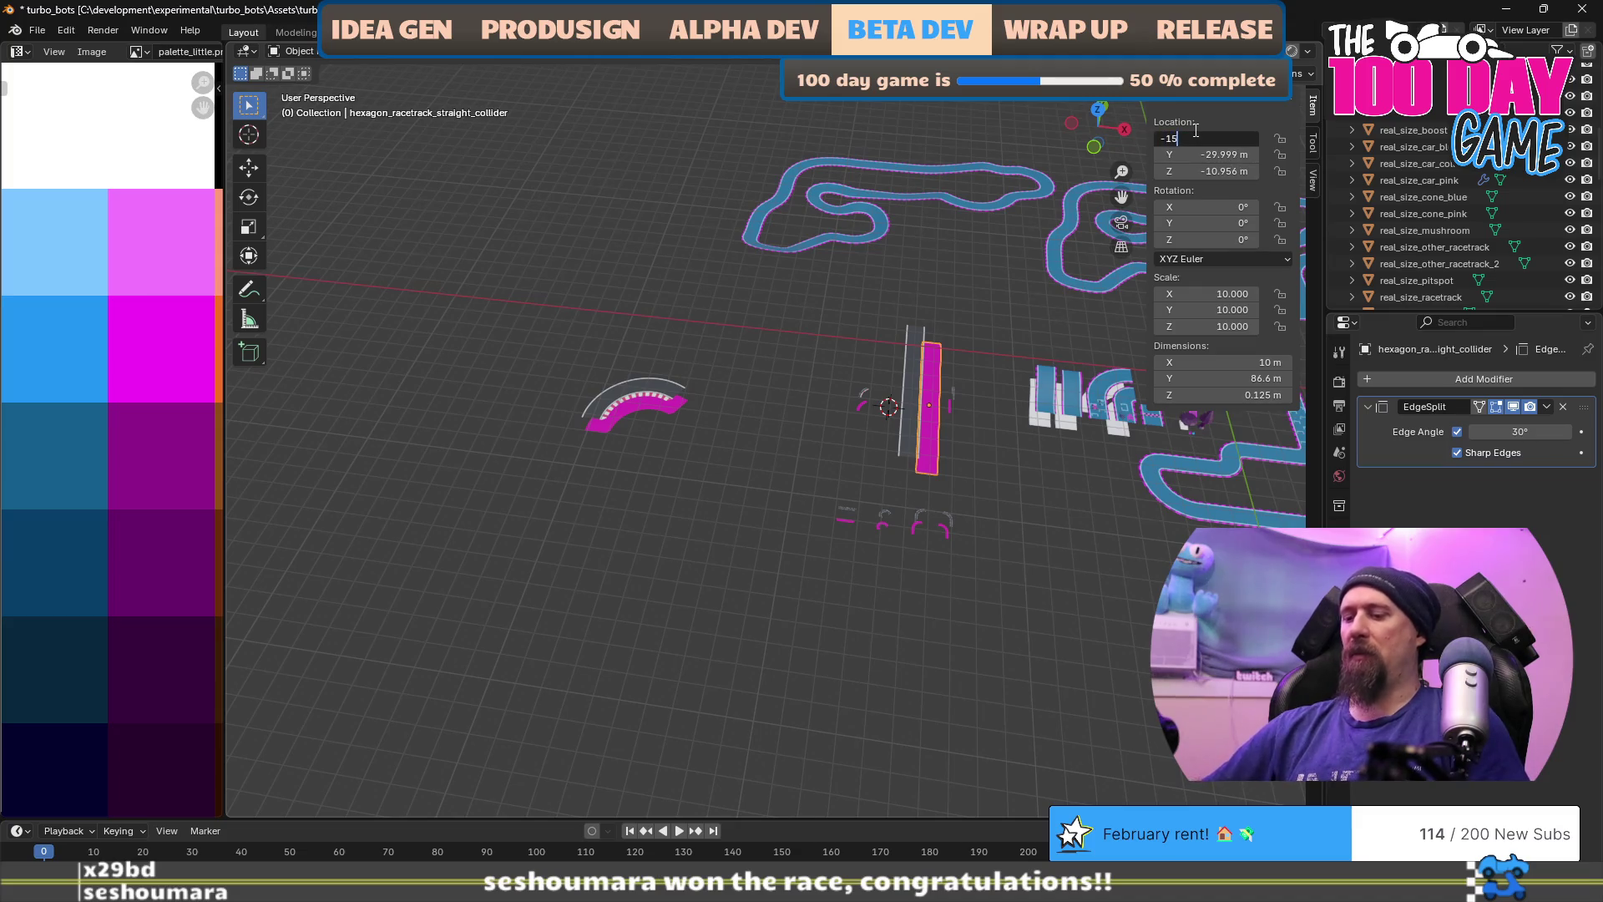
pyautogui.write('0')
pyautogui.press('Return')
pyautogui.click(864, 397)
pyautogui.hotkey('shift', 's')
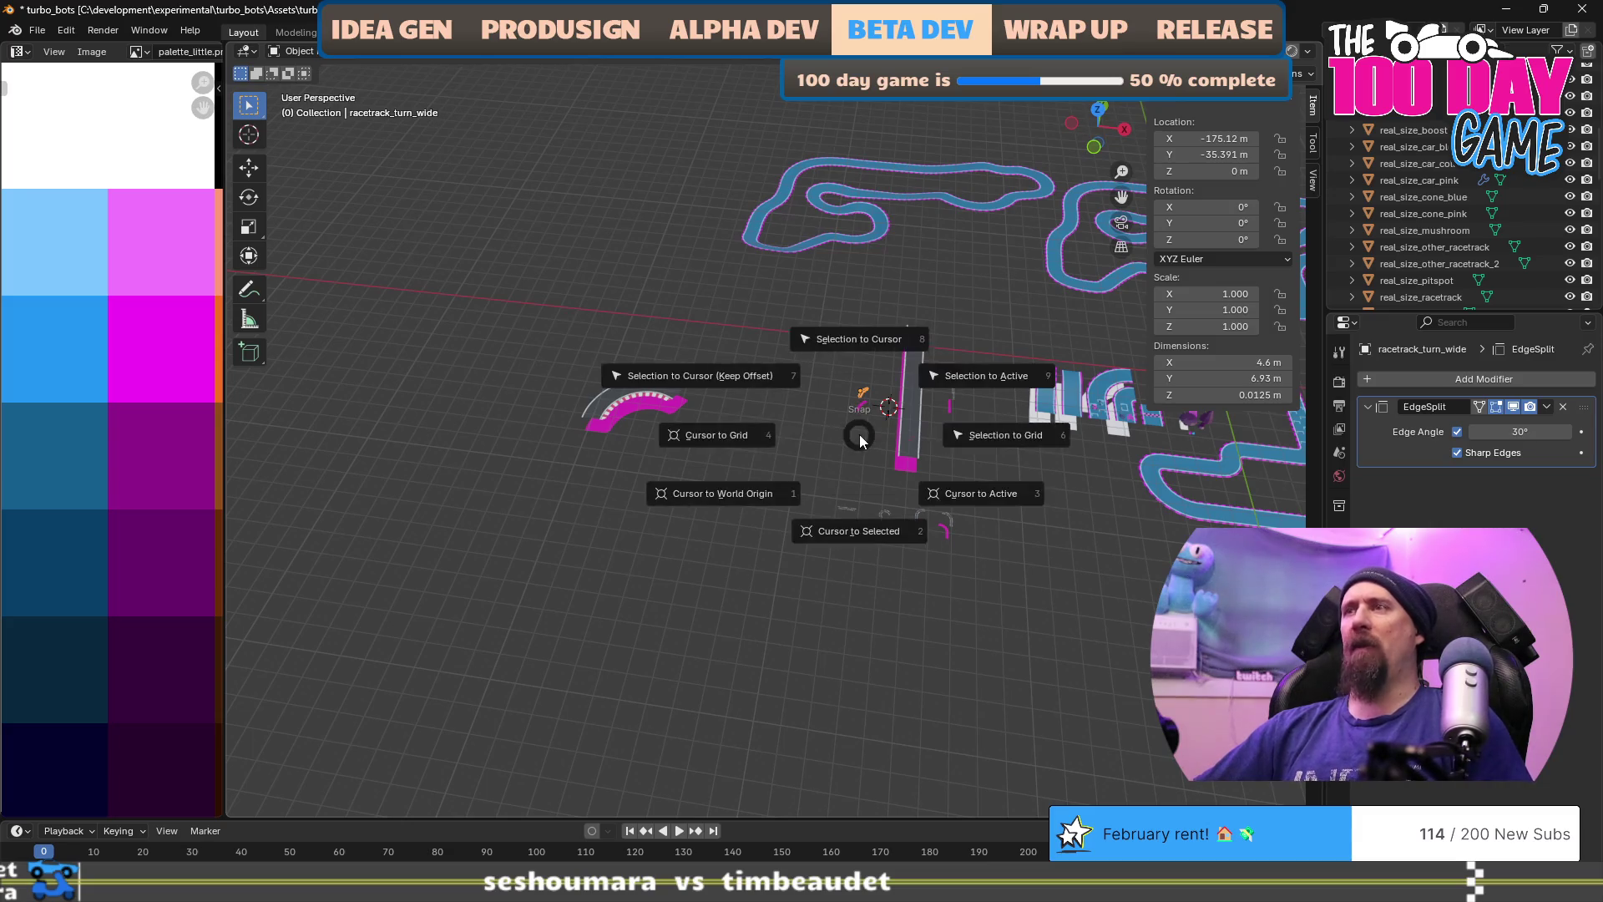
# Step: Scale the racetrack_turn_wide mesh tenfold in Edit Mode around the 3D cursor
pyautogui.click(850, 533)
pyautogui.press('Tab')
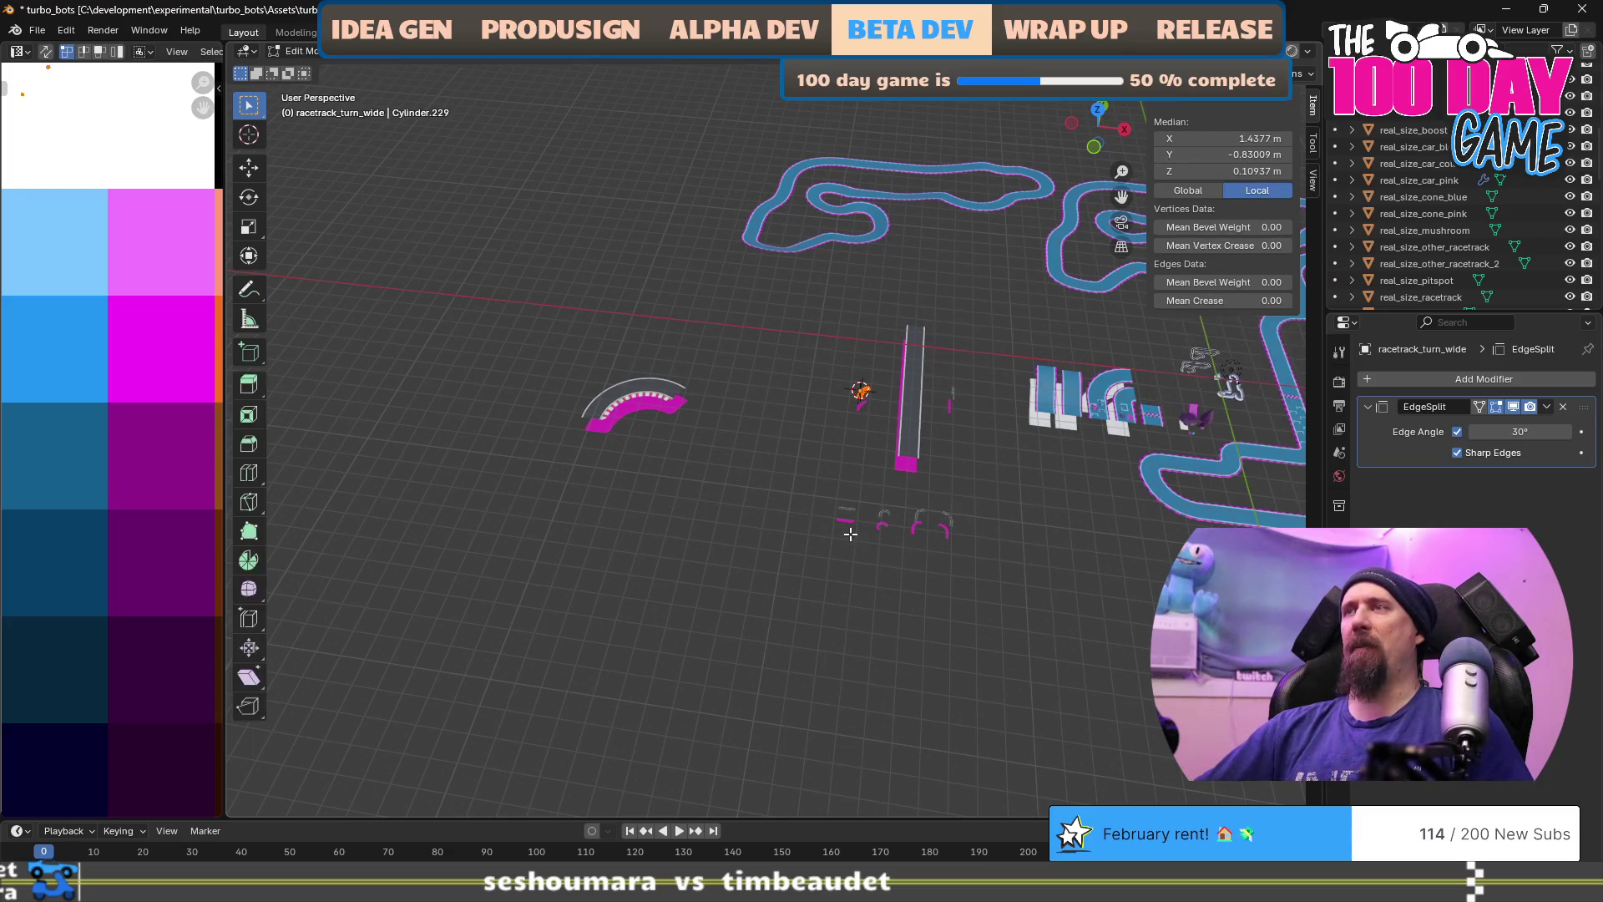
pyautogui.write('s10')
pyautogui.press('Return')
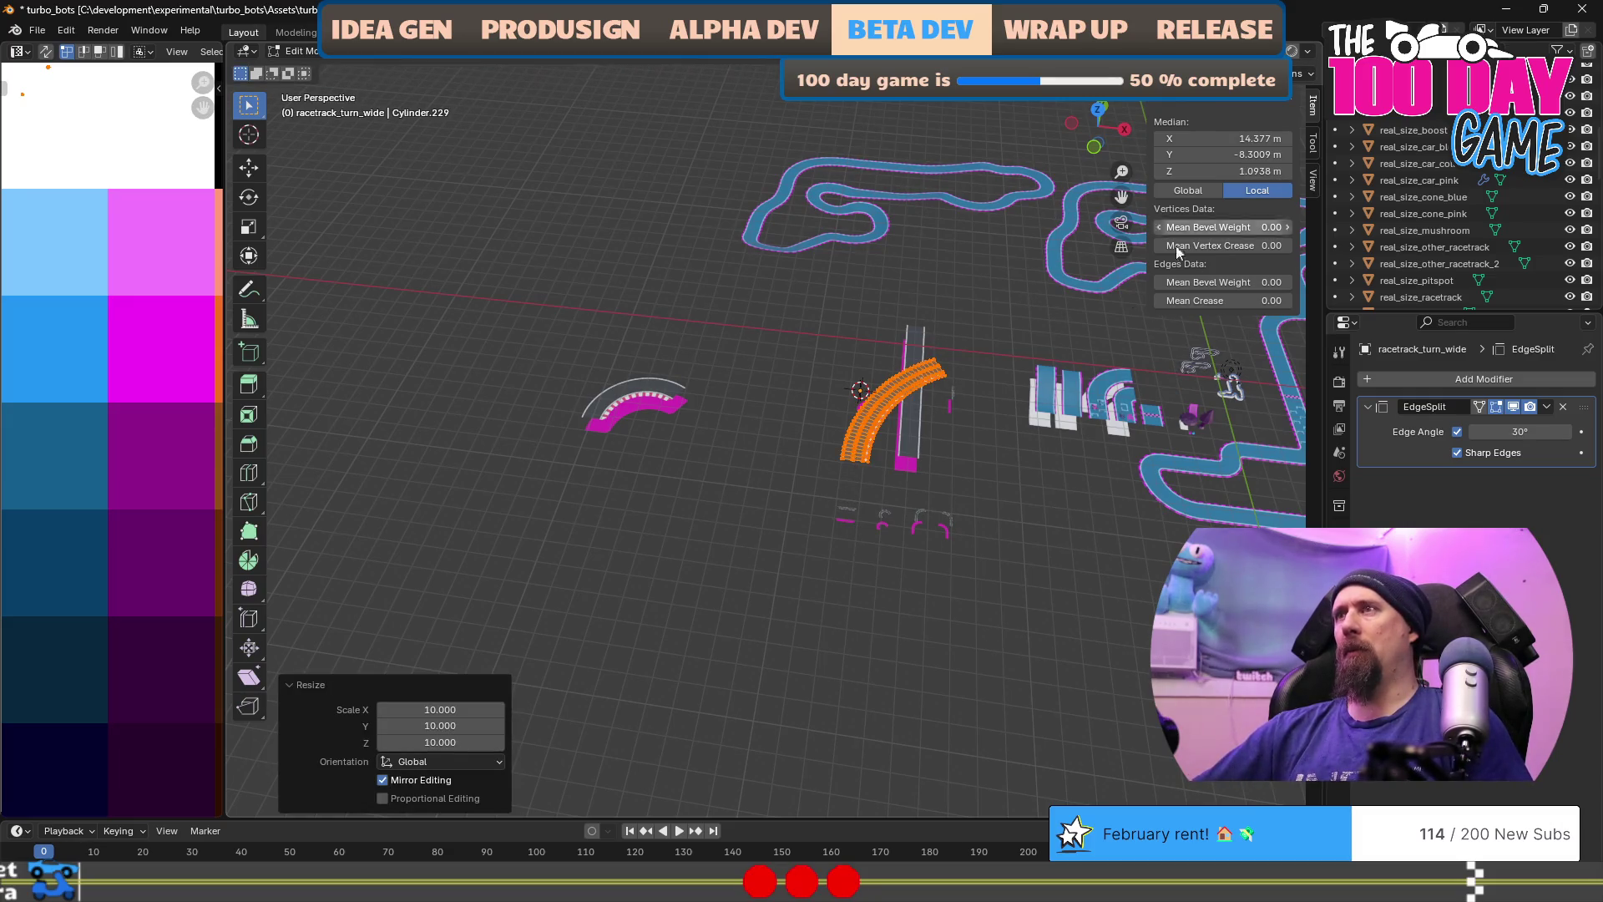
pyautogui.press('Tab')
# Step: Position the wide turn at Y -30 m and X -450 m
pyautogui.click(1237, 155)
pyautogui.press('BackSpace')
pyautogui.write('-30')
pyautogui.press('Return')
pyautogui.click(1208, 139)
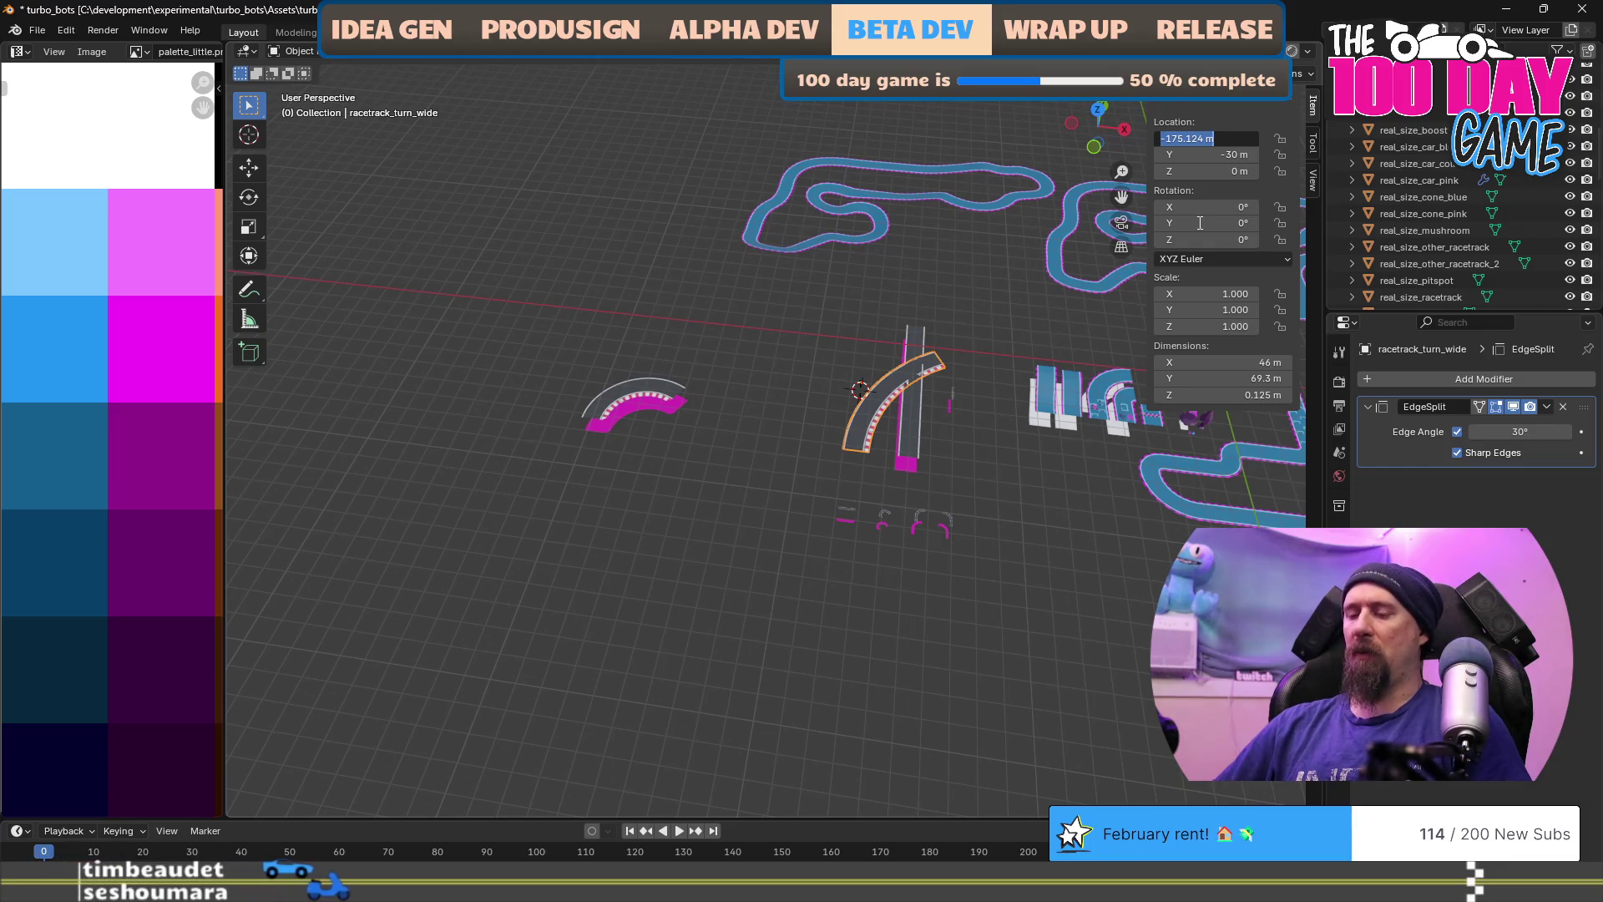
pyautogui.write('-450')
pyautogui.press('Return')
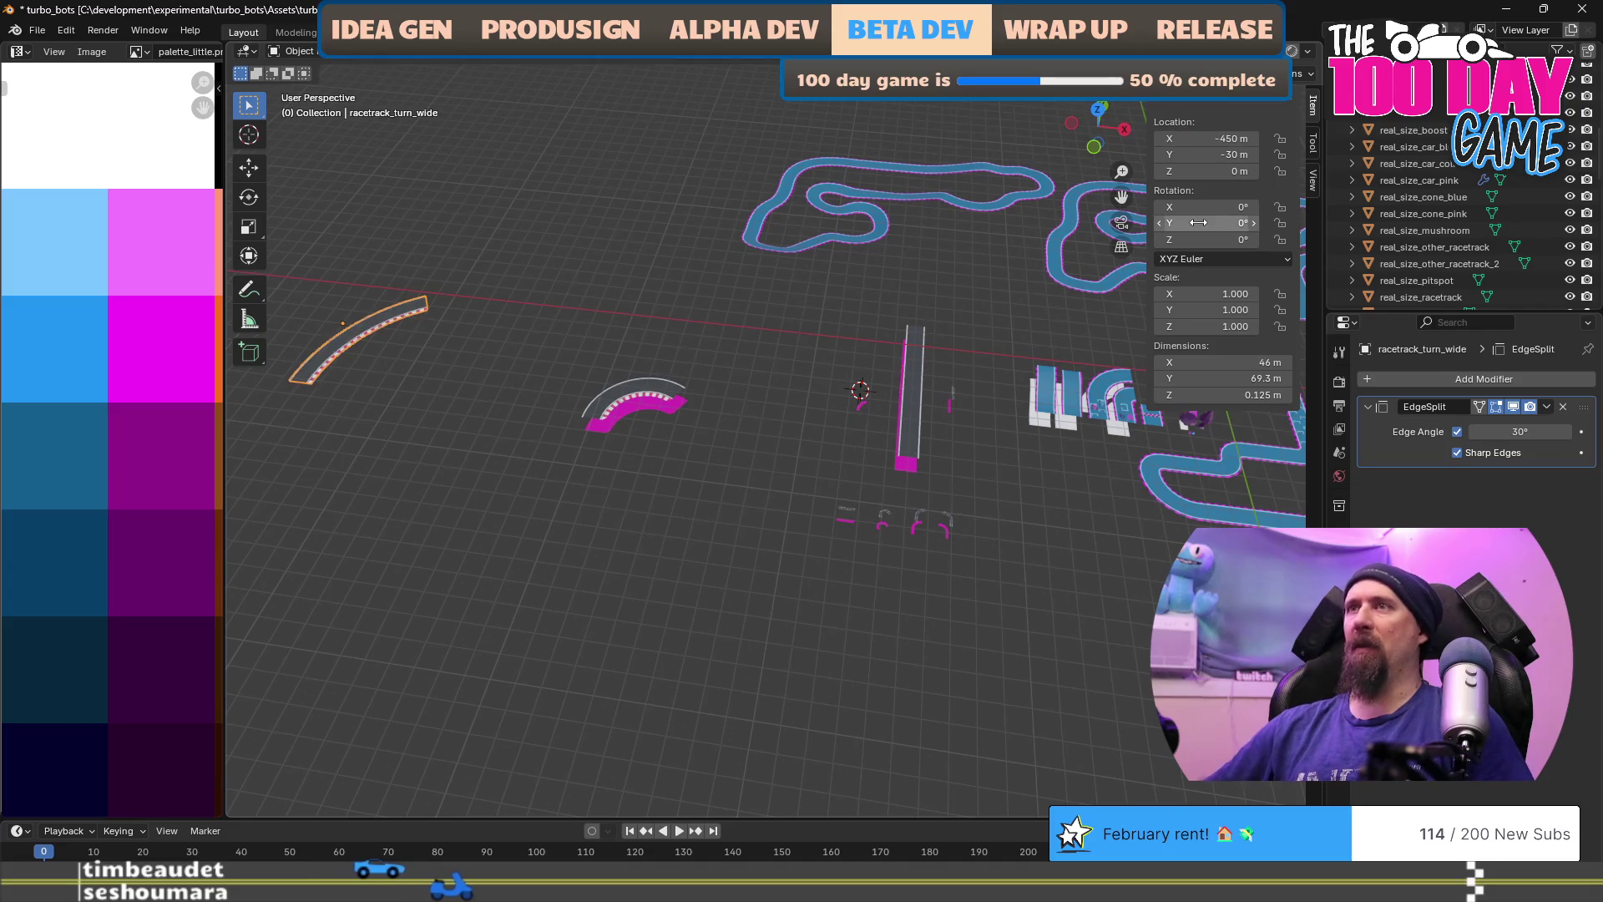
pyautogui.click(858, 411)
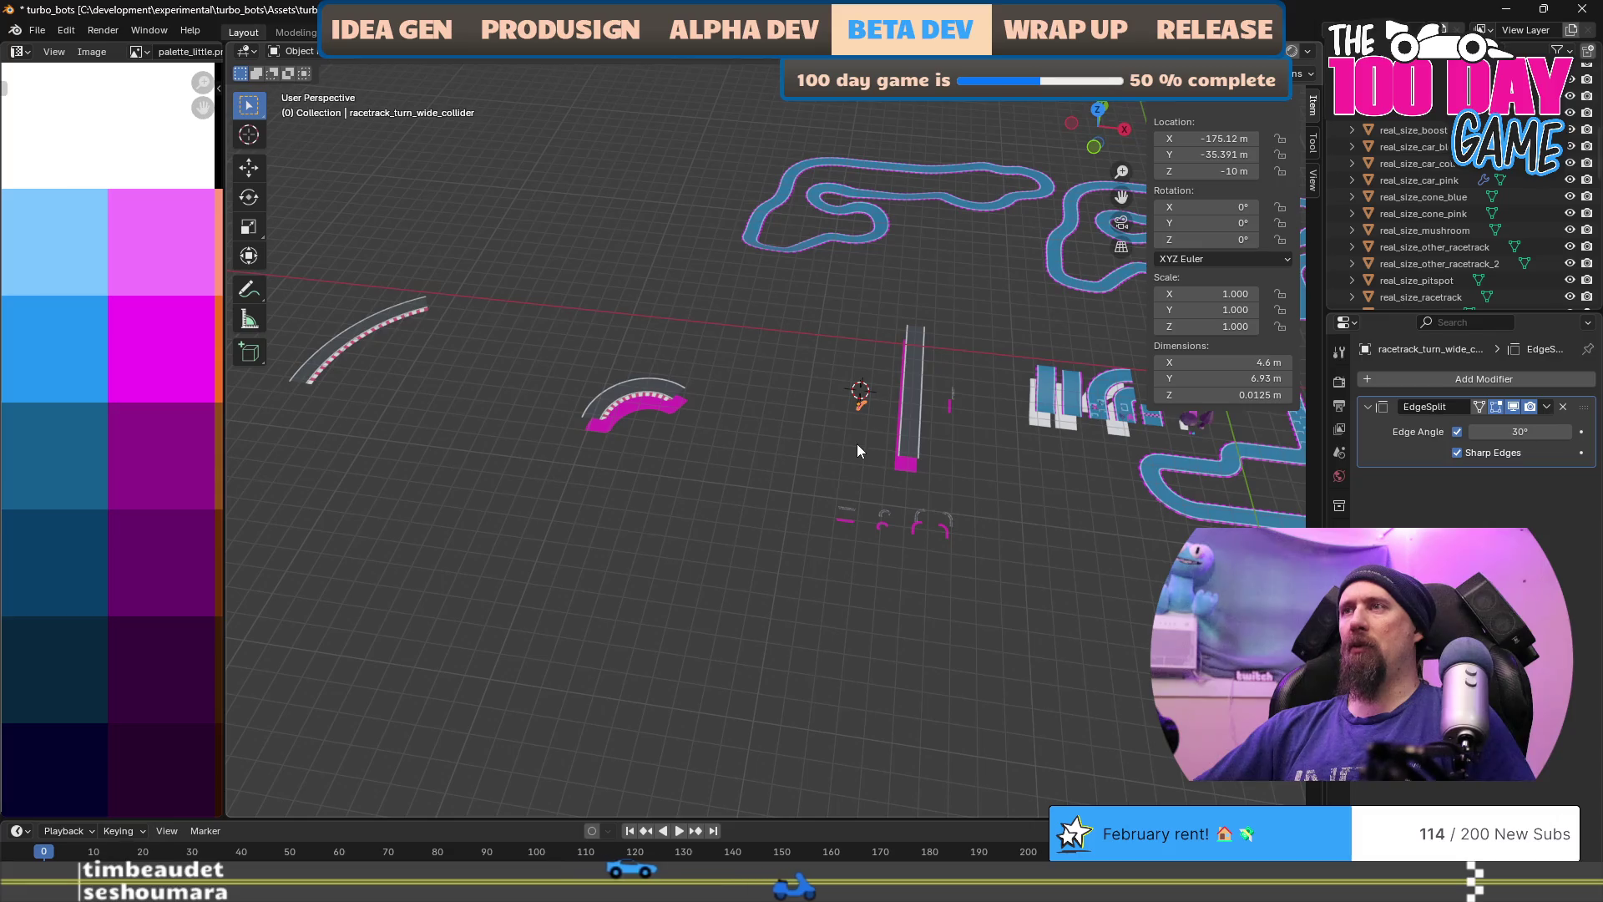
# Step: Snap the cursor to the wide turn collider and scale its mesh by 10
pyautogui.hotkey('shift', 's')
pyautogui.click(858, 535)
pyautogui.press('Tab')
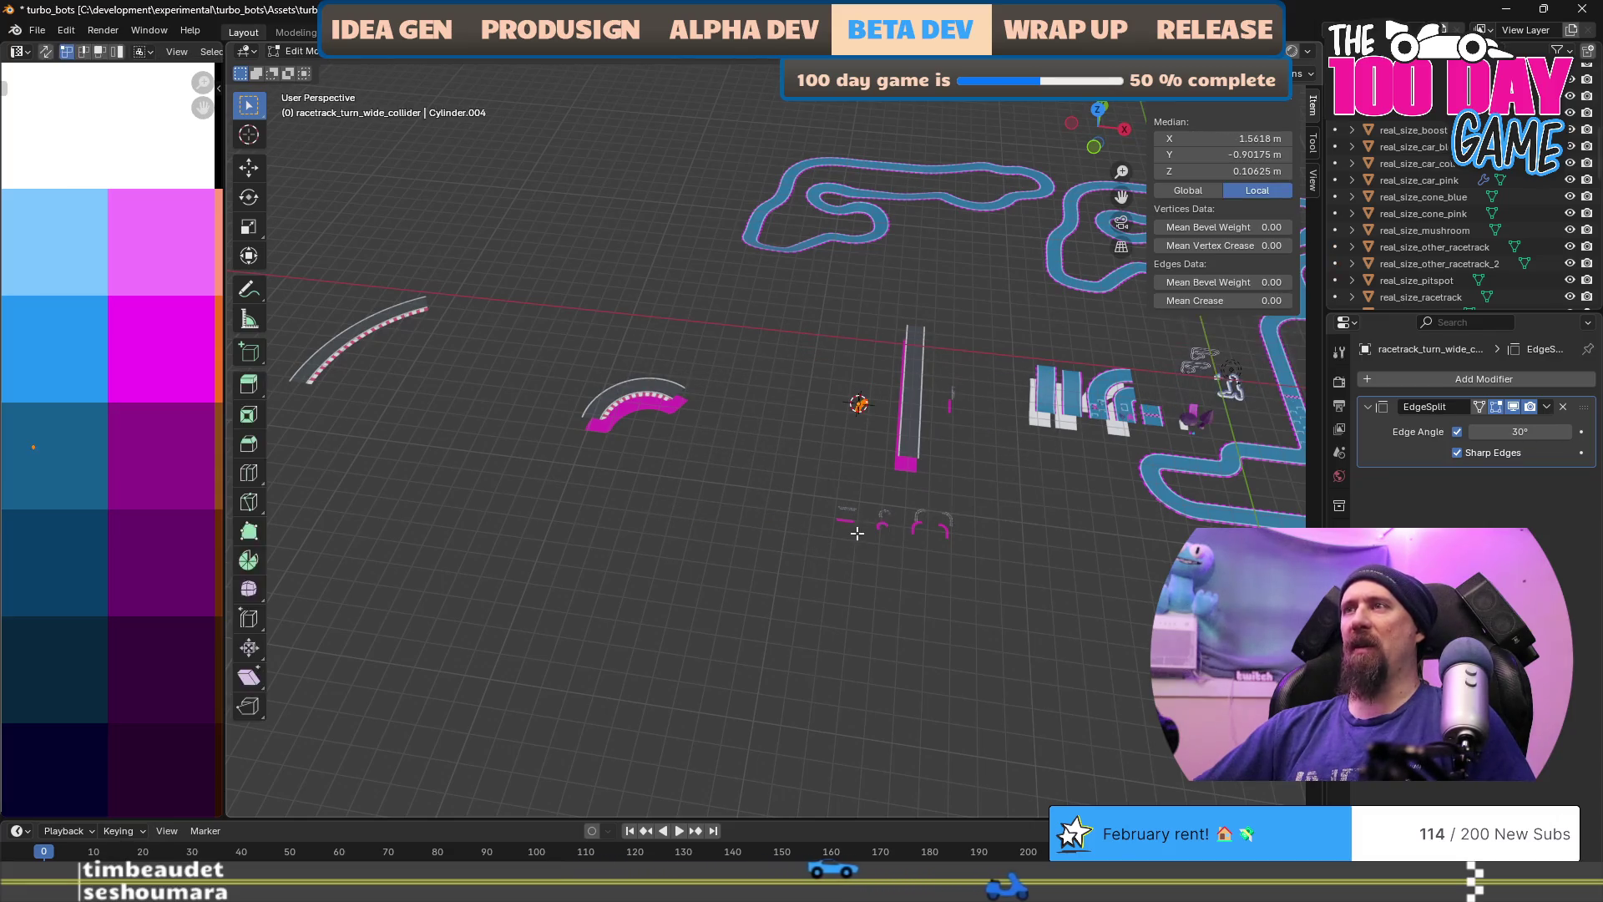
pyautogui.write('s10')
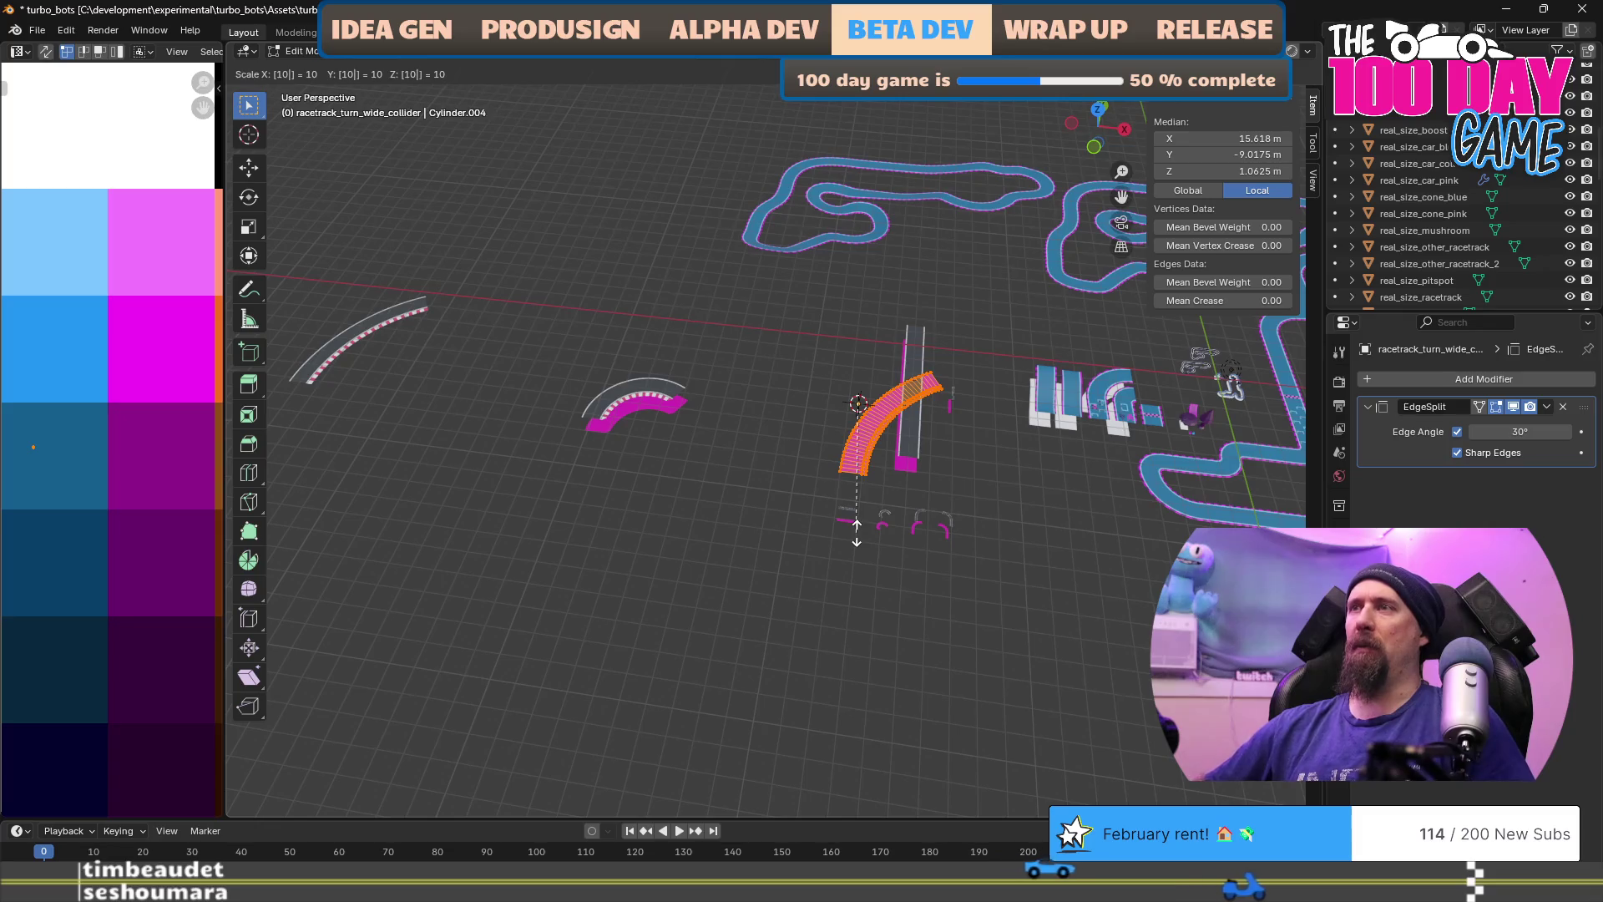
pyautogui.press('Return')
pyautogui.press('Tab')
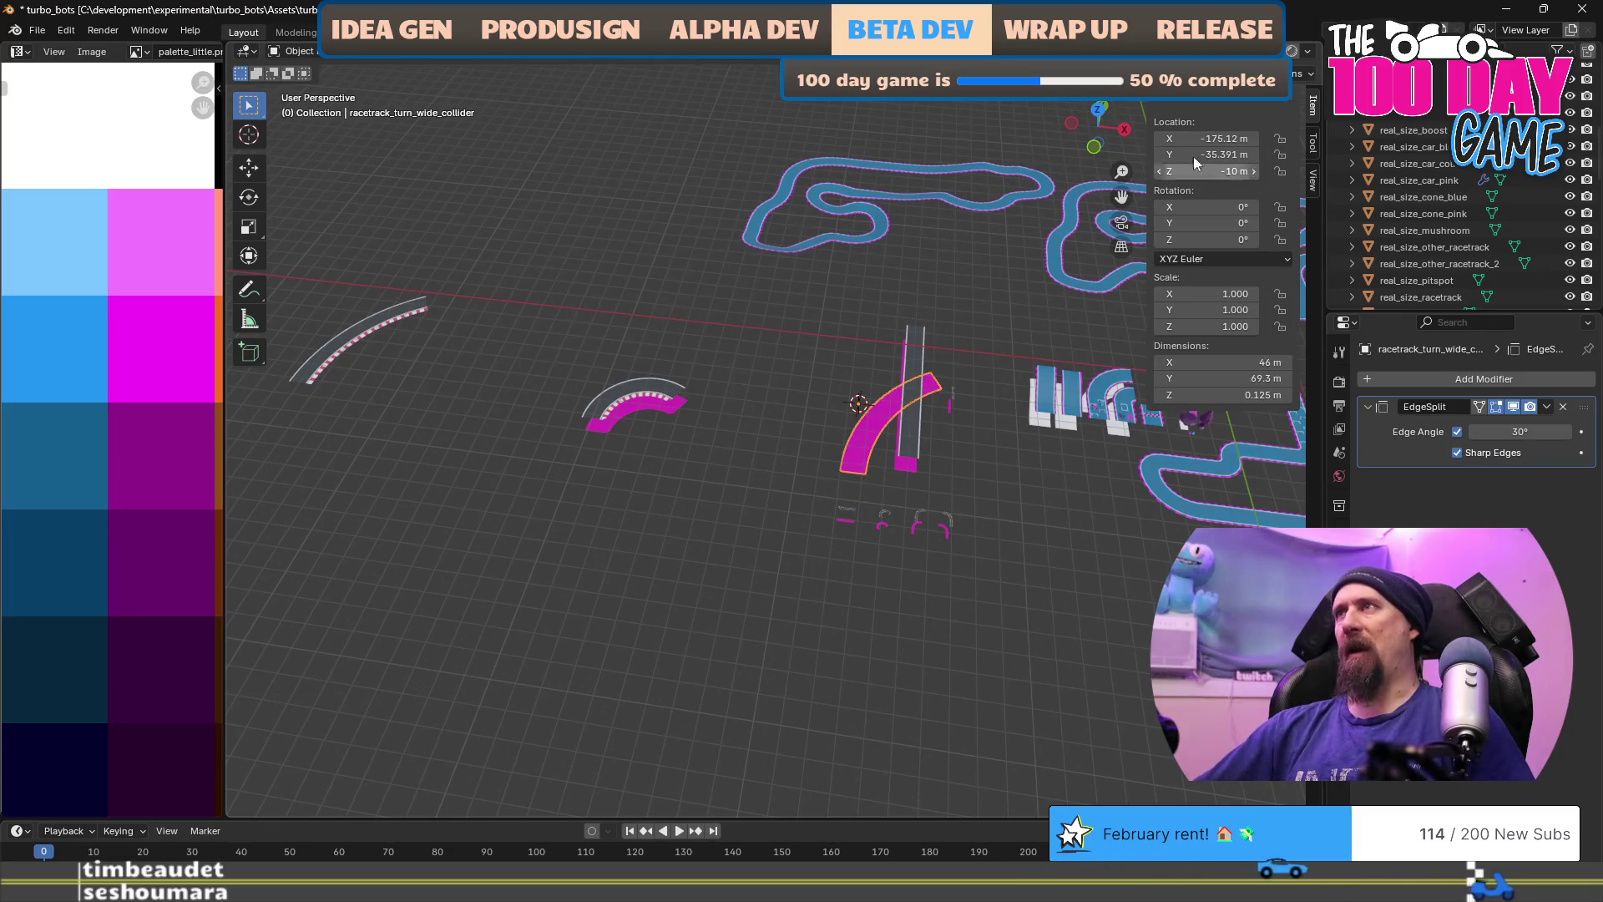
# Step: Move the wide turn collider to Y -30 m and X -450 m
pyautogui.press('BackSpace')
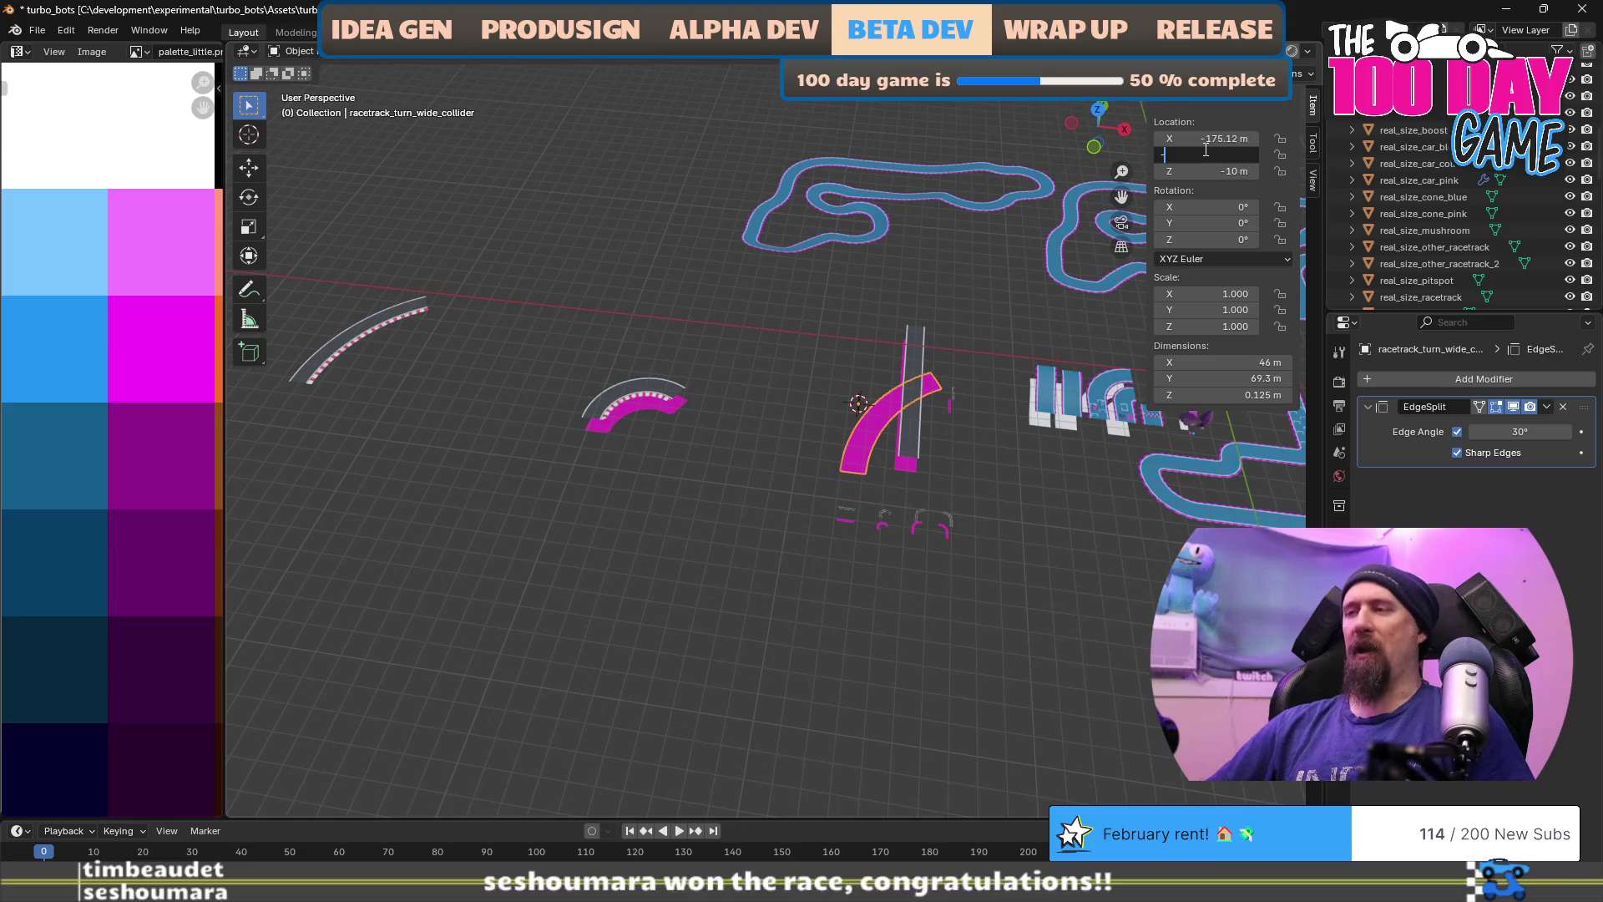
pyautogui.write('-30')
pyautogui.hotkey('shift', 'Tab')
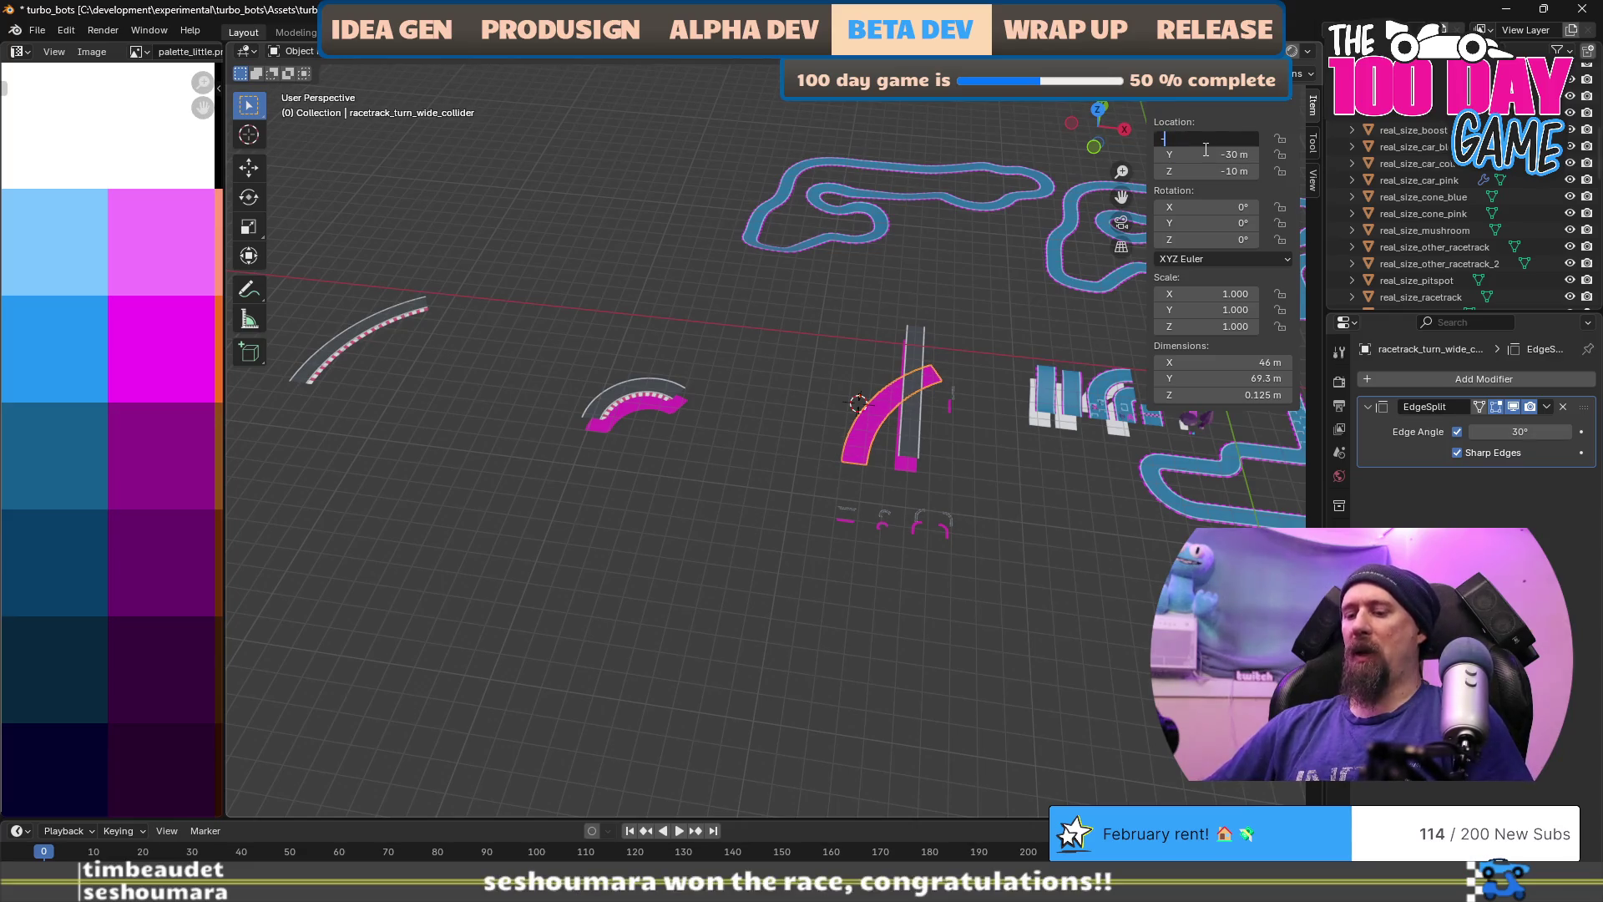
pyautogui.write('-450')
pyautogui.press('Return')
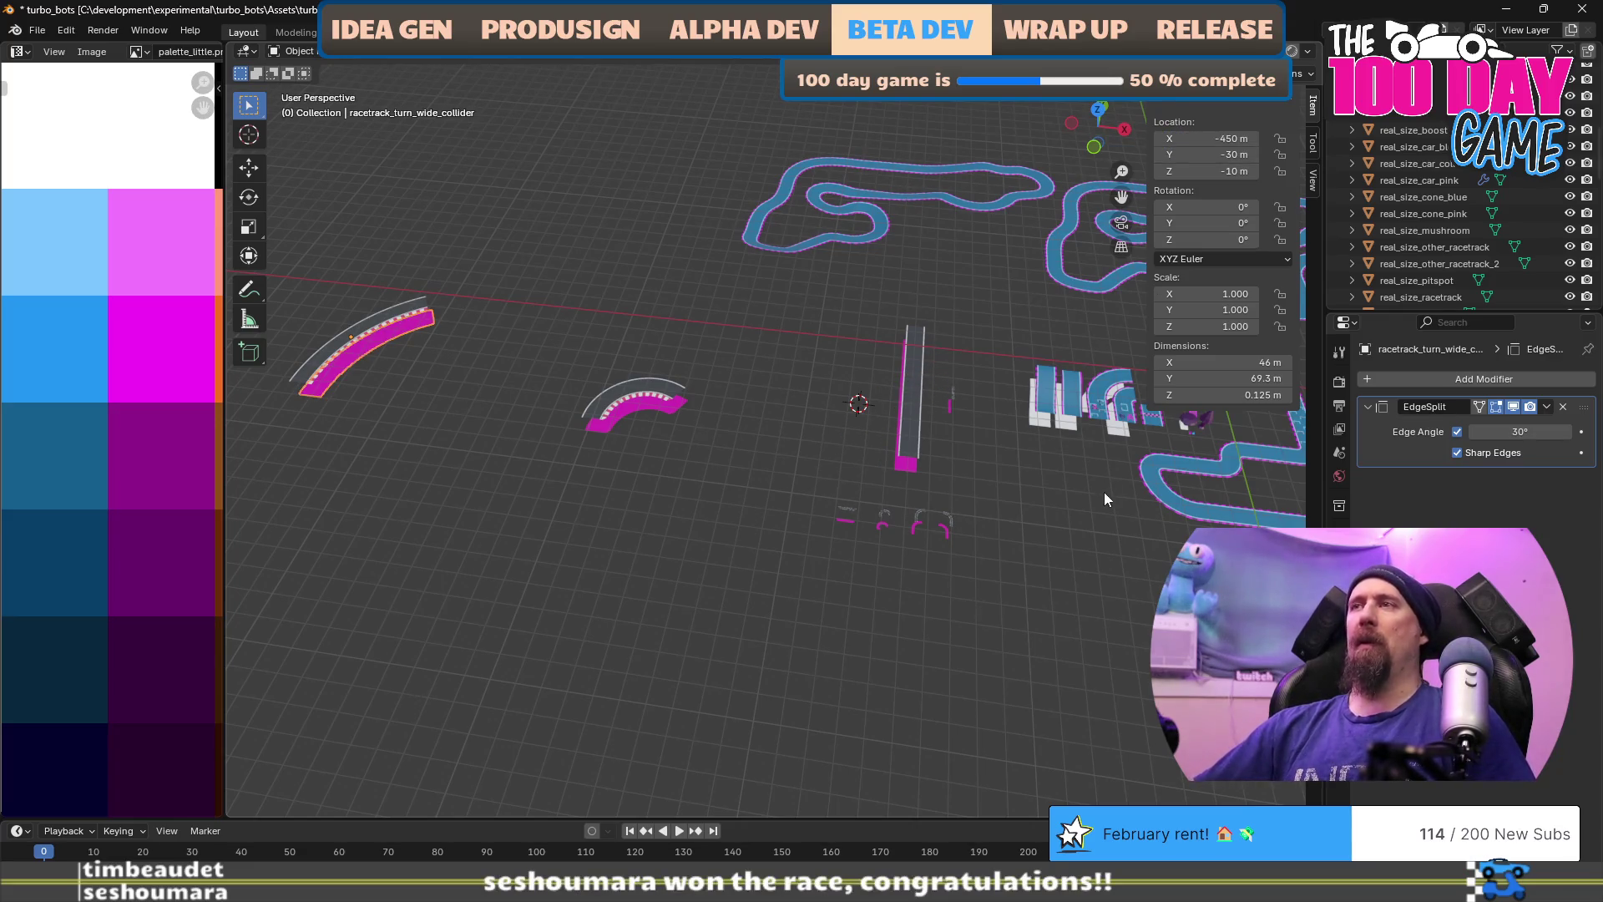
pyautogui.moveTo(1101, 510); pyautogui.dragTo(1075, 514)
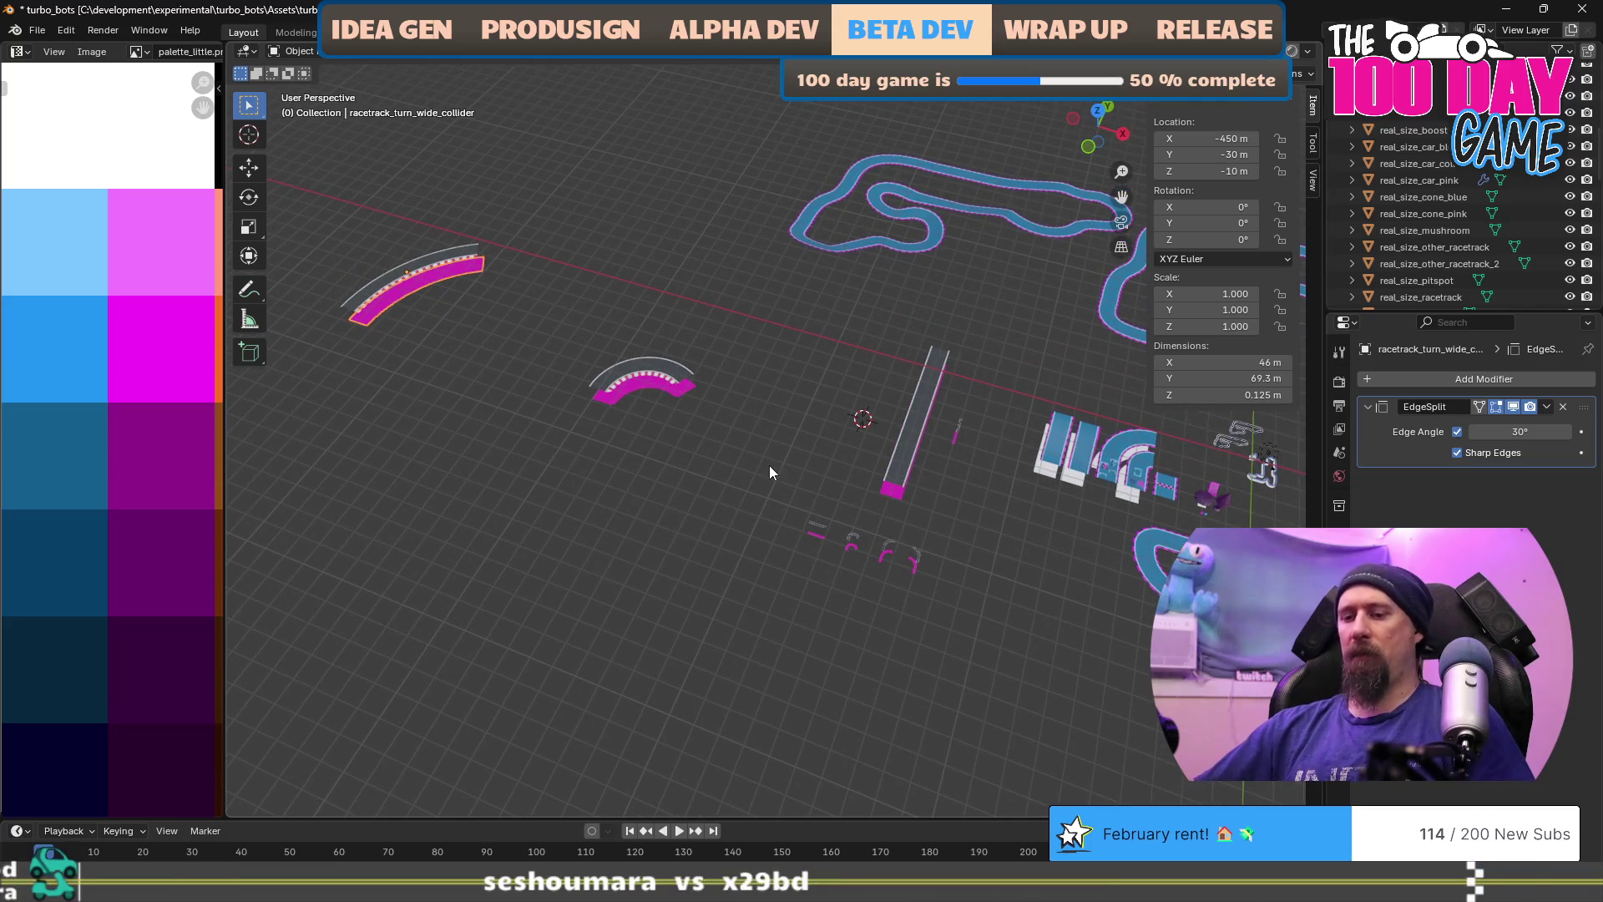
pyautogui.press('F2')
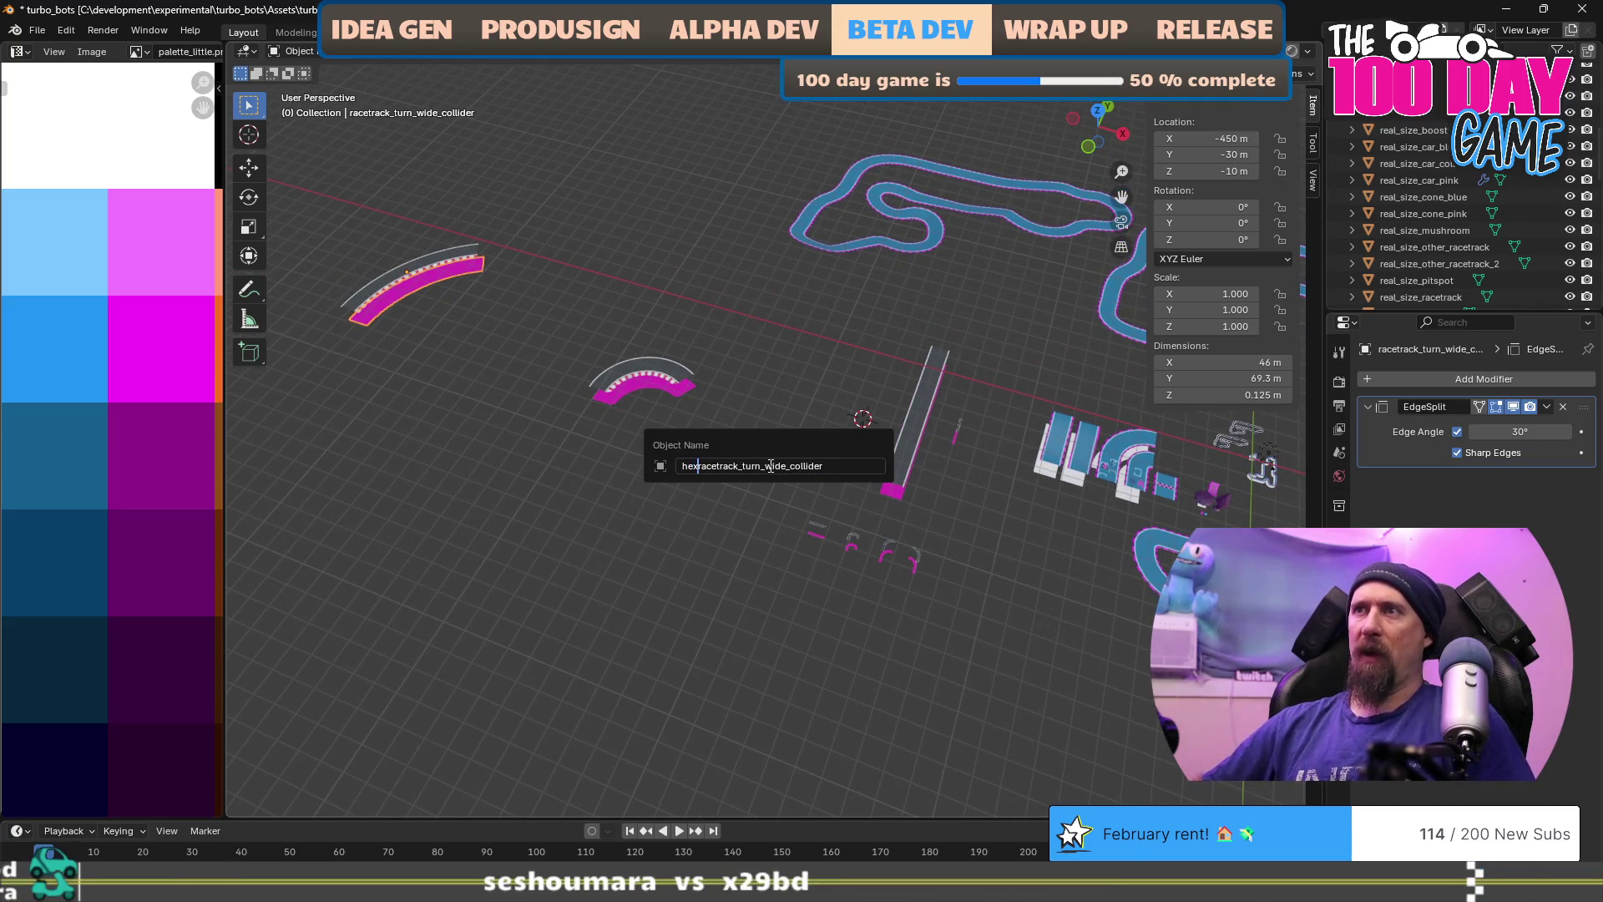
pyautogui.write('agon_')
# Step: Name the wide collider hexagon_racetrack_turn_wide_collider and the sharp turn hexagon_racetrack_turn_sharp
pyautogui.press('Return')
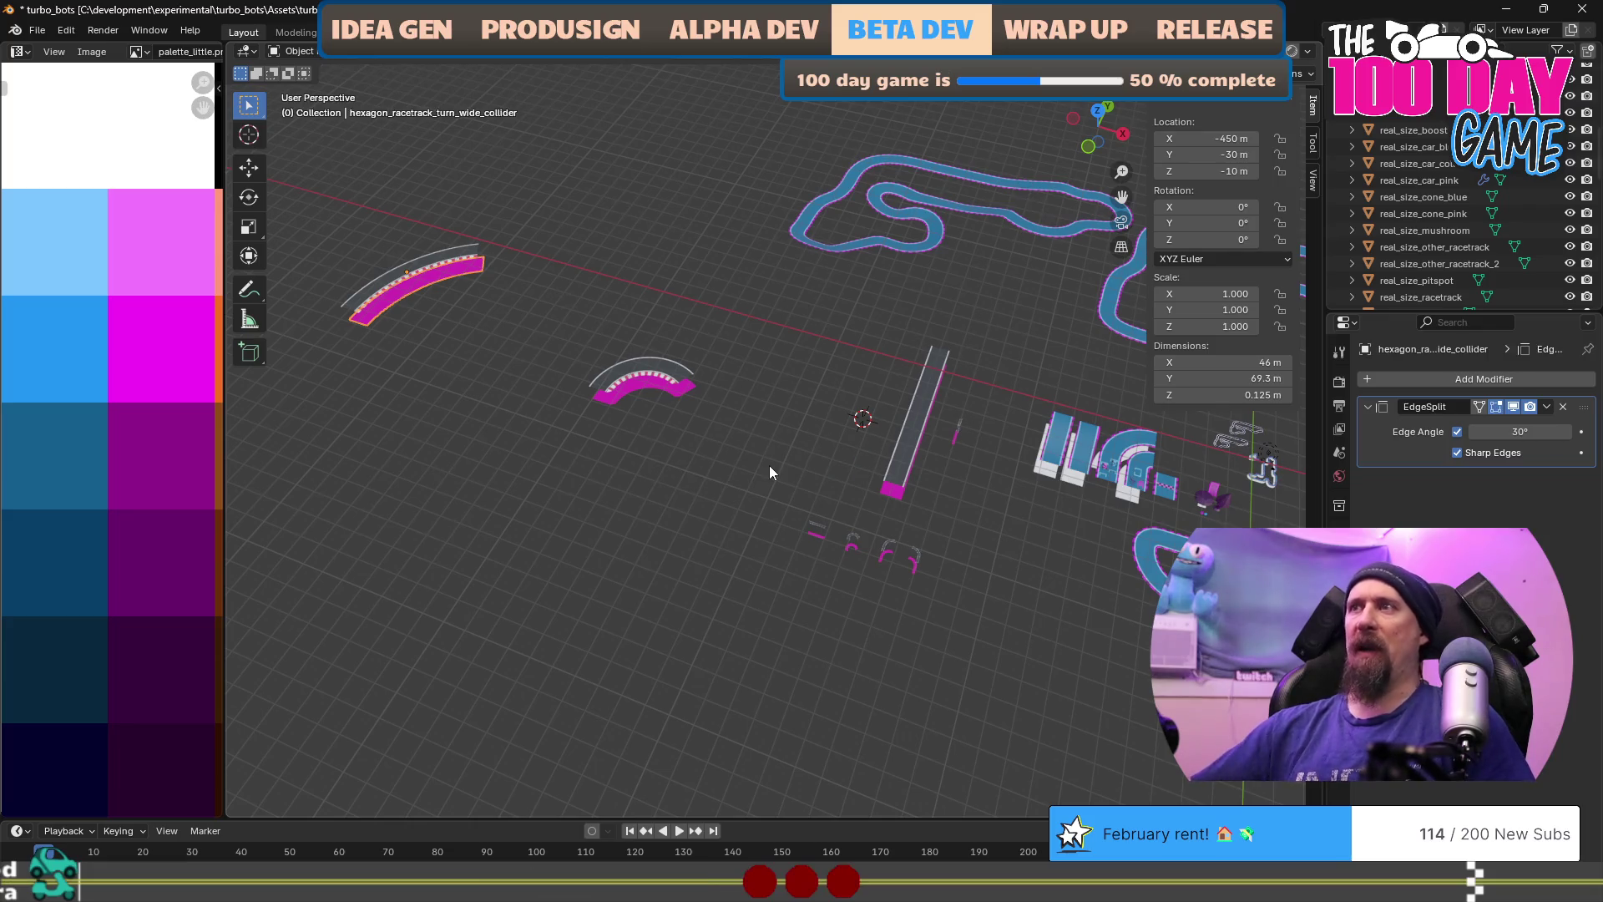
pyautogui.click(900, 445)
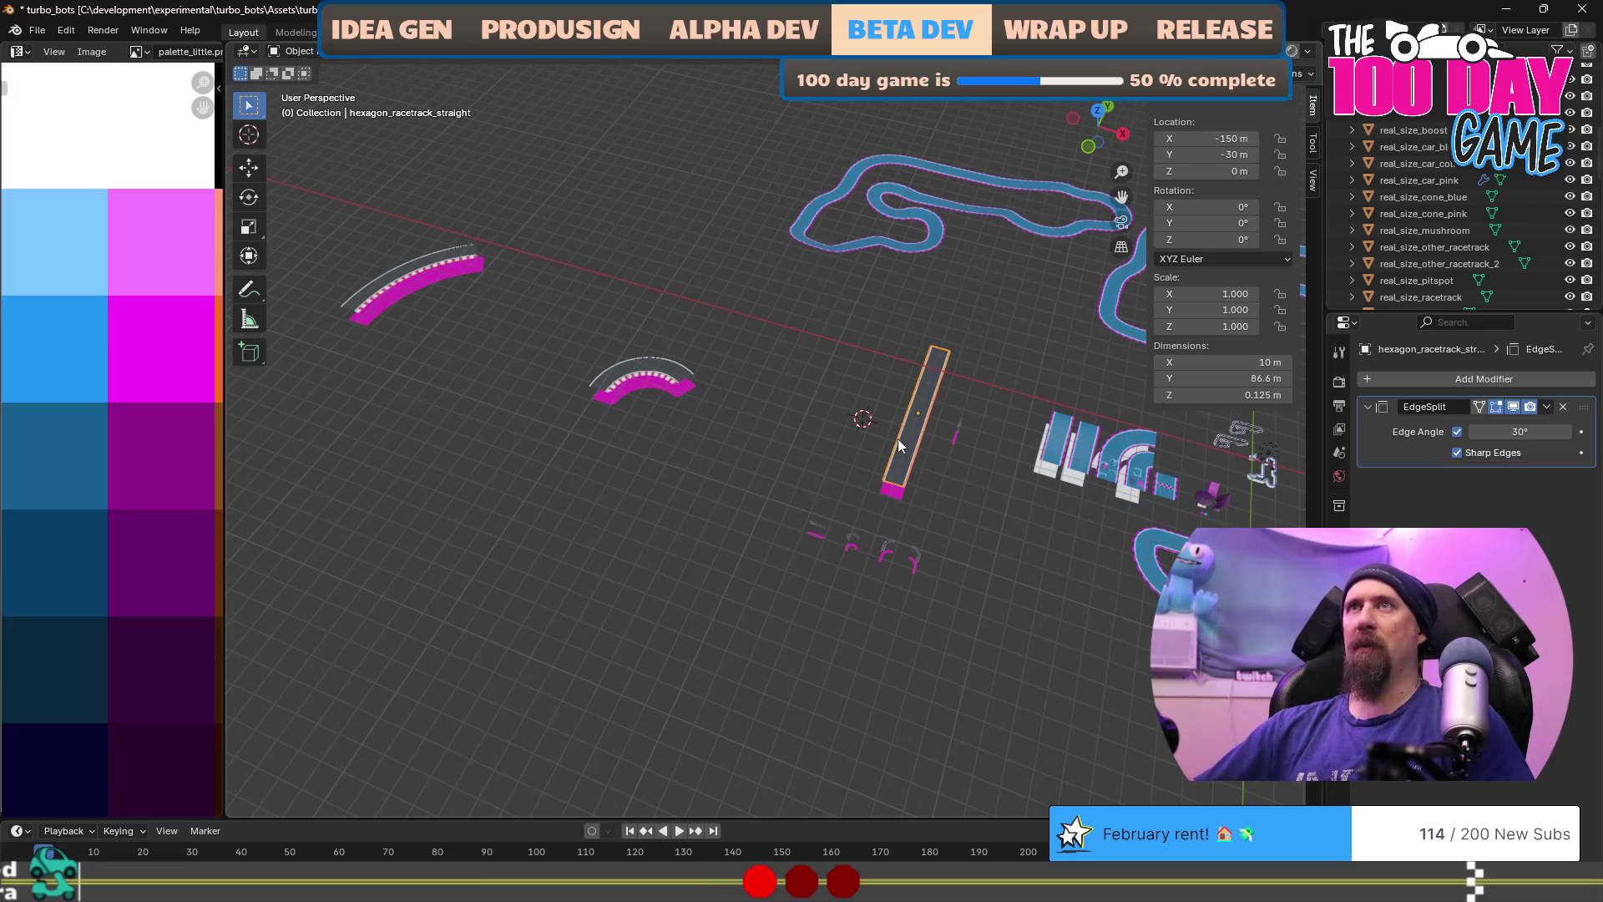
pyautogui.click(893, 496)
pyautogui.click(643, 367)
pyautogui.press('F2')
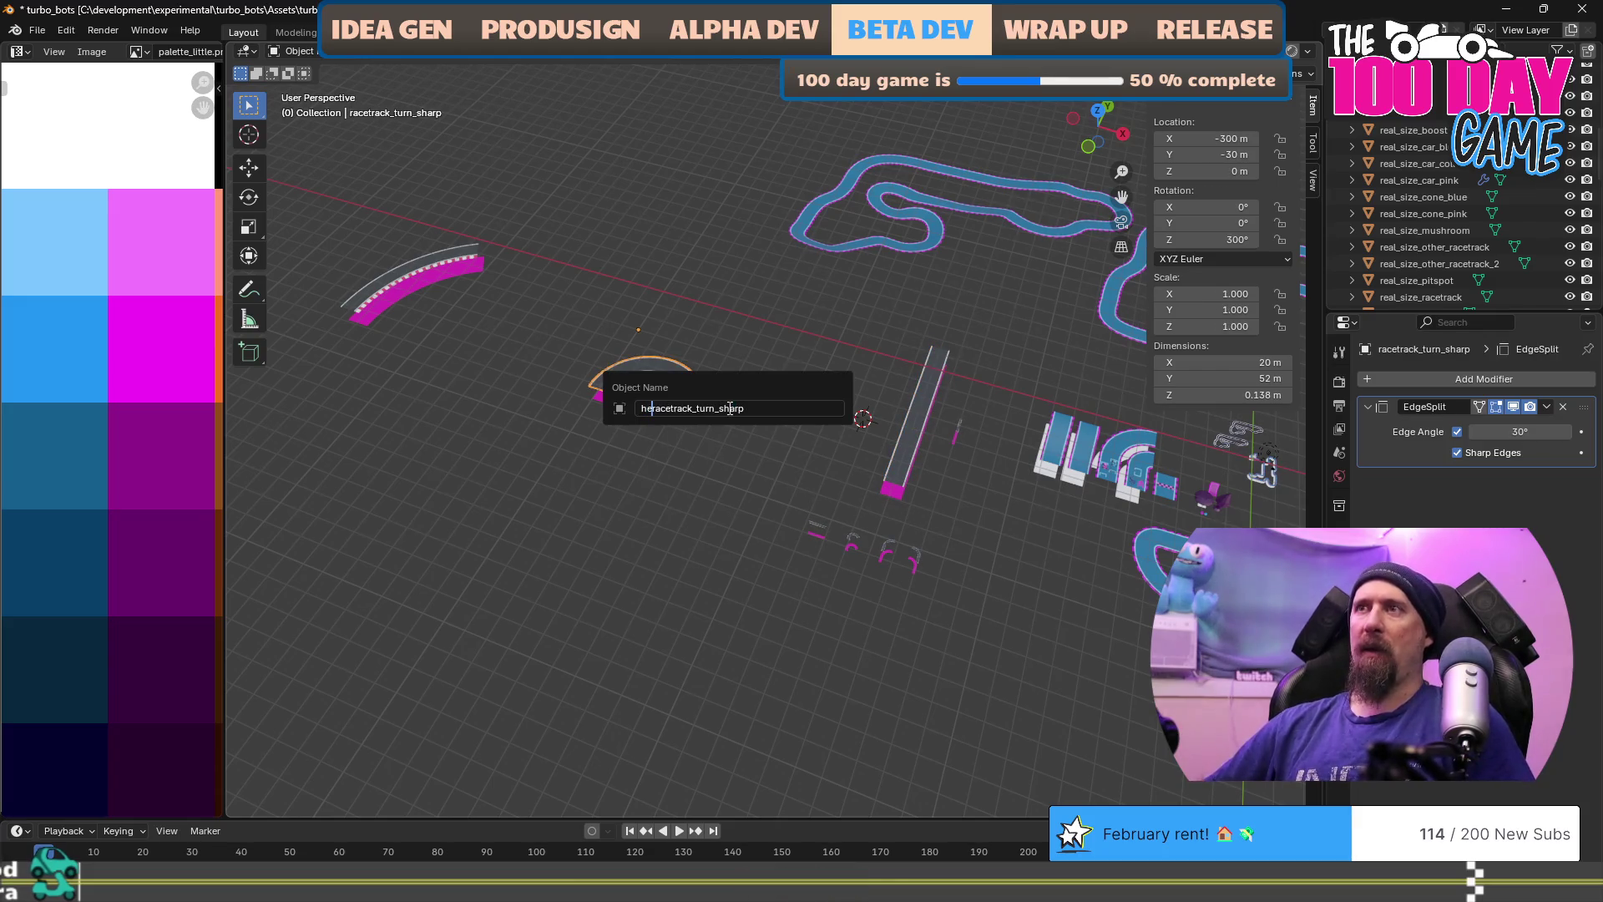
pyautogui.write('_')
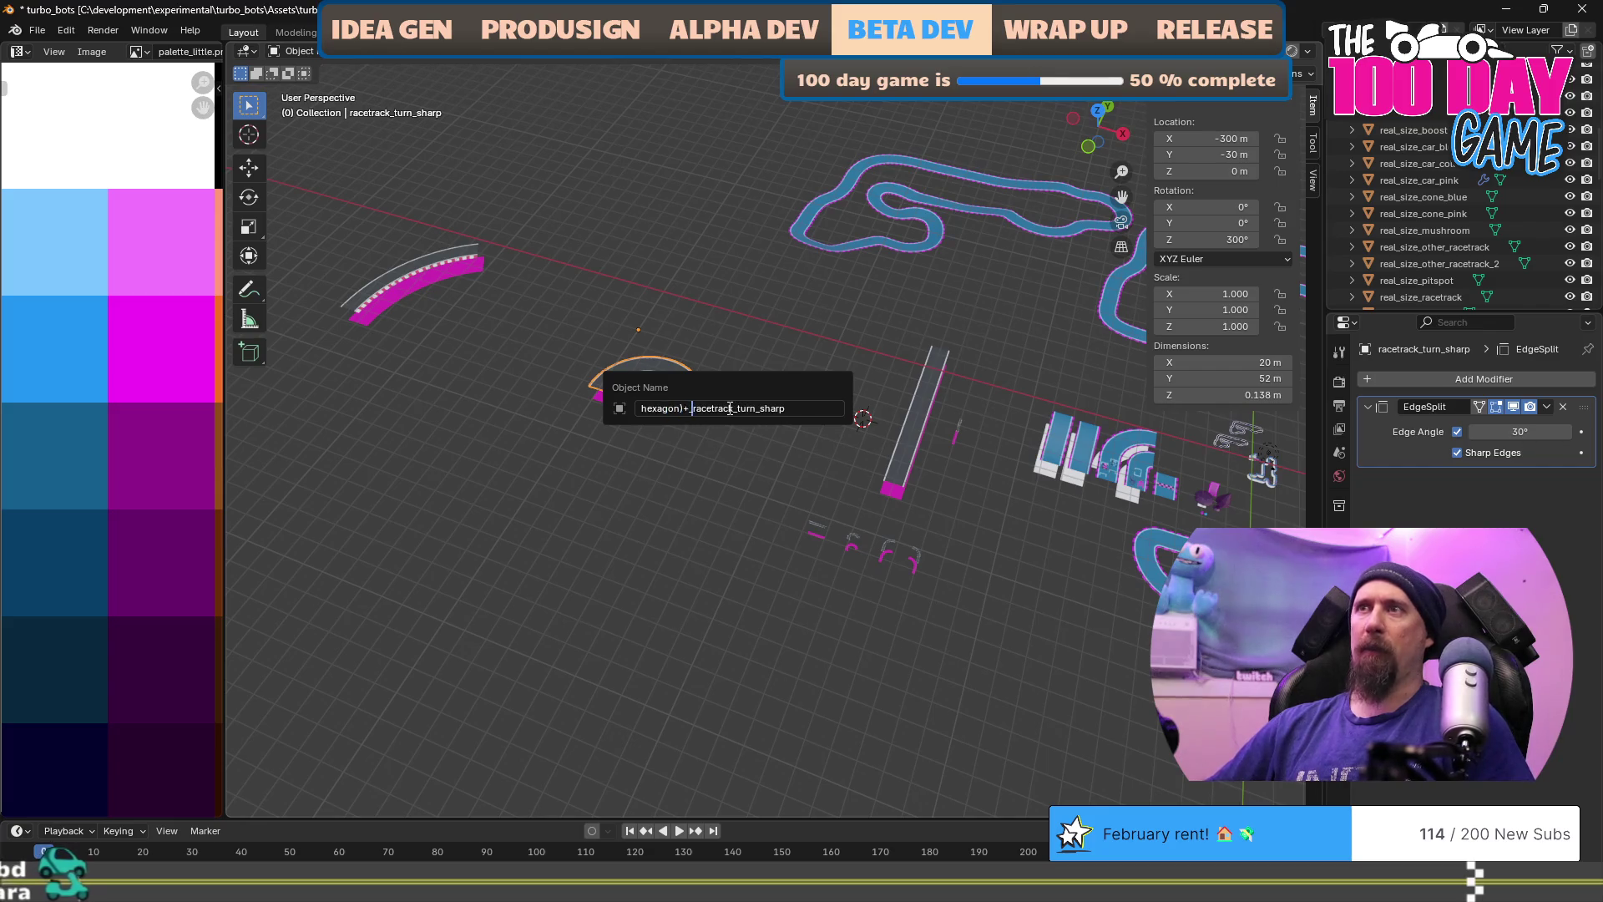
pyautogui.press('Return')
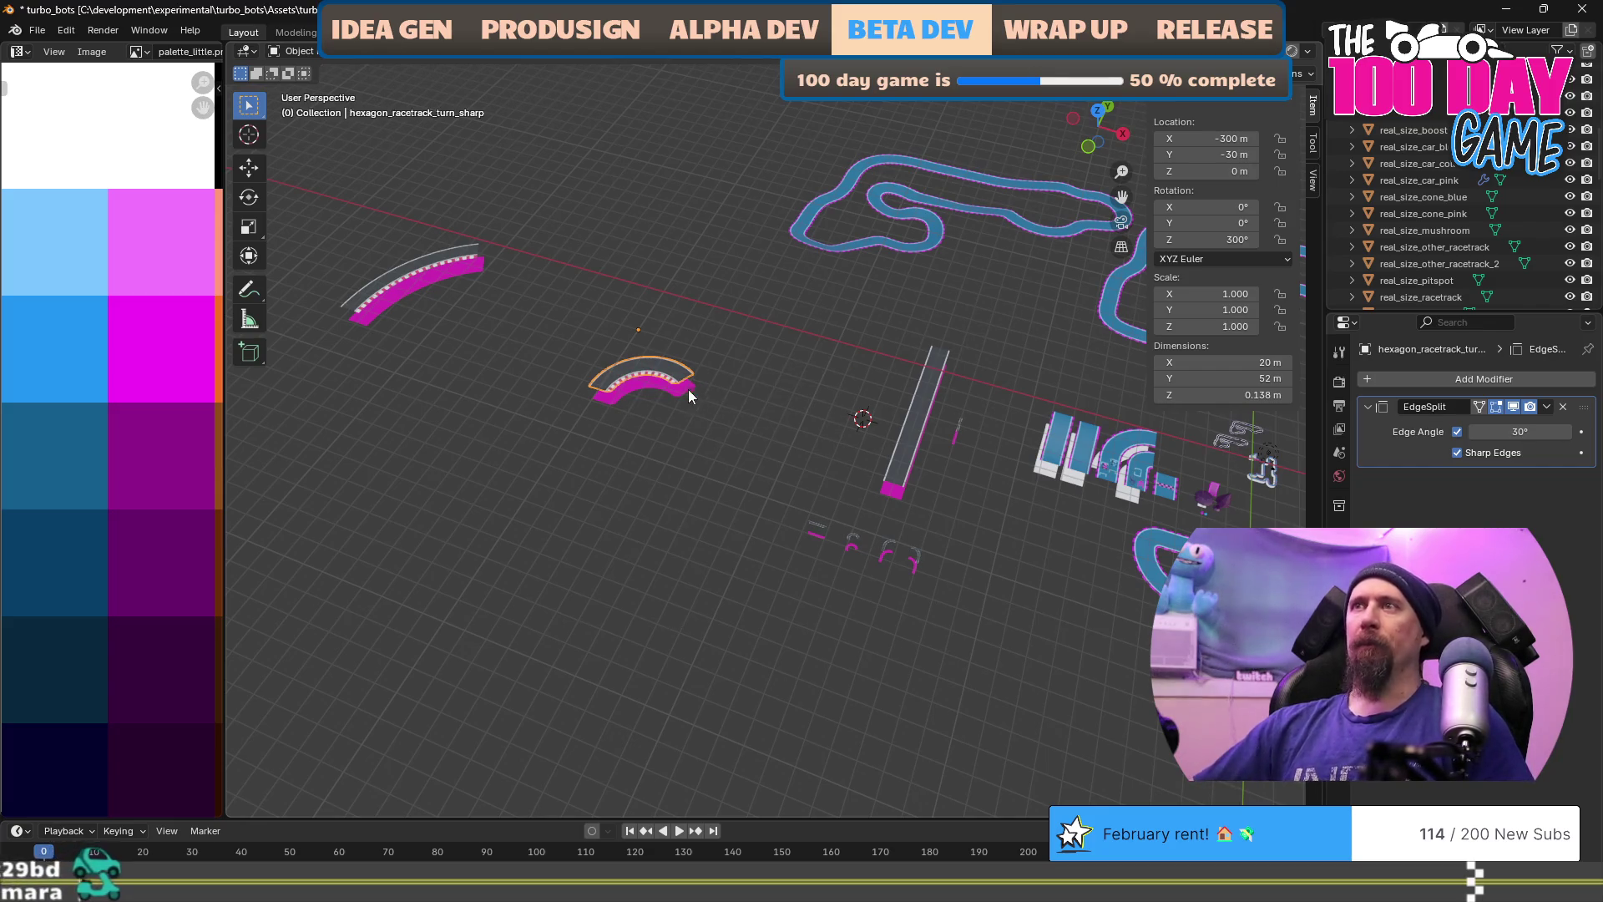
# Step: Rename the sharp turn's collider to hexagon_racetrack_turn_sharp_collider
pyautogui.click(716, 409)
pyautogui.press('F2')
pyautogui.press('Home')
pyautogui.write('hexa')
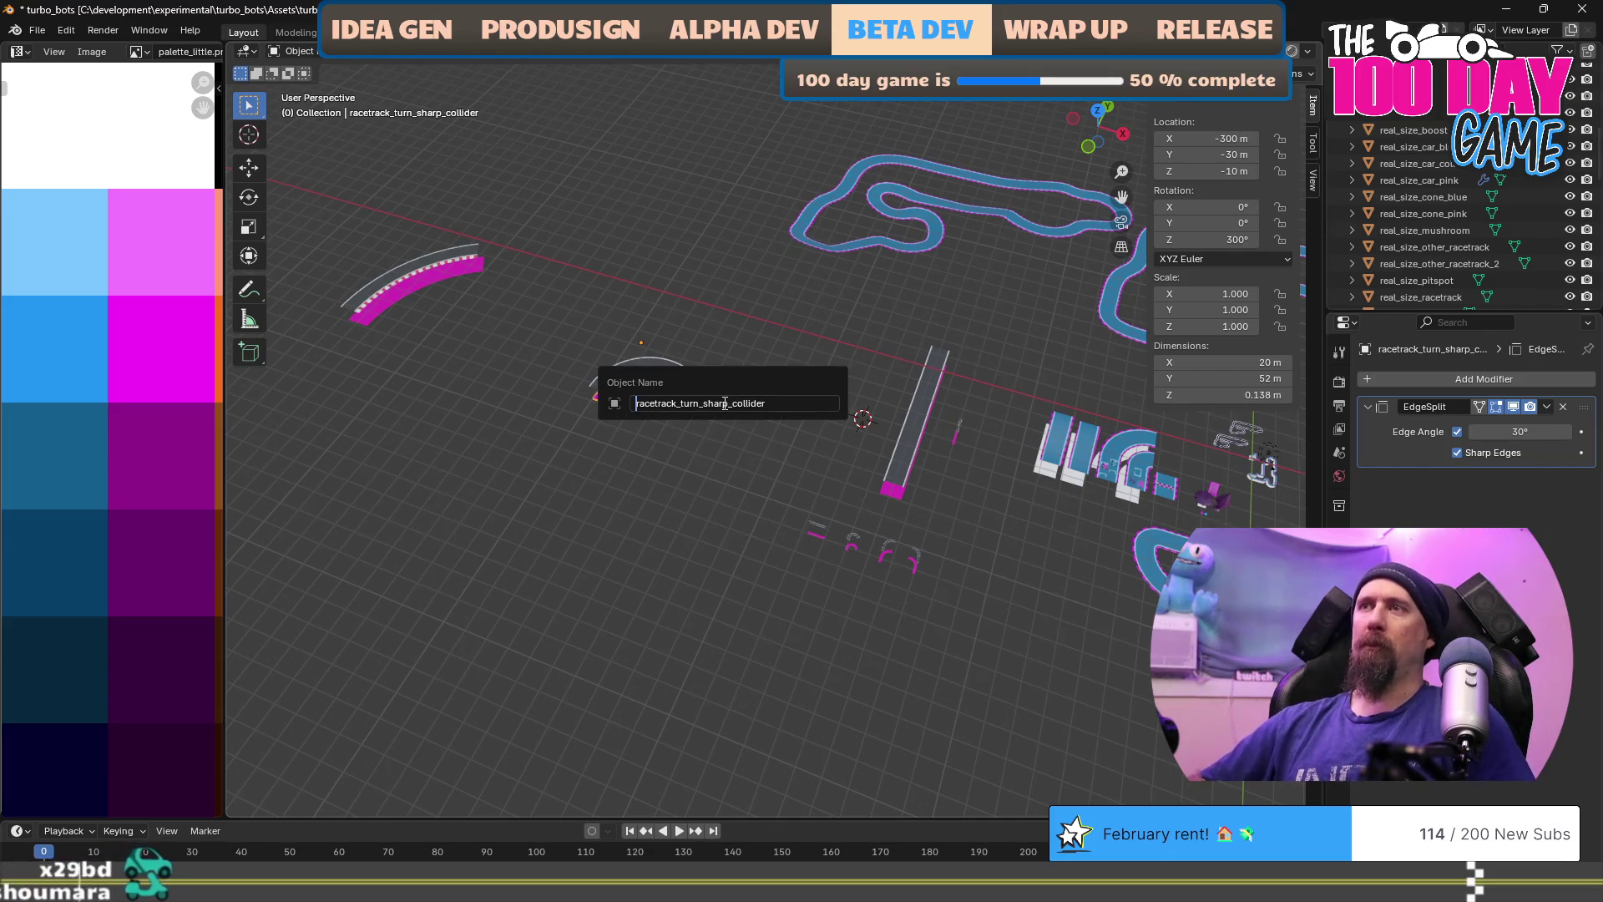
pyautogui.write('gon_')
pyautogui.press('Return')
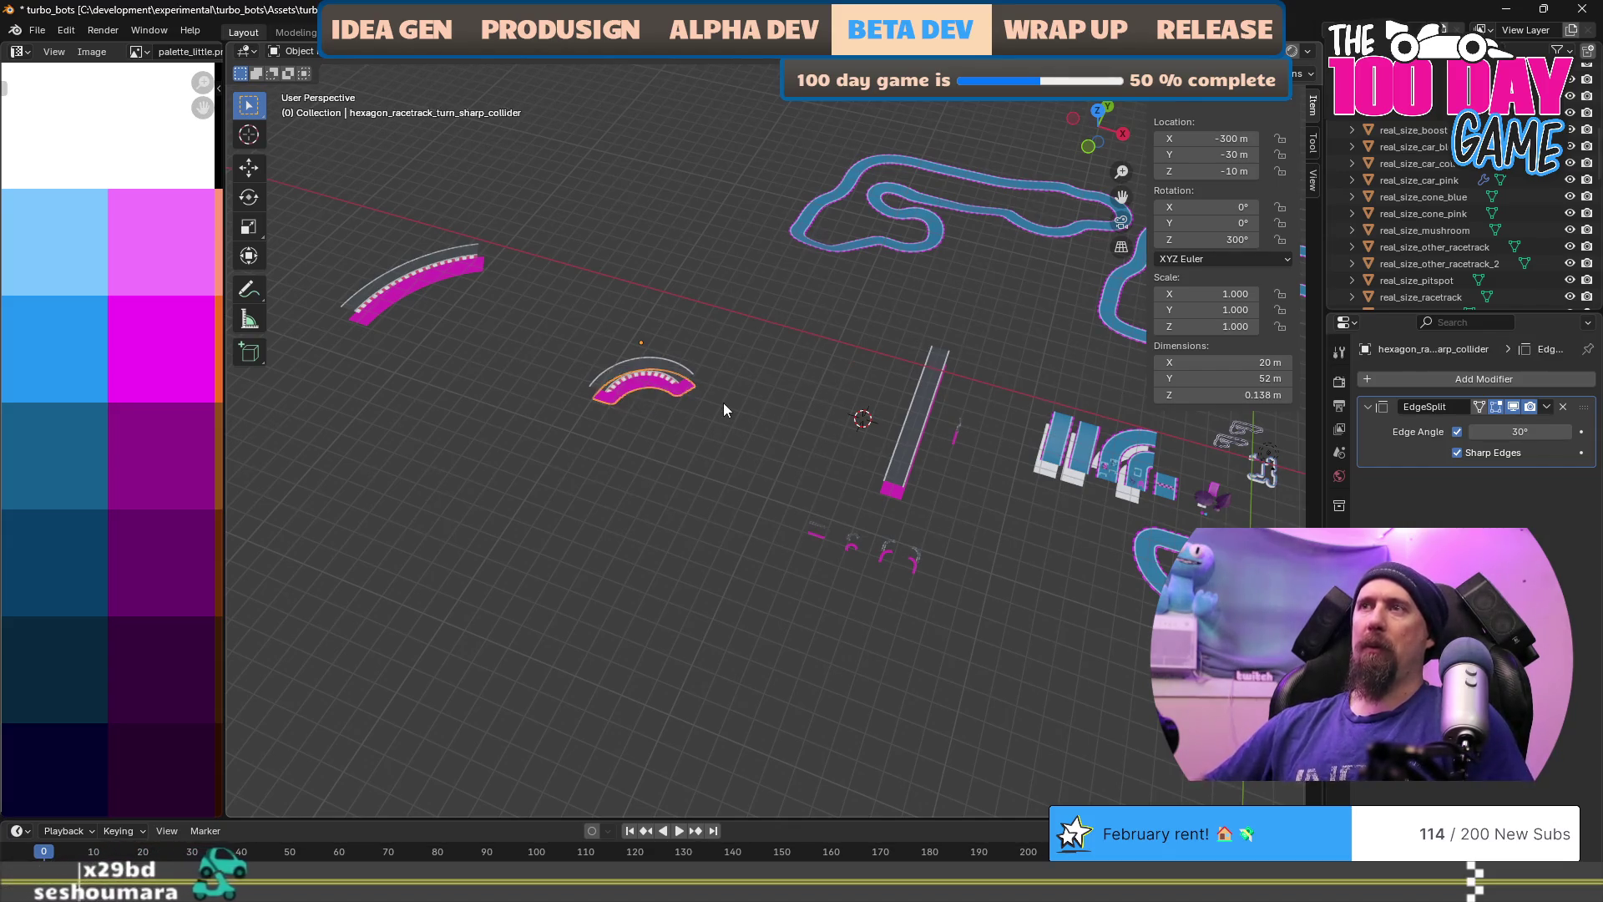
pyautogui.click(456, 273)
pyautogui.press('F2')
pyautogui.press('Home')
pyautogui.write('hexagon_')
pyautogui.press('Return')
# Step: Rename the wide turn piece to hexagon_racetrack_turn_wide
pyautogui.click(459, 280)
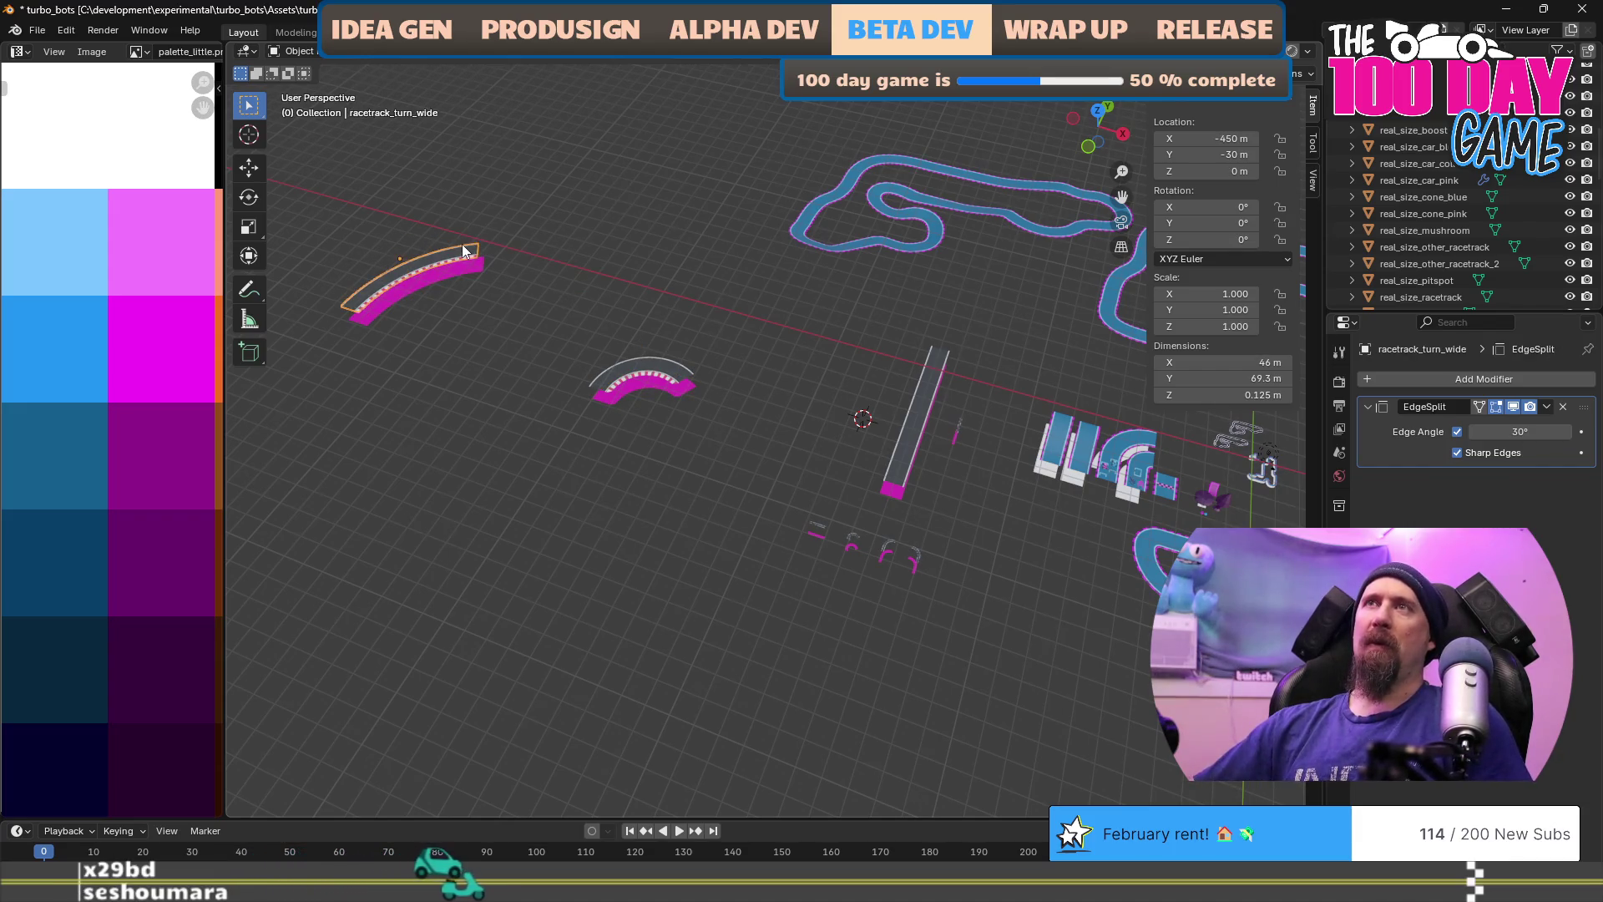
pyautogui.press('F2')
pyautogui.press('Home')
pyautogui.write('hexa')
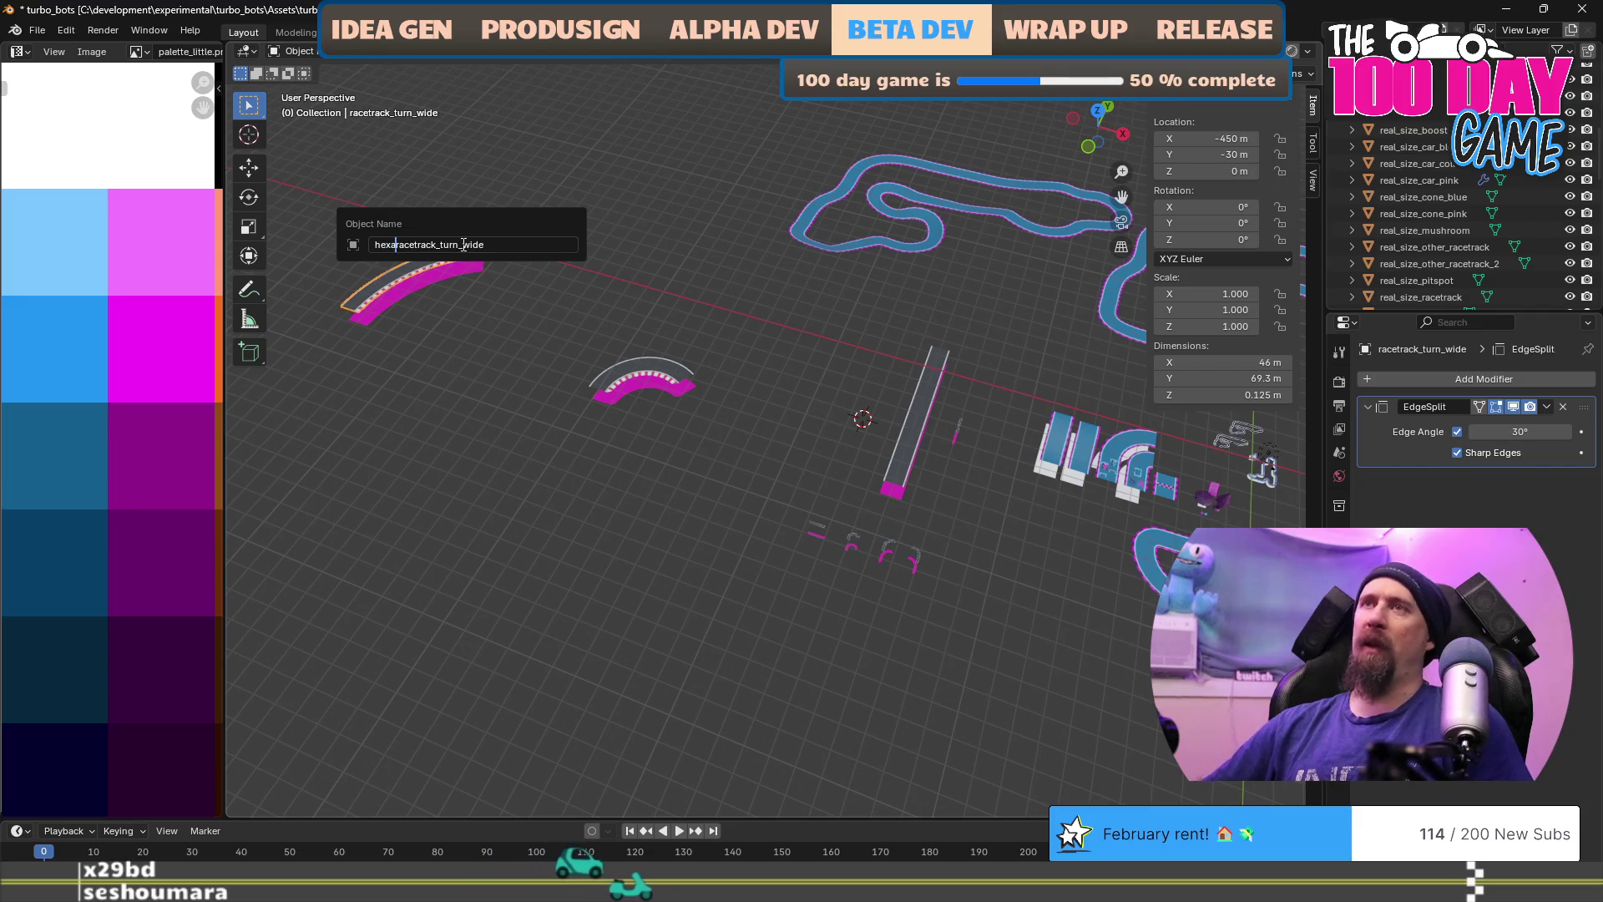
pyautogui.write('gon_')
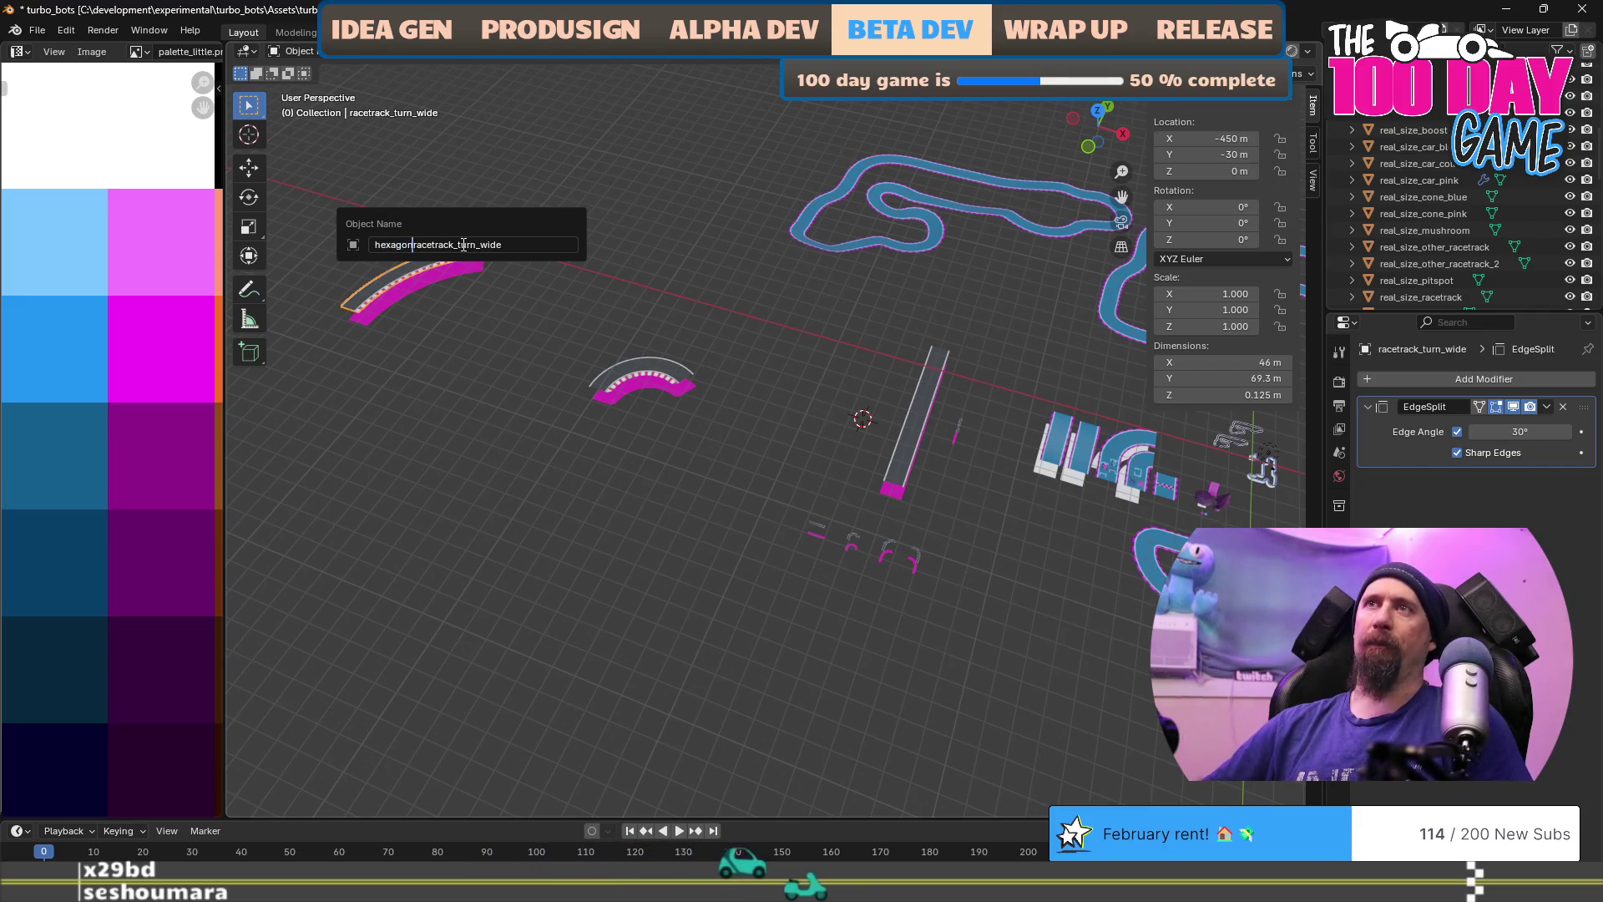
pyautogui.press('Return')
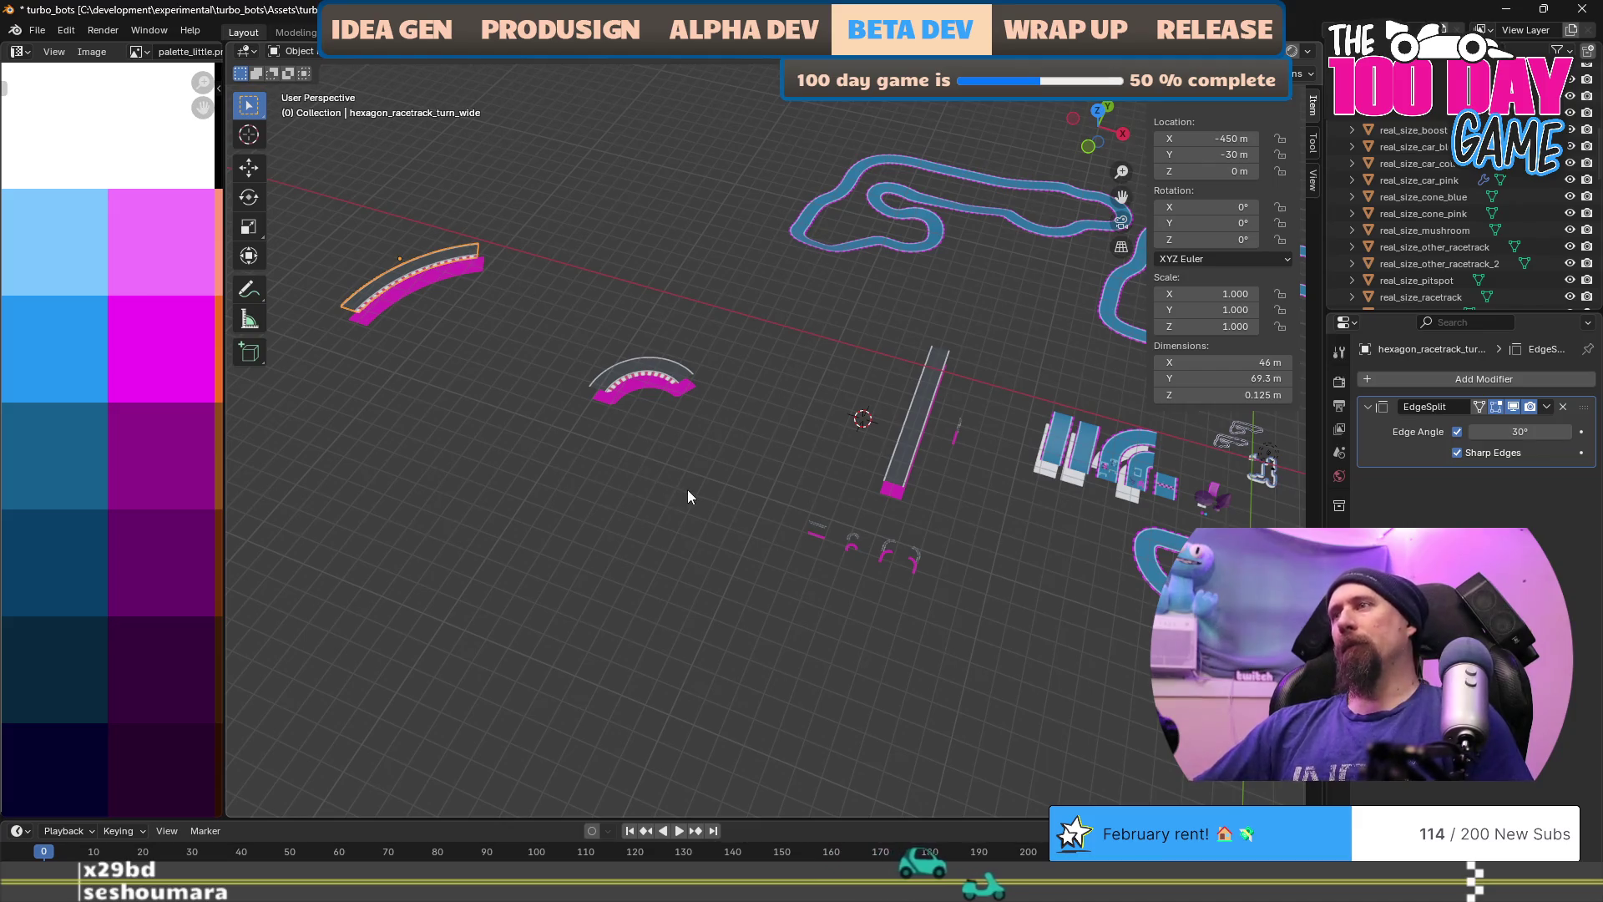
pyautogui.click(668, 377)
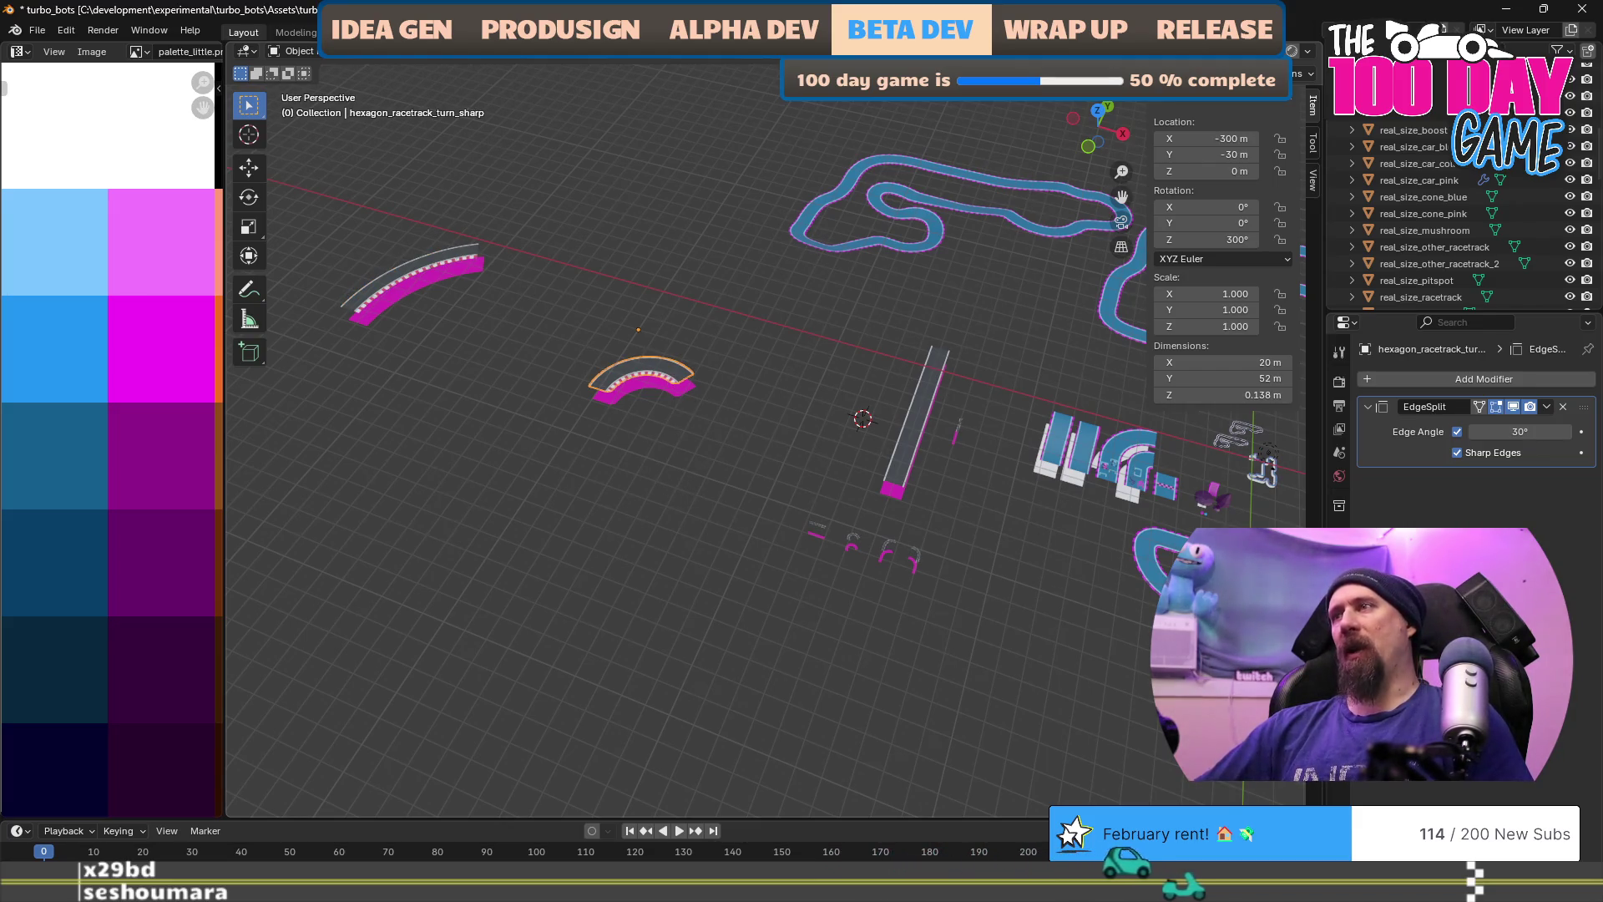
pyautogui.click(1420, 296)
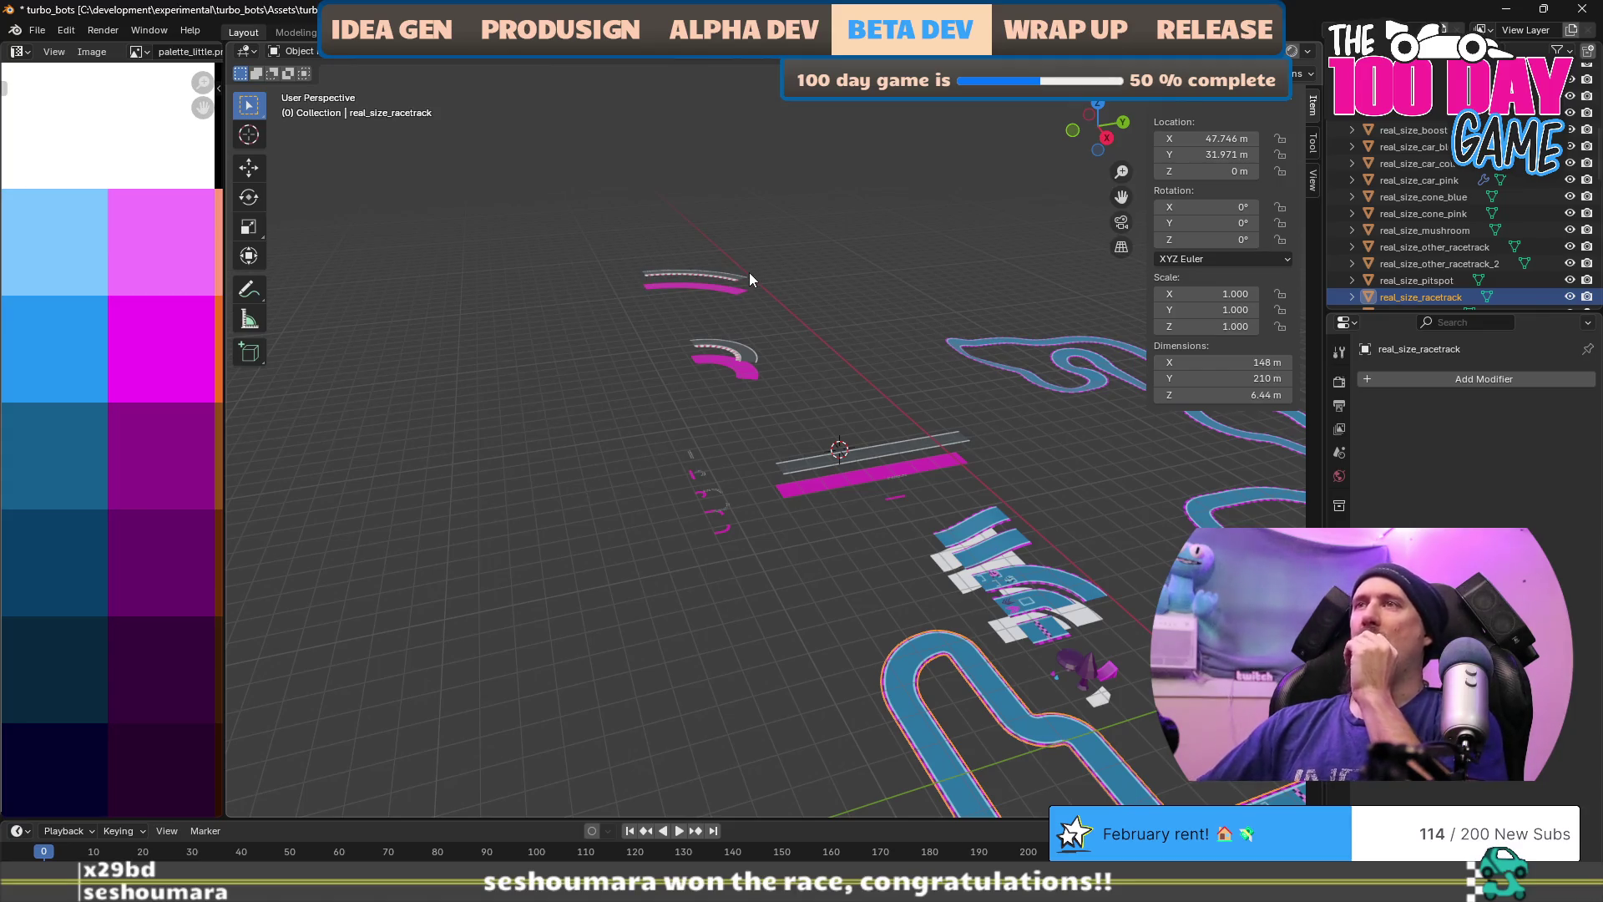
# Step: Inspect the enlarged hexagon pieces, save turbo_bots.blend, and switch over to Unity
pyautogui.moveTo(609, 322)
pyautogui.mouseDown()
pyautogui.moveTo(694, 350)
pyautogui.moveTo(678, 389)
pyautogui.mouseUp()
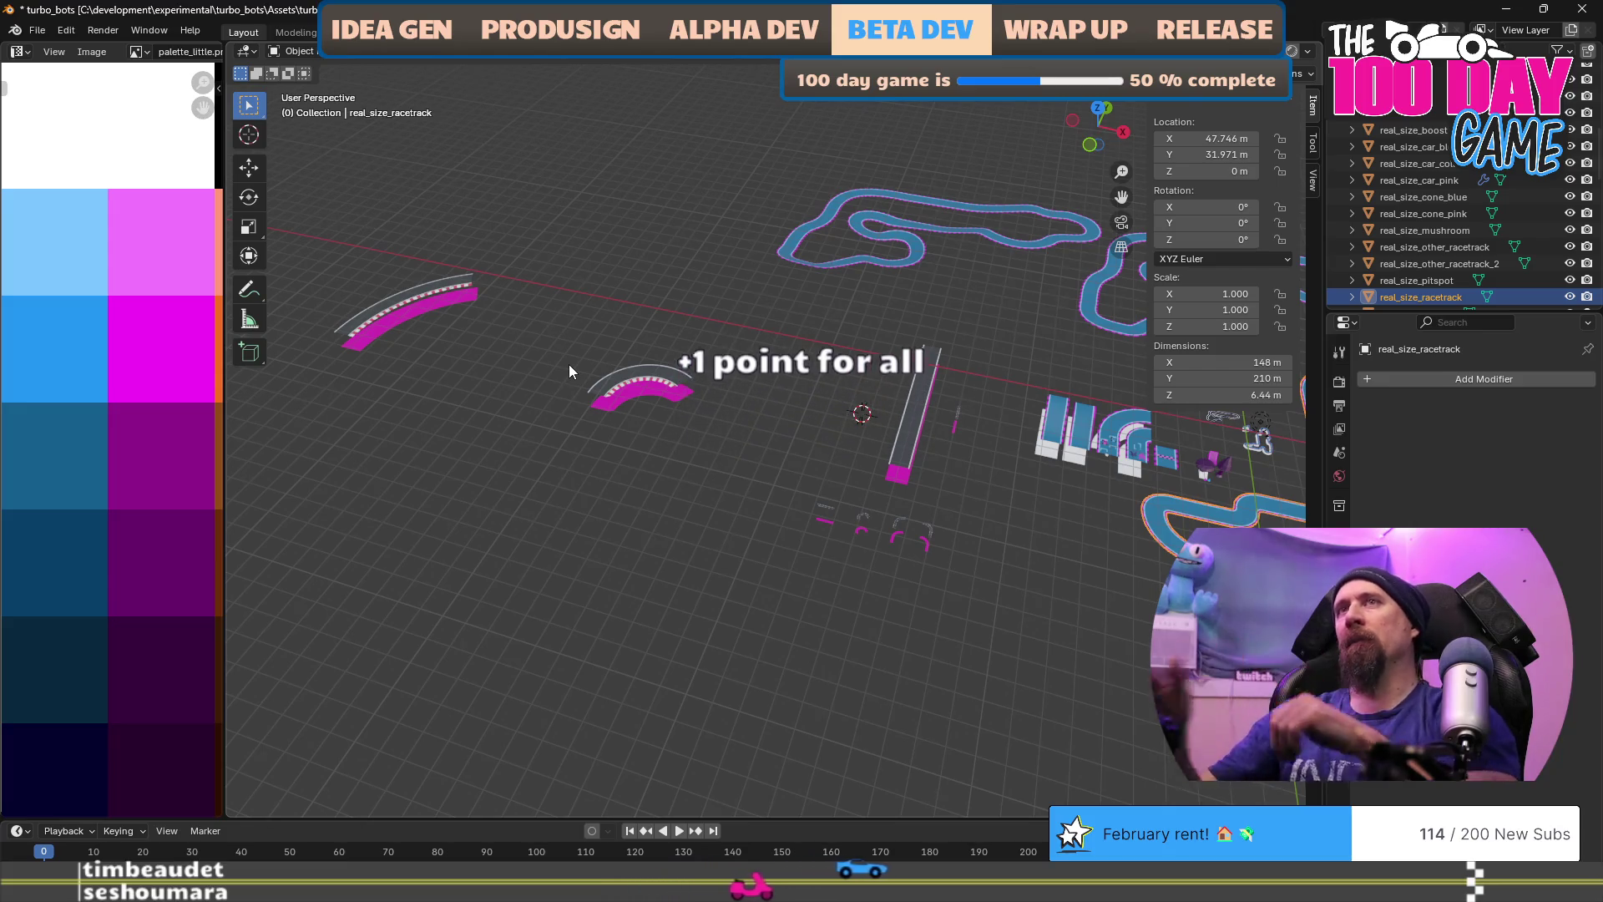
pyautogui.hotkey('ctrl', 's')
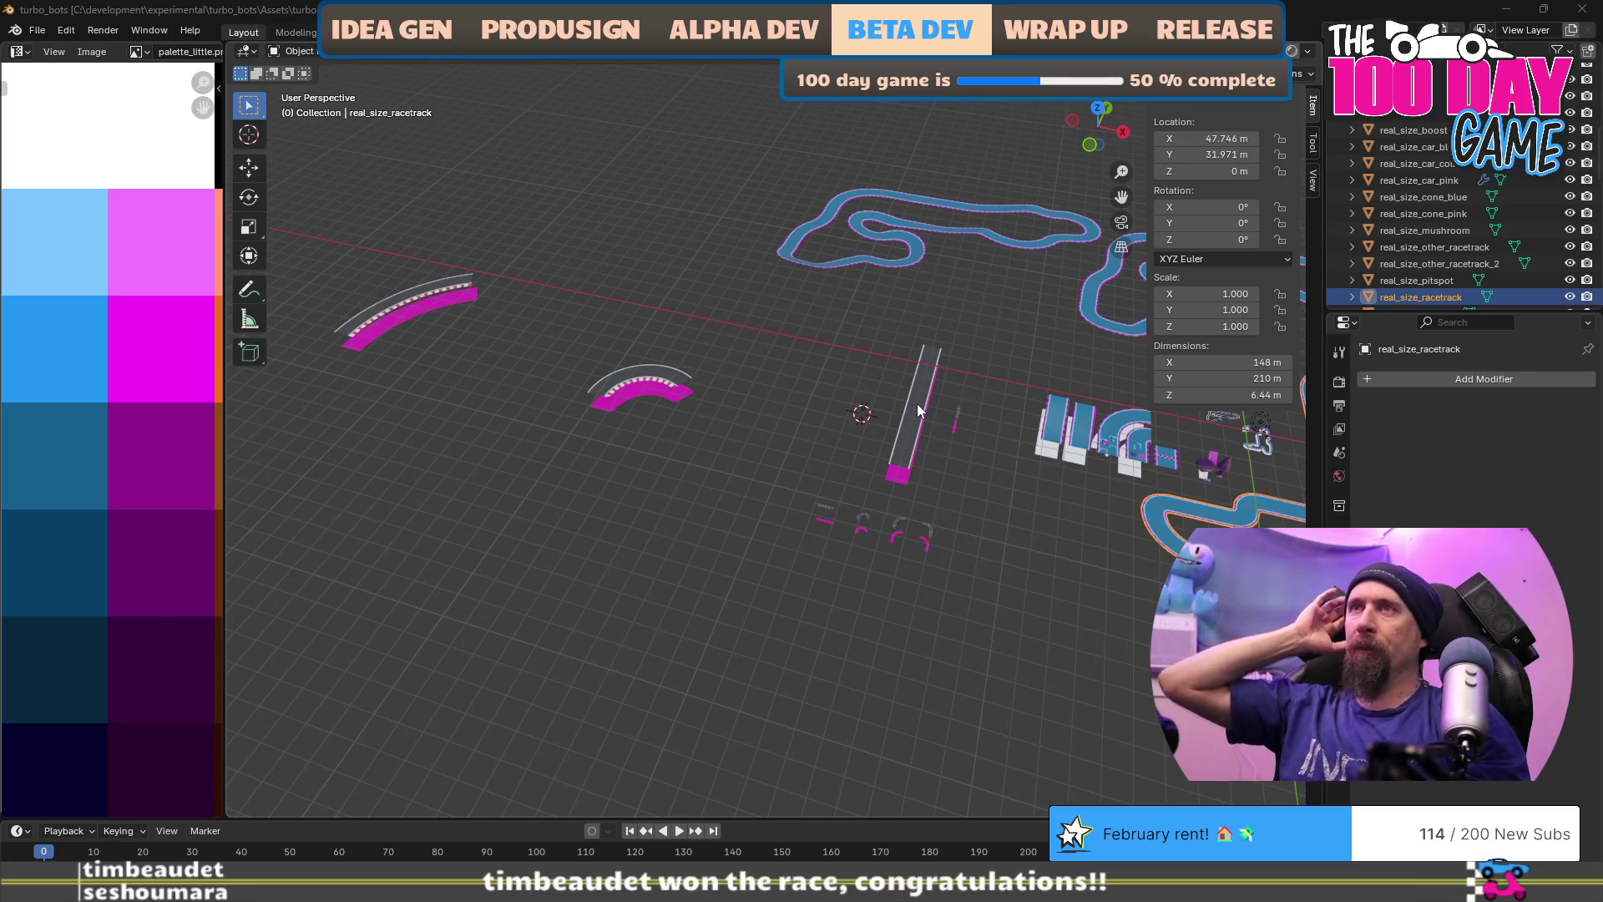
pyautogui.hotkey('alt', 'Tab')
pyautogui.hotkey('alt', 'Tab')
pyautogui.hotkey('alt', 'Tab')
pyautogui.hotkey('alt', 'Tab')
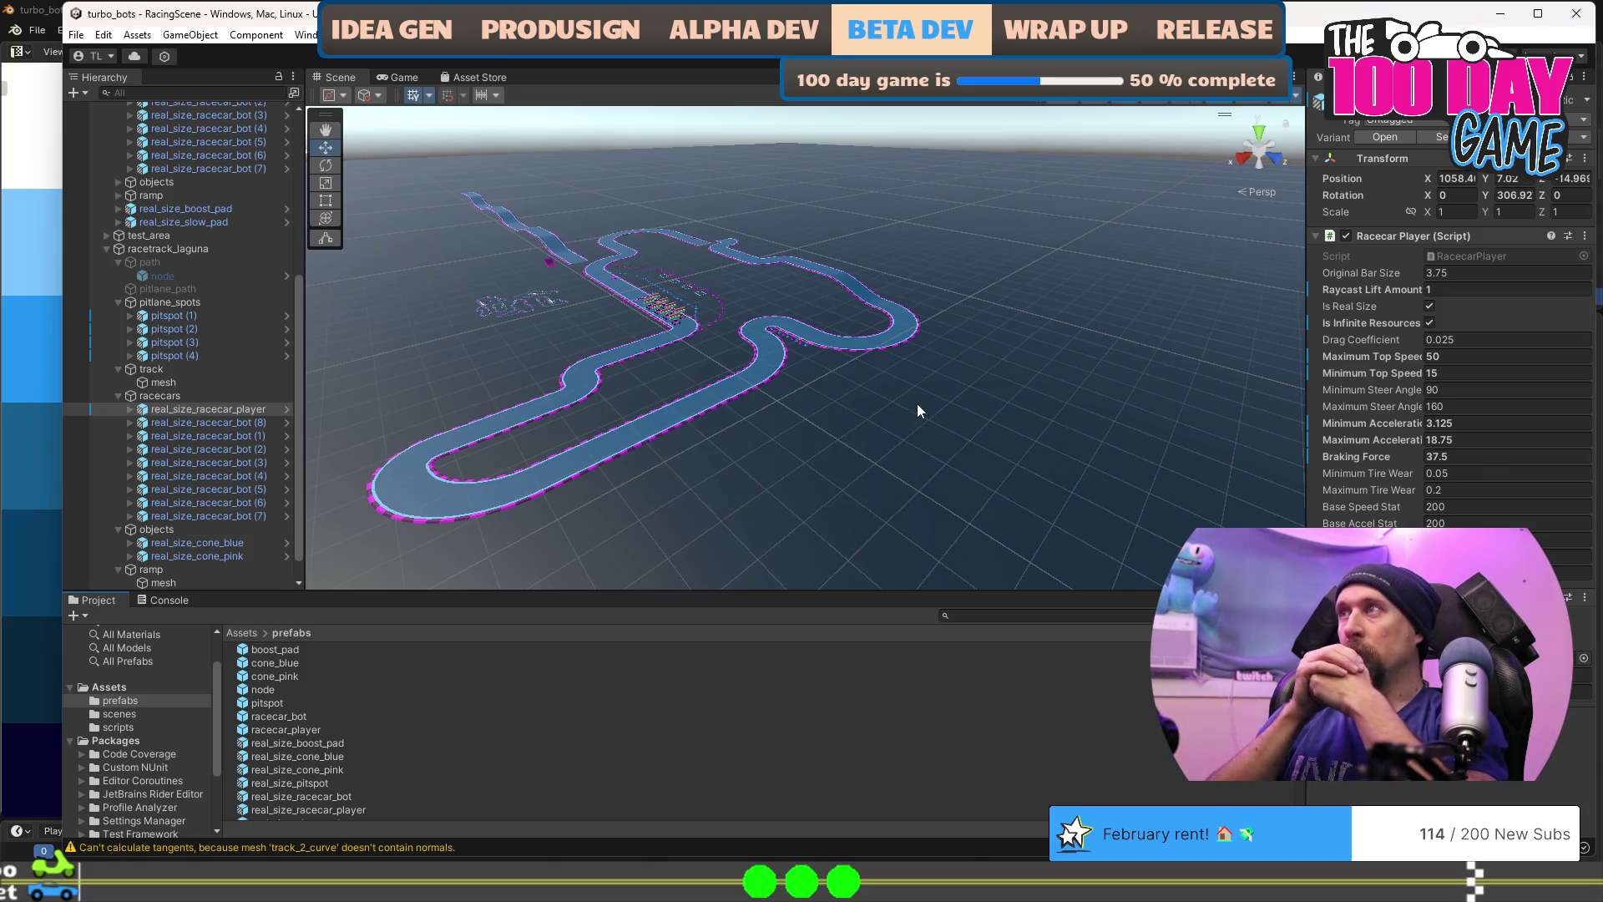
# Step: Select real_size_track_straight (1) and drag it far out across the empty ground plane
pyautogui.click(683, 410)
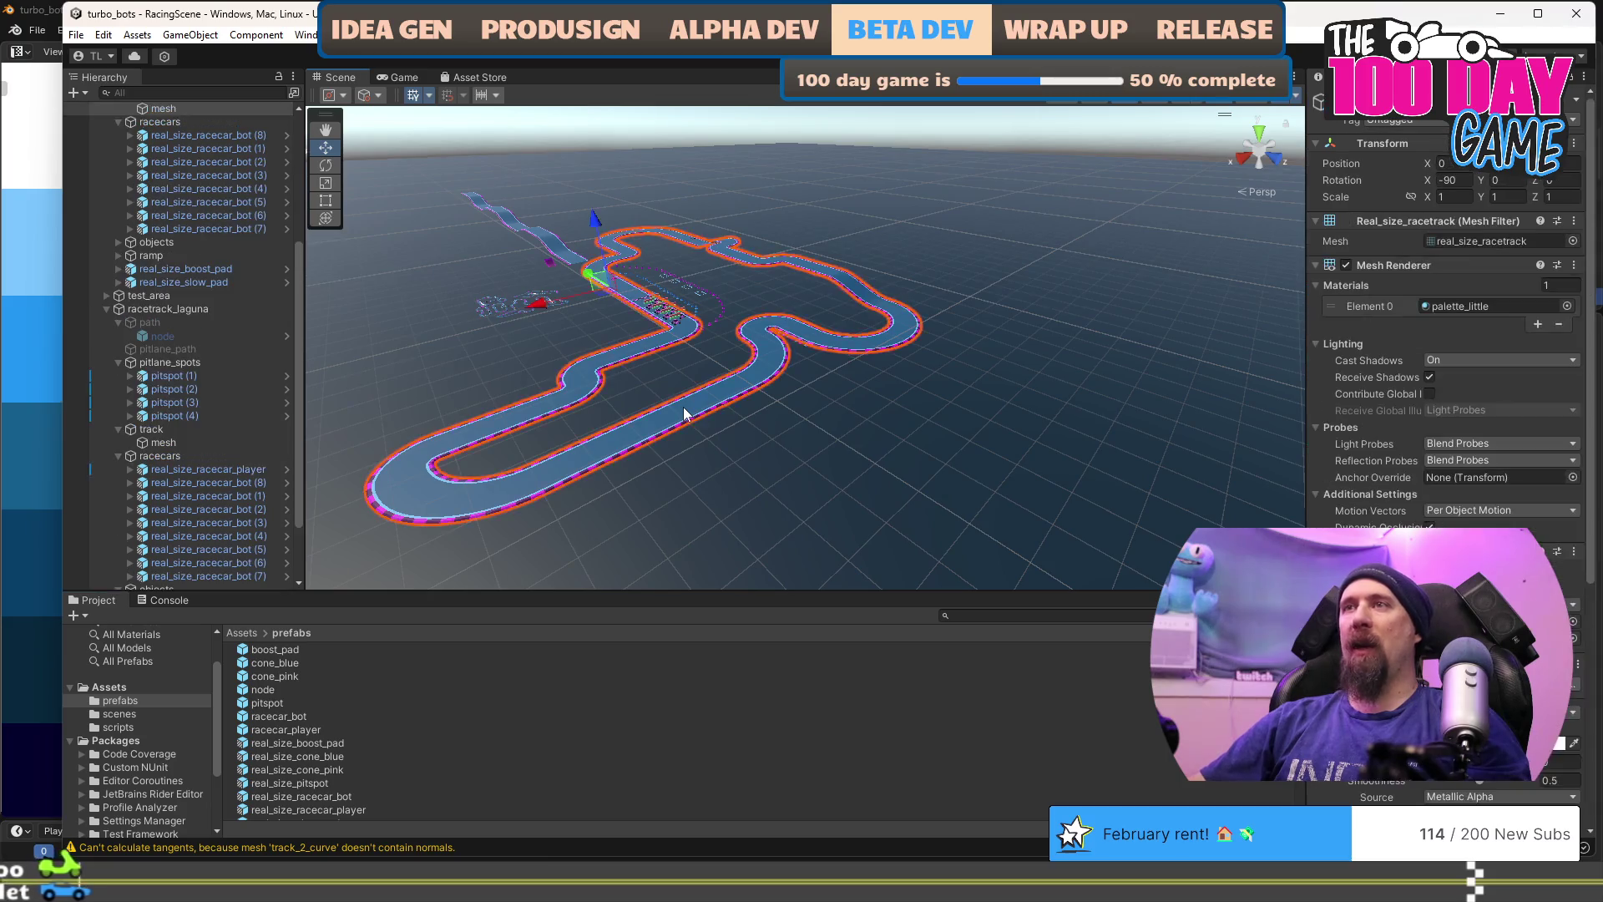
pyautogui.moveTo(915, 501); pyautogui.dragTo(747, 330)
pyautogui.click(747, 330)
pyautogui.click(747, 330)
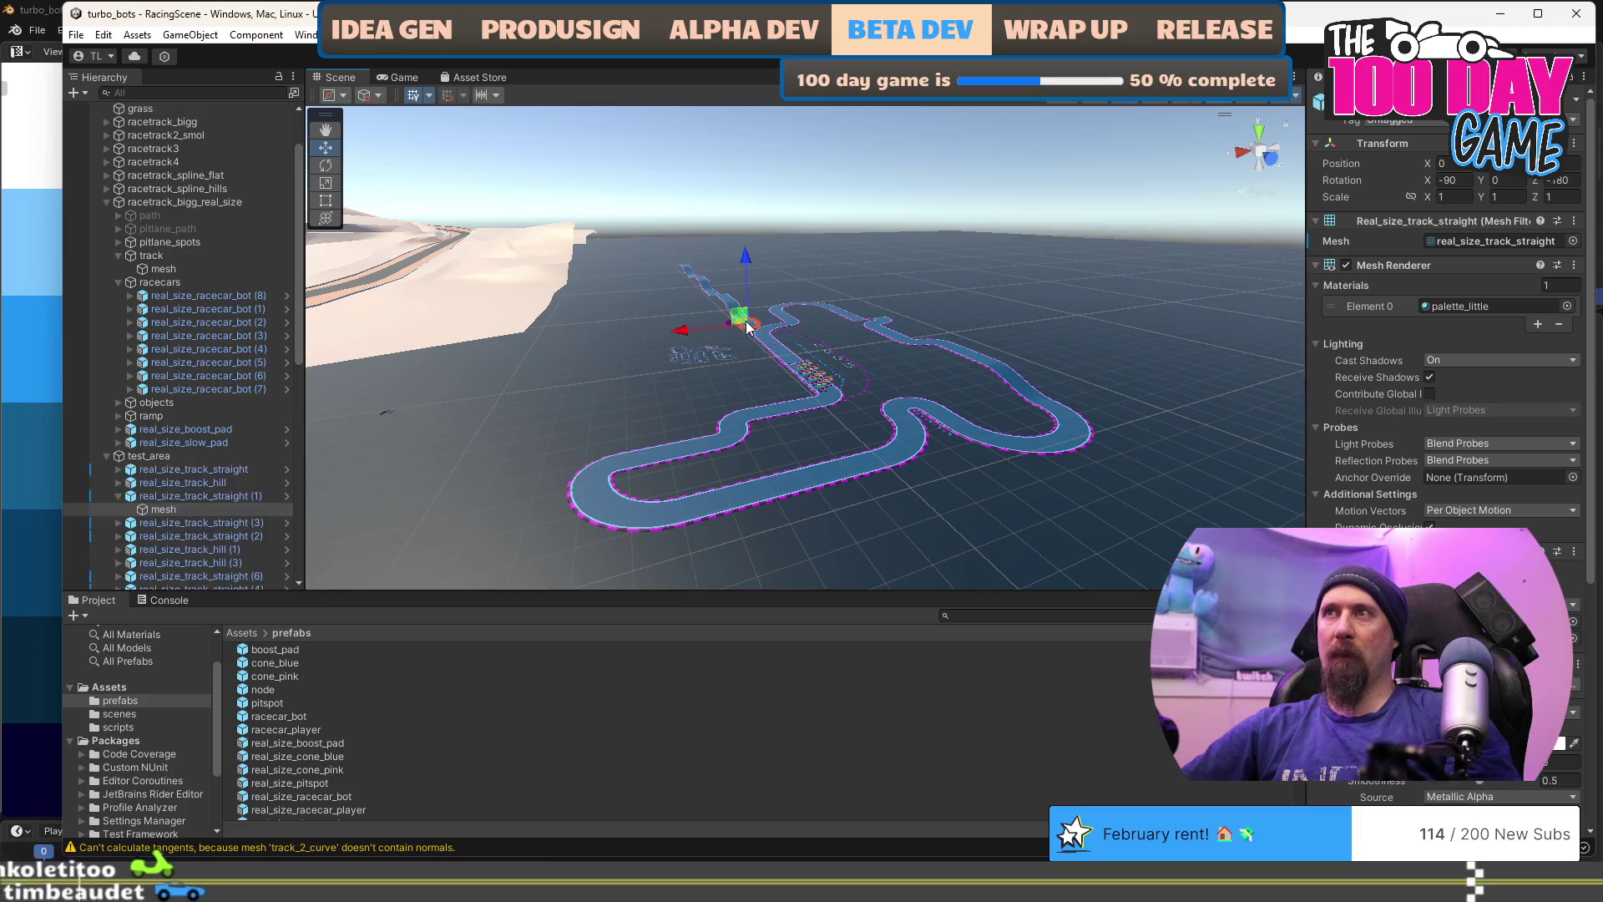
pyautogui.click(182, 497)
pyautogui.scroll(3, 601, 491)
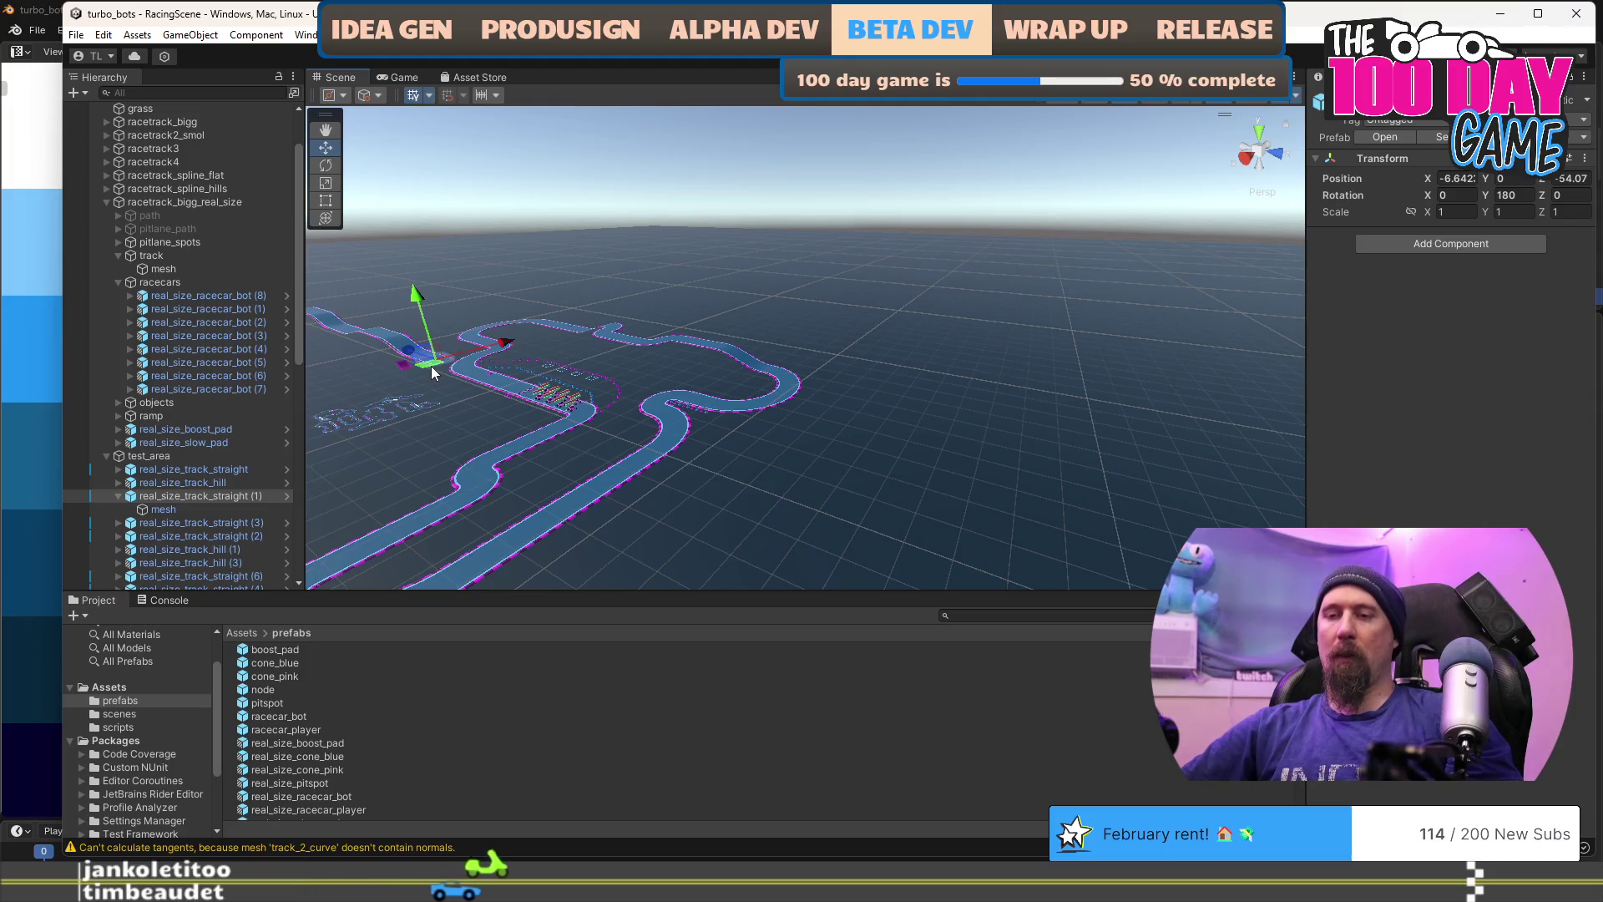
pyautogui.moveTo(429, 364); pyautogui.dragTo(1084, 521)
pyautogui.moveTo(913, 554)
pyautogui.mouseDown()
pyautogui.moveTo(1030, 540)
pyautogui.moveTo(662, 419)
pyautogui.moveTo(748, 437)
pyautogui.moveTo(687, 423)
pyautogui.moveTo(541, 482)
pyautogui.mouseUp()
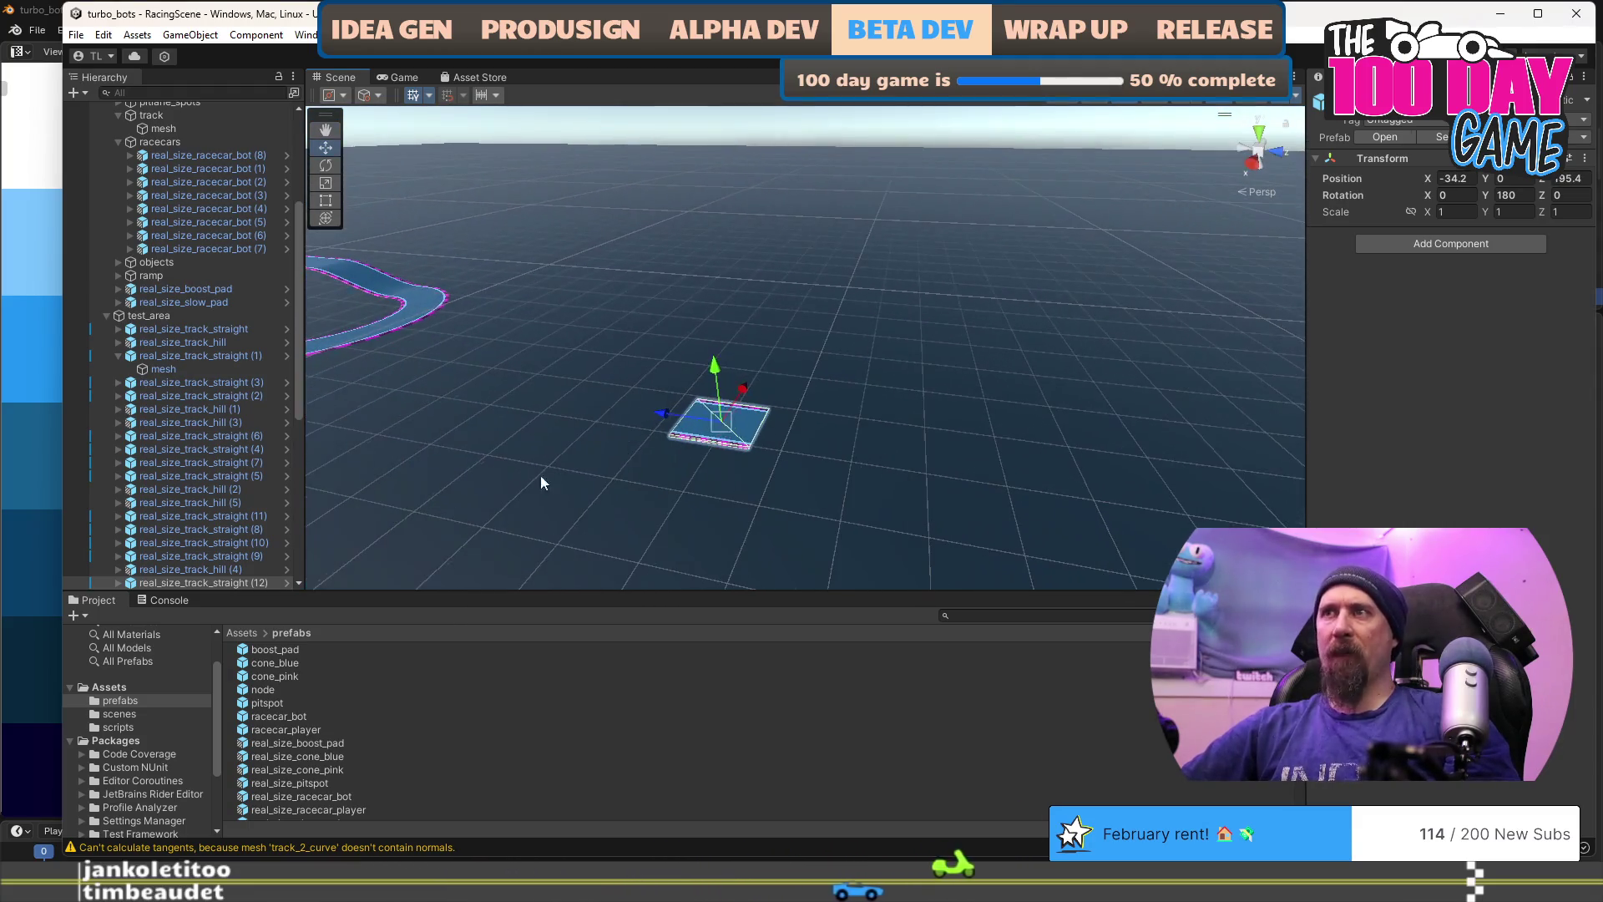
# Step: Unpack the real_size_track_straight (12) copy from its prefab
pyautogui.rightClick(182, 584)
pyautogui.rightClick(153, 585)
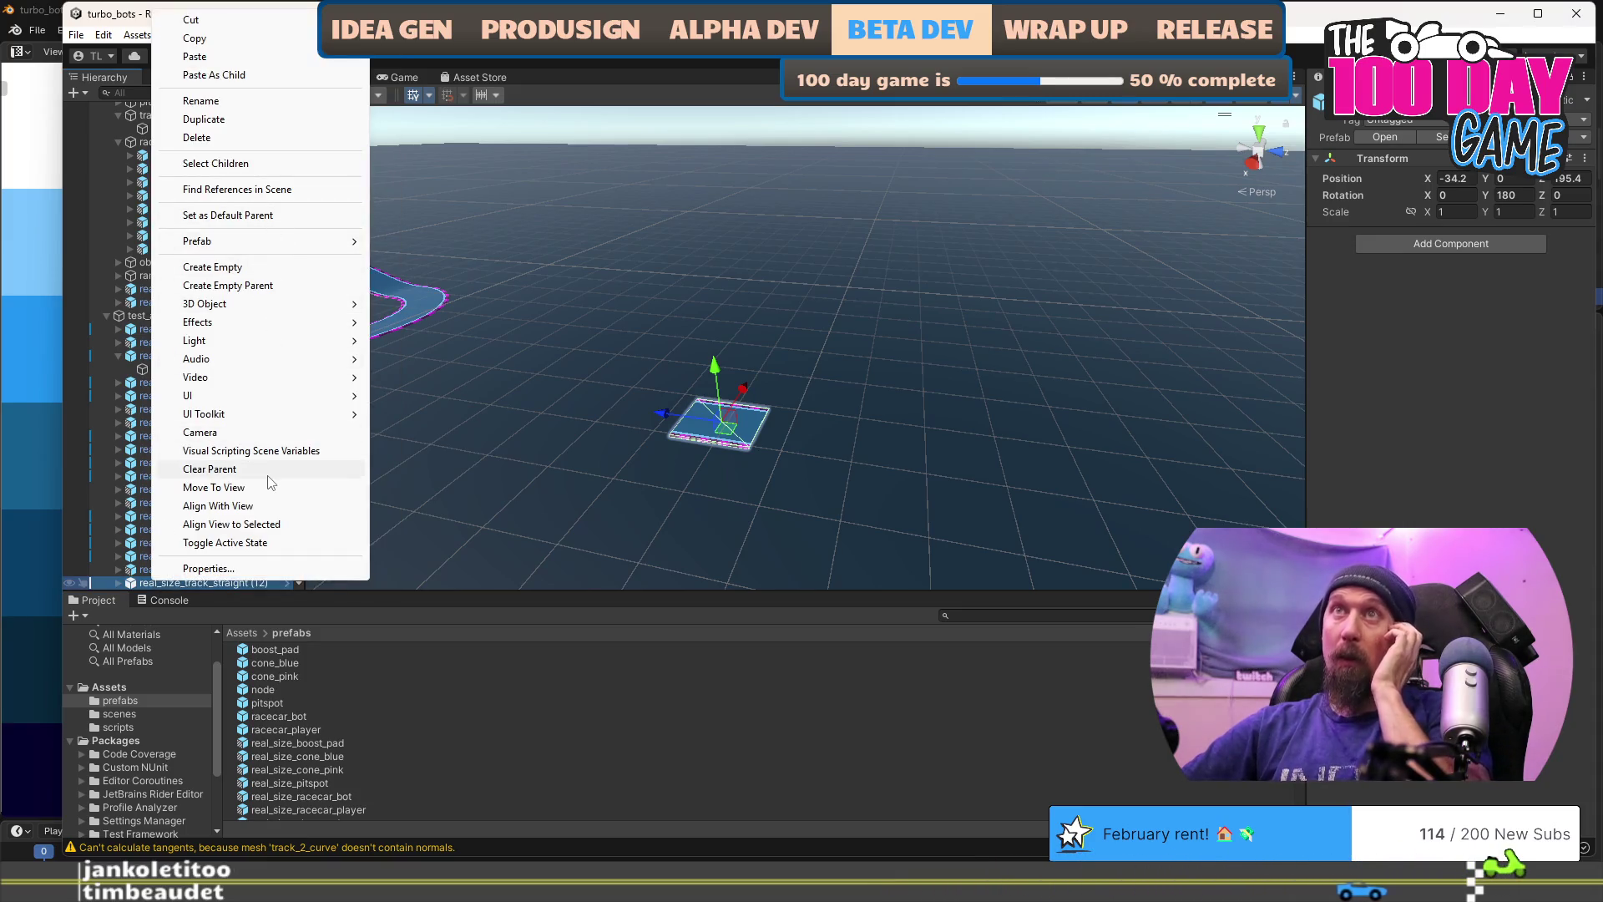
pyautogui.moveTo(276, 244)
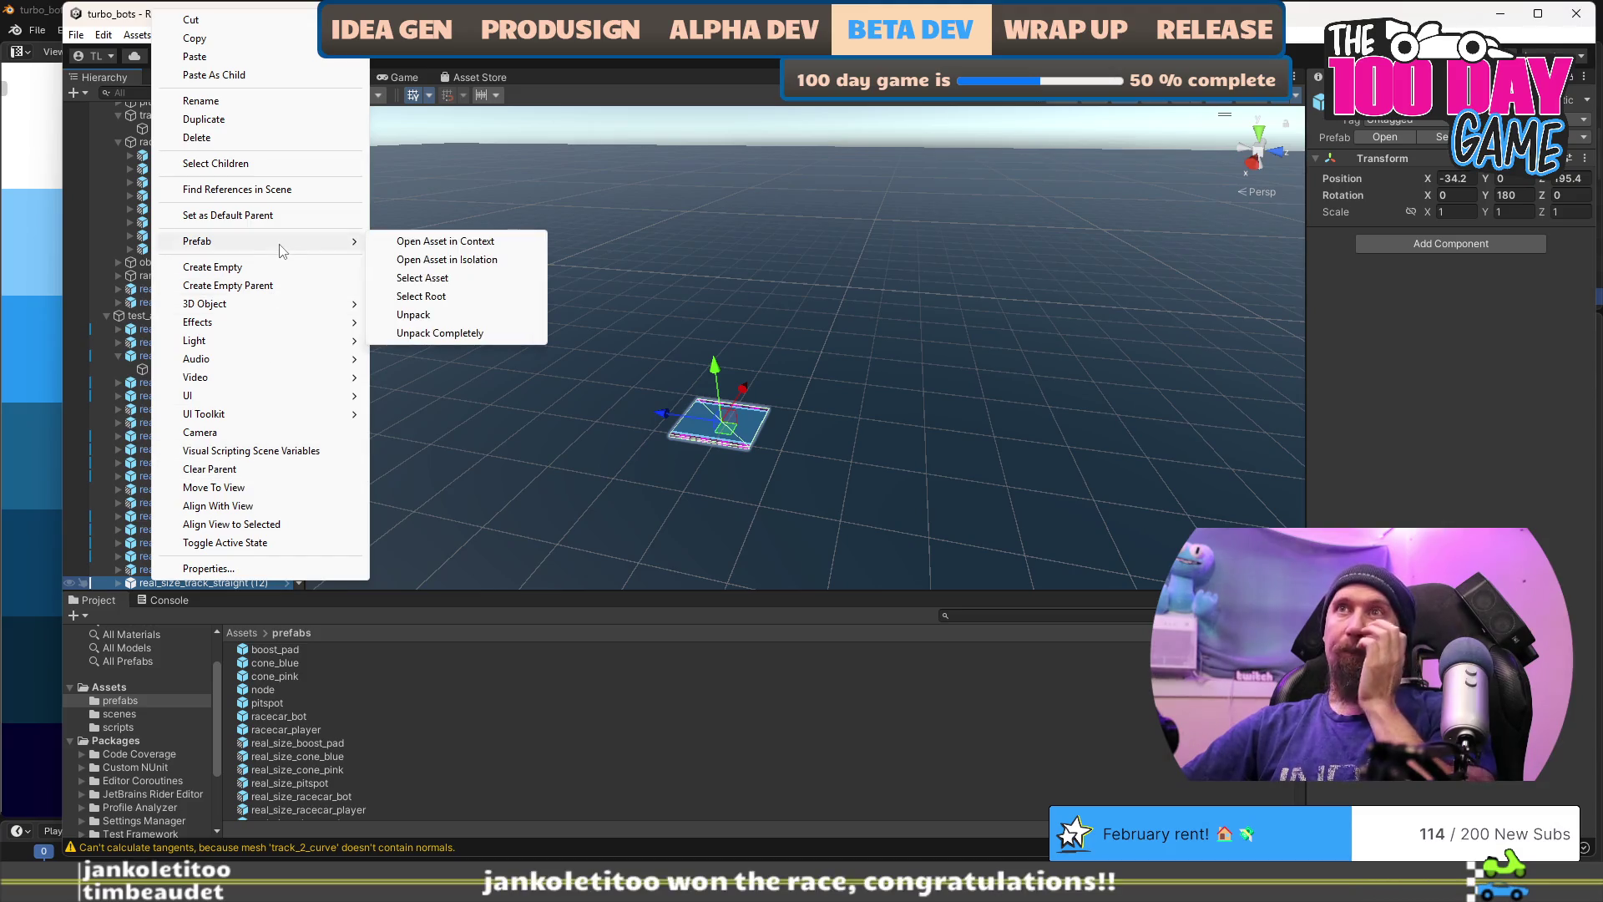
pyautogui.click(457, 322)
pyautogui.scroll(-5, 178, 509)
# Step: Rename the unpacked straight piece to hexagon_track_straight
pyautogui.click(118, 383)
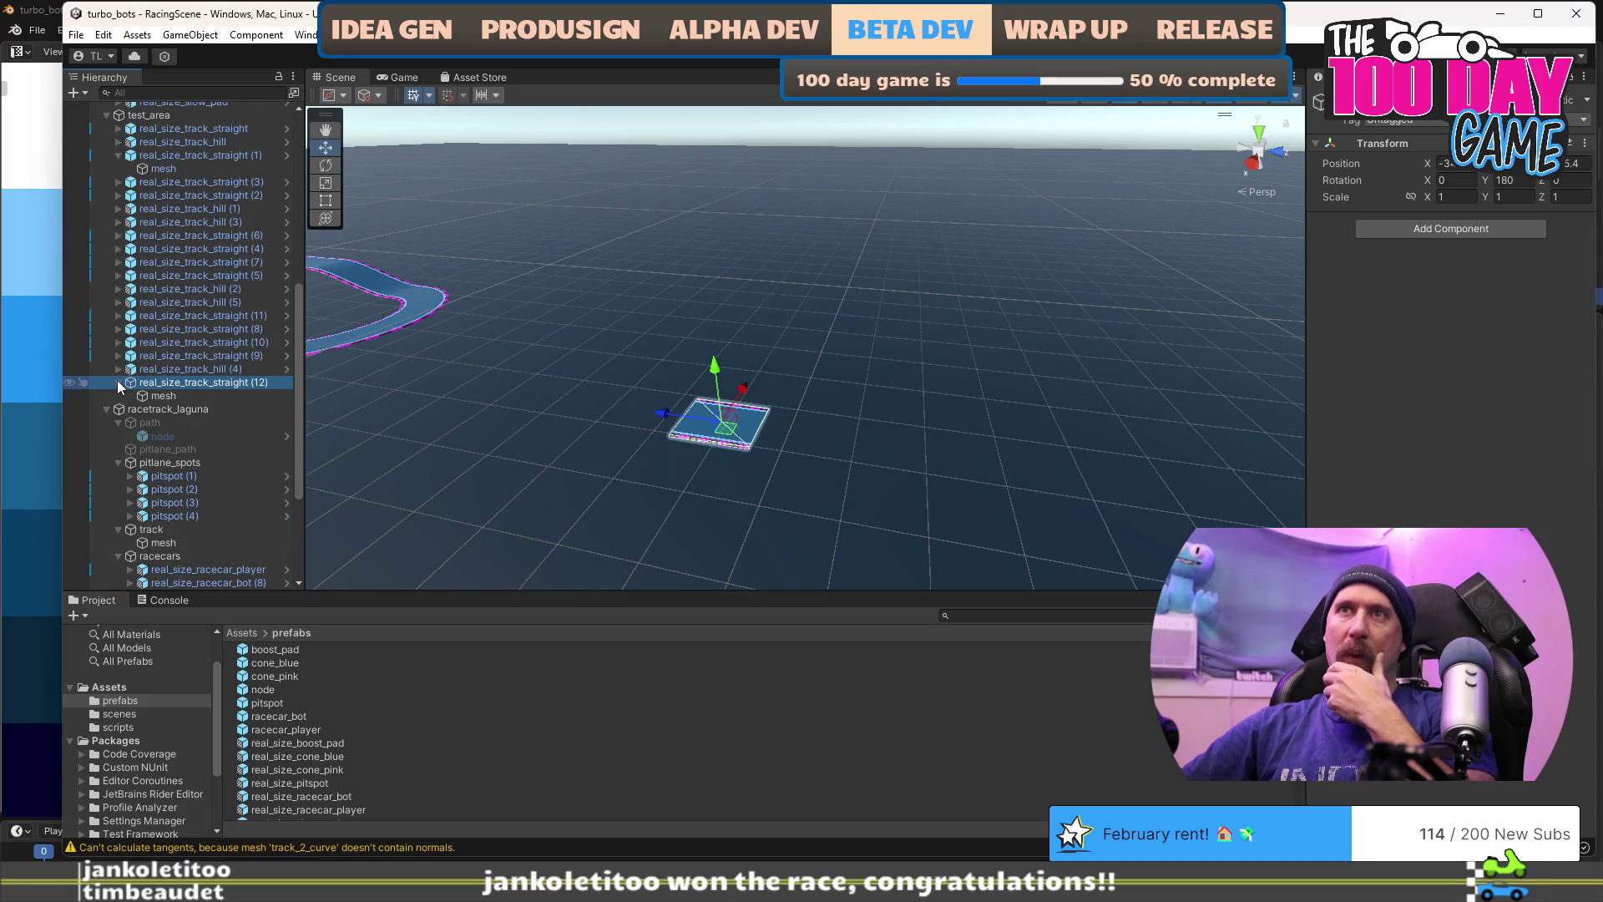
pyautogui.press('F2')
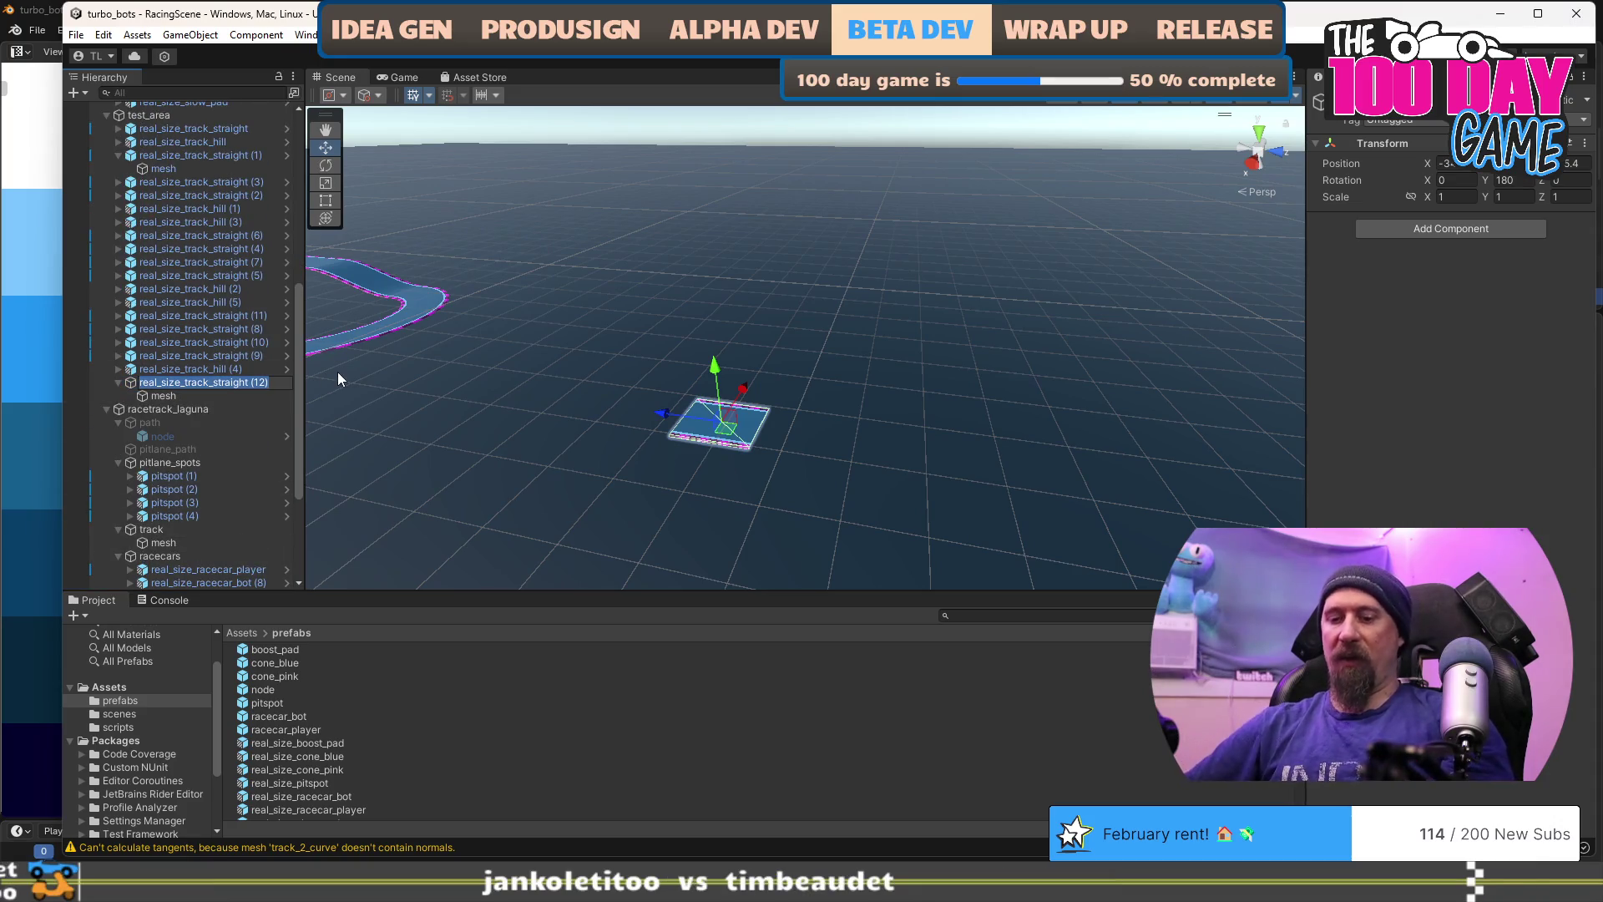
pyautogui.write('hexagon_')
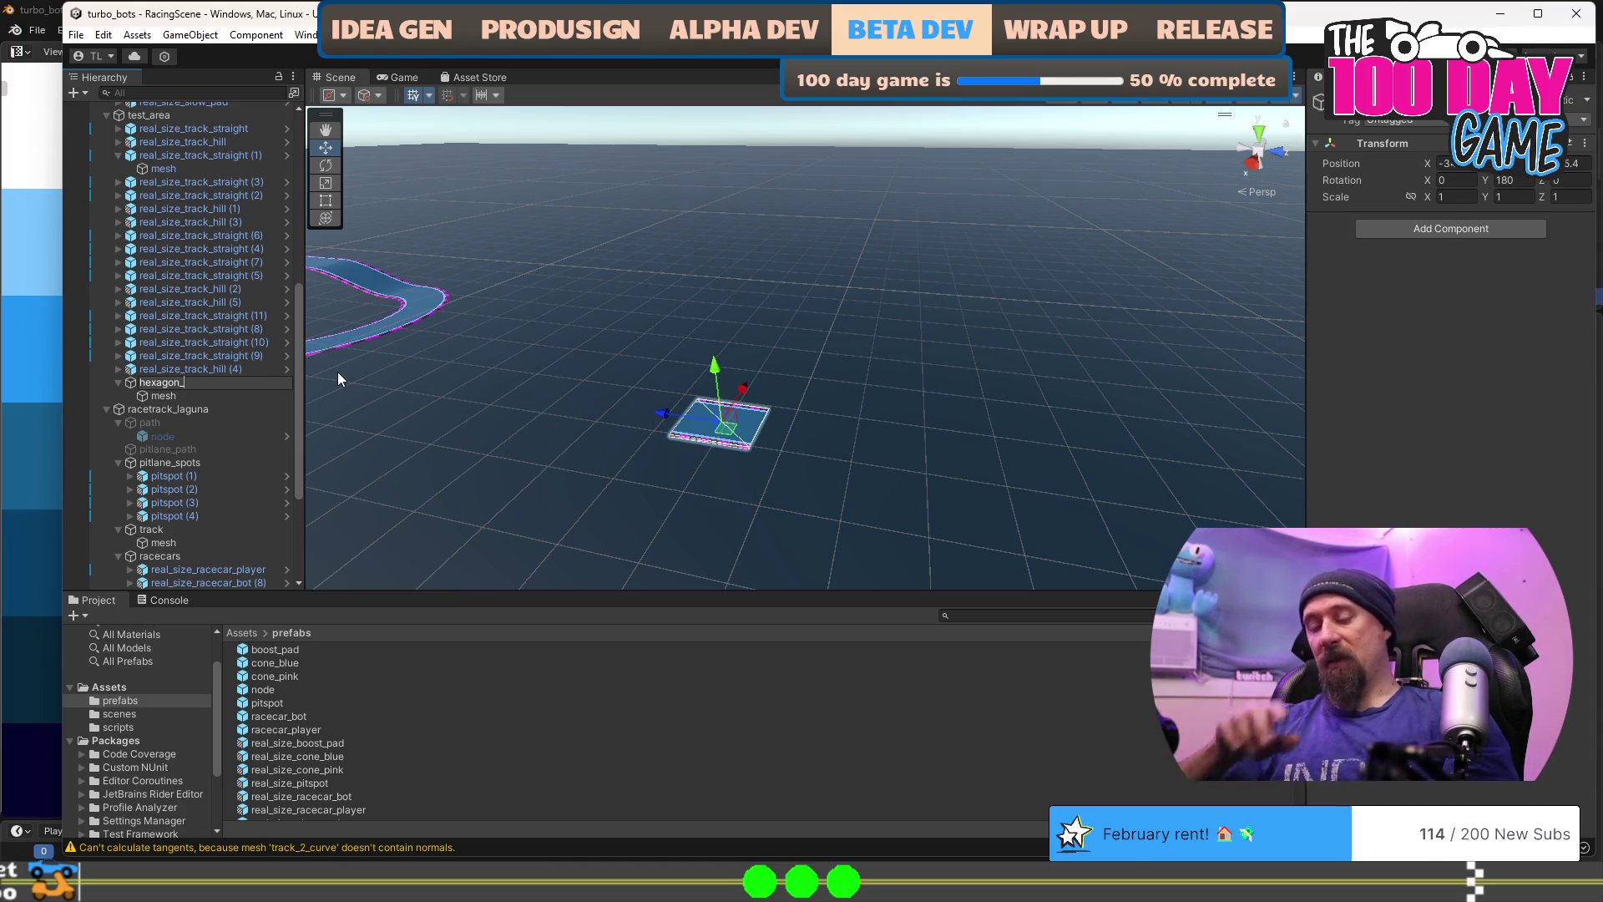
pyautogui.write('track_straight')
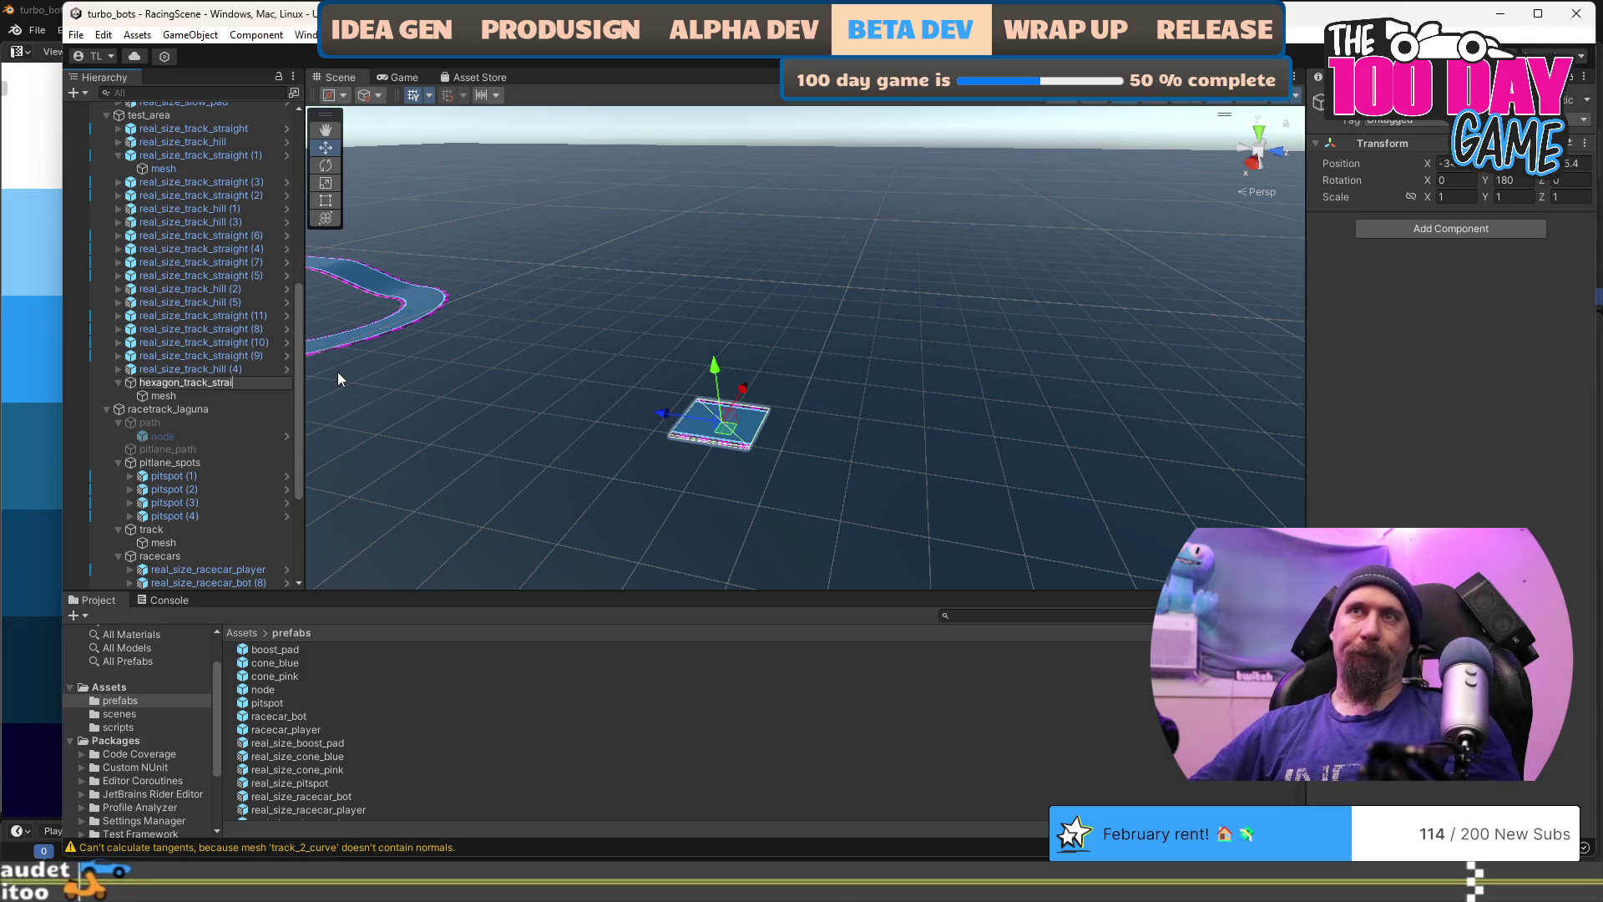
pyautogui.press('Return')
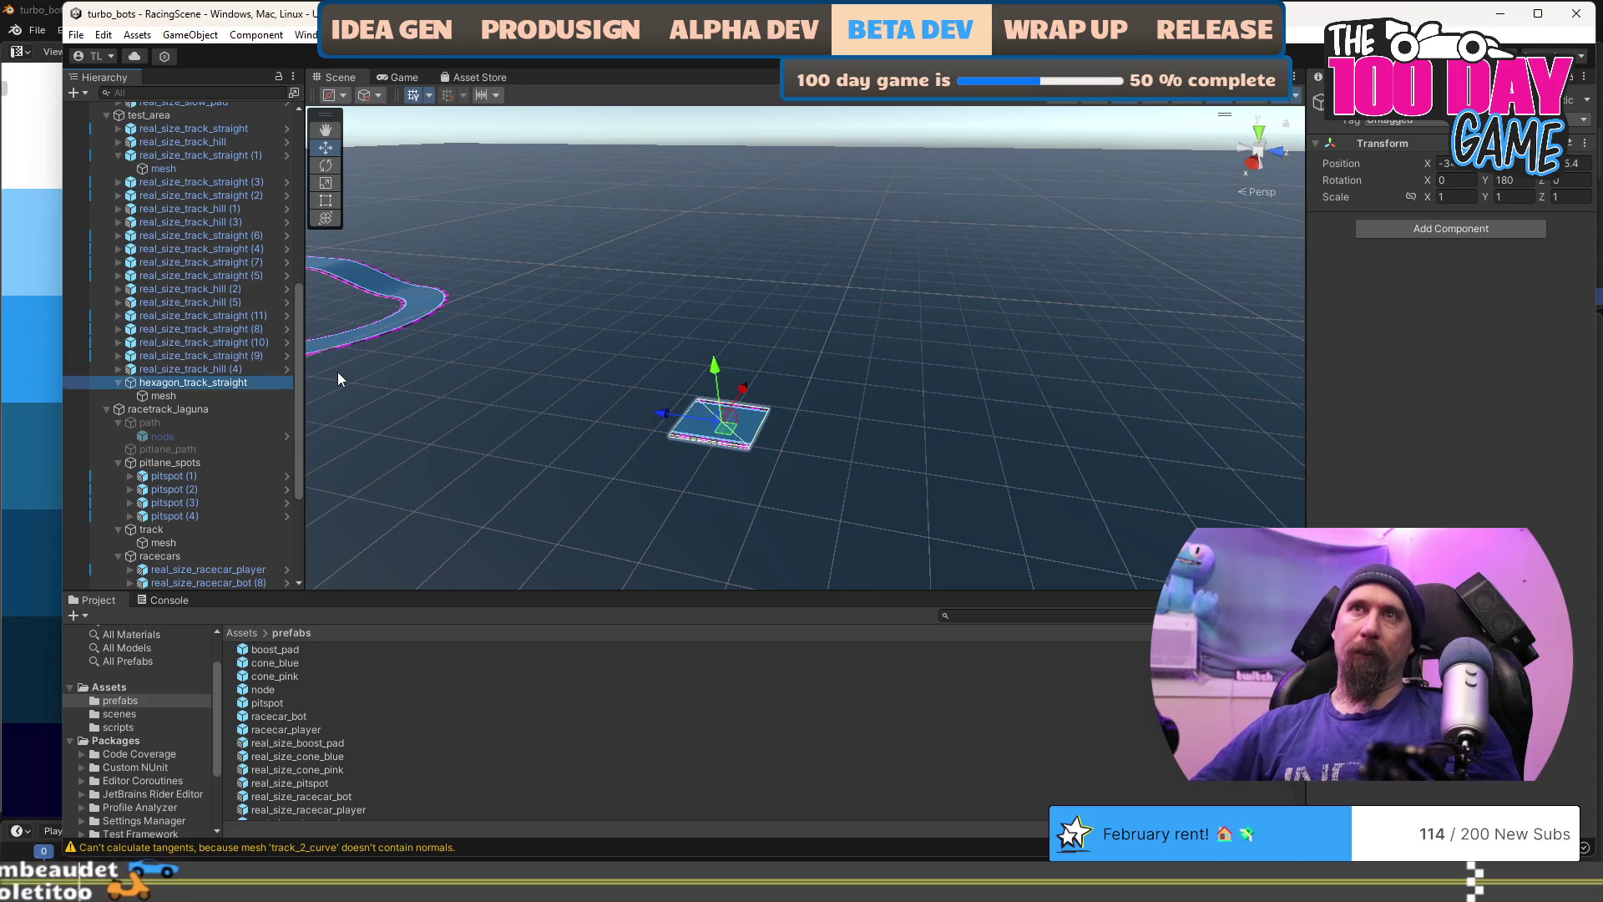
pyautogui.click(188, 397)
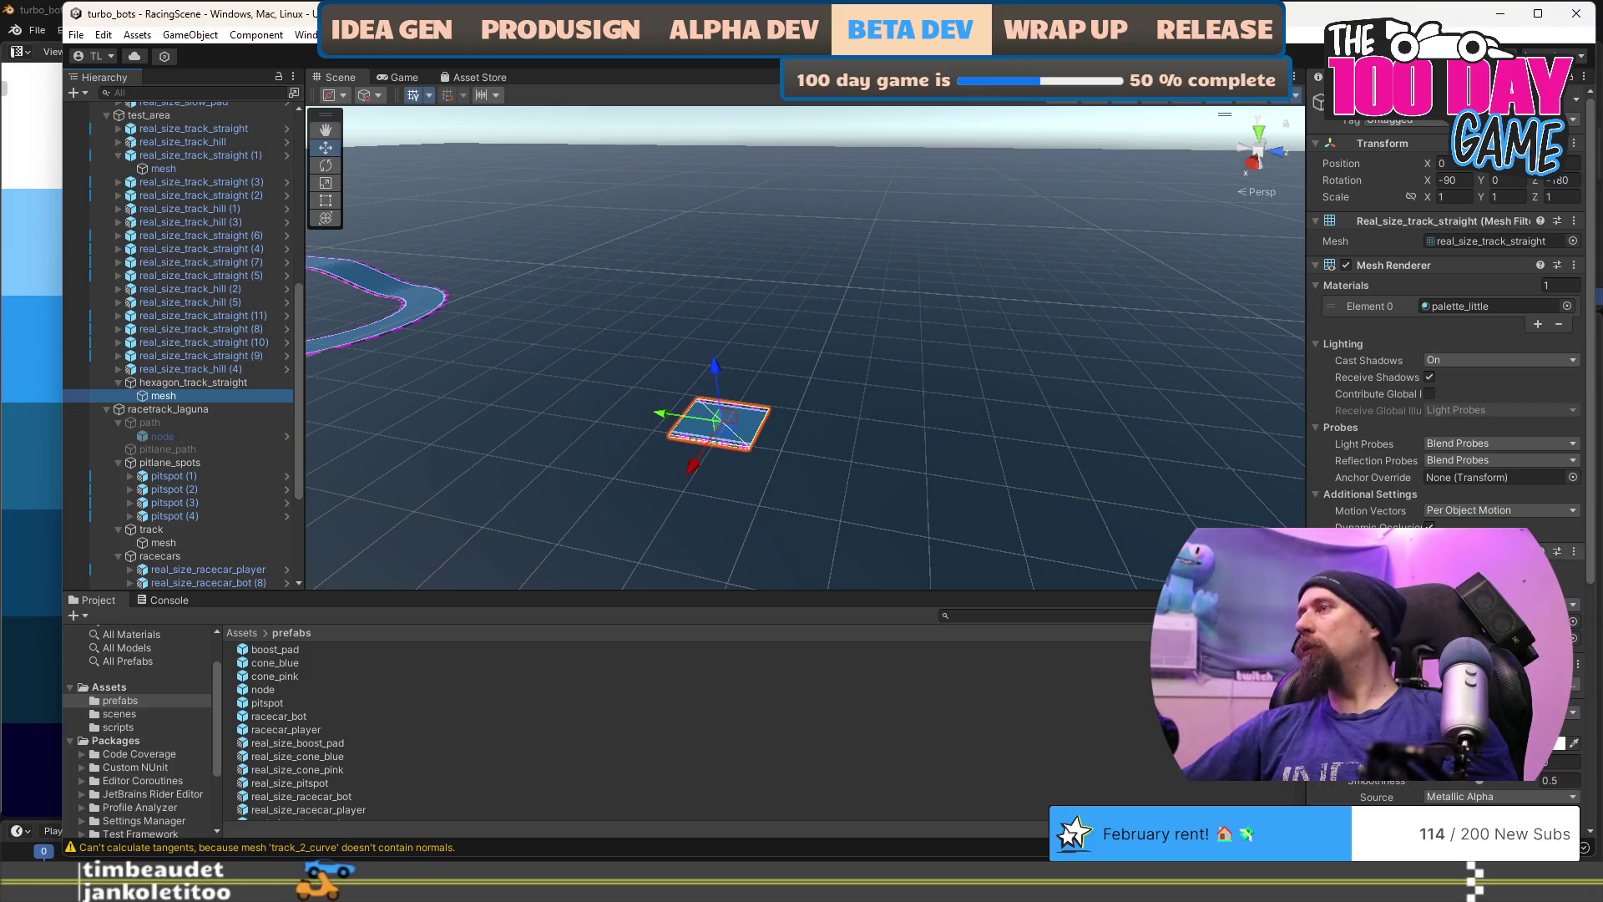
# Step: Assign the hexagon_racetrack_straight_collider mesh to the piece's Mesh Filter
pyautogui.click(1573, 638)
pyautogui.write('hexagon_')
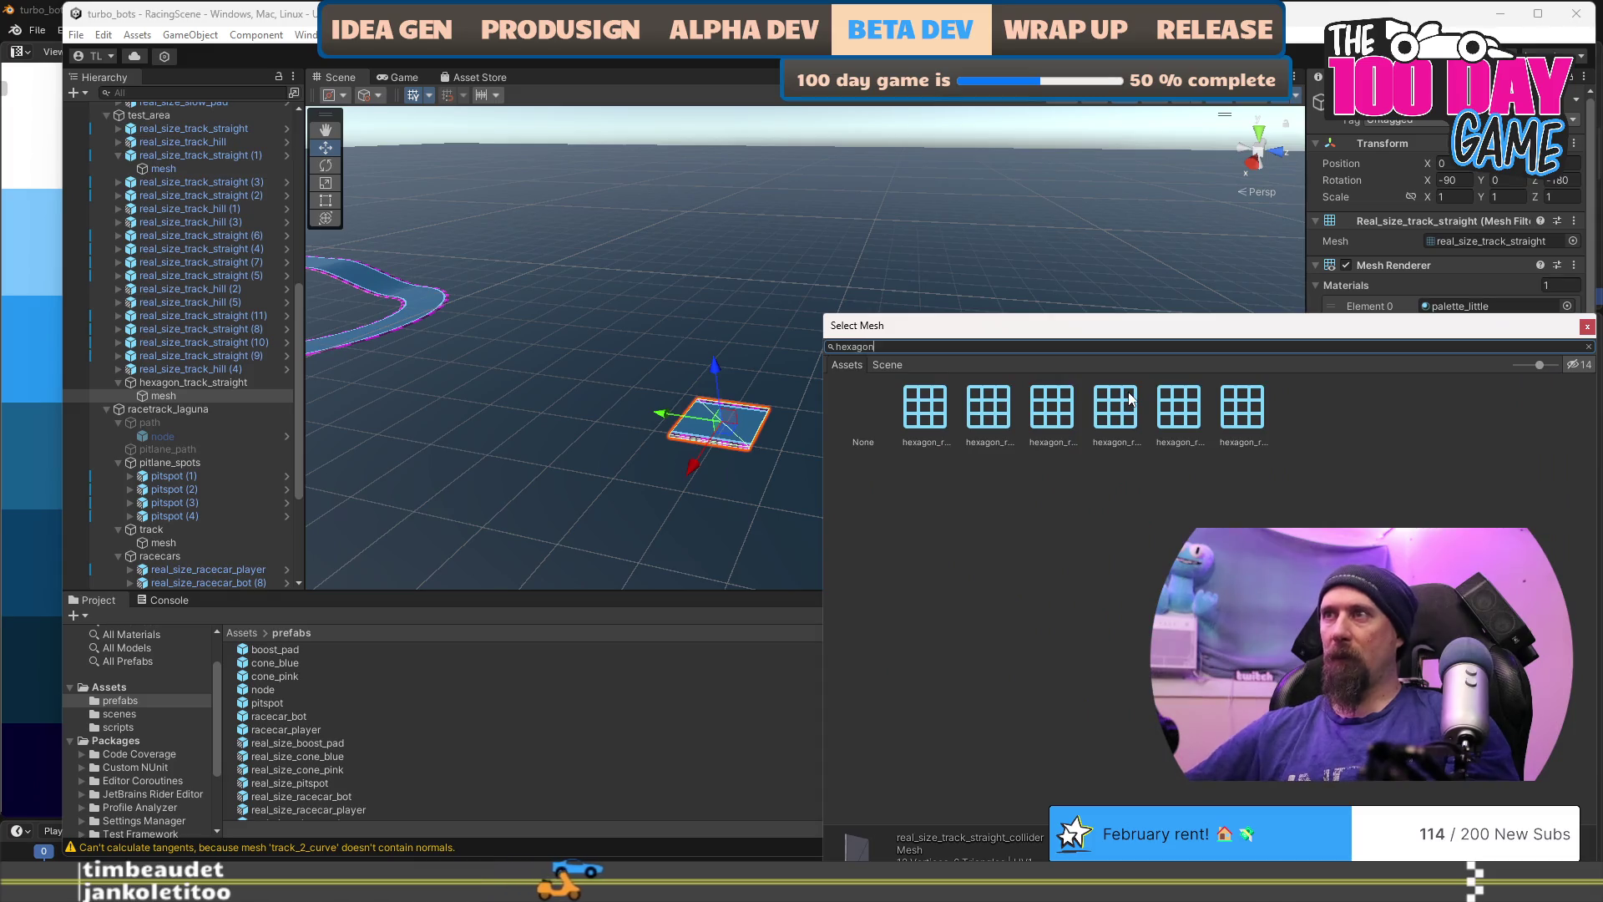
pyautogui.write('racetrac')
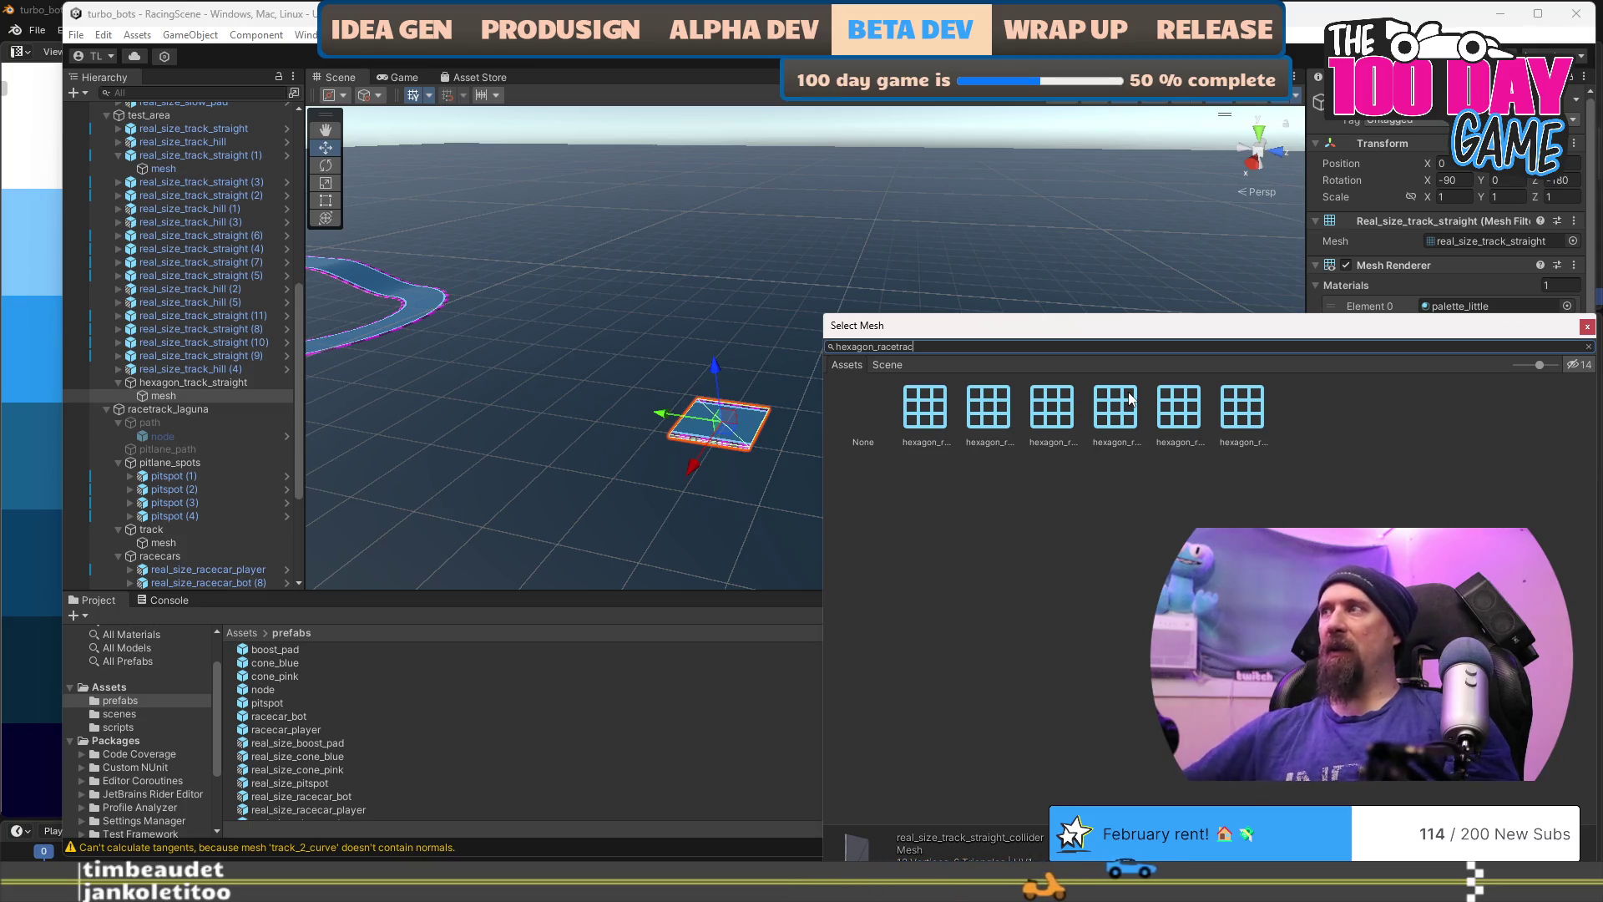
pyautogui.moveTo(1537, 368); pyautogui.dragTo(1501, 361)
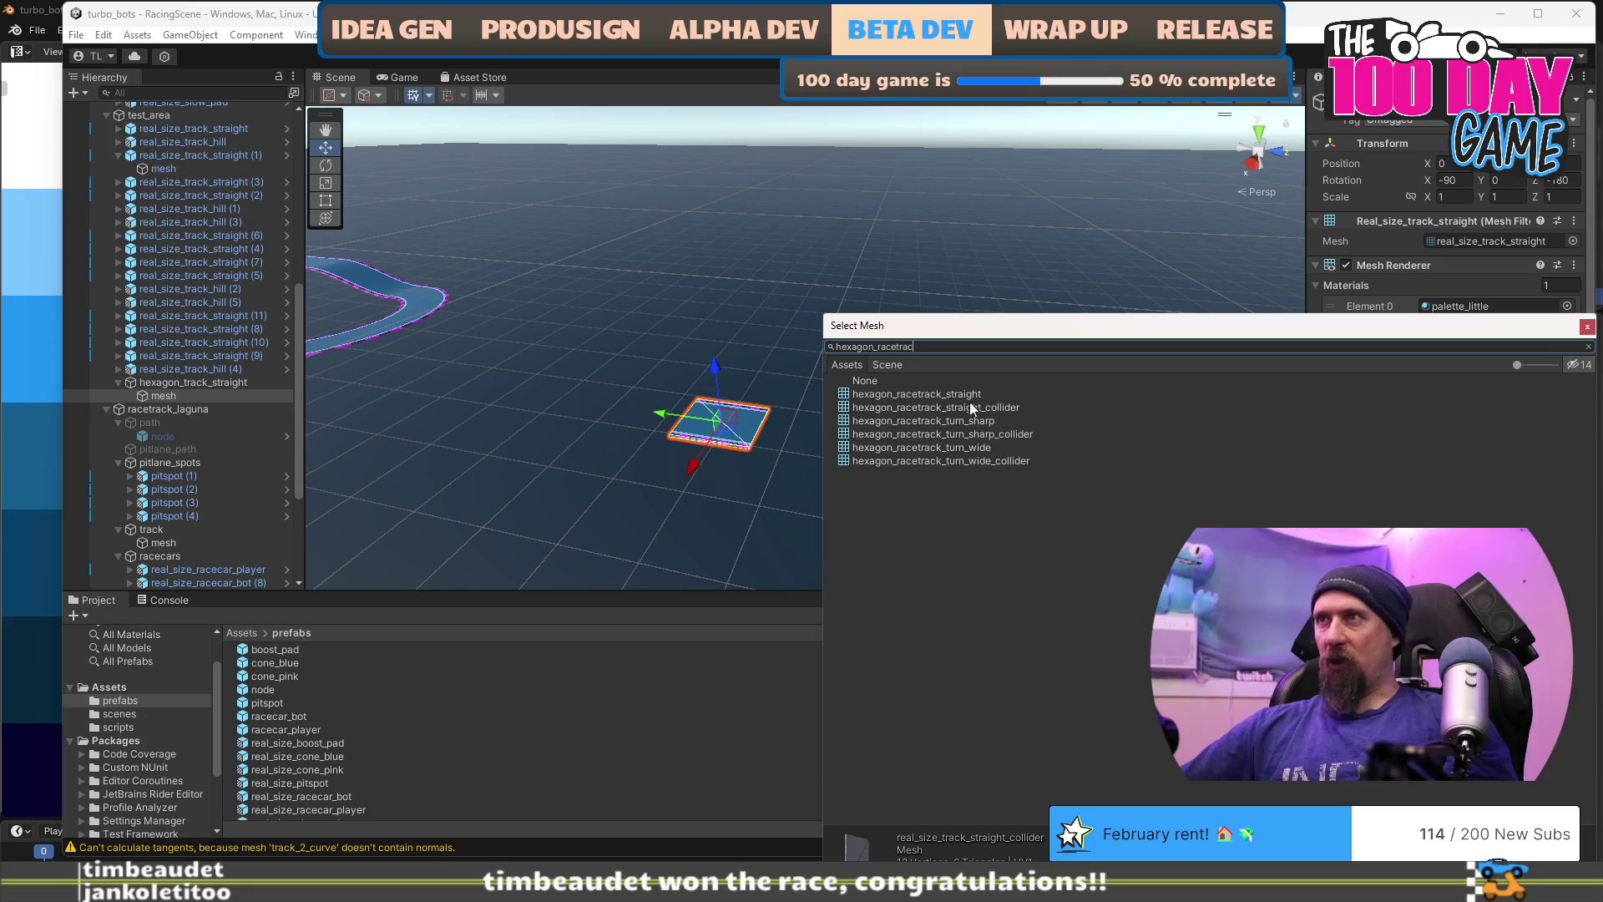
pyautogui.doubleClick(938, 408)
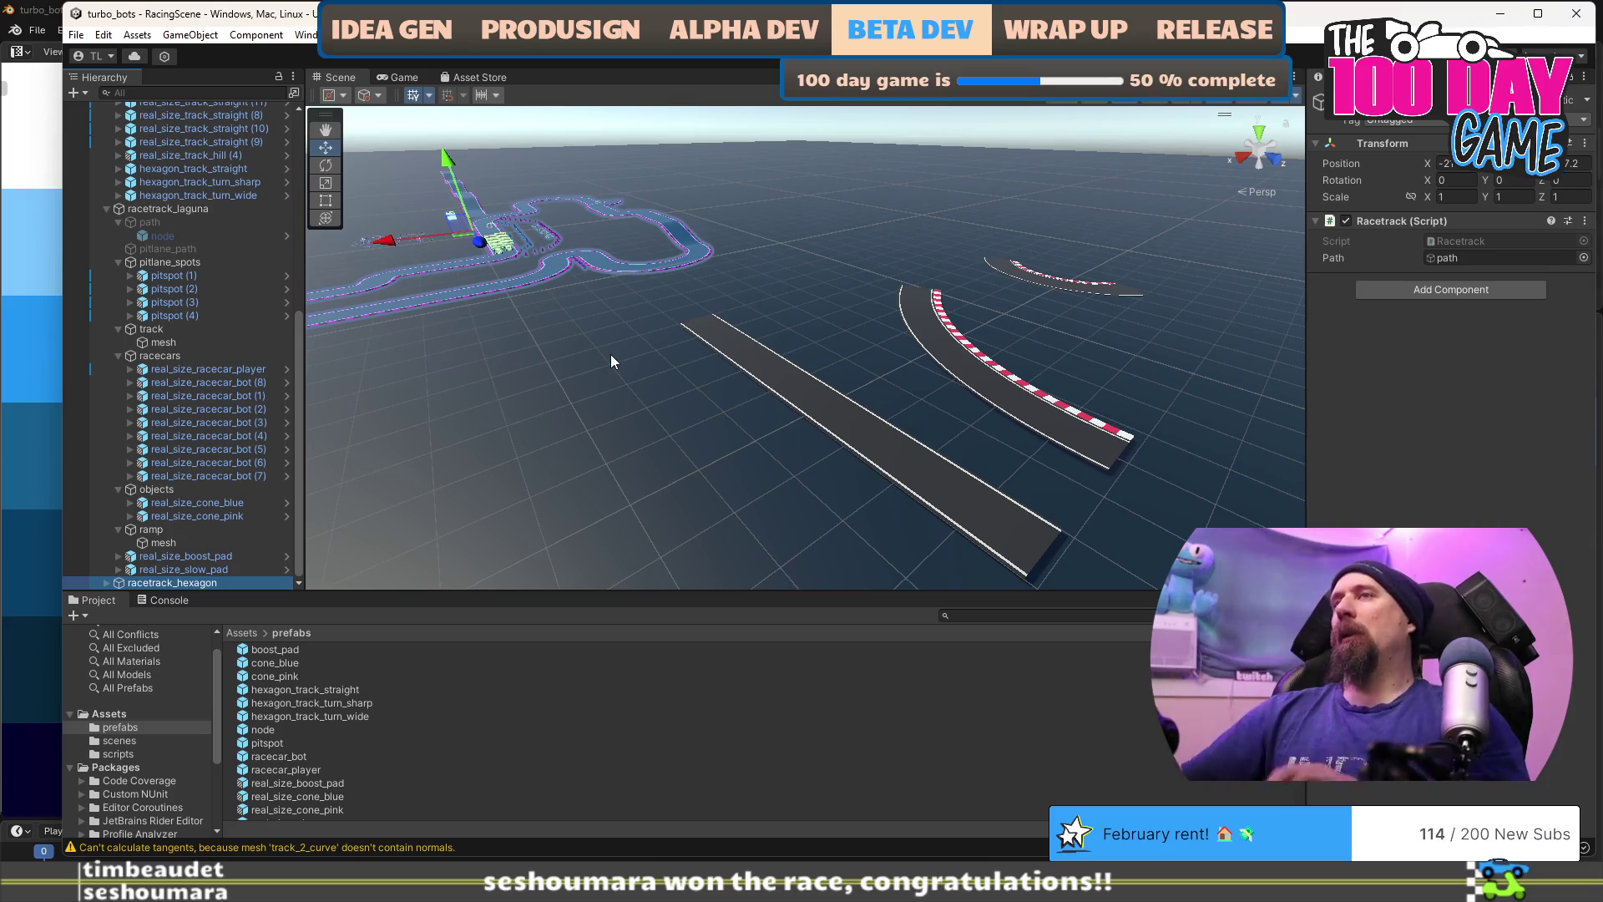
pyautogui.moveTo(688, 284)
pyautogui.mouseDown()
pyautogui.moveTo(981, 405)
pyautogui.moveTo(1004, 317)
pyautogui.moveTo(926, 386)
pyautogui.moveTo(966, 412)
pyautogui.moveTo(830, 437)
pyautogui.mouseUp()
pyautogui.click(994, 280)
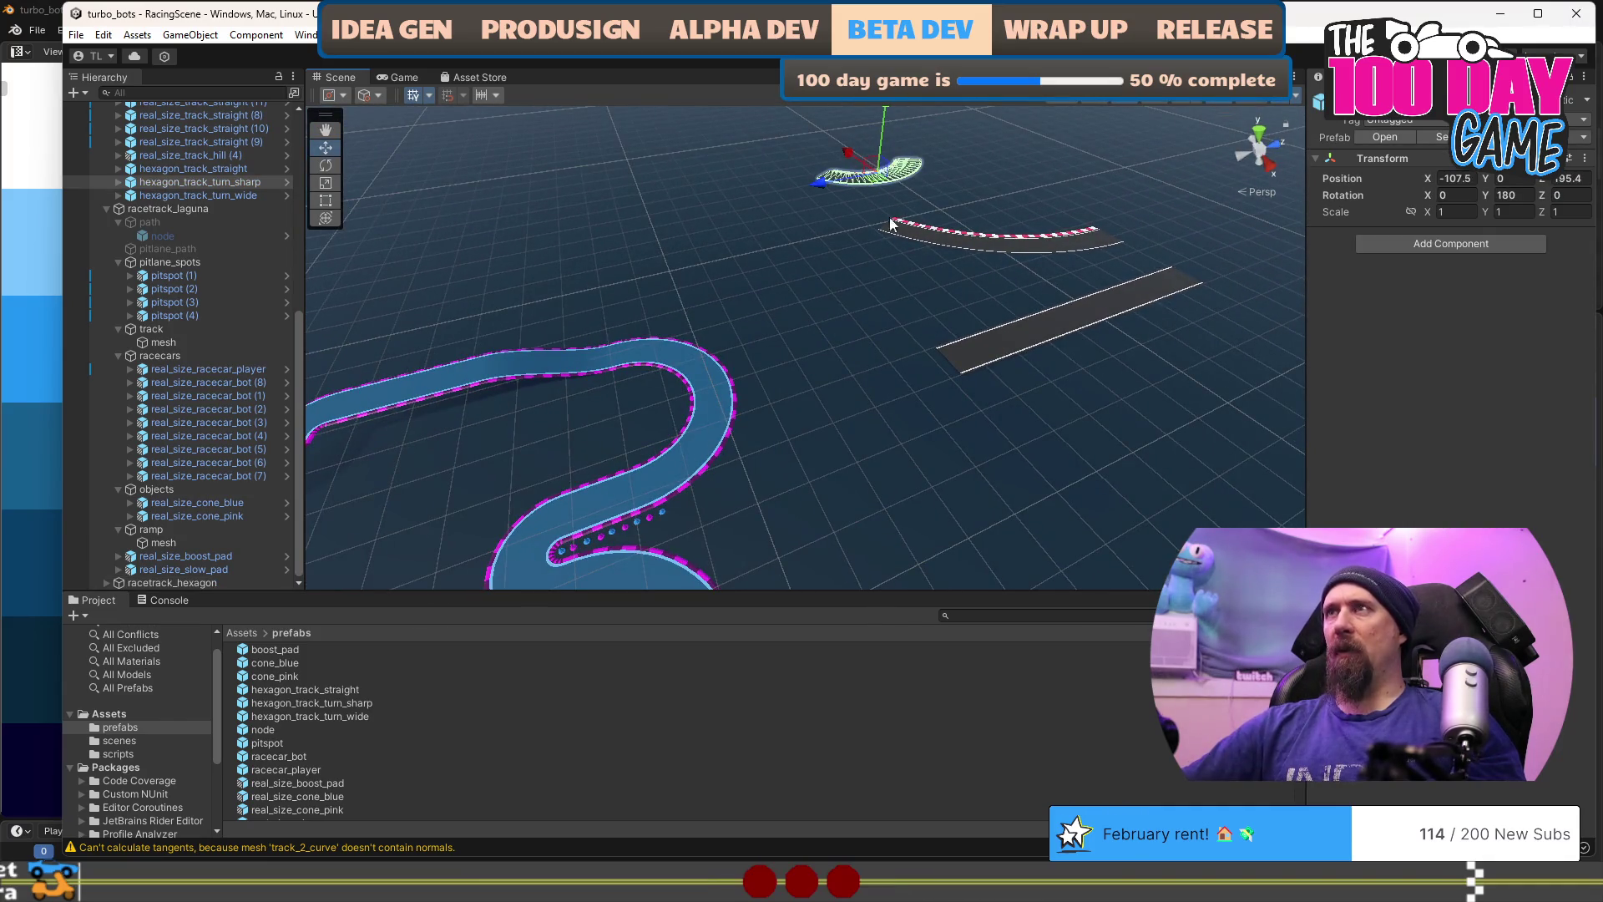
pyautogui.moveTo(879, 190); pyautogui.dragTo(711, 553)
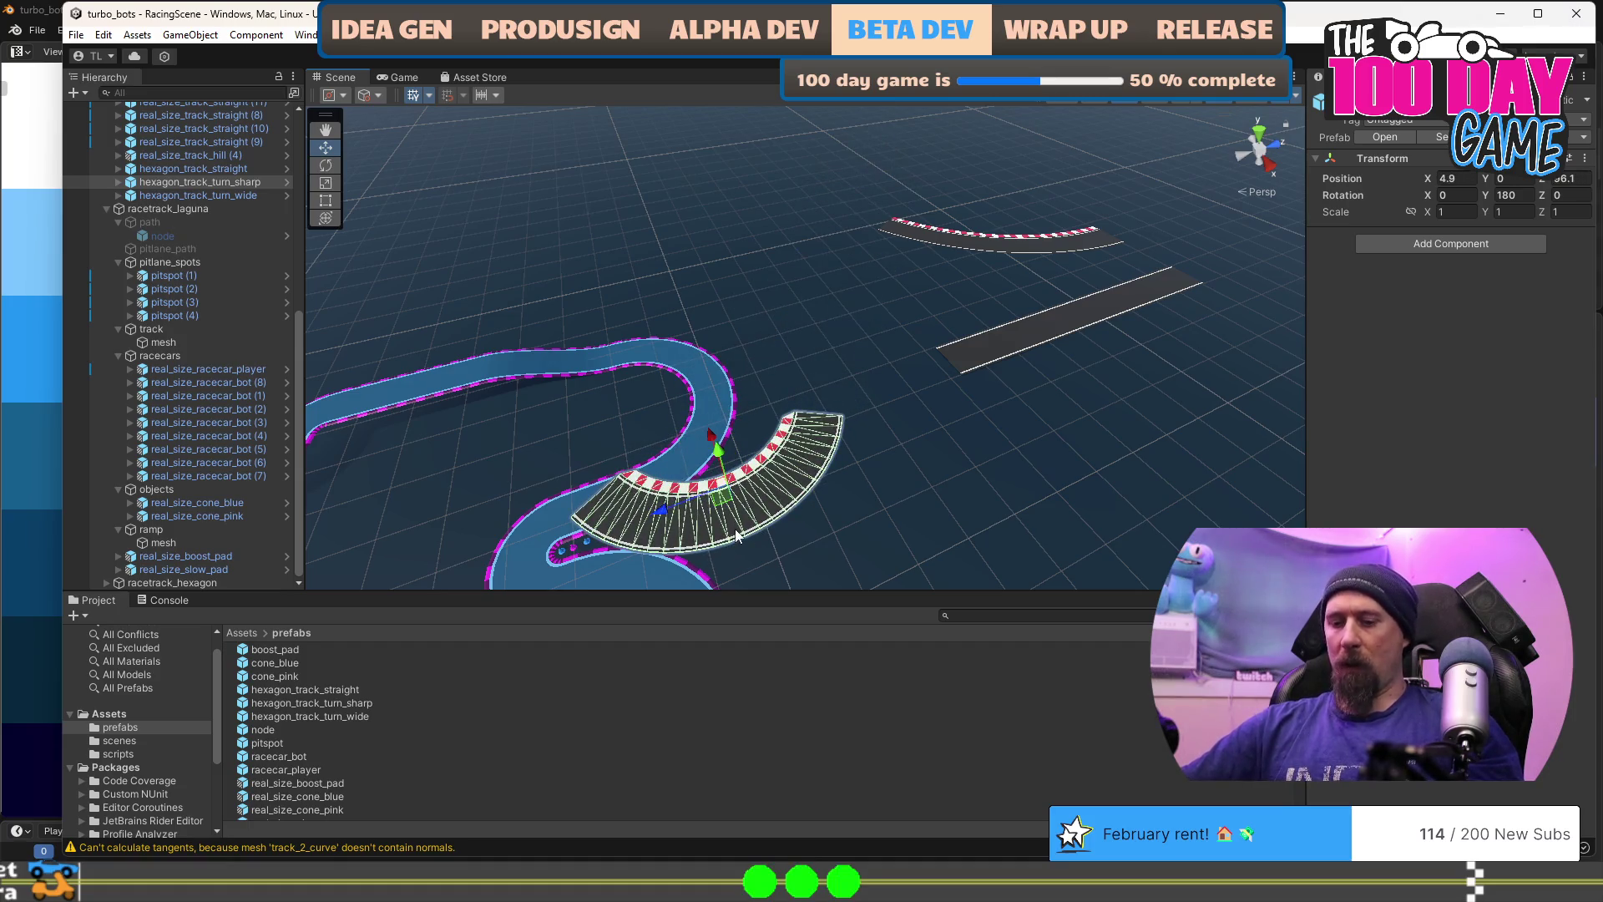
pyautogui.press('e')
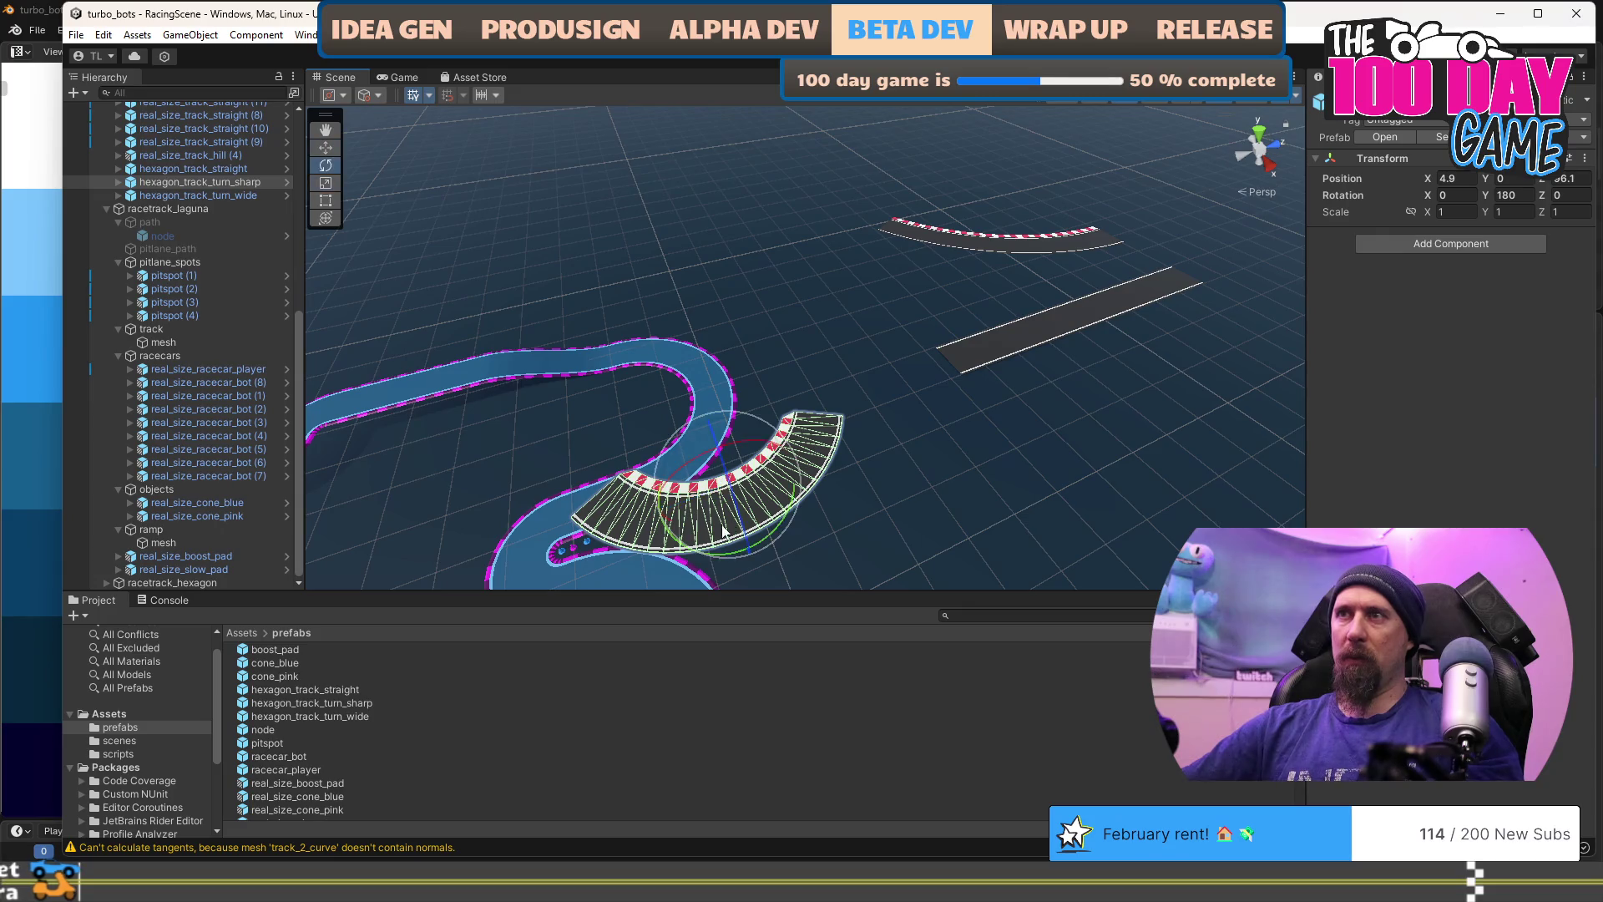
pyautogui.moveTo(720, 550)
pyautogui.mouseDown()
pyautogui.moveTo(817, 520)
pyautogui.moveTo(796, 534)
pyautogui.mouseUp()
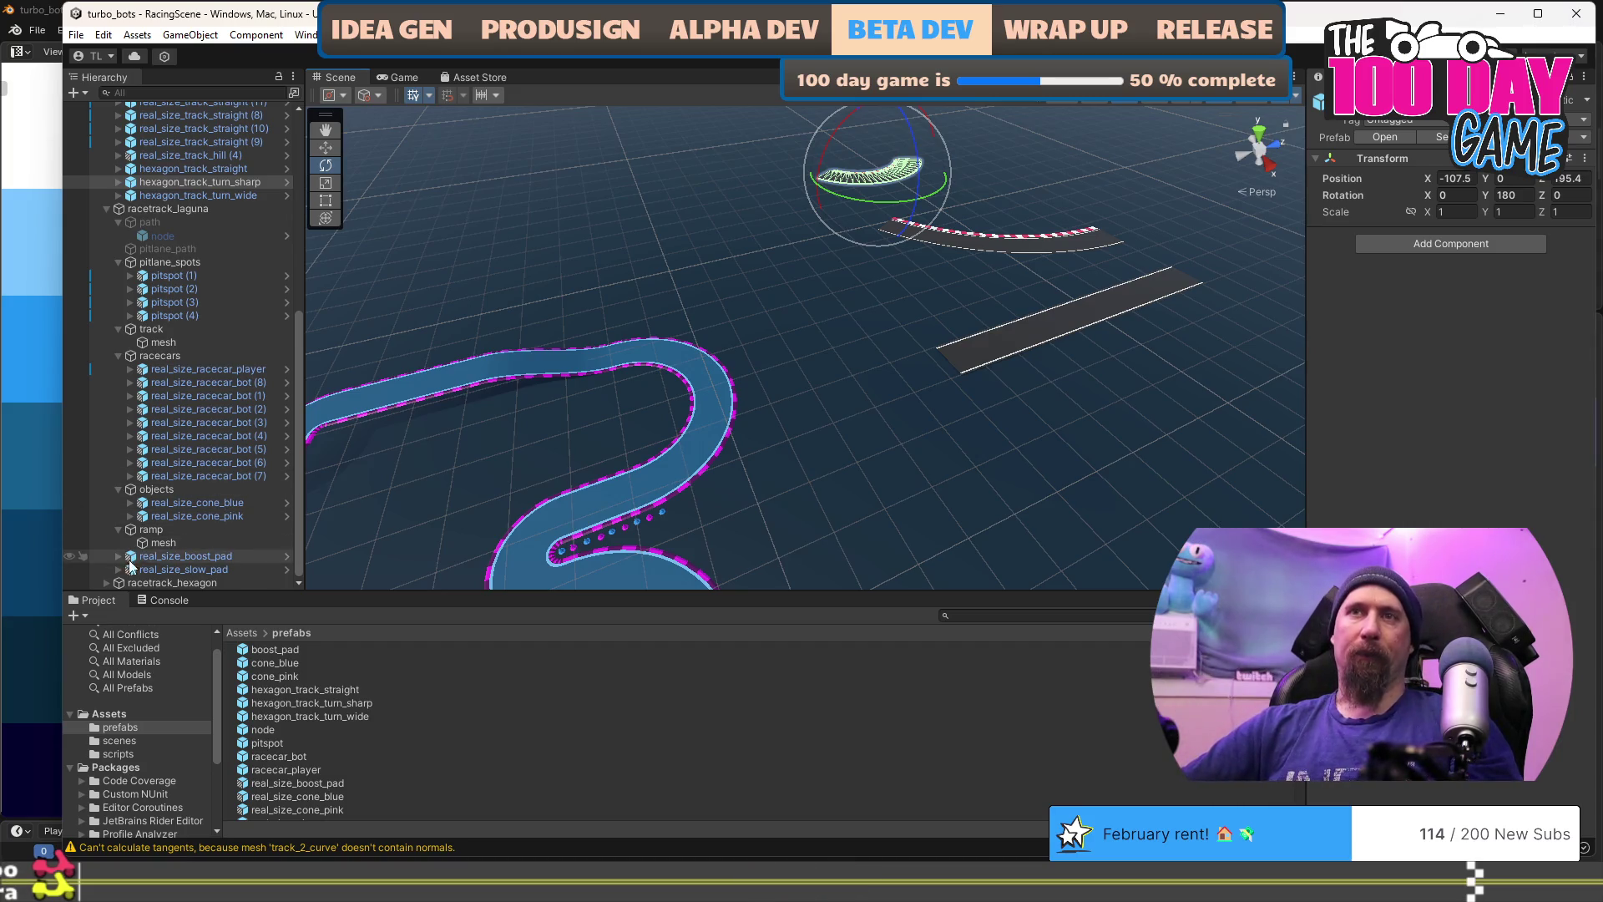
# Step: Drag the three selected hexagon track pieces into racetrack_hexagon's track group
pyautogui.click(106, 583)
pyautogui.scroll(-3, 190, 448)
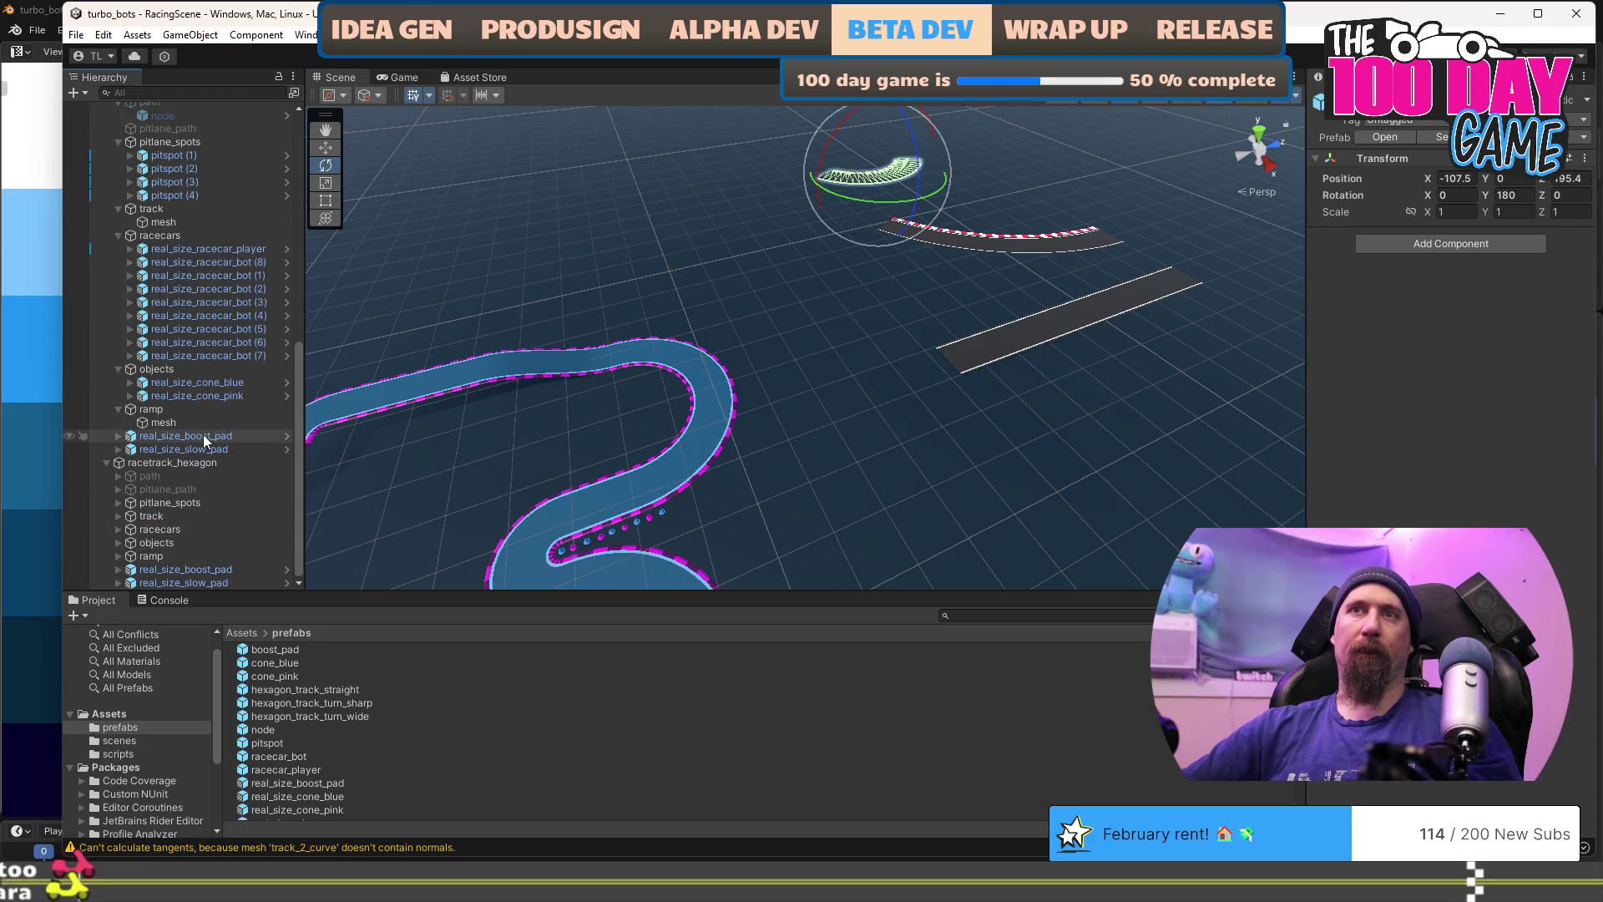
pyautogui.click(118, 516)
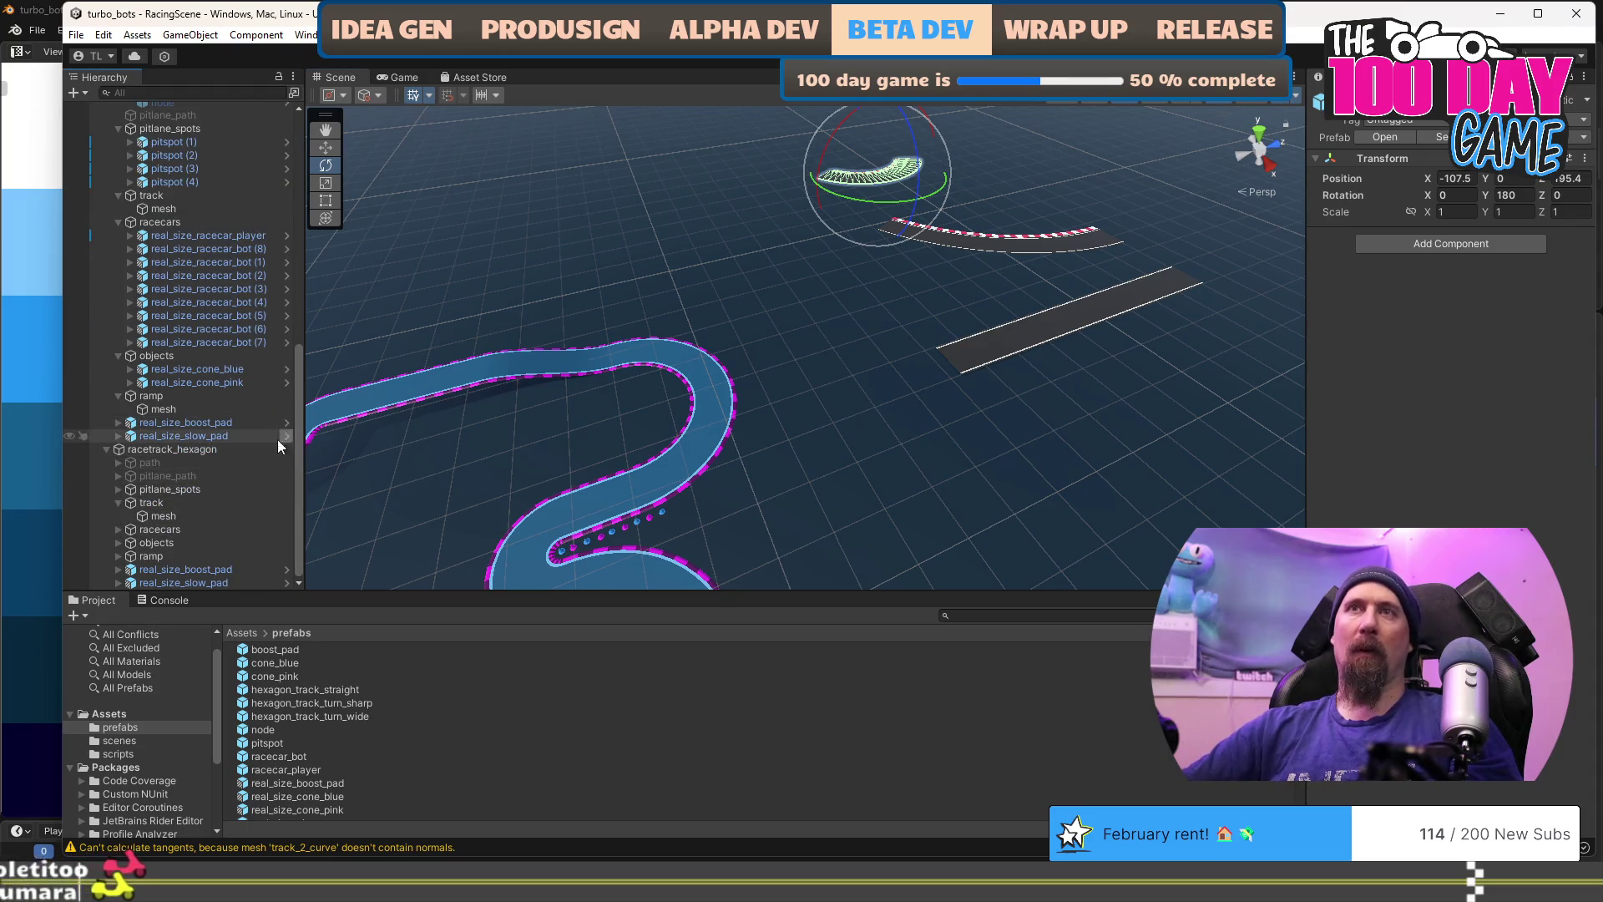
pyautogui.scroll(5, 239, 309)
pyautogui.keyDown('ctrl'); pyautogui.click(223, 258); pyautogui.keyUp('ctrl')
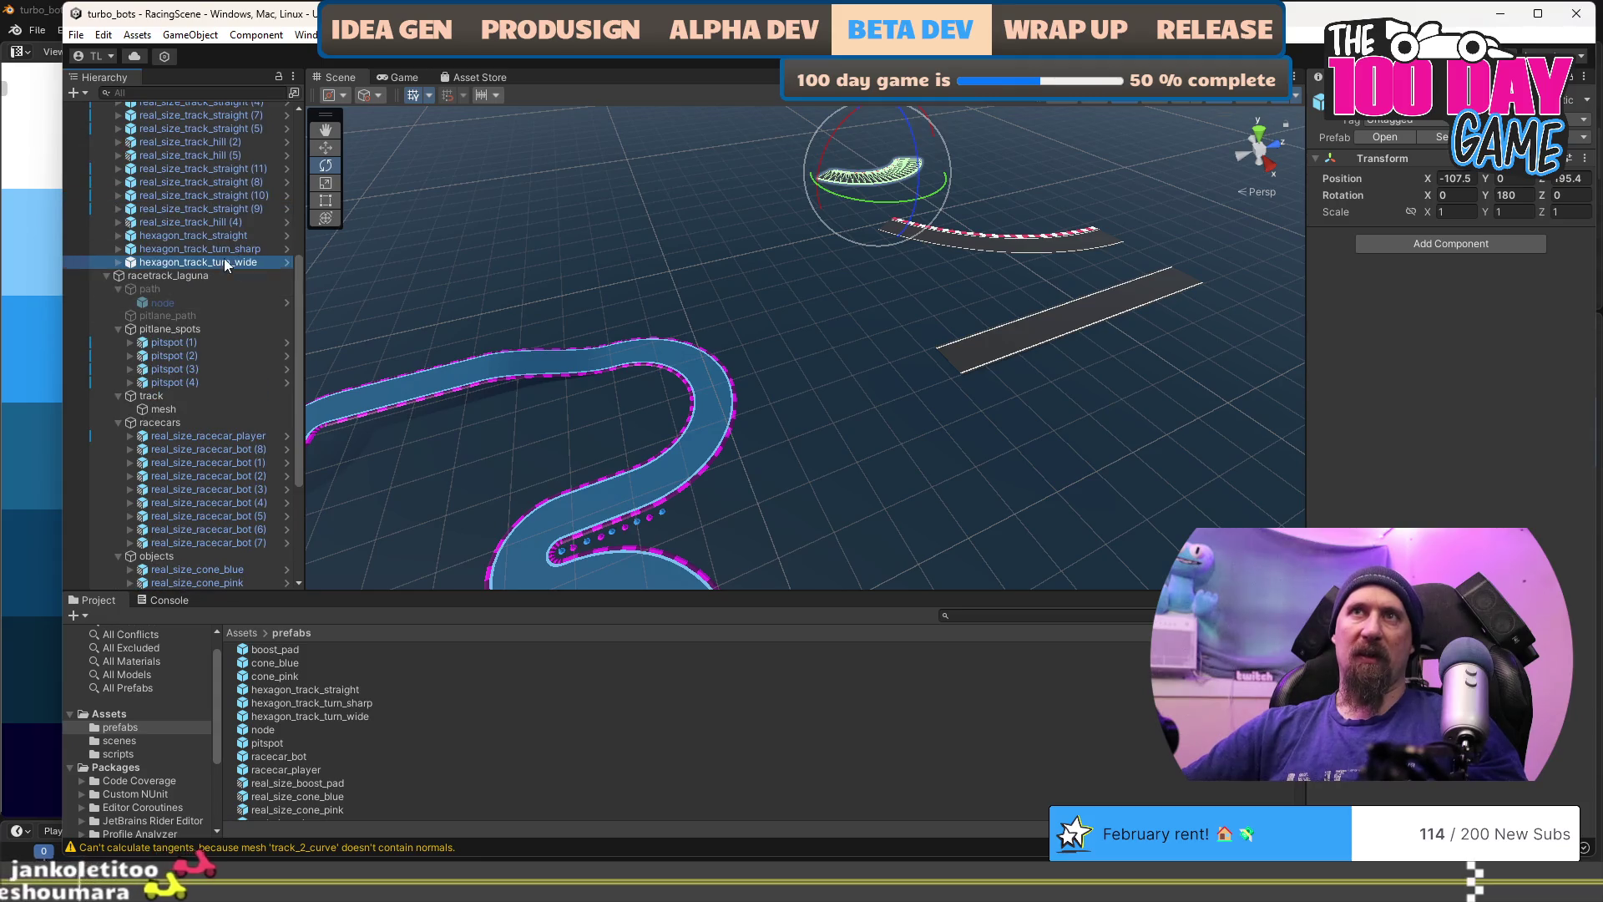
pyautogui.scroll(-4, 279, 300)
pyautogui.moveTo(202, 112); pyautogui.dragTo(225, 560)
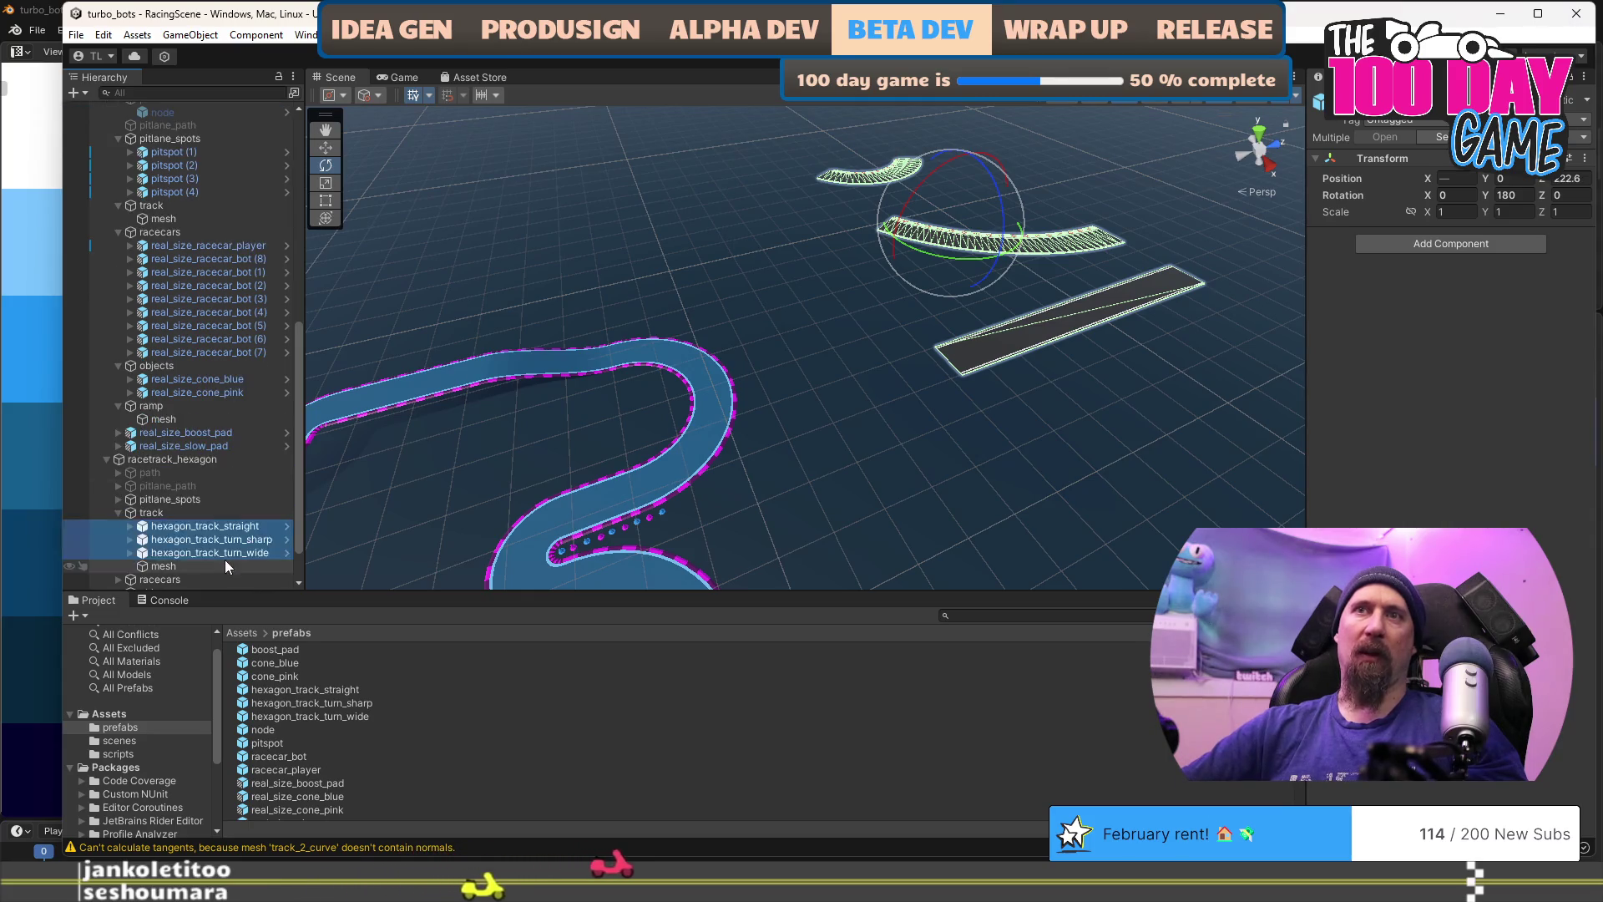
# Step: Try rotating hexagon_track_straight around Y in quarter turns to find its orientation
pyautogui.moveTo(853, 424)
pyautogui.mouseDown()
pyautogui.moveTo(948, 398)
pyautogui.moveTo(759, 543)
pyautogui.moveTo(741, 465)
pyautogui.moveTo(706, 467)
pyautogui.moveTo(863, 429)
pyautogui.mouseUp()
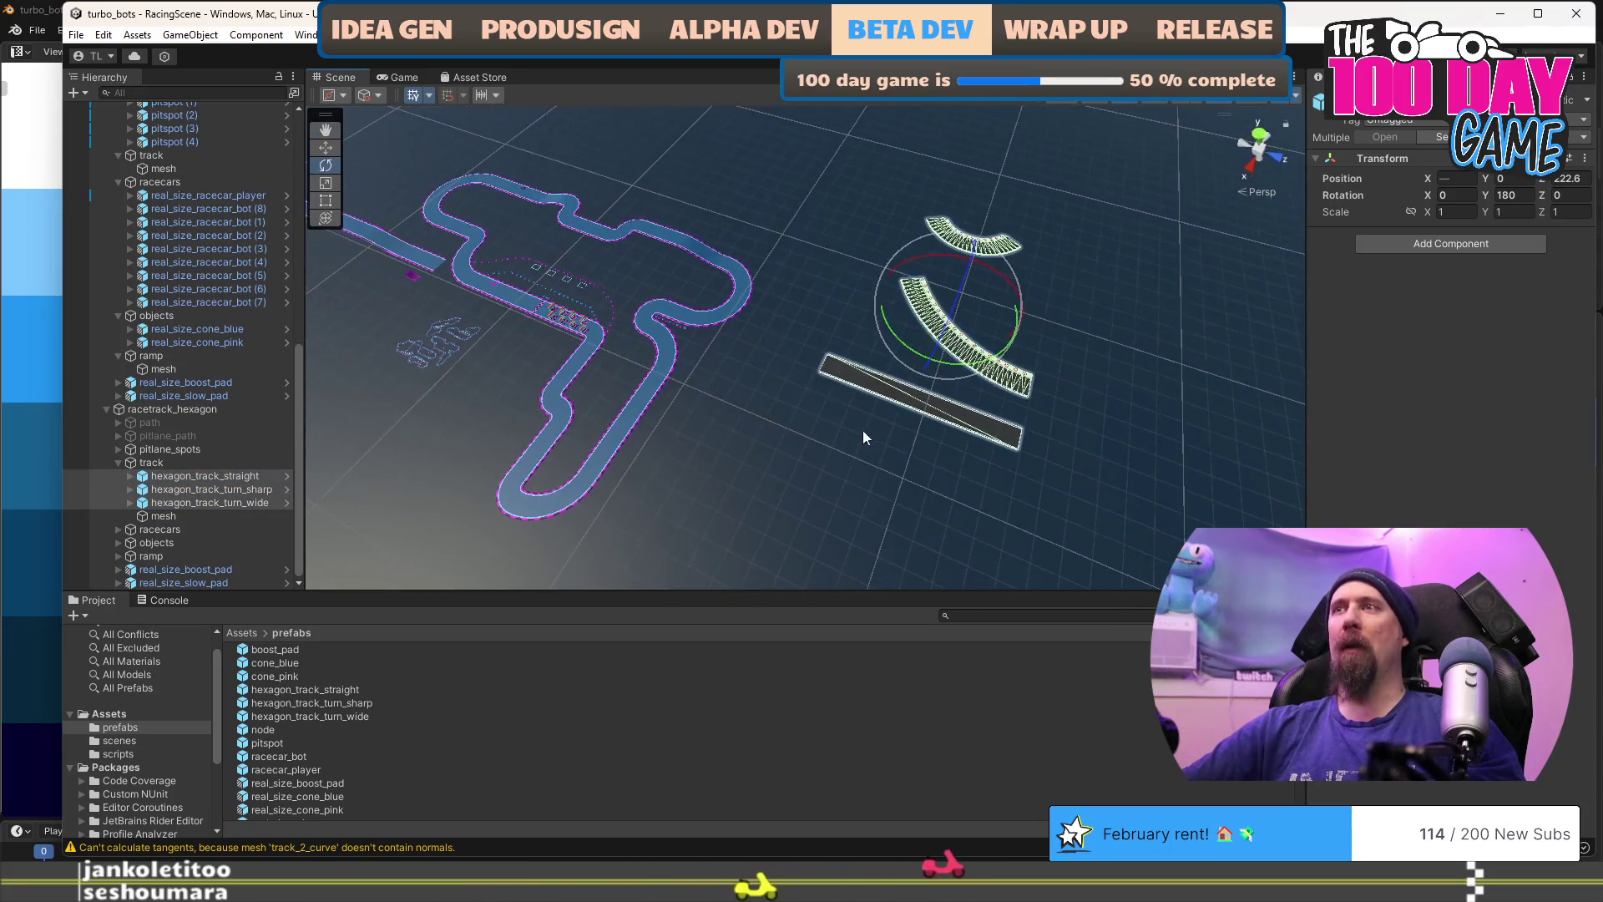
pyautogui.click(898, 418)
pyautogui.press('r')
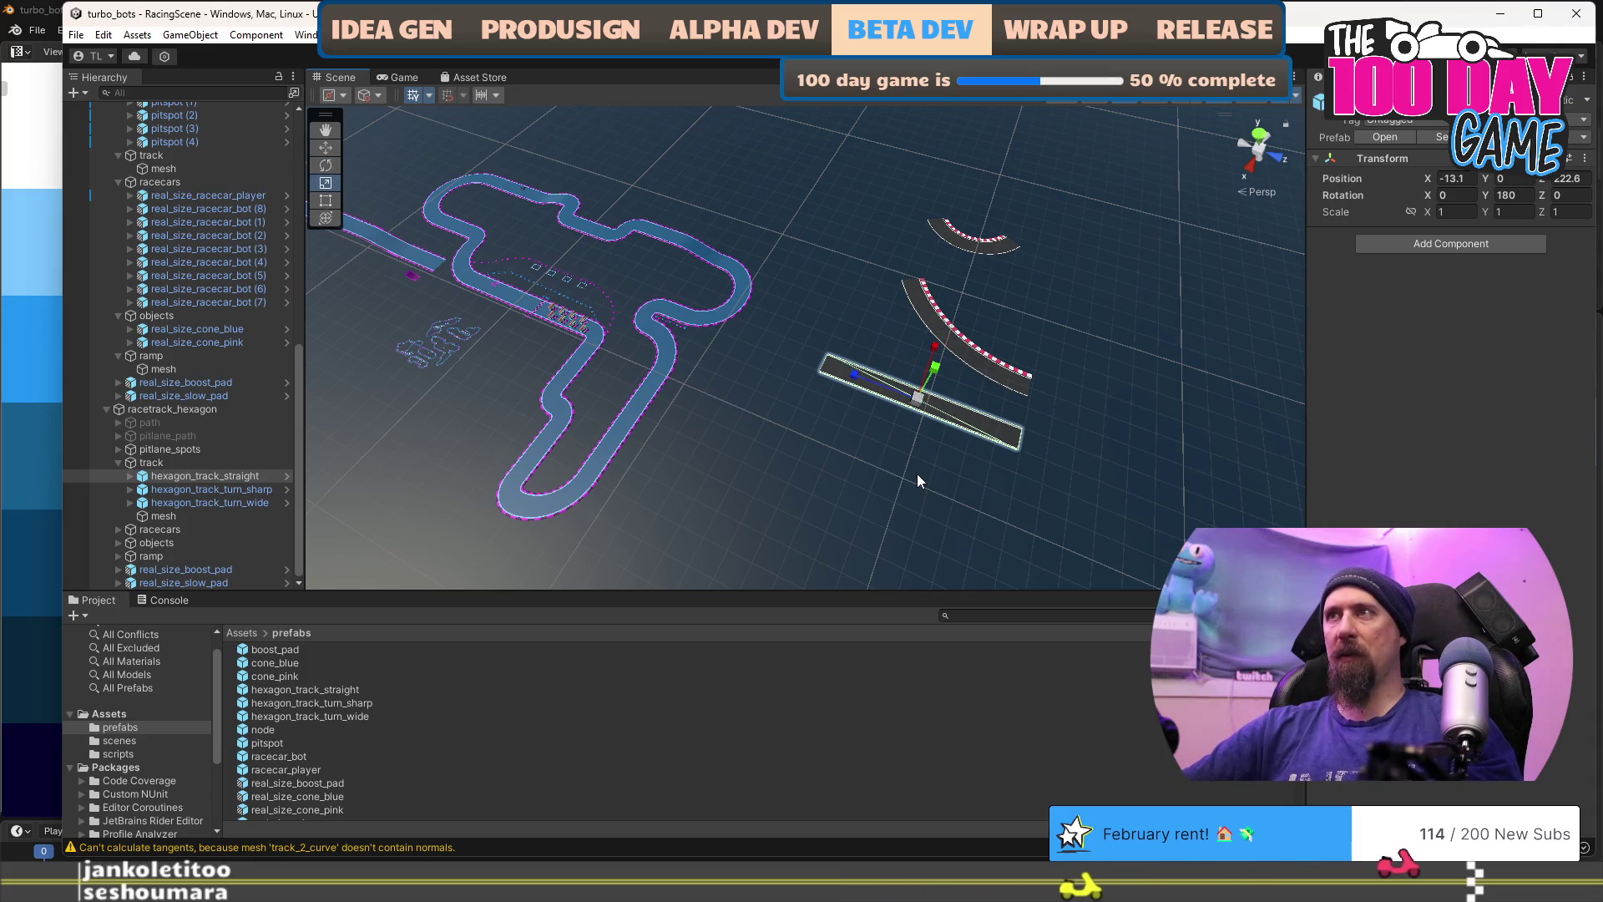
pyautogui.press('e')
pyautogui.moveTo(930, 463)
pyautogui.mouseDown()
pyautogui.moveTo(829, 478)
pyautogui.moveTo(731, 446)
pyautogui.mouseUp()
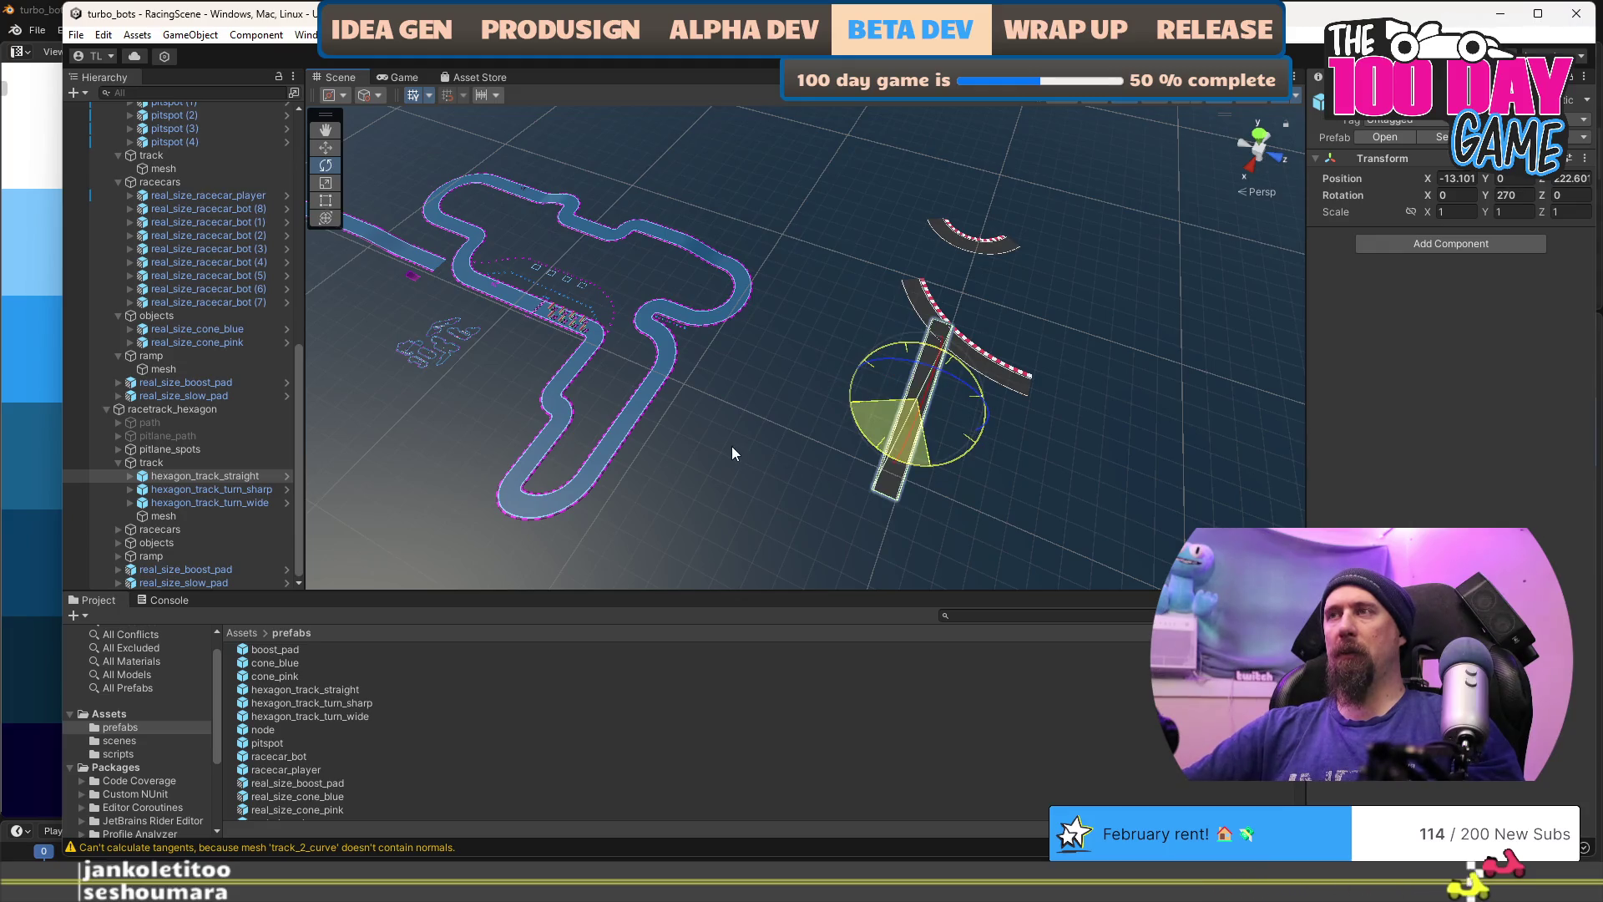
pyautogui.moveTo(731, 446)
pyautogui.mouseDown()
pyautogui.moveTo(879, 514)
pyautogui.moveTo(813, 474)
pyautogui.mouseUp()
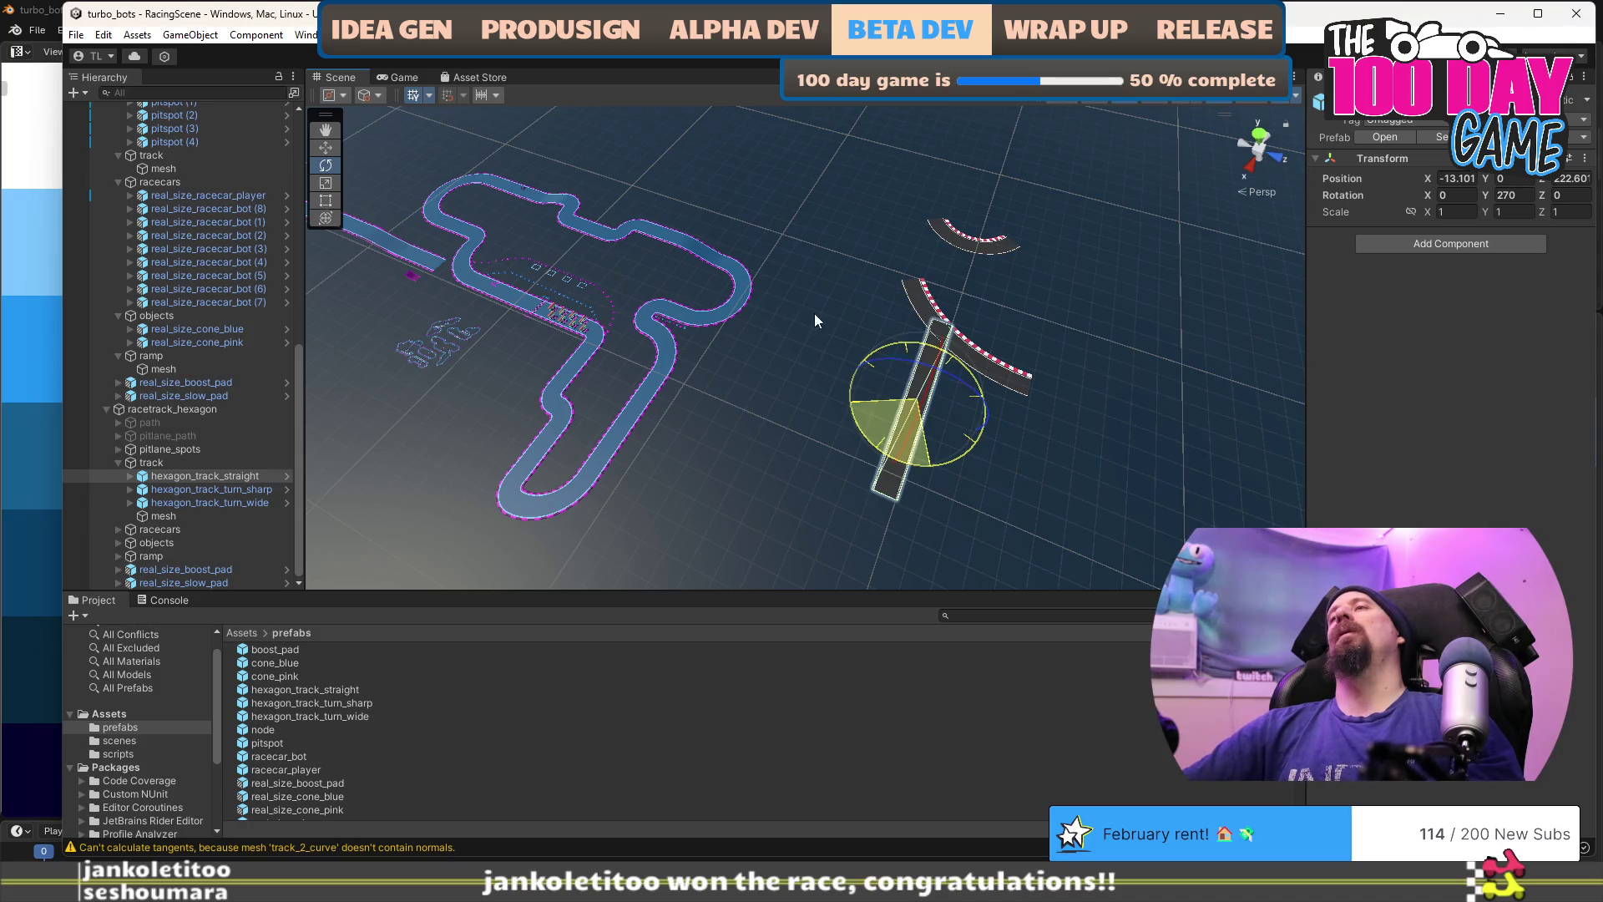
pyautogui.moveTo(815, 315); pyautogui.dragTo(871, 321)
pyautogui.moveTo(933, 420)
pyautogui.mouseDown()
pyautogui.moveTo(788, 423)
pyautogui.moveTo(915, 456)
pyautogui.mouseUp()
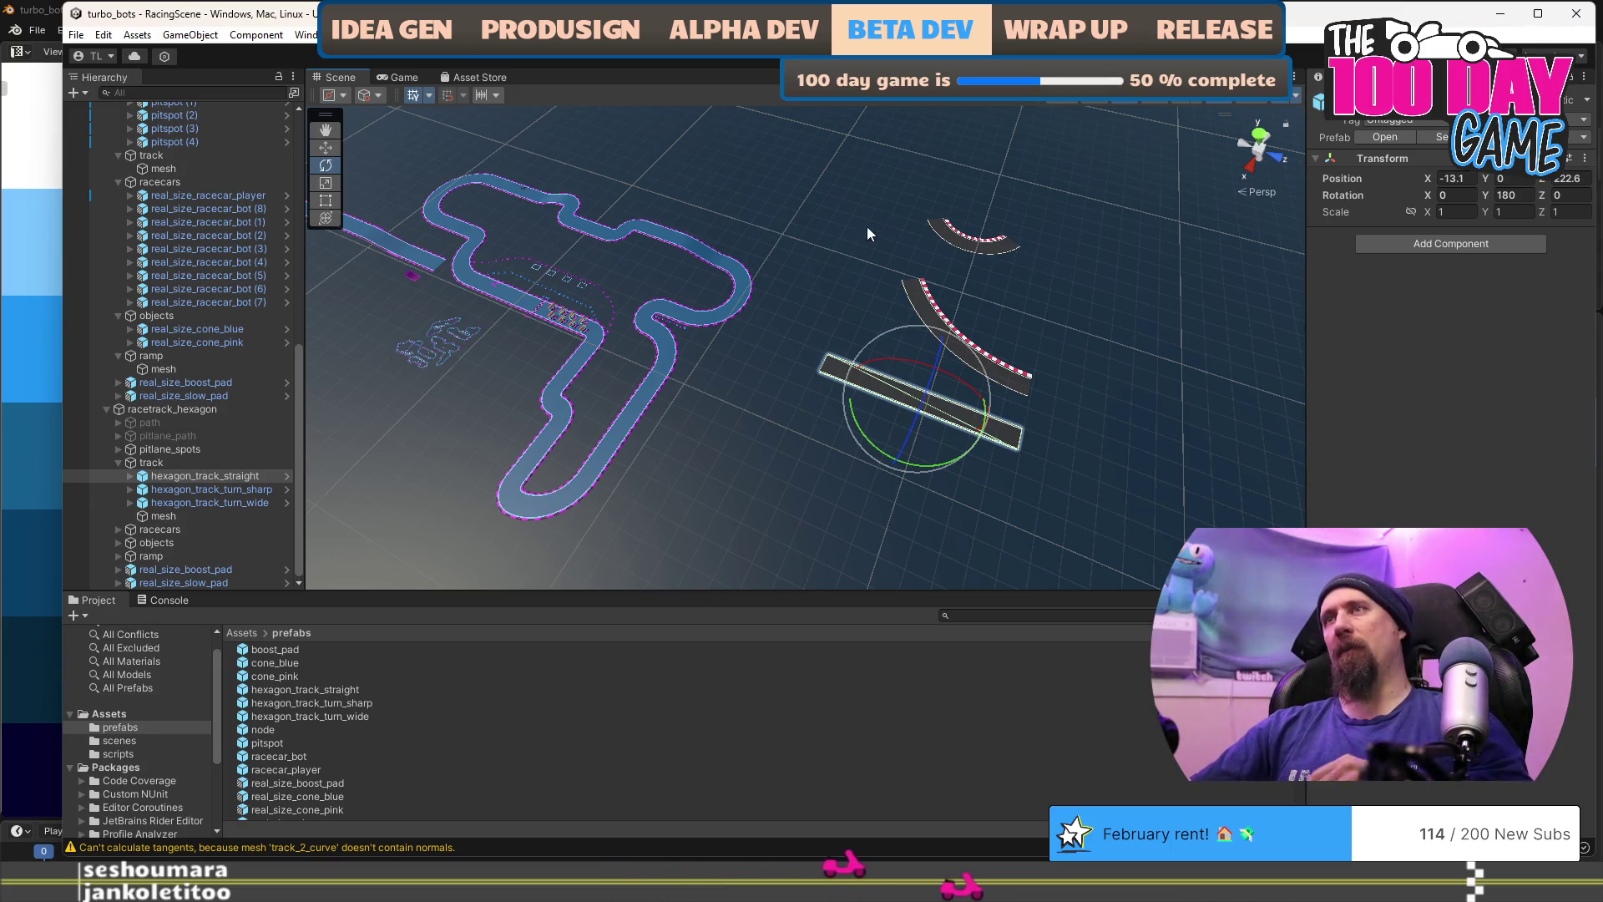
# Step: Back in Blender, box-select the small curved track pieces beneath the hexagon_racetrack_straight piece
pyautogui.hotkey('alt', 'Tab')
pyautogui.click(795, 364)
pyautogui.scroll(3, 761, 545)
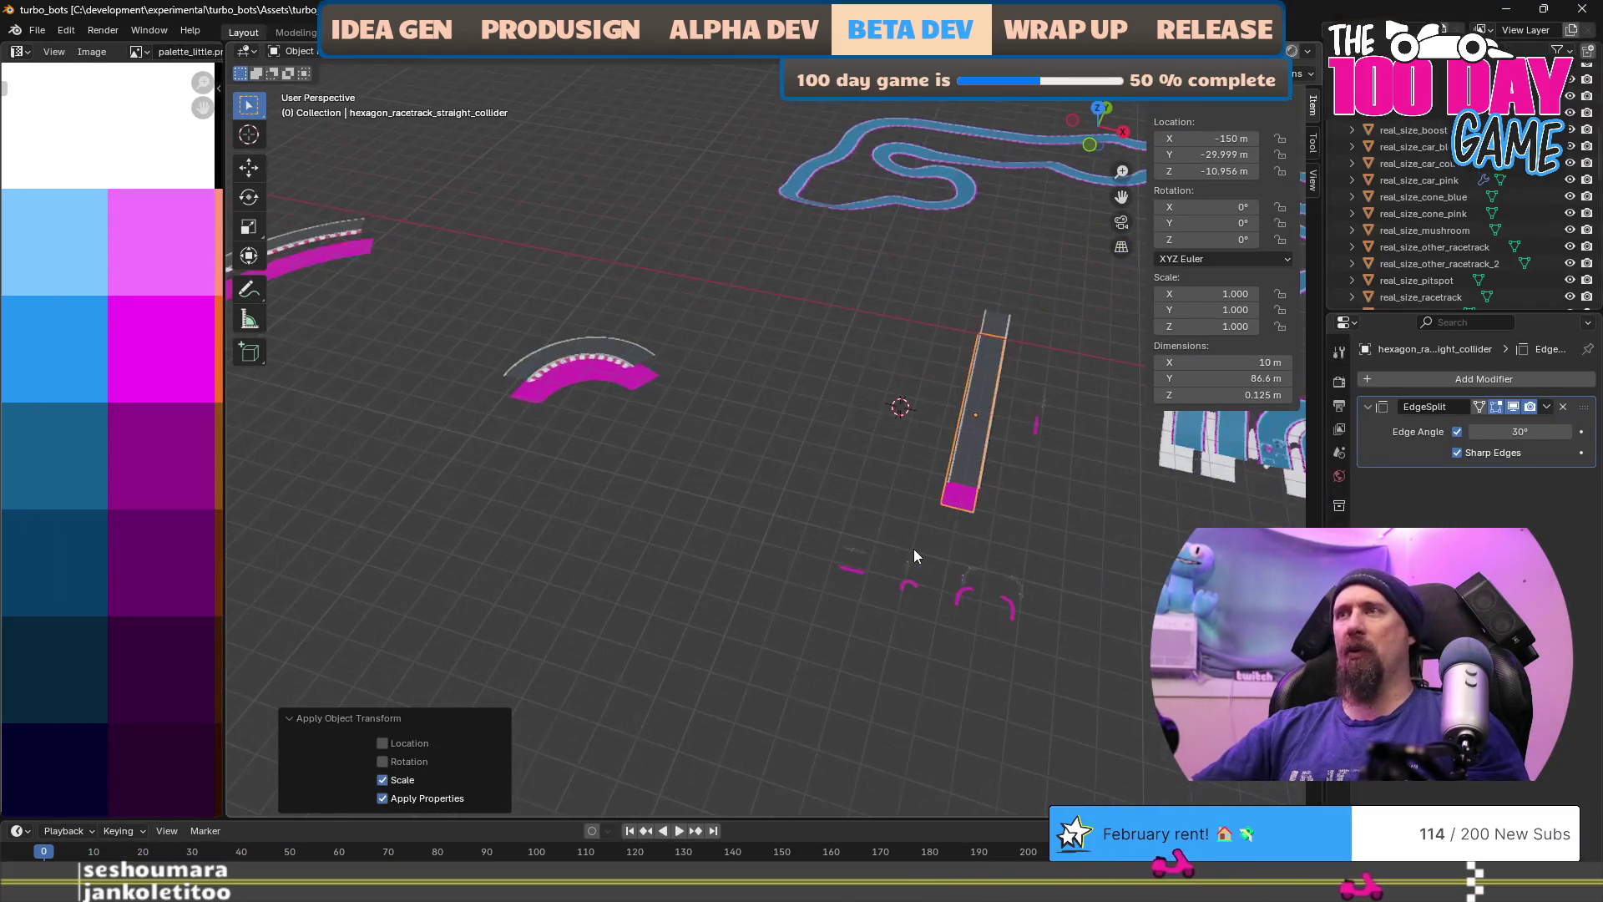
pyautogui.moveTo(784, 518)
pyautogui.mouseDown()
pyautogui.moveTo(1059, 680)
pyautogui.moveTo(997, 565)
pyautogui.mouseUp()
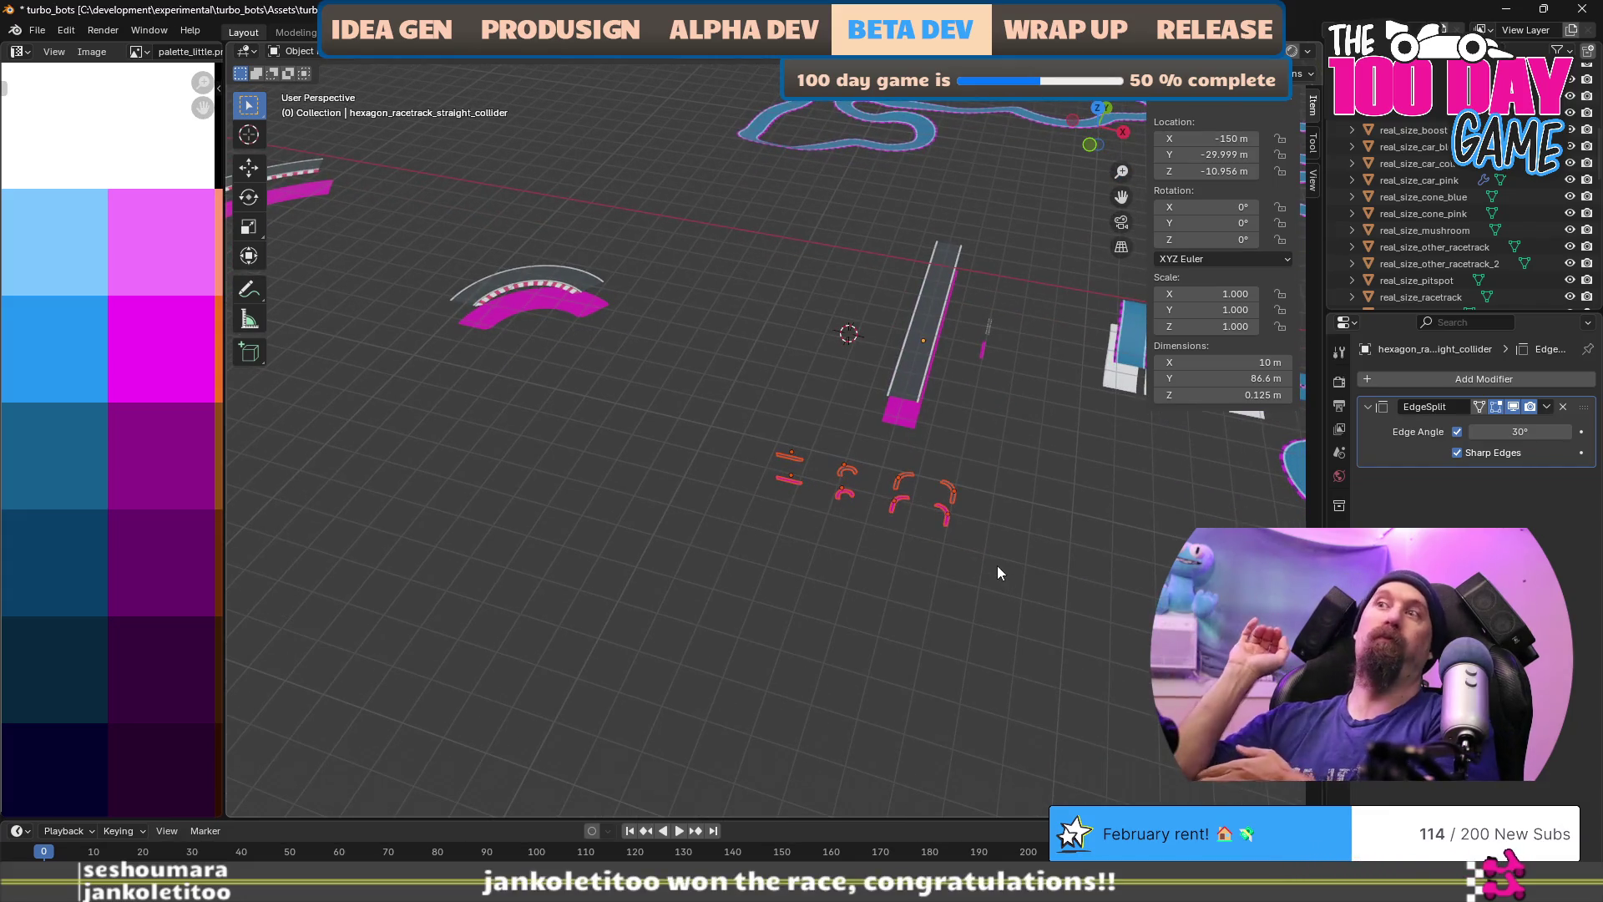